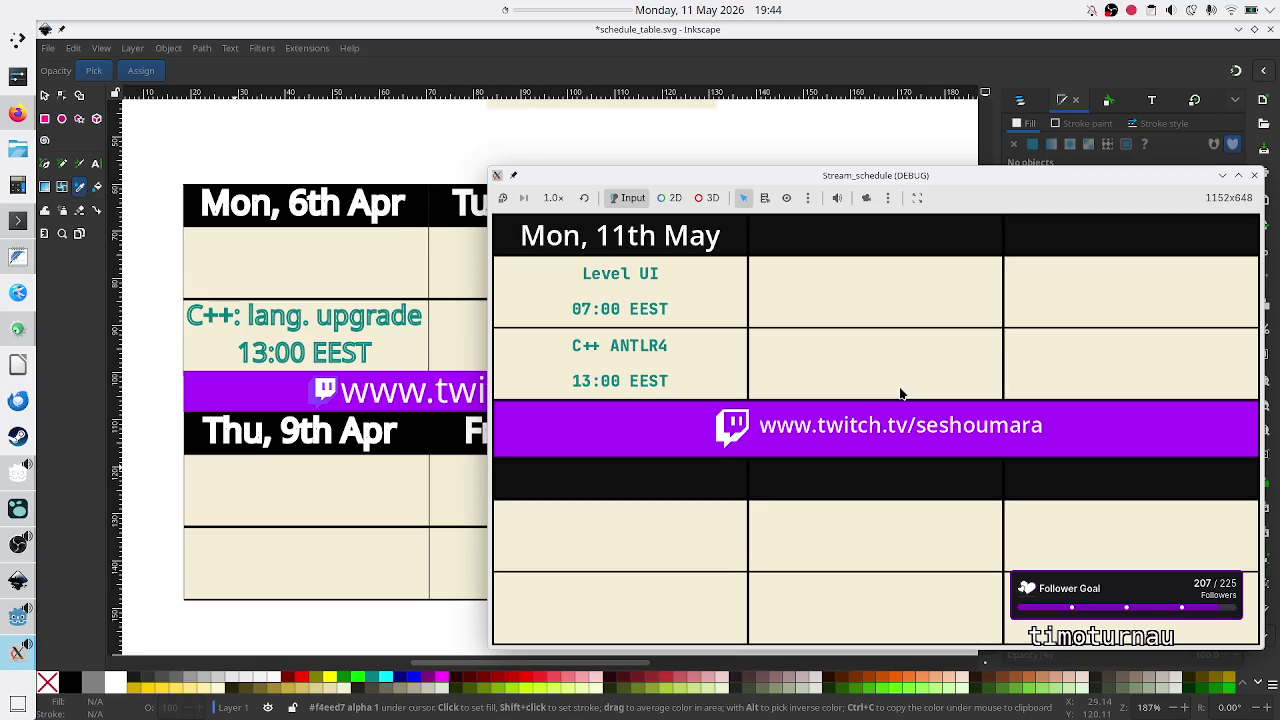
- Close the Stream_schedule preview window and bring the Godot editor forward
mouse_move(945, 175)
mouse_down()
mouse_move(846, 170)
mouse_move(949, 168)
mouse_up()
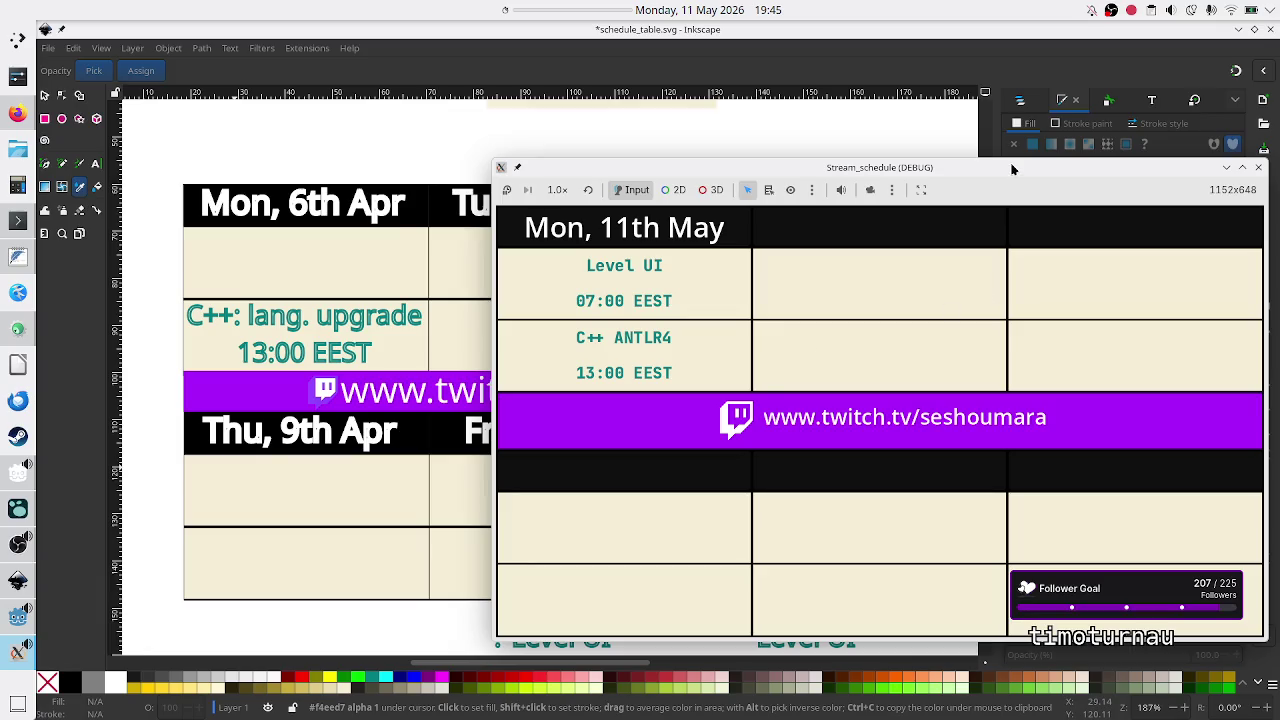
drag(1009, 162, 878, 145)
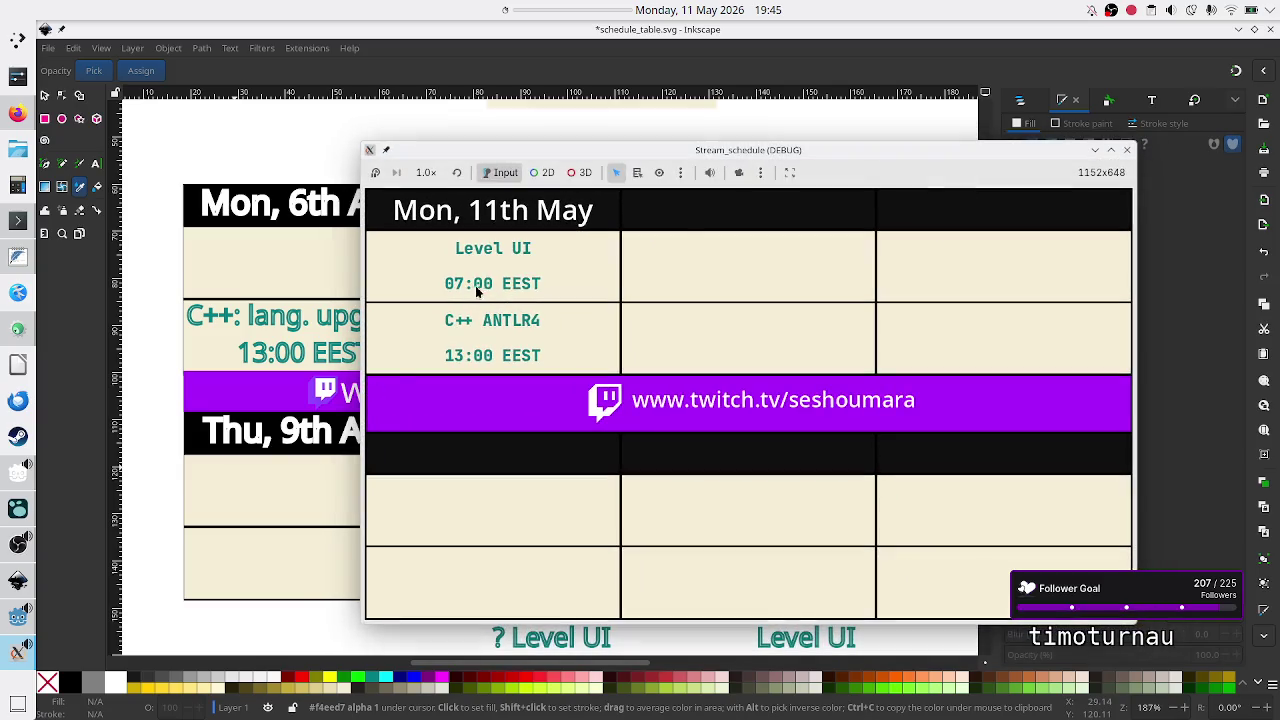
click(1127, 149)
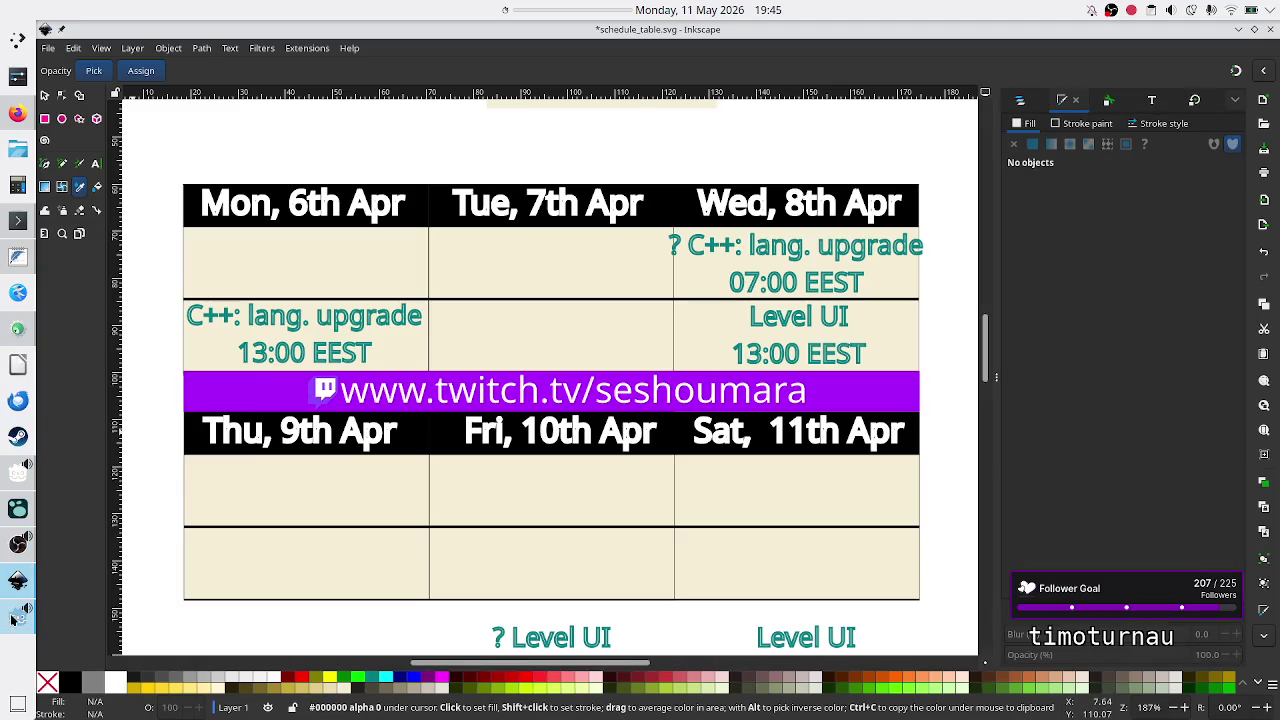
click(18, 615)
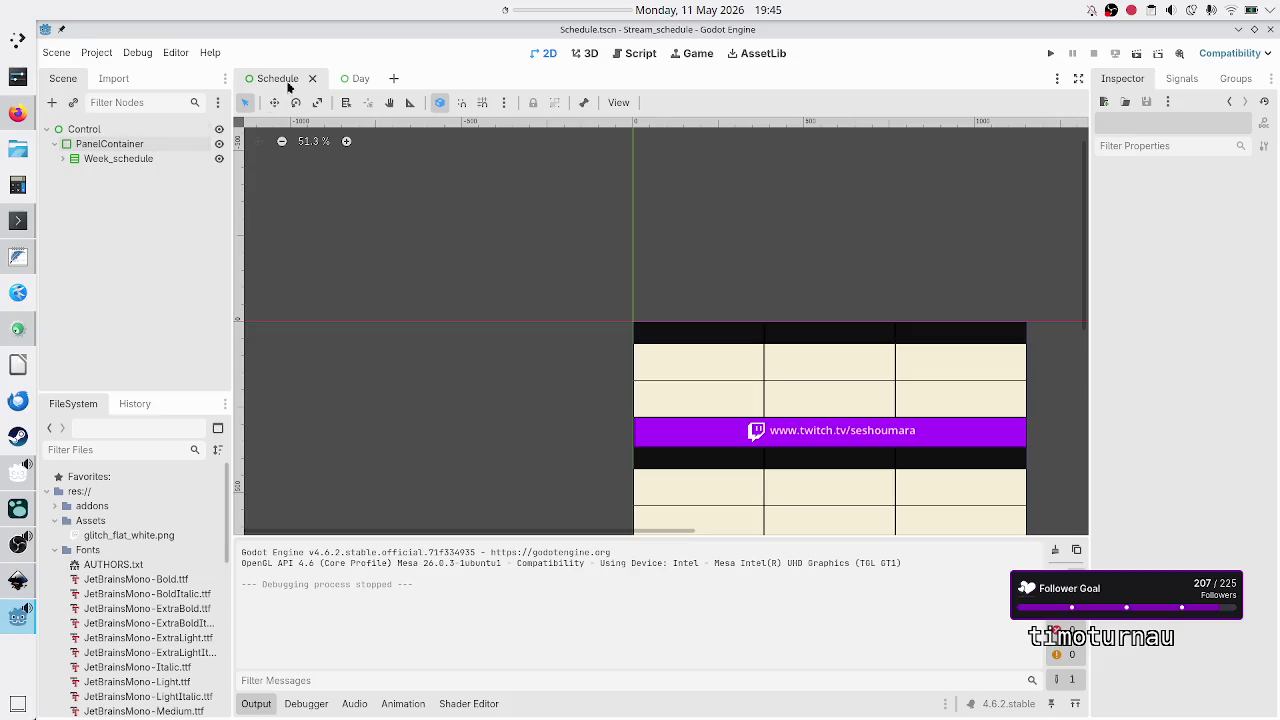
- Expand Week_schedule and Twitch_link in the Schedule scene tree
click(86, 130)
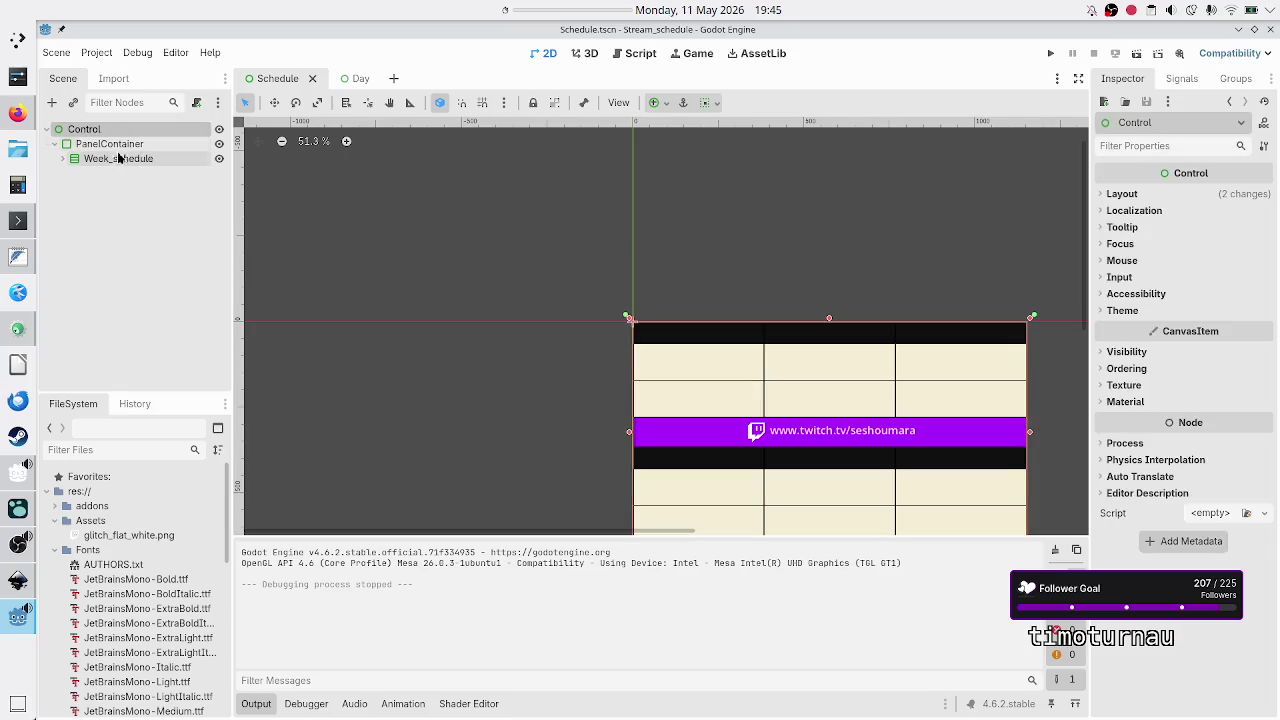
click(66, 160)
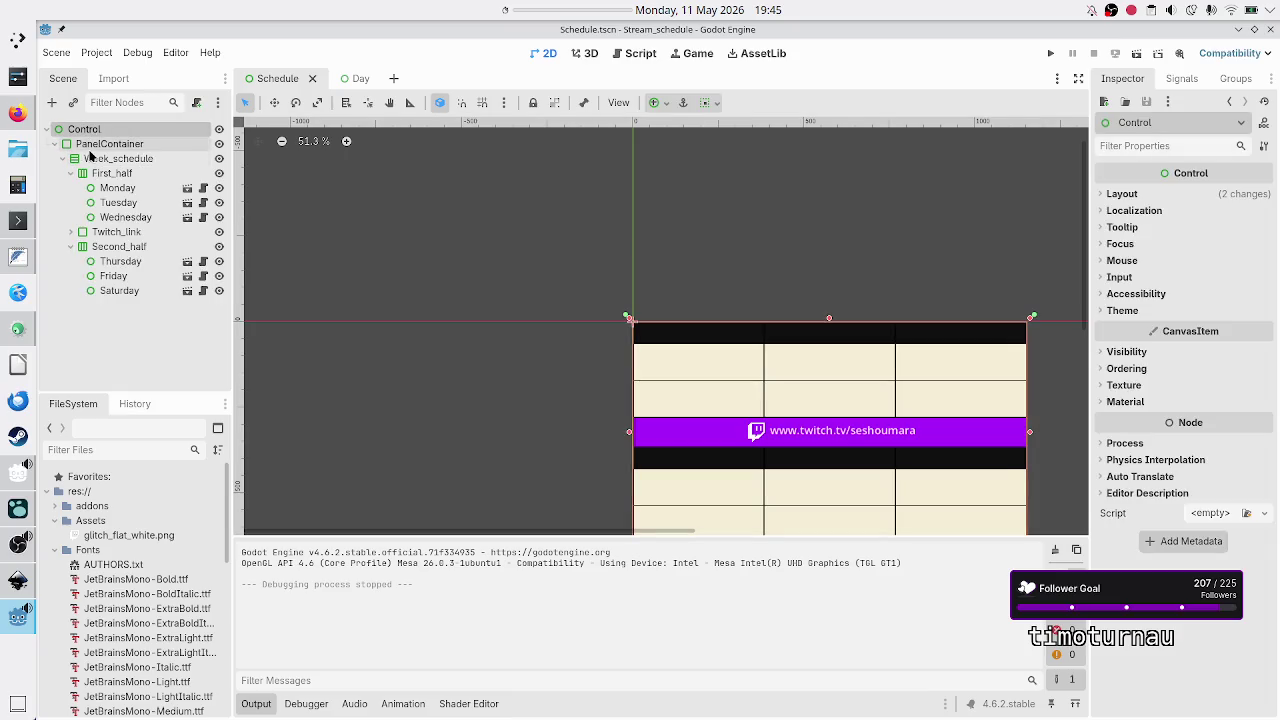
click(72, 232)
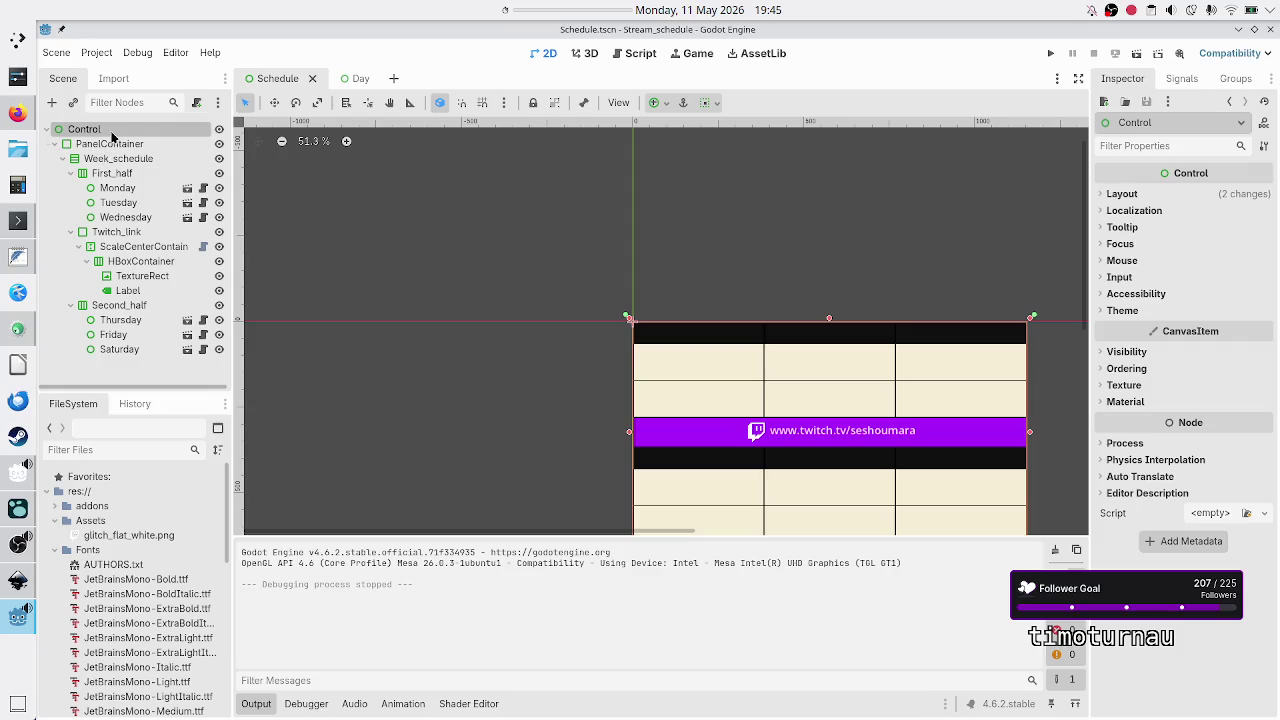
- Rename the root Control node to 'Schedule'
click(95, 370)
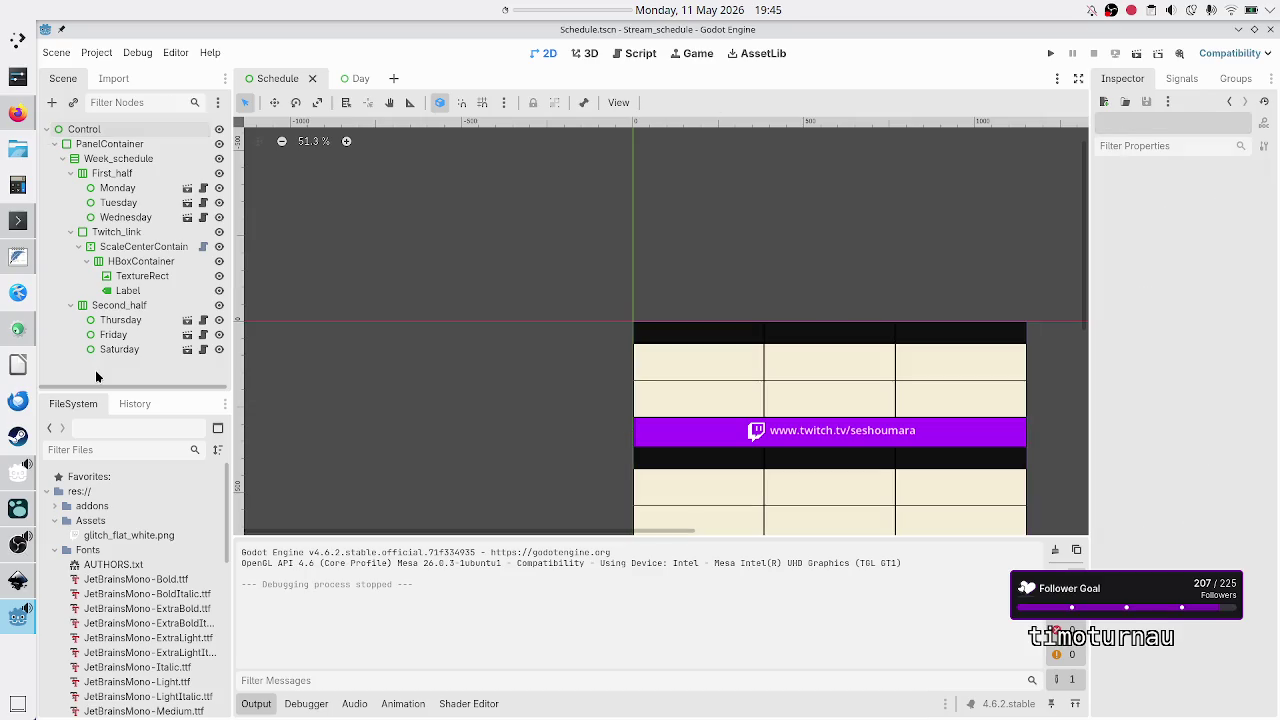
click(109, 133)
click(109, 133)
text(Schedule)
key(Return)
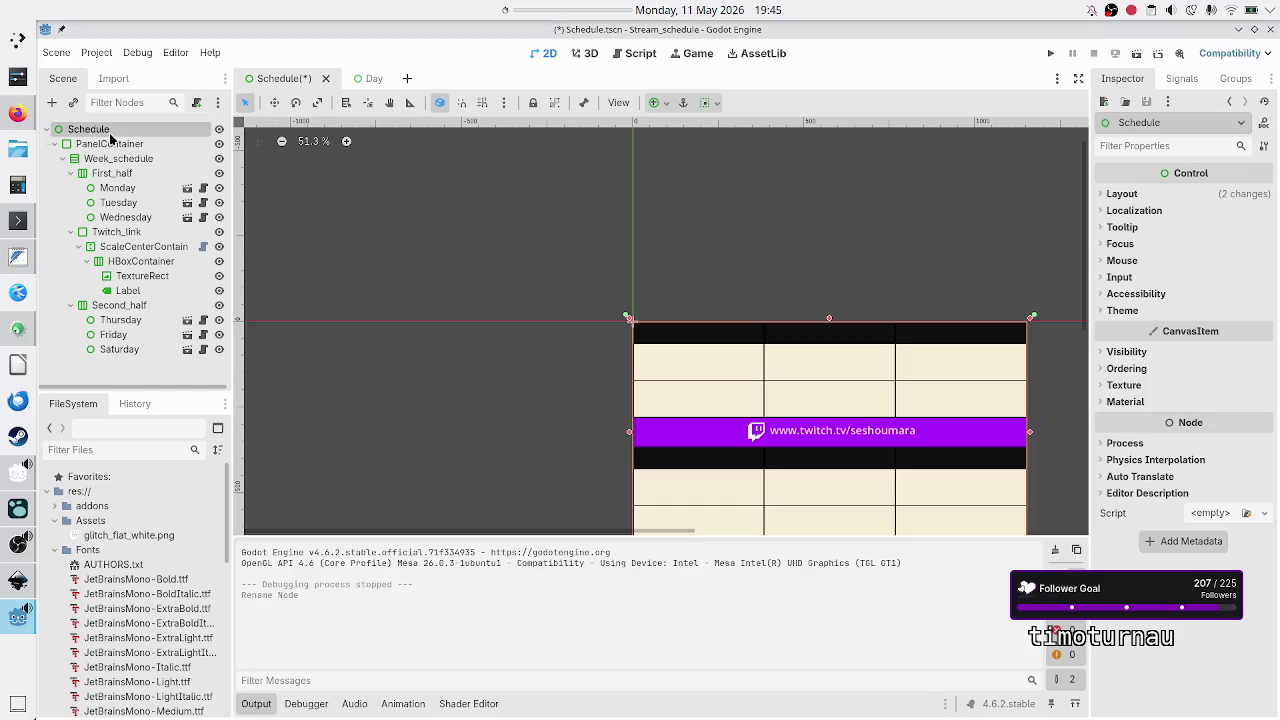
click(366, 77)
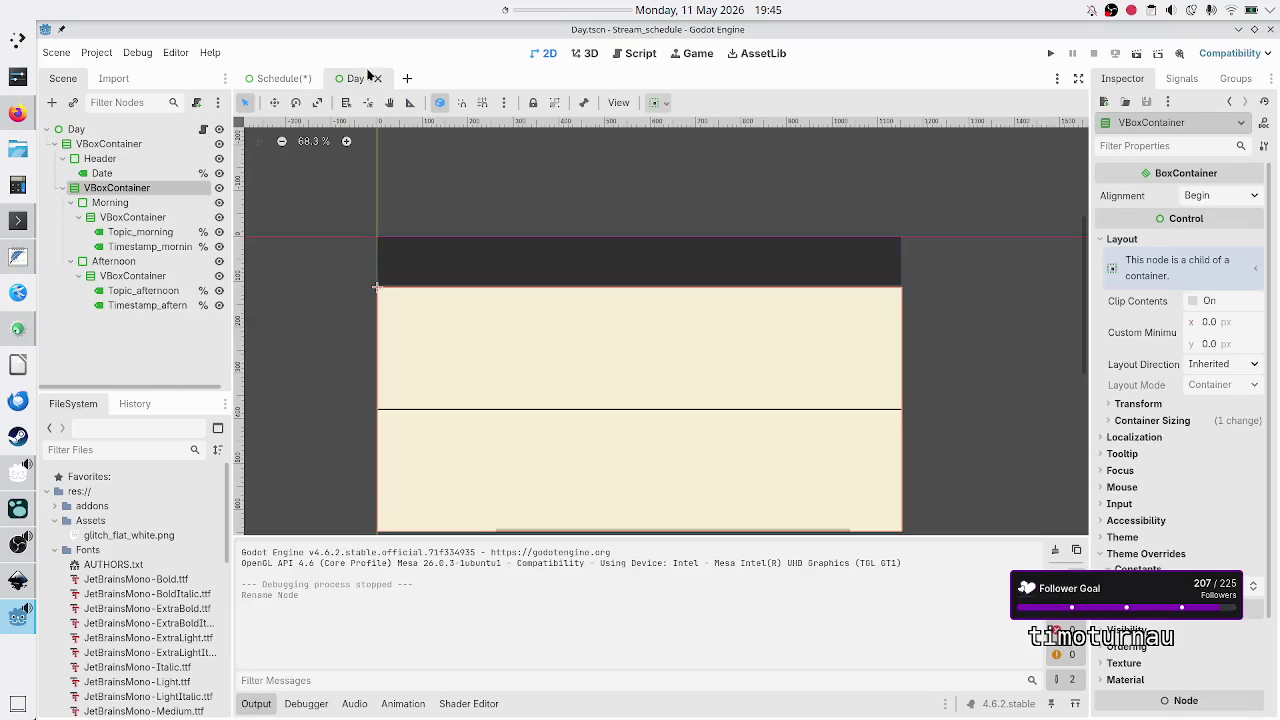
click(327, 77)
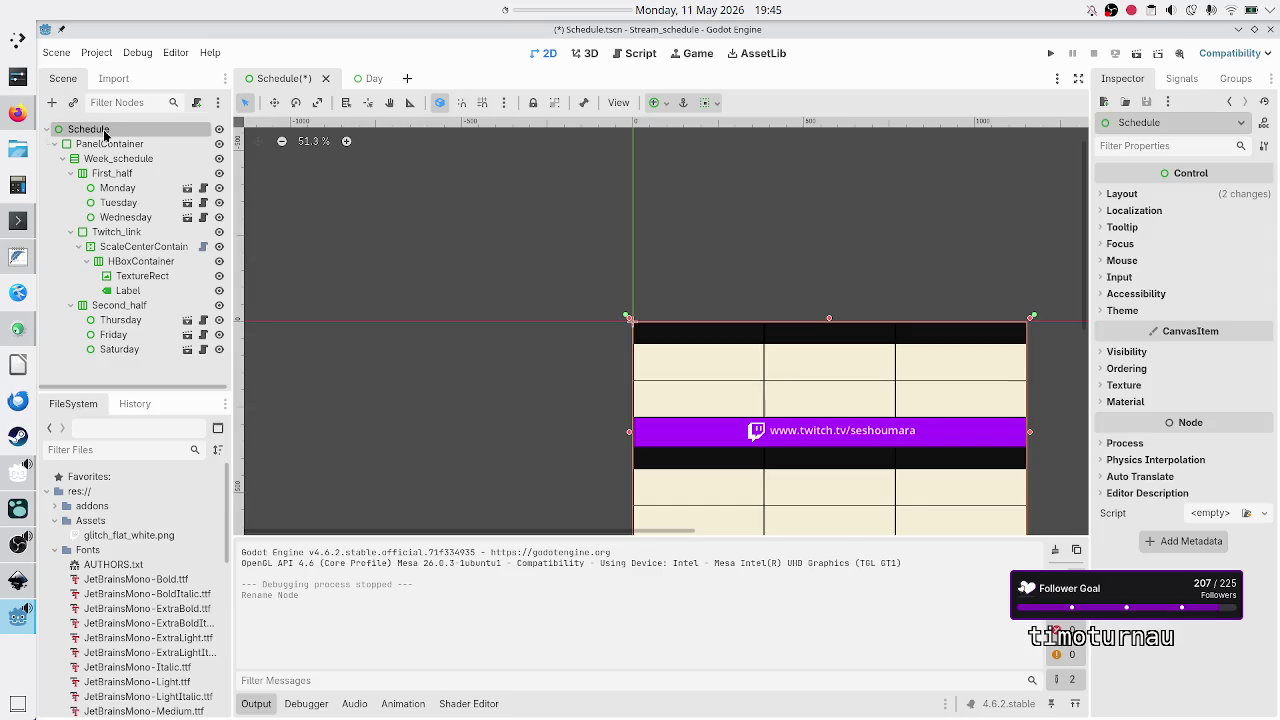
right_click(104, 133)
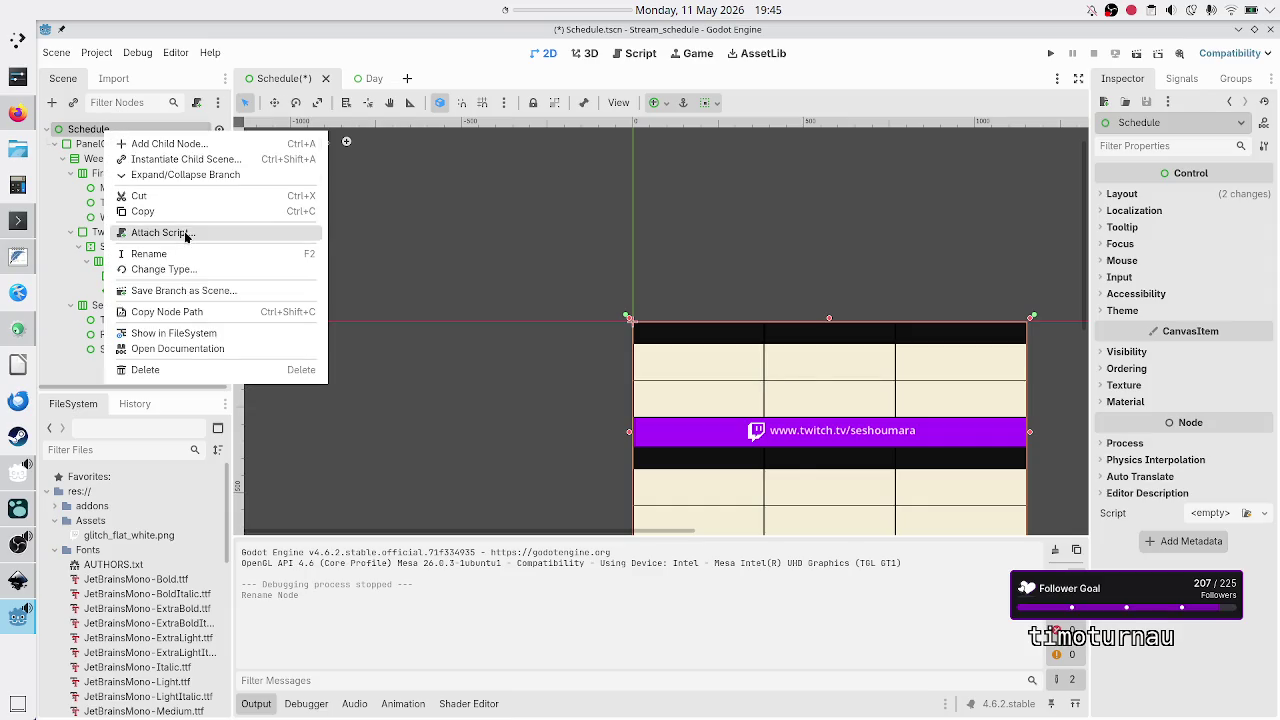
- Attach a new schedule.gd script to the Schedule node using the default template
click(185, 237)
click(588, 503)
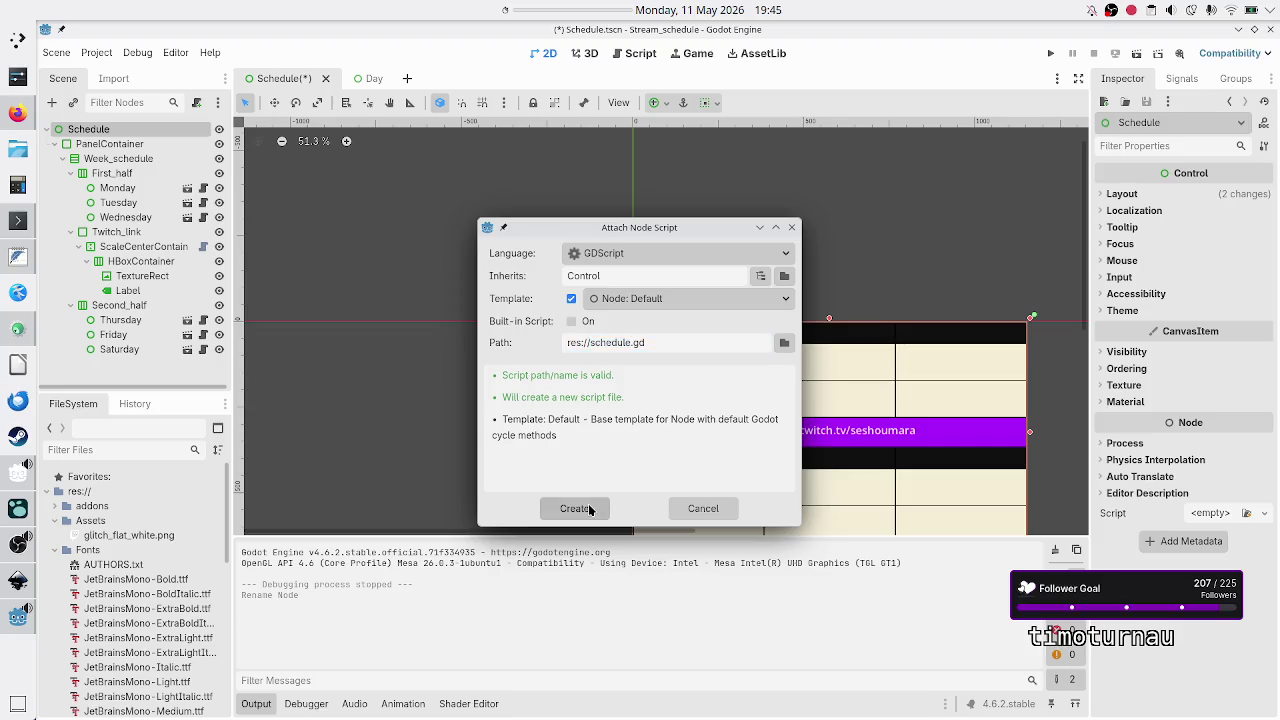
click(540, 147)
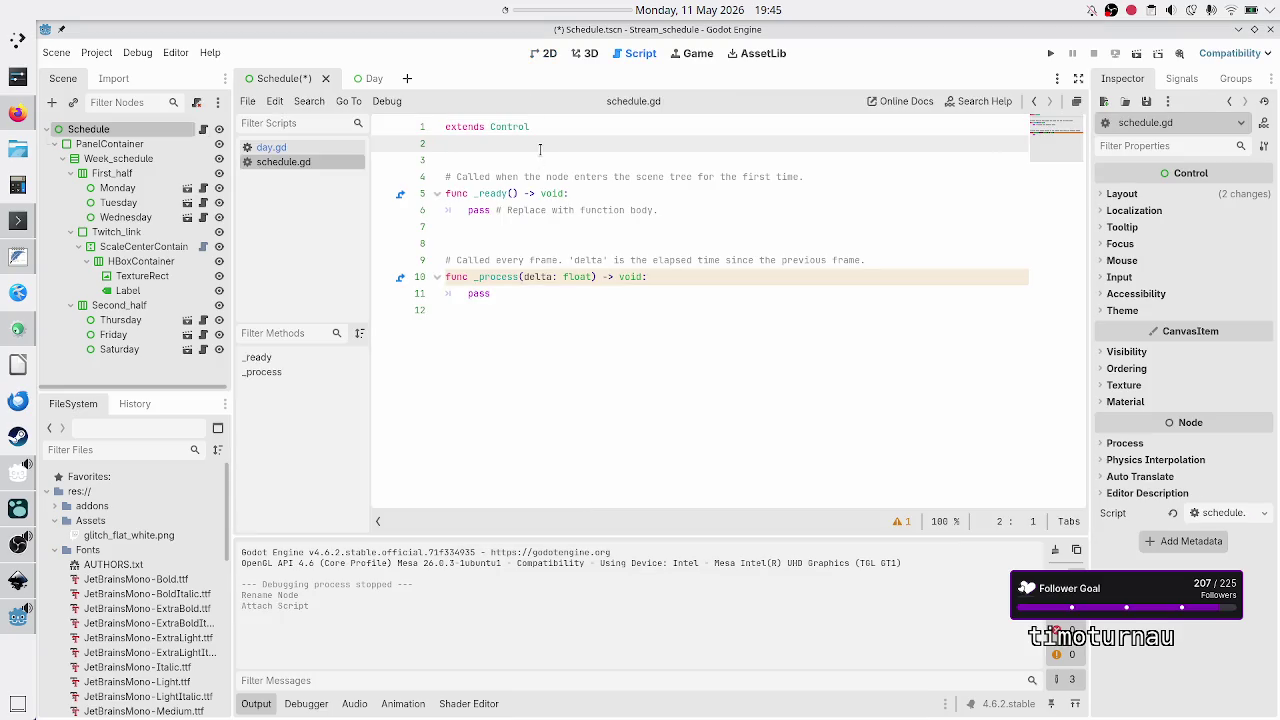
key(shift+Down)
key(shift+Down)
key(shift+Down)
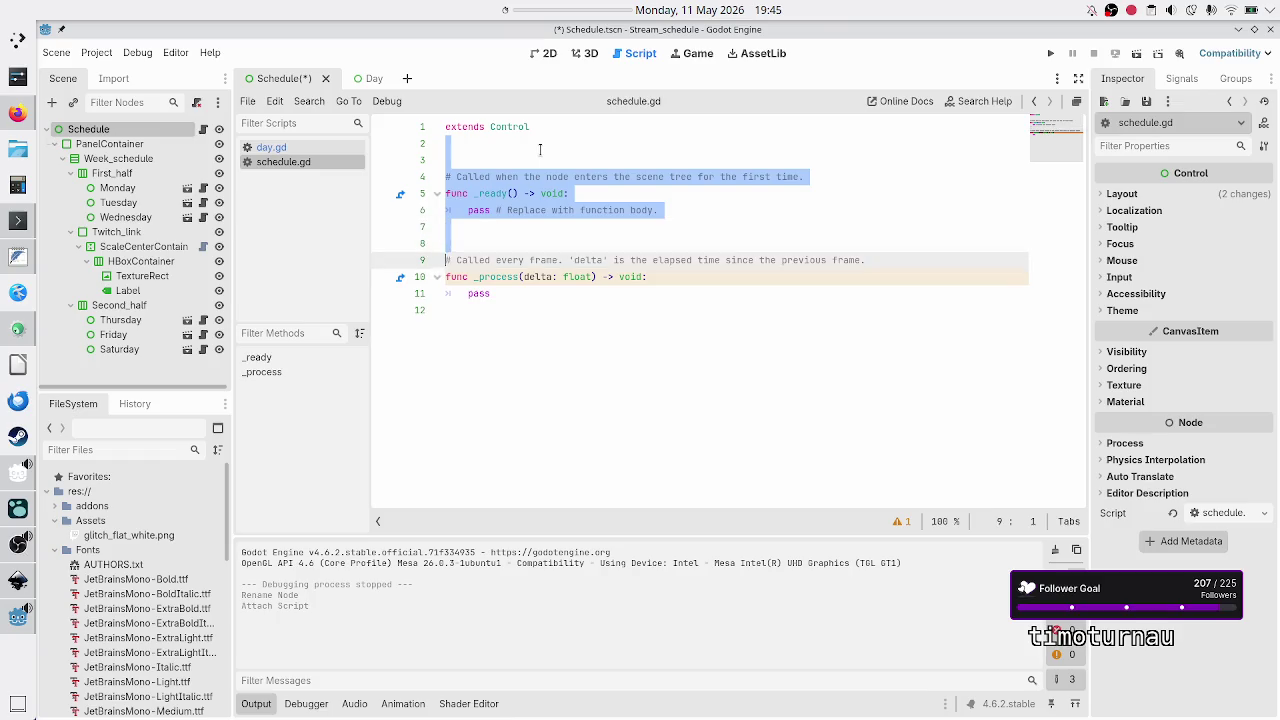
key(shift+Down)
key(shift+Down)
key(shift+Down)
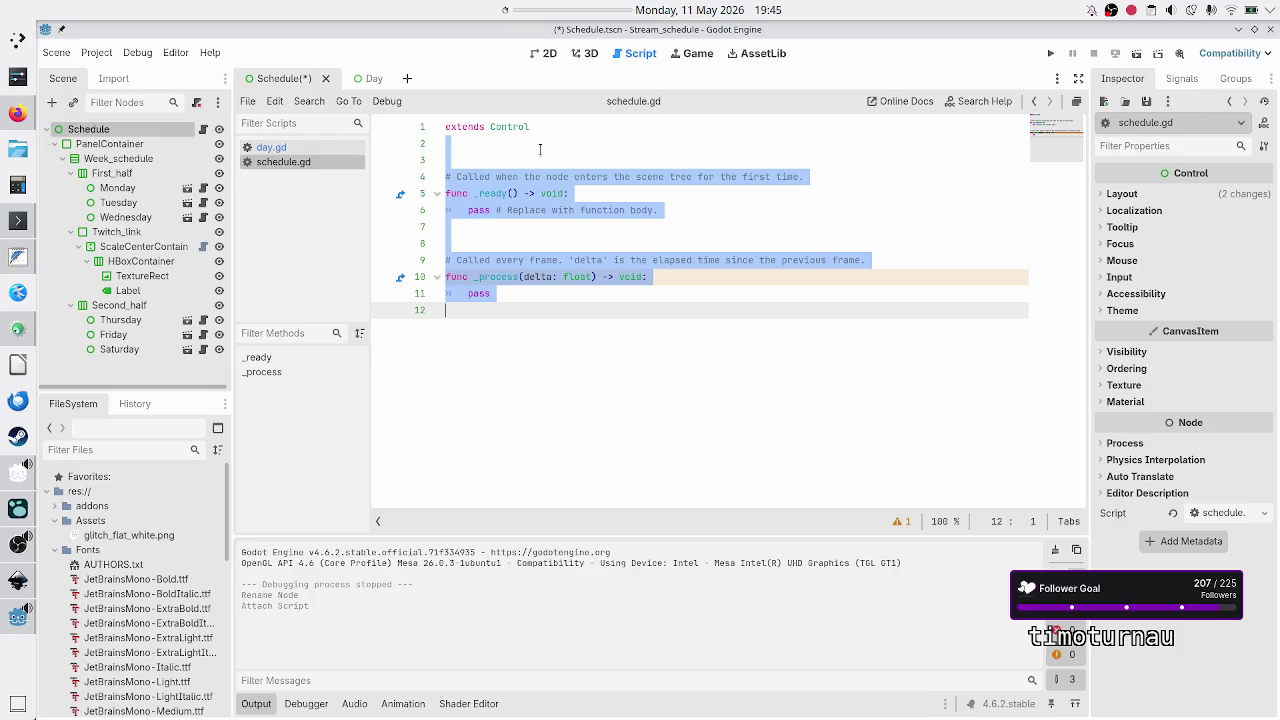
- Delete the _process function and the trailing comment after pass
key(Up)
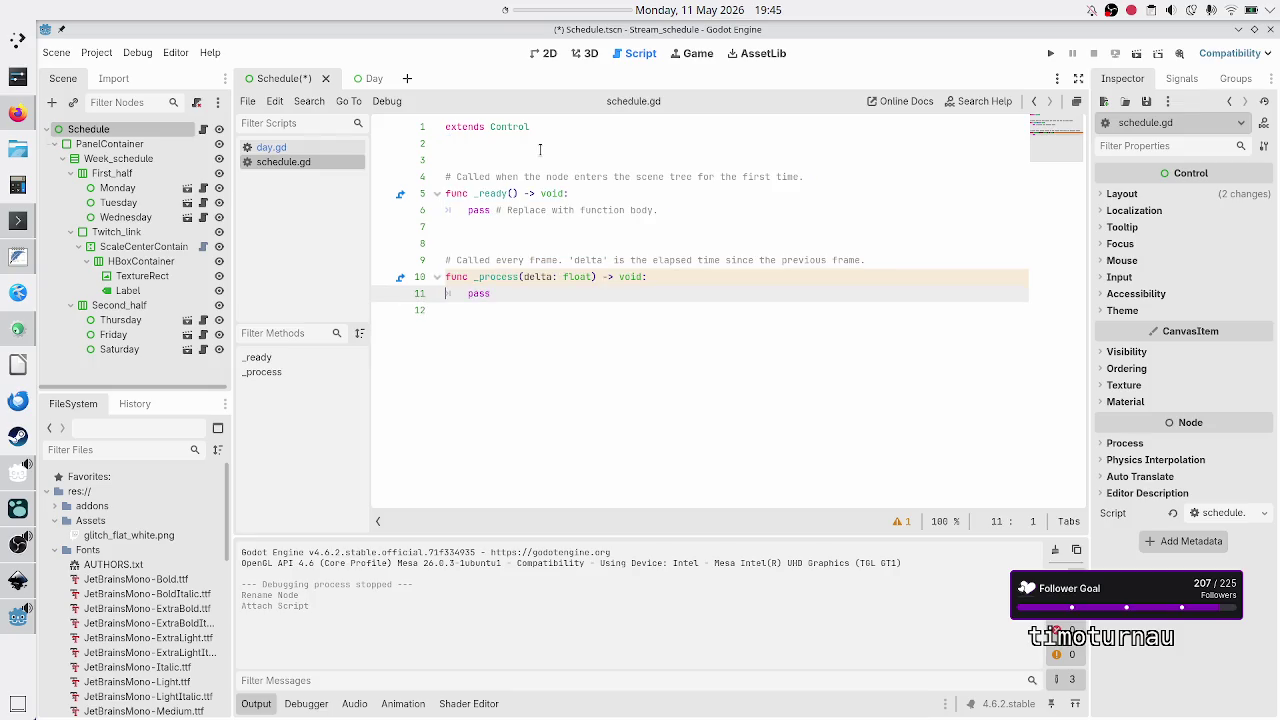
key(Up)
key(Up)
key(Up)
key(shift+Down)
key(shift+Down)
key(shift+Down)
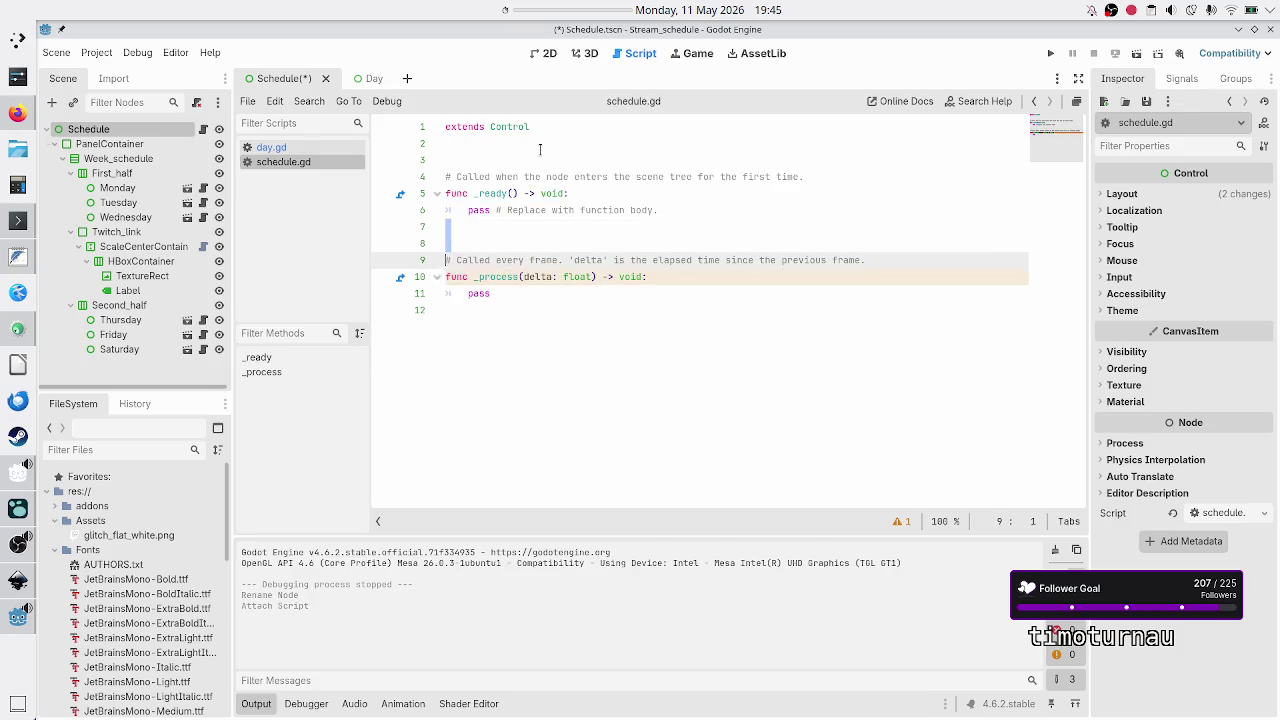
key(shift+Down)
key(shift+Down)
key(BackSpace)
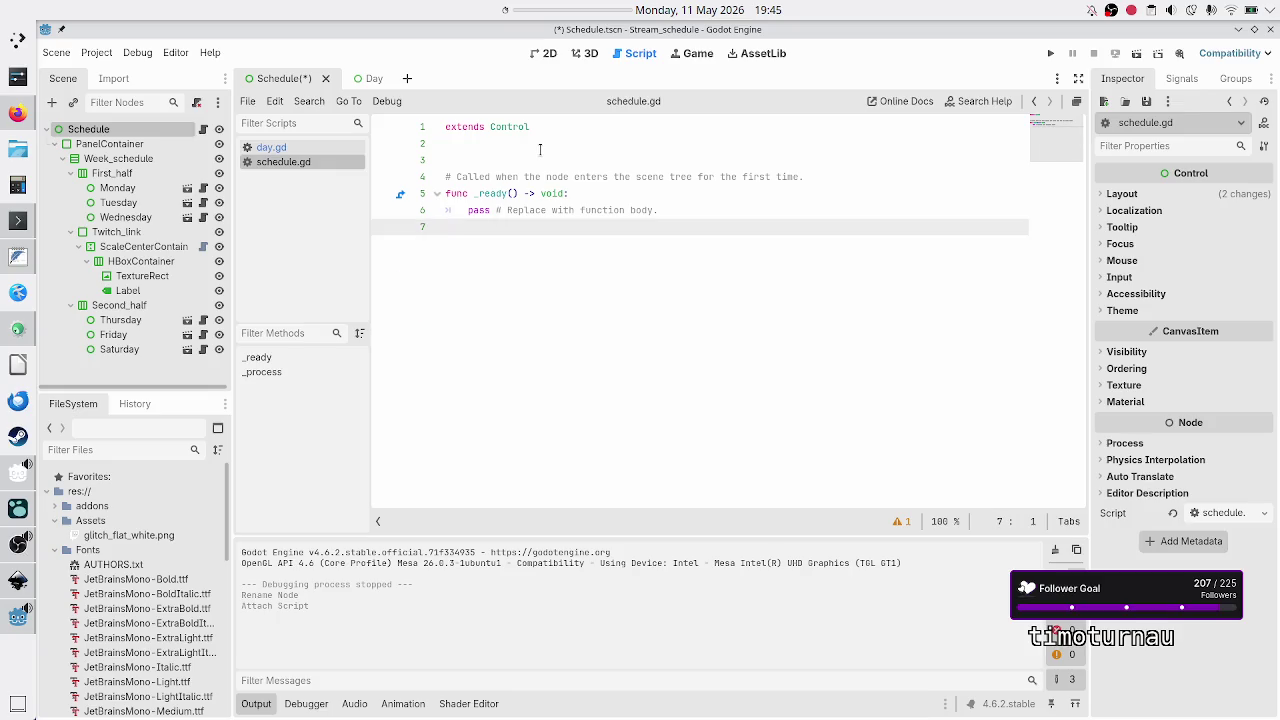
key(BackSpace)
key(BackSpace)
key(BackSpace)
key(BackSpace)
key(BackSpace)
key(BackSpace)
key(Return)
- Remove the comment above _ready and add blank lines above it
key(Up)
key(Up)
key(Up)
key(Down)
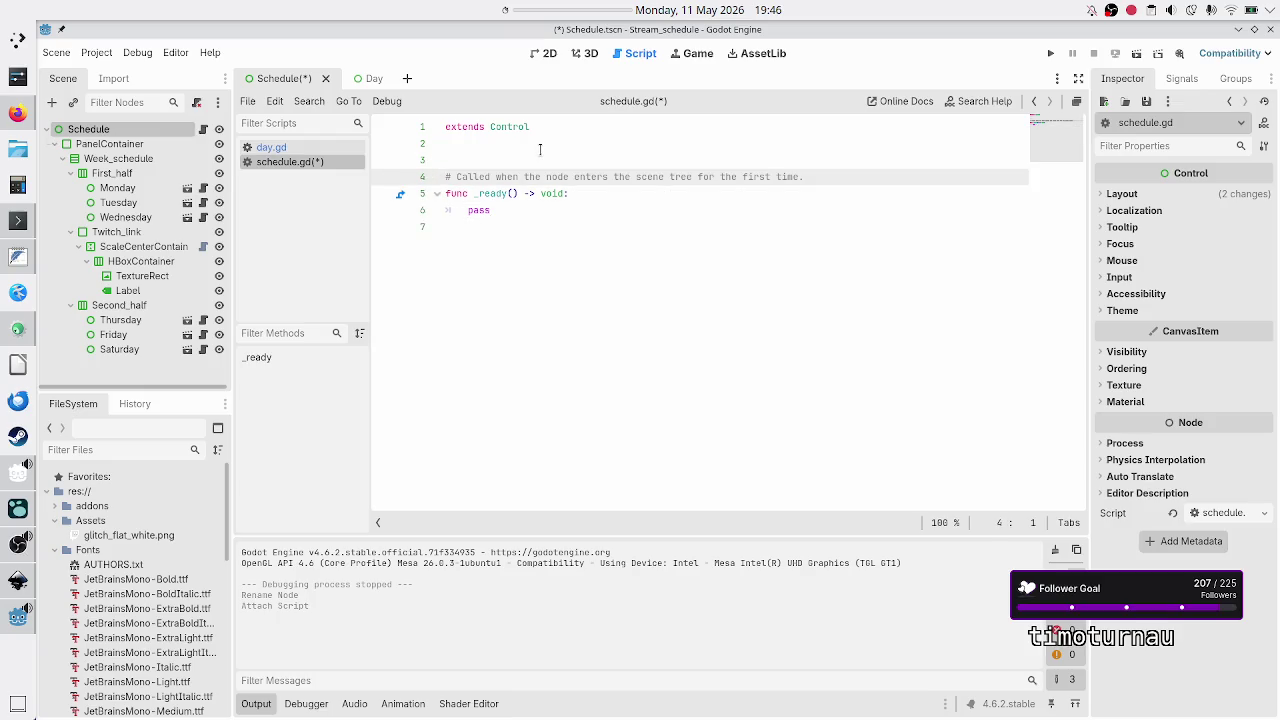
key(shift+End)
key(BackSpace)
key(BackSpace)
key(BackSpace)
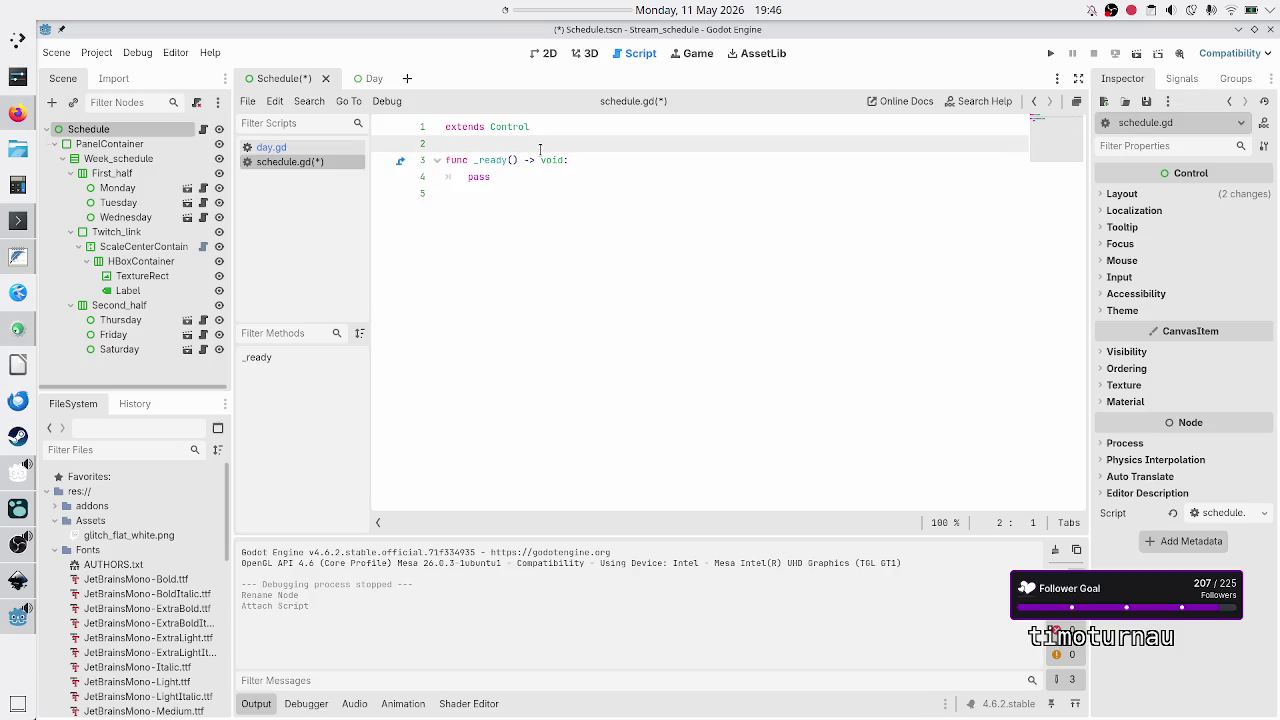
key(Return)
key(Return)
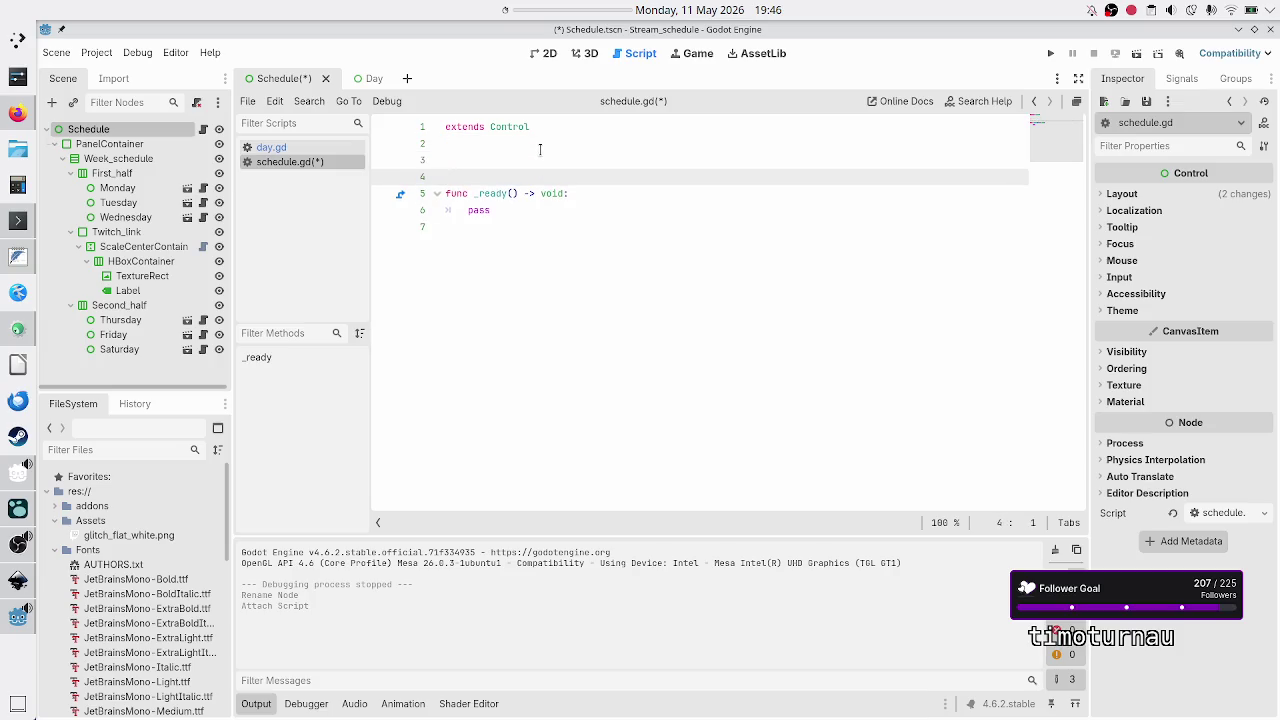
key(Up)
text(@exp)
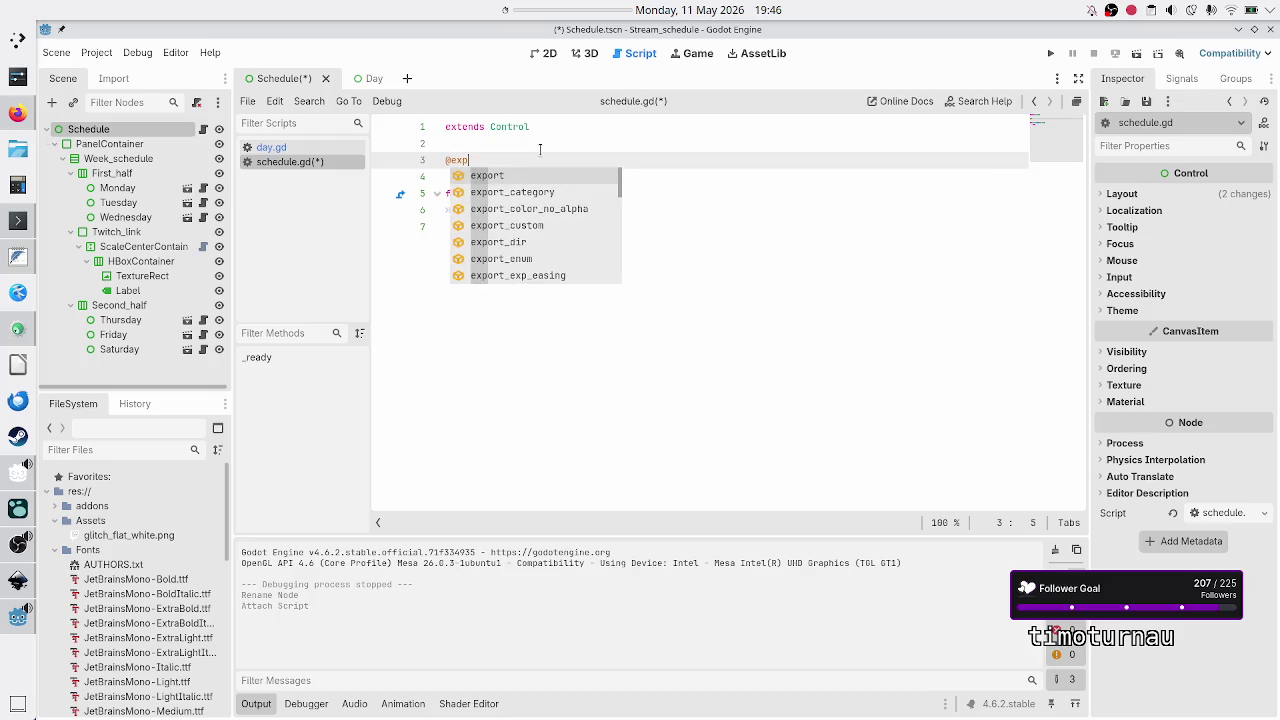
key(Return)
text(var)
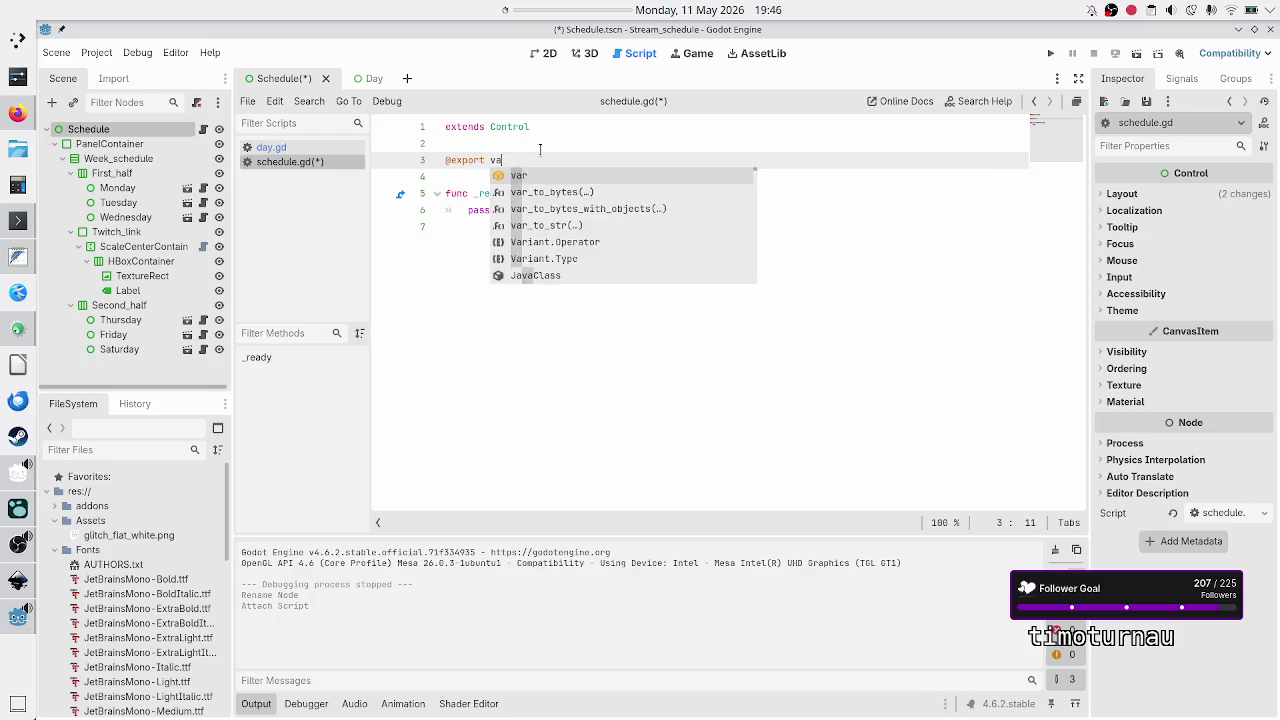
key(BackSpace)
key(BackSpace)
key(BackSpace)
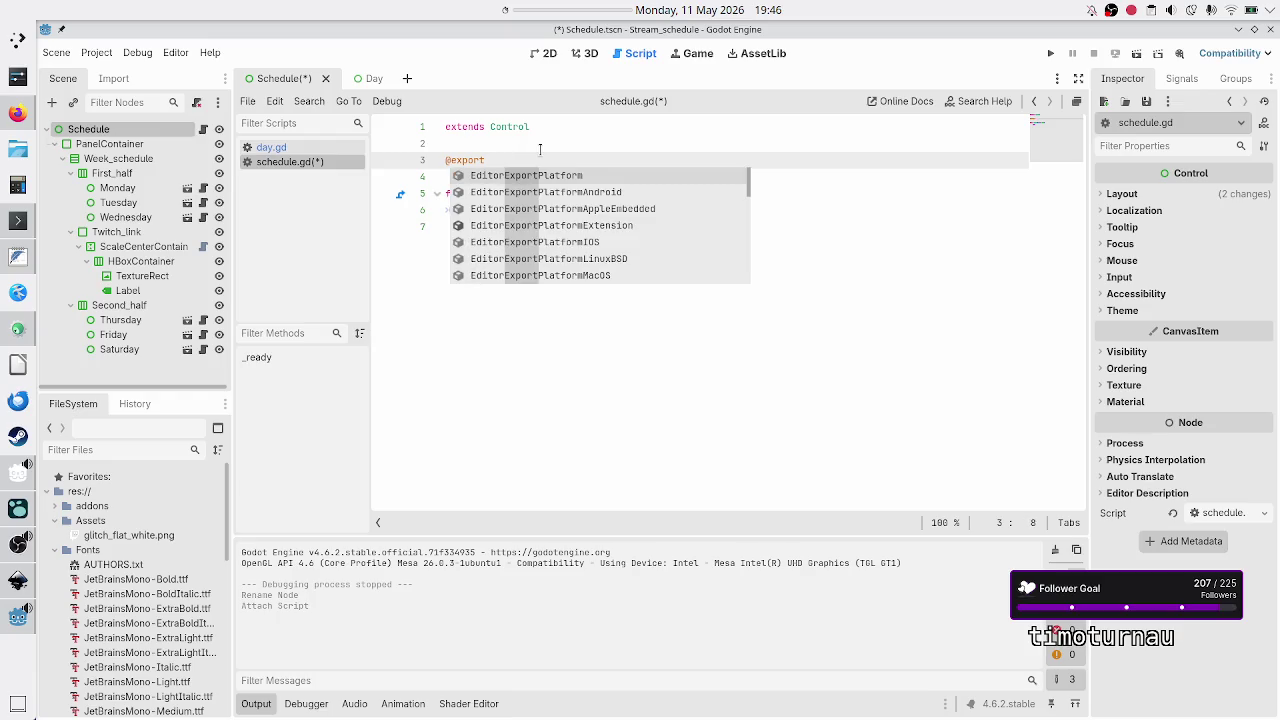
text(_rang)
key(Return)
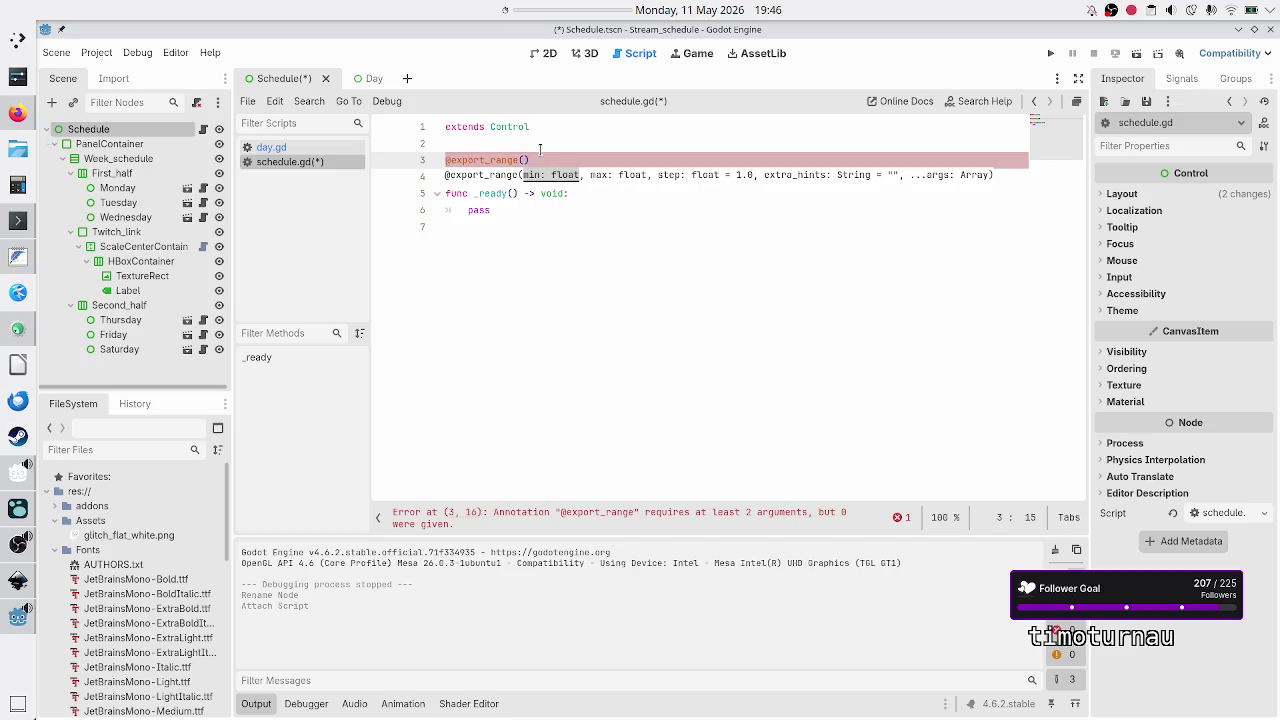
text(1, 52, 1)
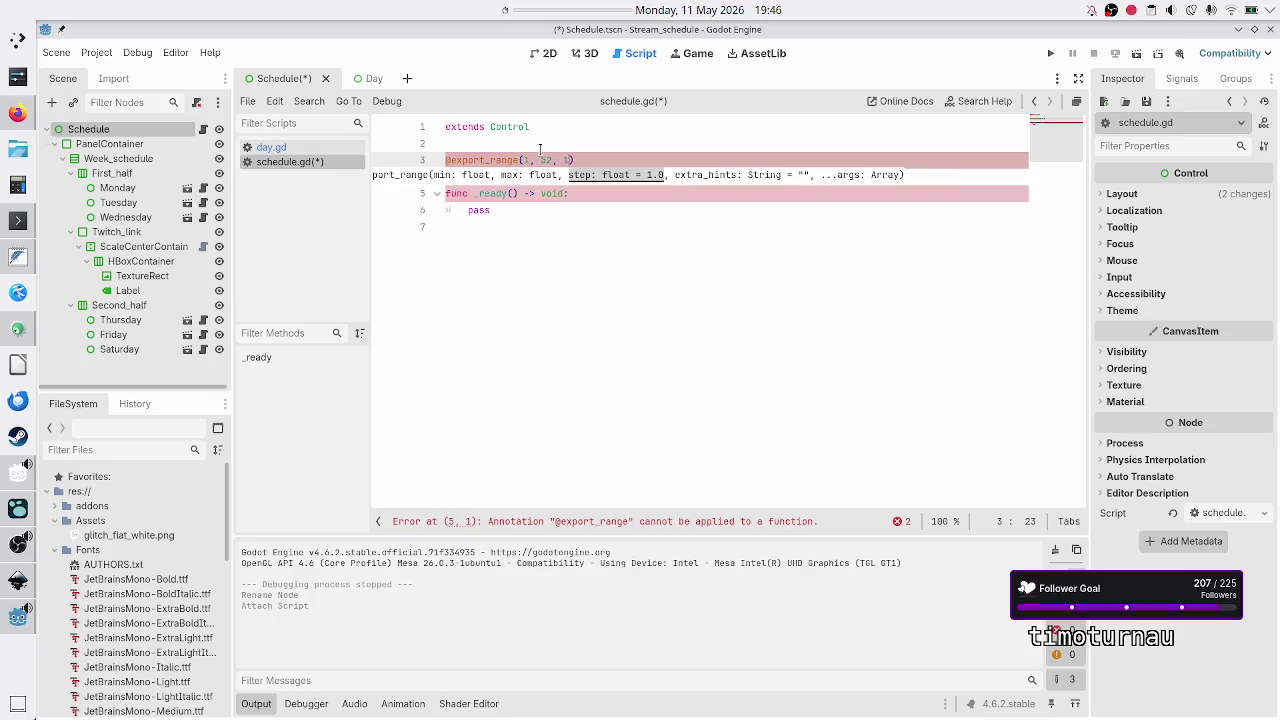
text(.0)
key(Left)
text(.0, 1)
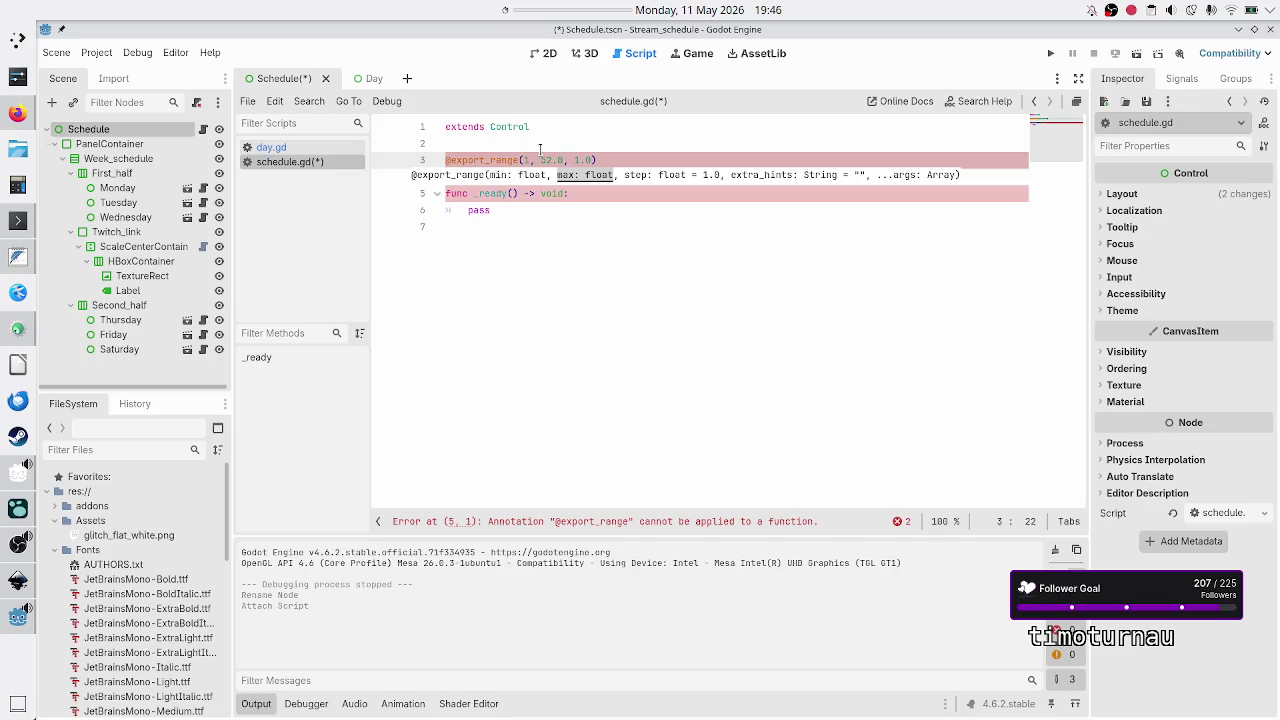
text(.0)
key(Escape)
key(Up)
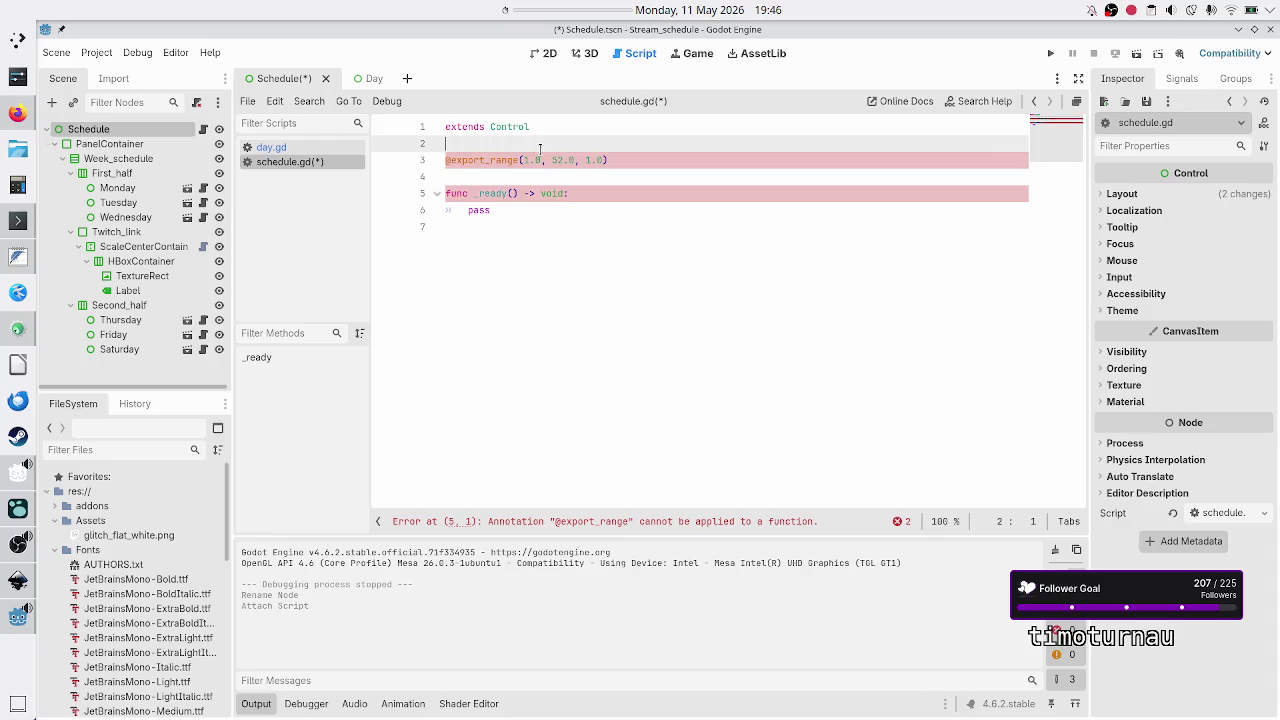
key(Down)
key(Down)
key(Up)
text(#)
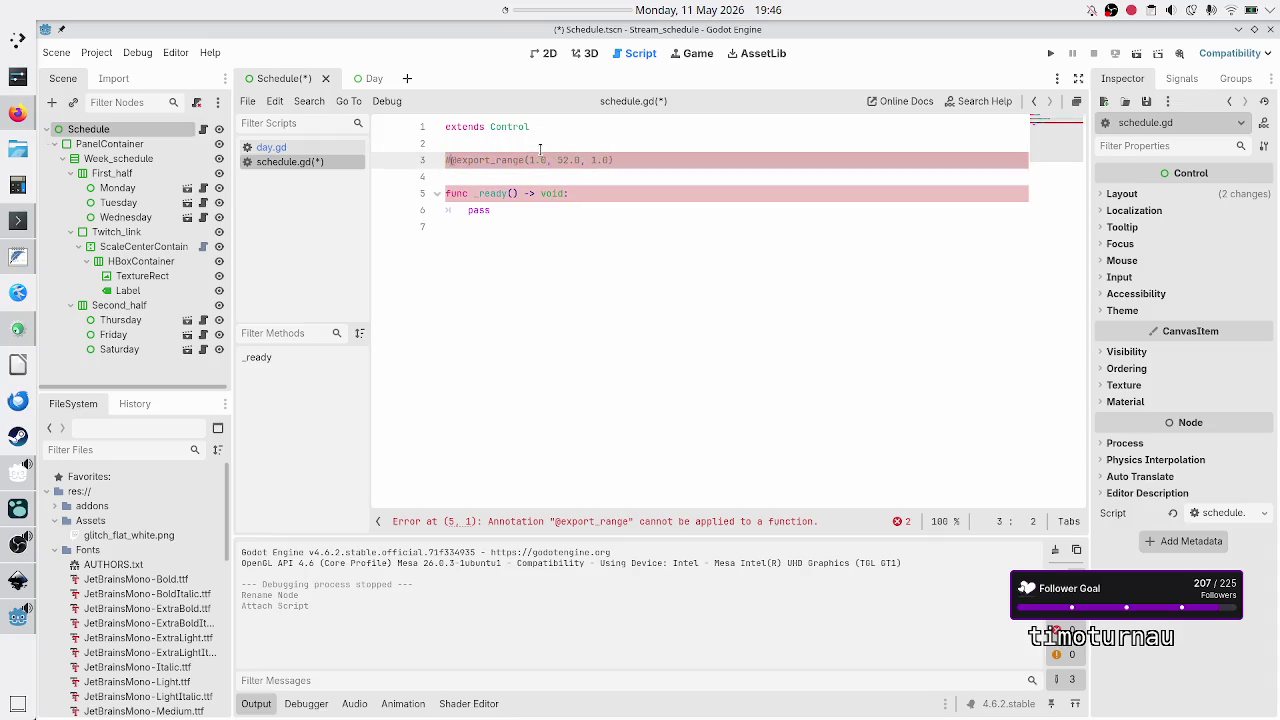
key(End)
key(Return)
text(@)
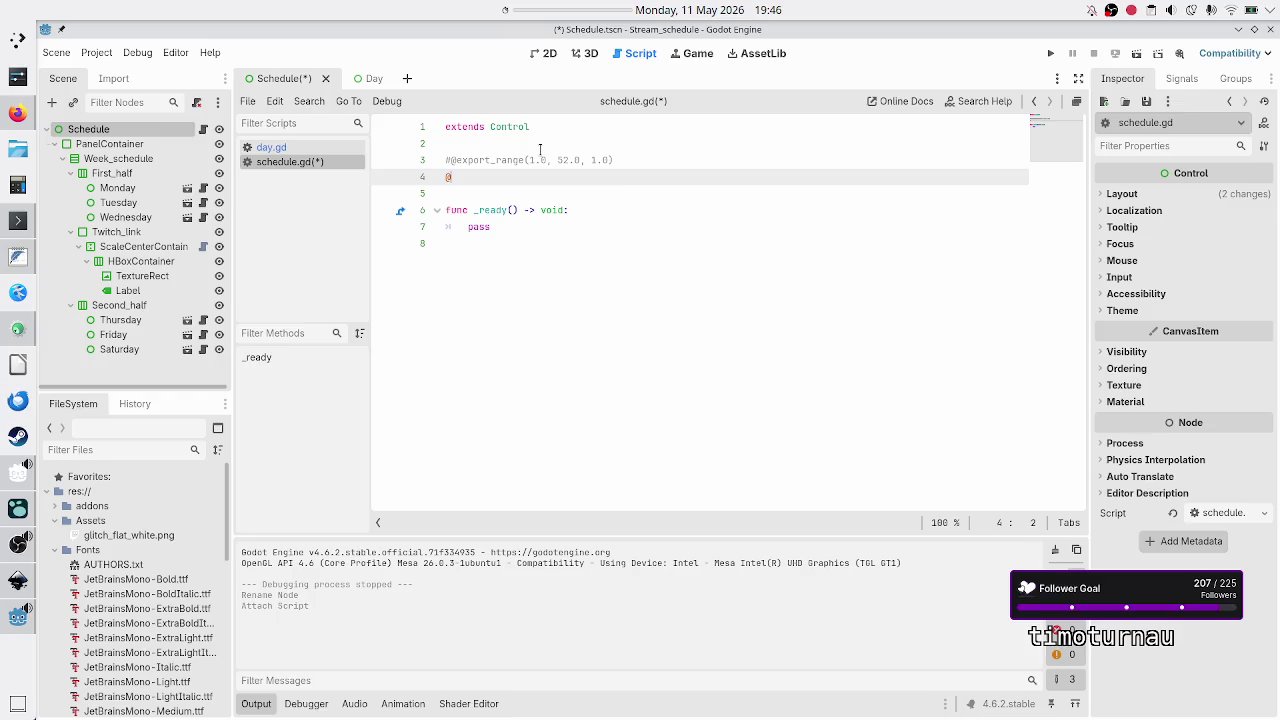
text(expor)
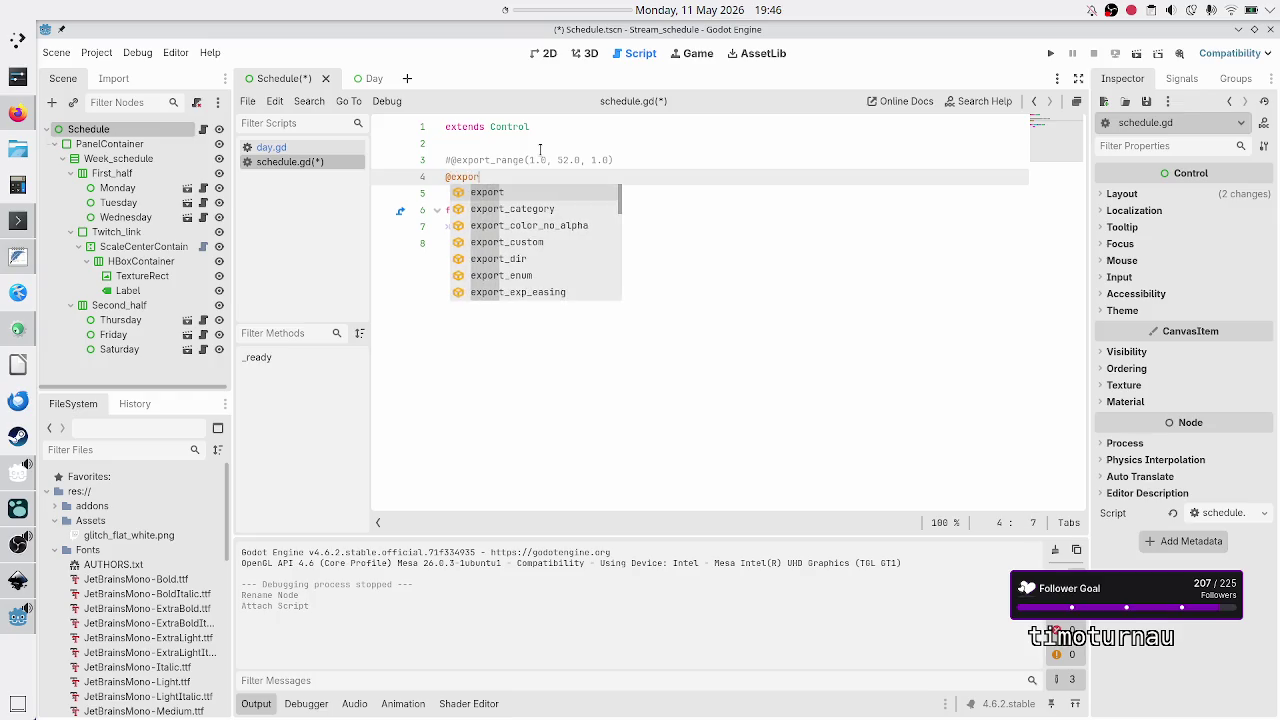
text(t)
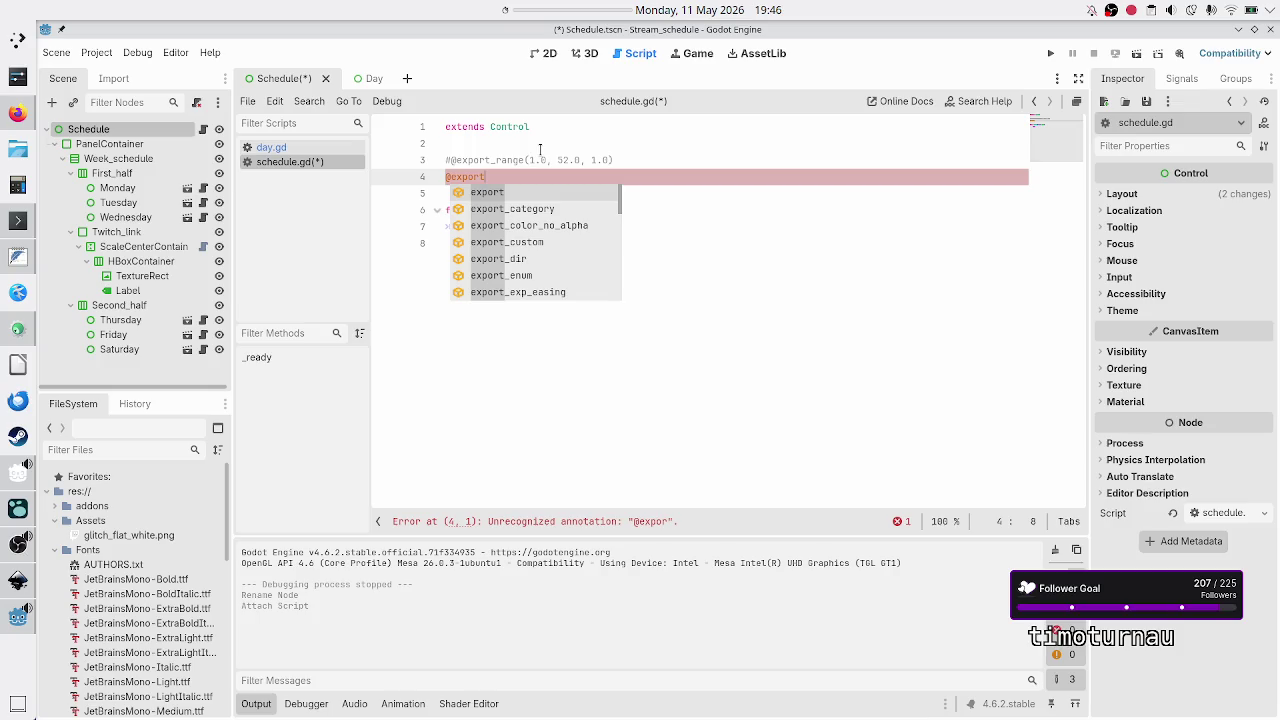
key(Down)
key(Up)
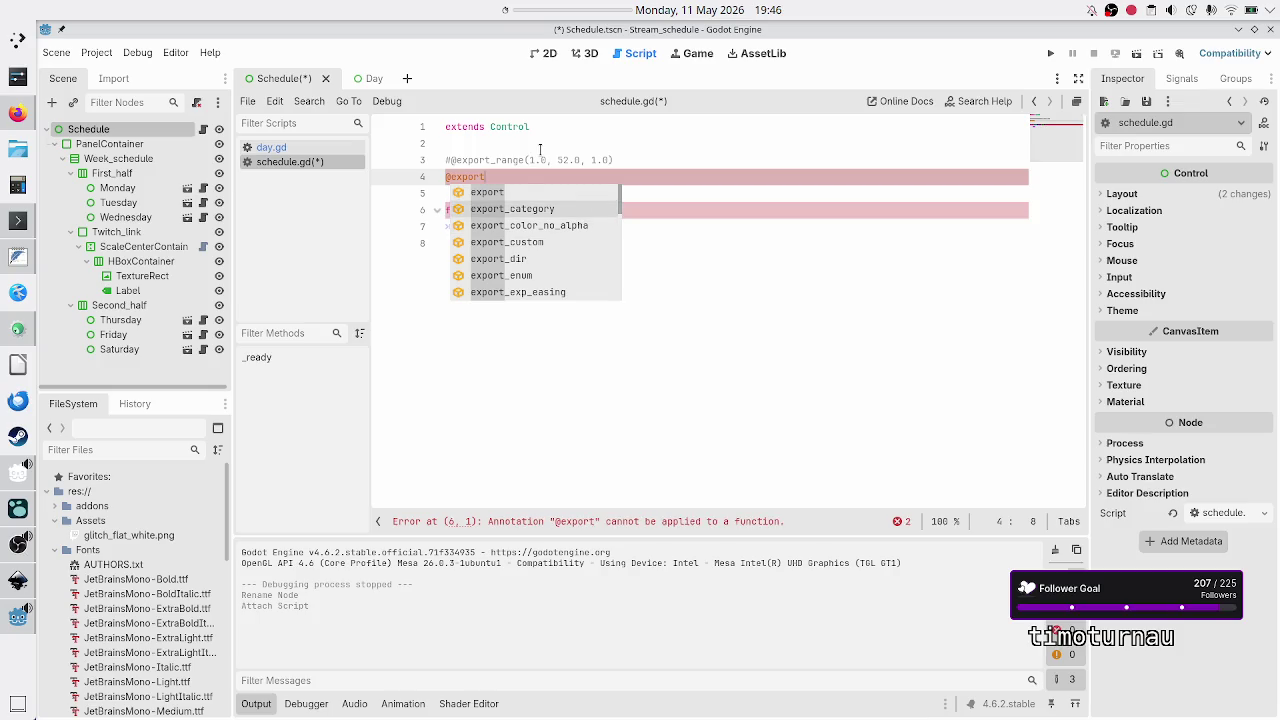
key(Down)
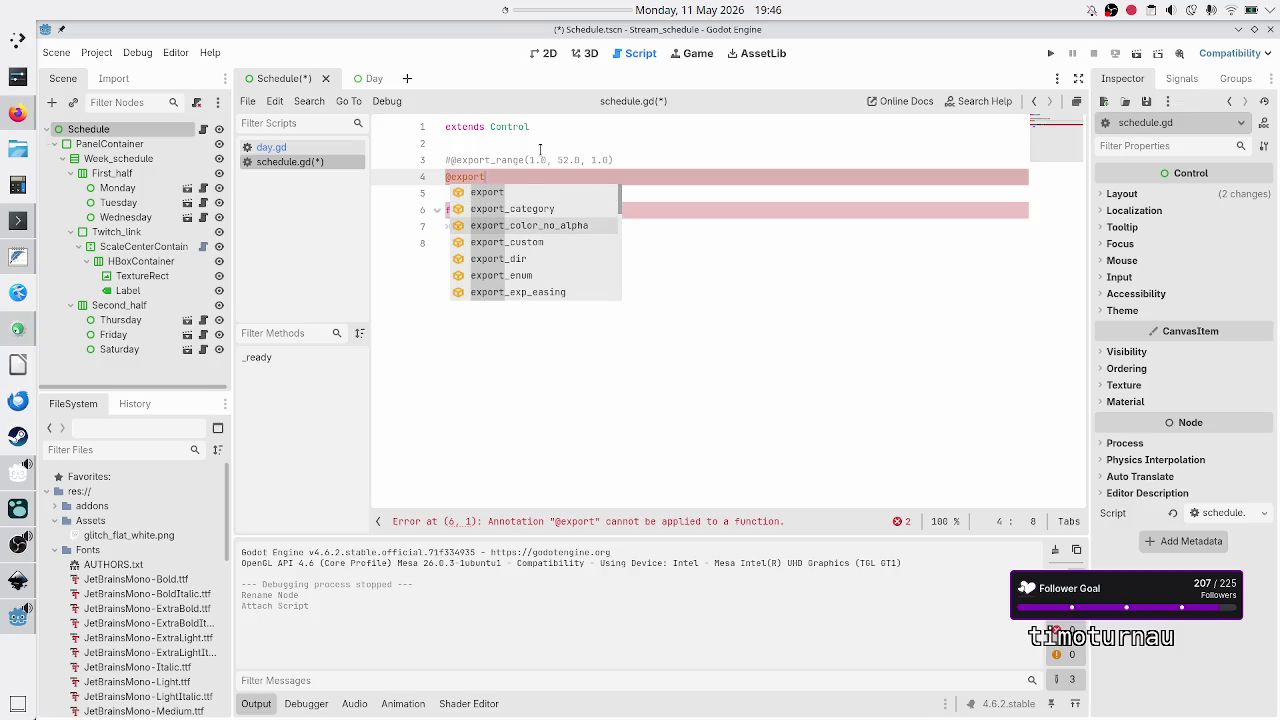
key(Down)
key(Down)
key(Down)
key(Down)
key(Down)
key(Down)
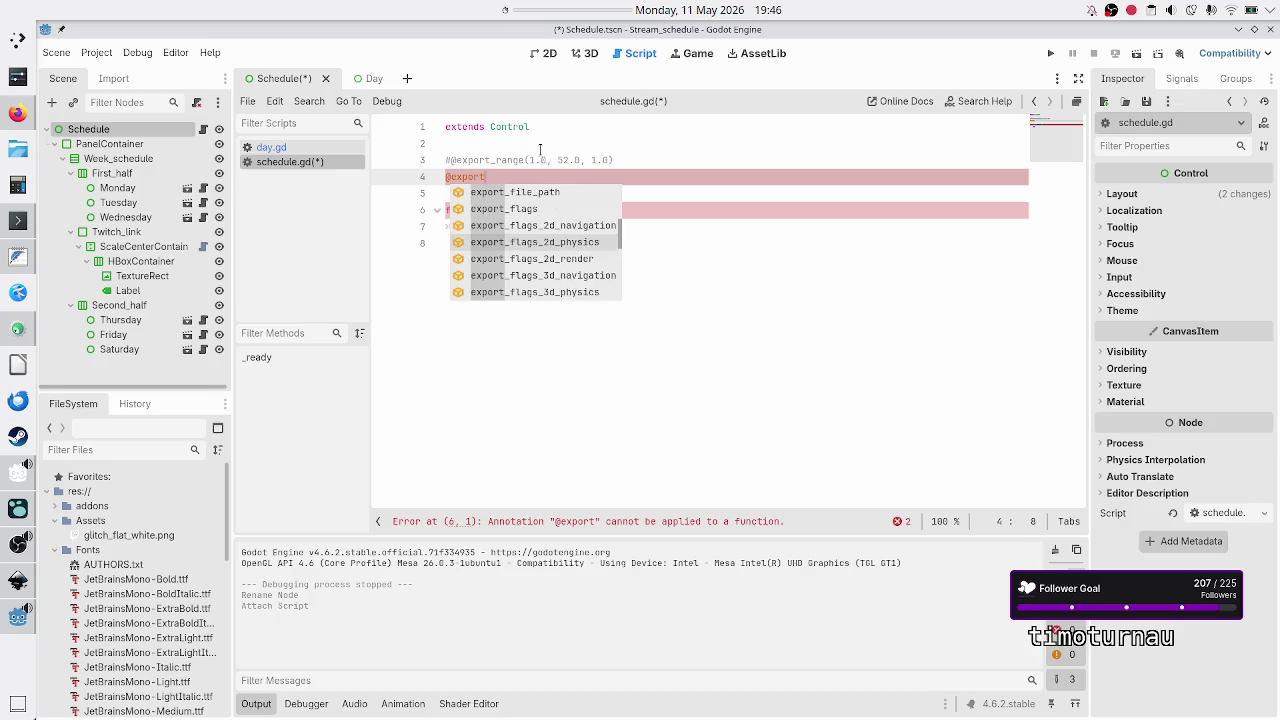
key(Up)
key(Up)
key(Up)
key(Up)
key(Up)
key(Up)
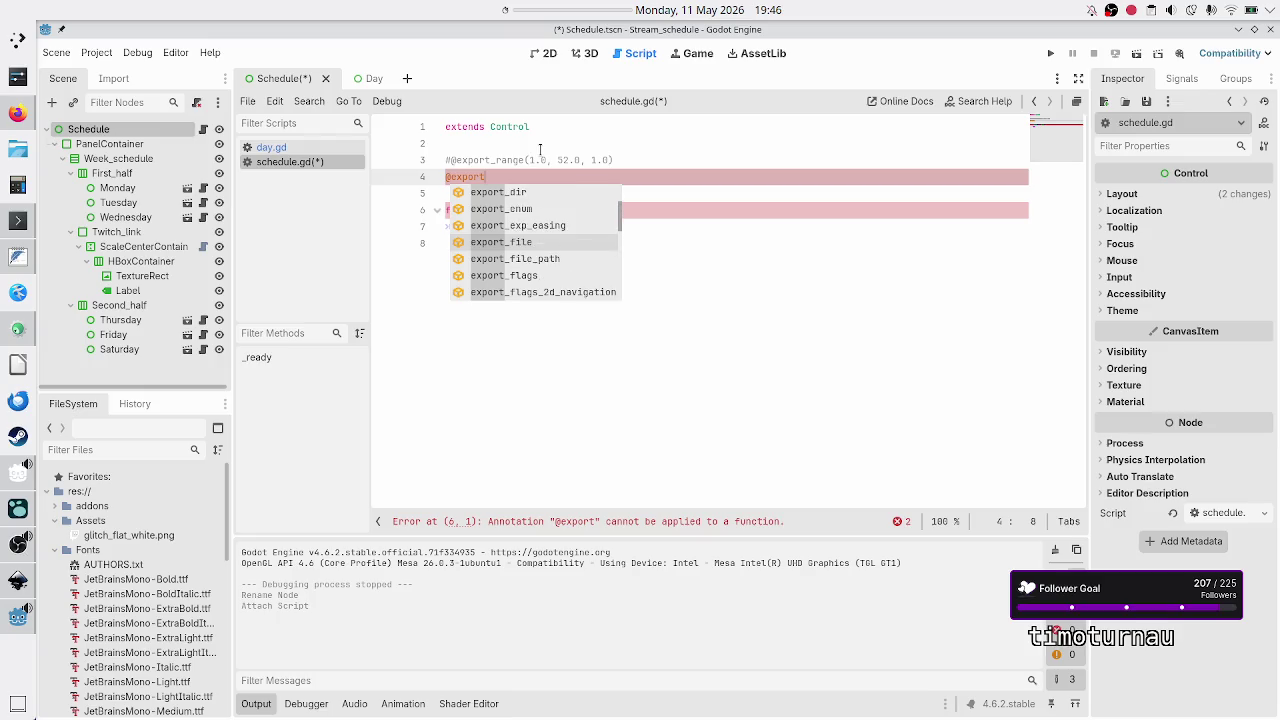
key(Down)
key(Down)
key(Down)
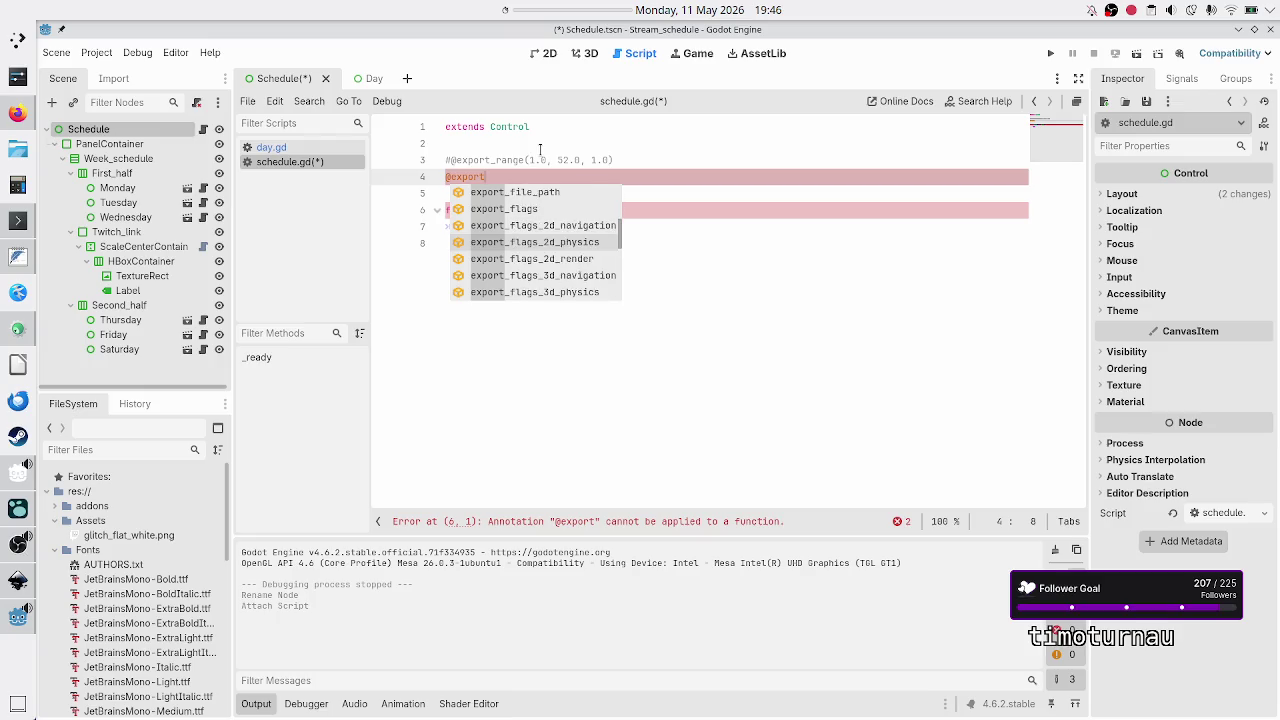
key(Down)
key(Down)
key(Down)
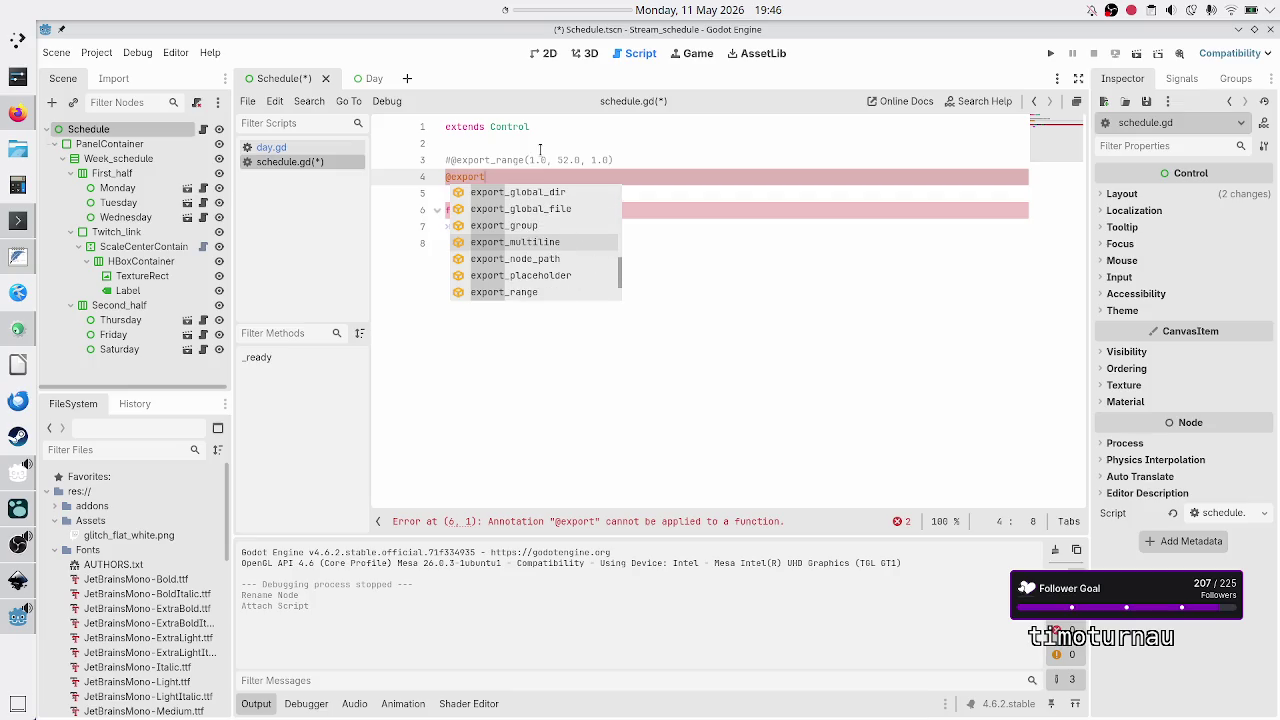
key(Down)
key(Down)
key(Down)
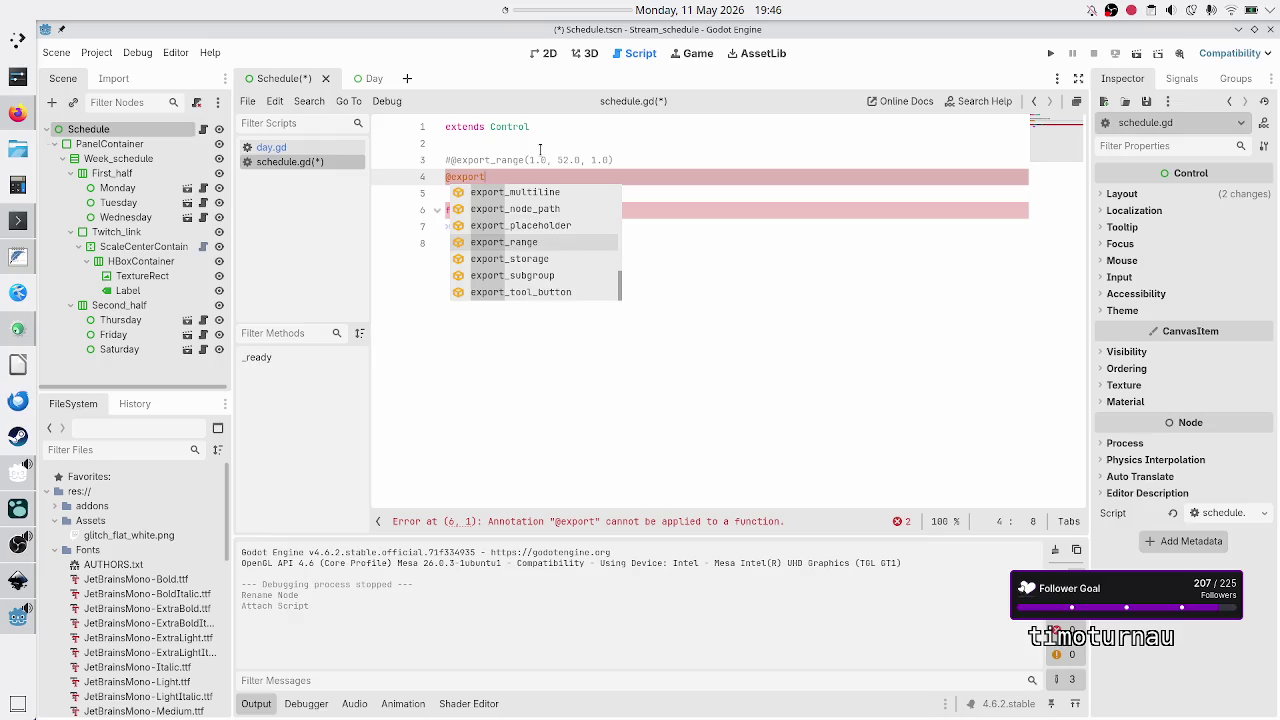
key(Down)
key(Down)
key(Down)
key(Down)
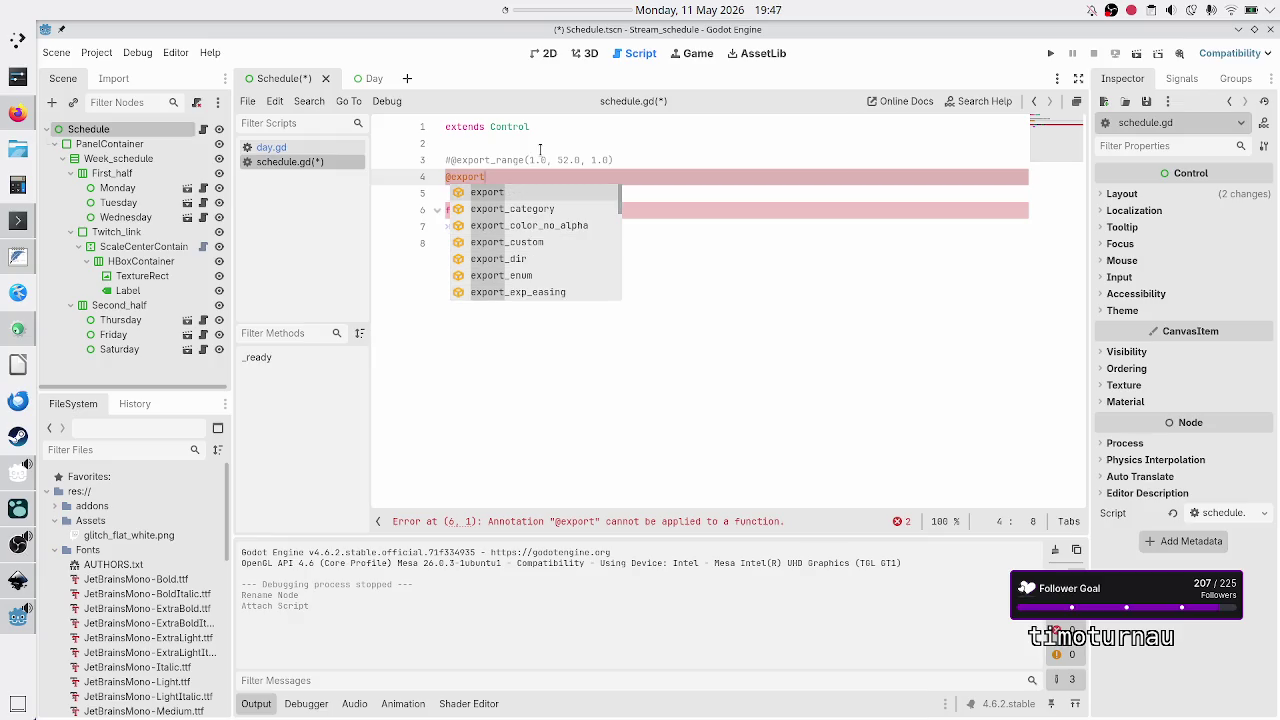
key(Escape)
key(Home)
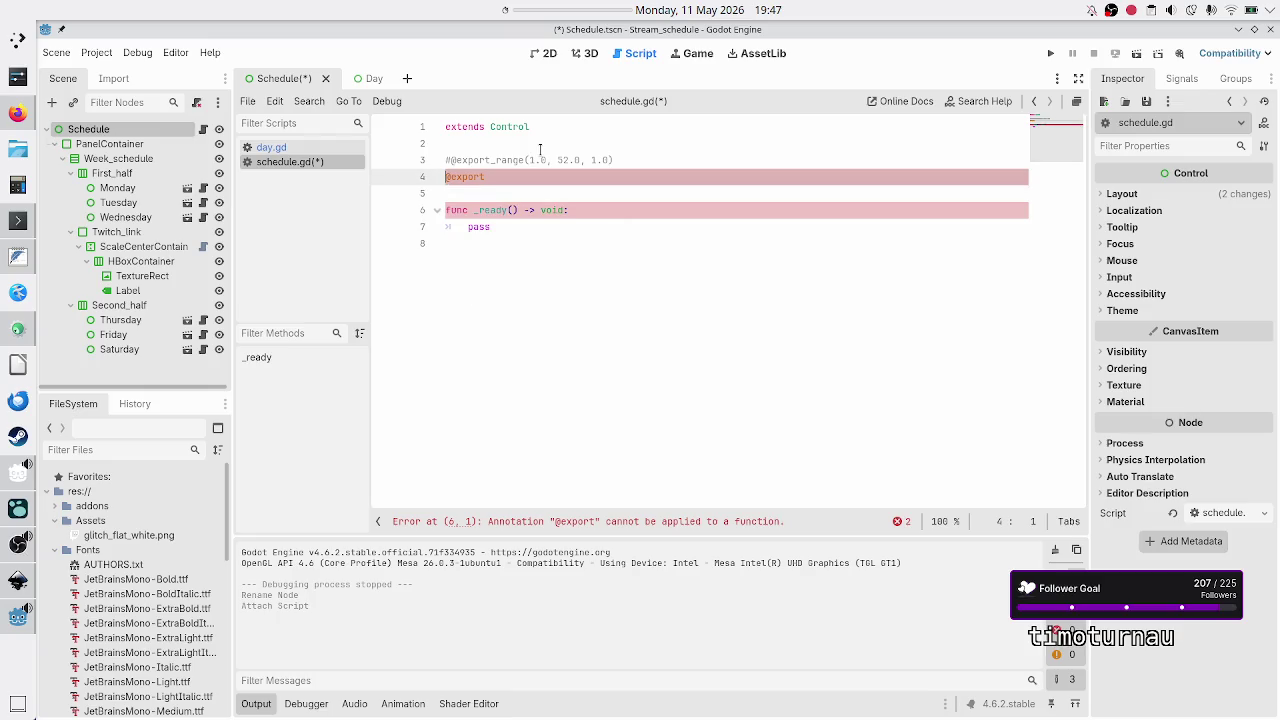
key(ctrl+shift+k)
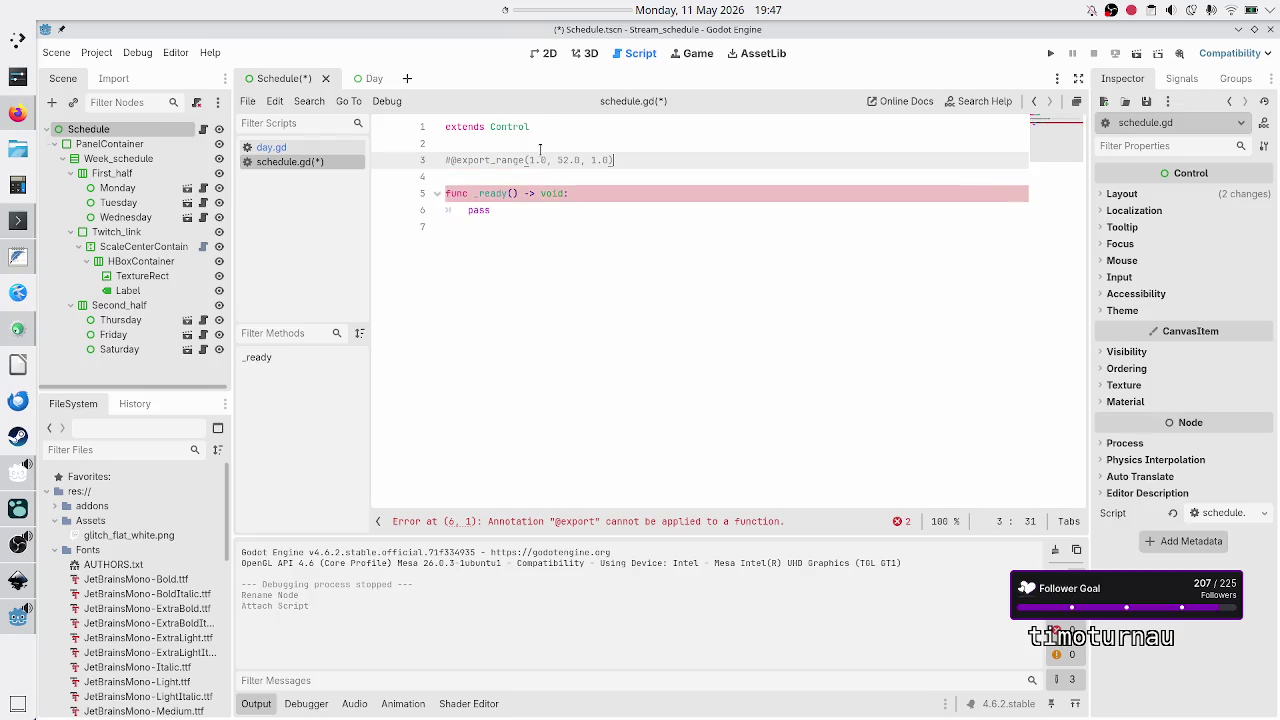
key(Up)
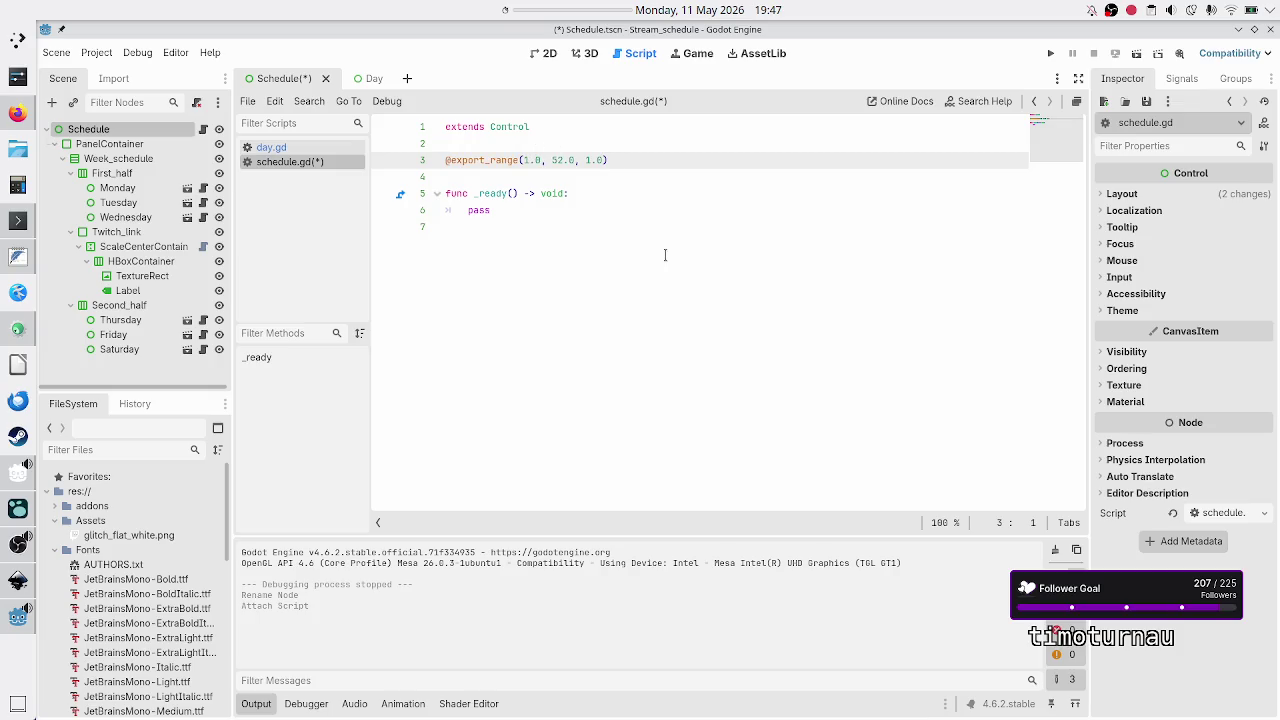
key(End)
key(Left)
text(,)
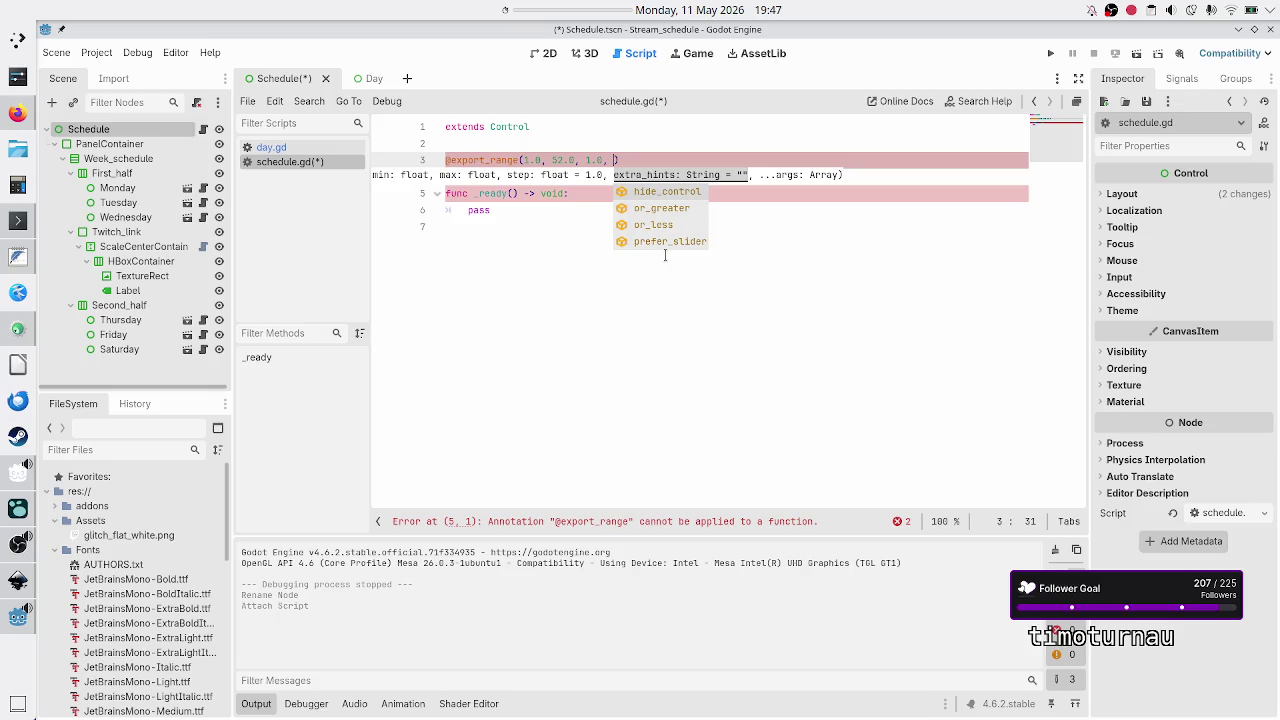
key(BackSpace)
key(BackSpace)
key(End)
text(var week_nr )
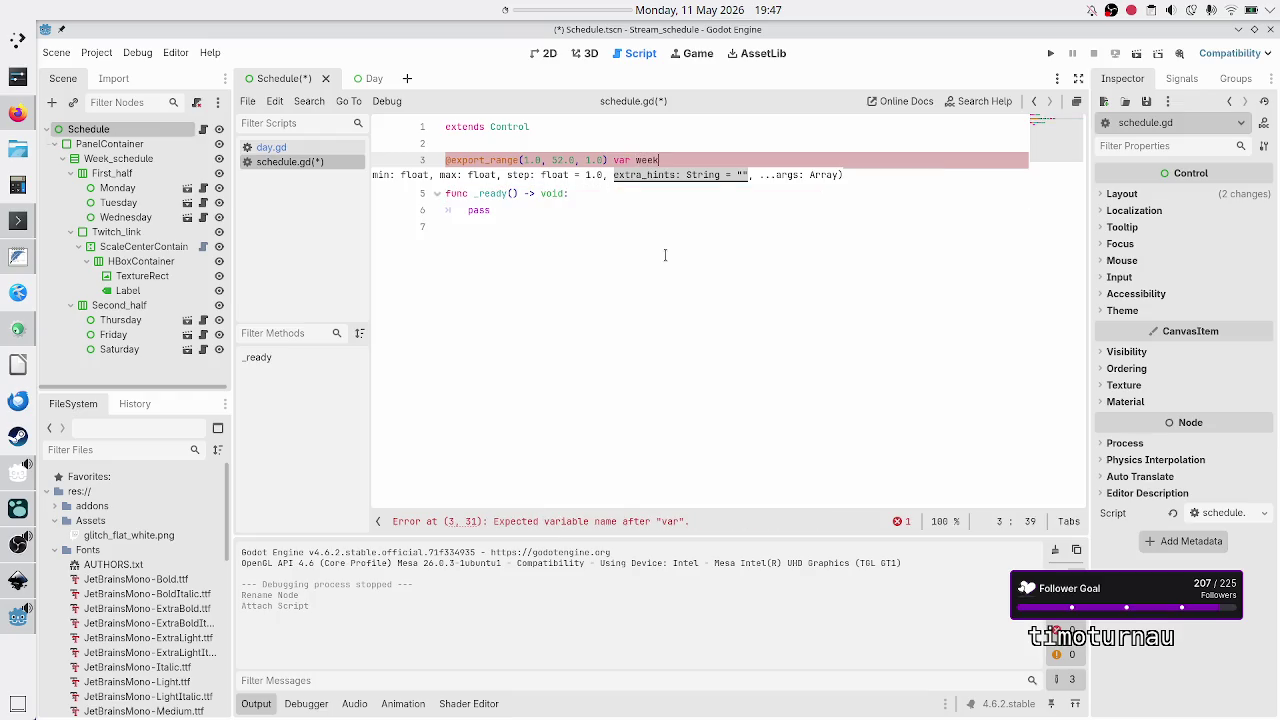
text(= 1)
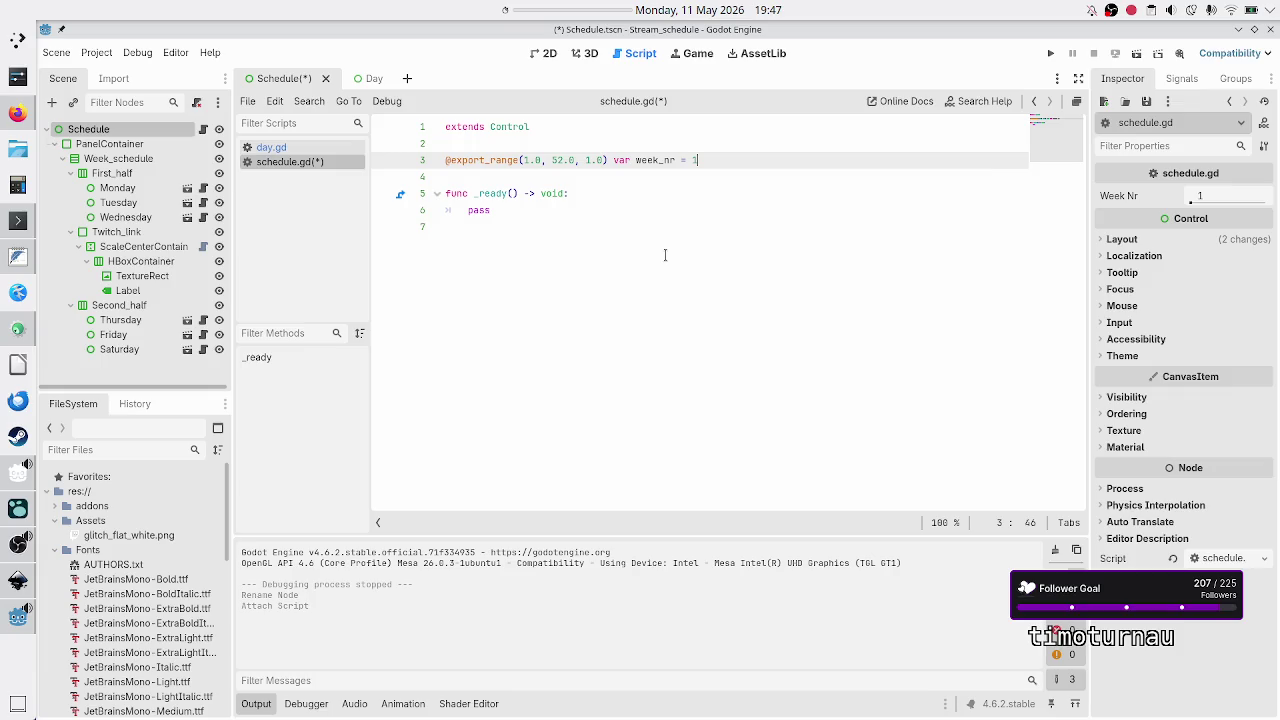
key(BackSpace)
key(BackSpace)
key(BackSpace)
key(BackSpace)
text(: floa)
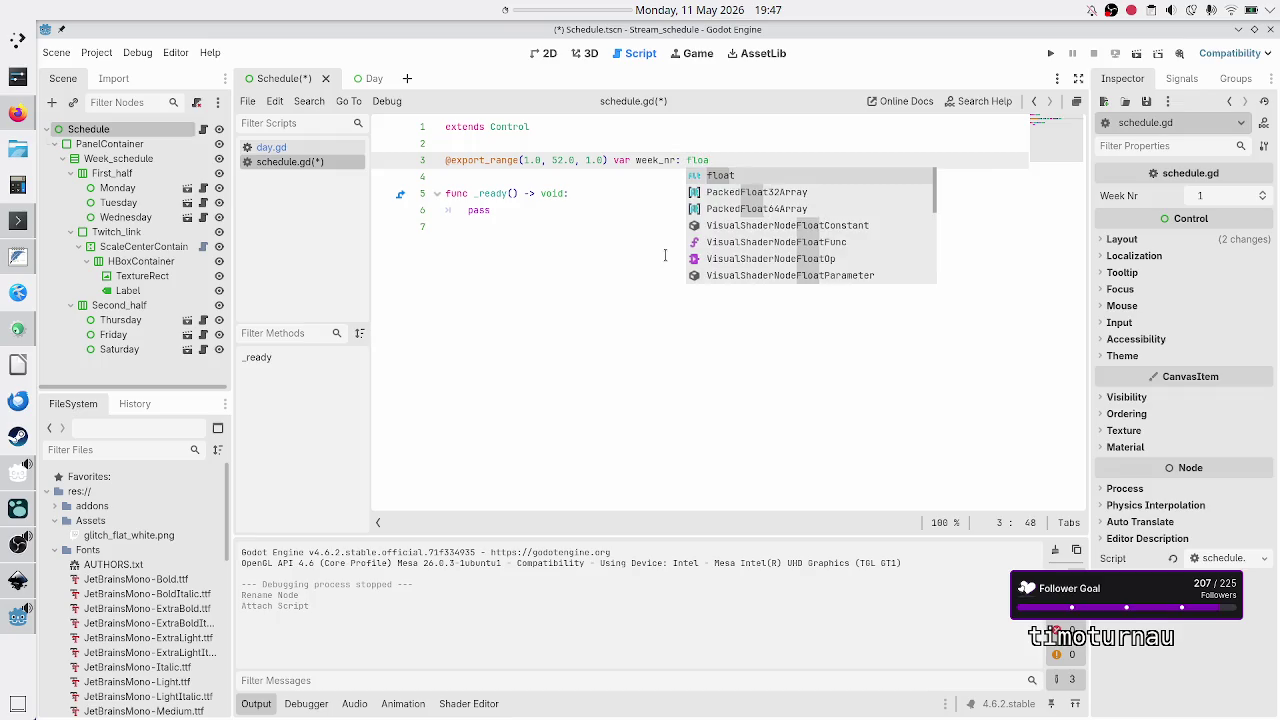
key(BackSpace)
key(BackSpace)
key(BackSpace)
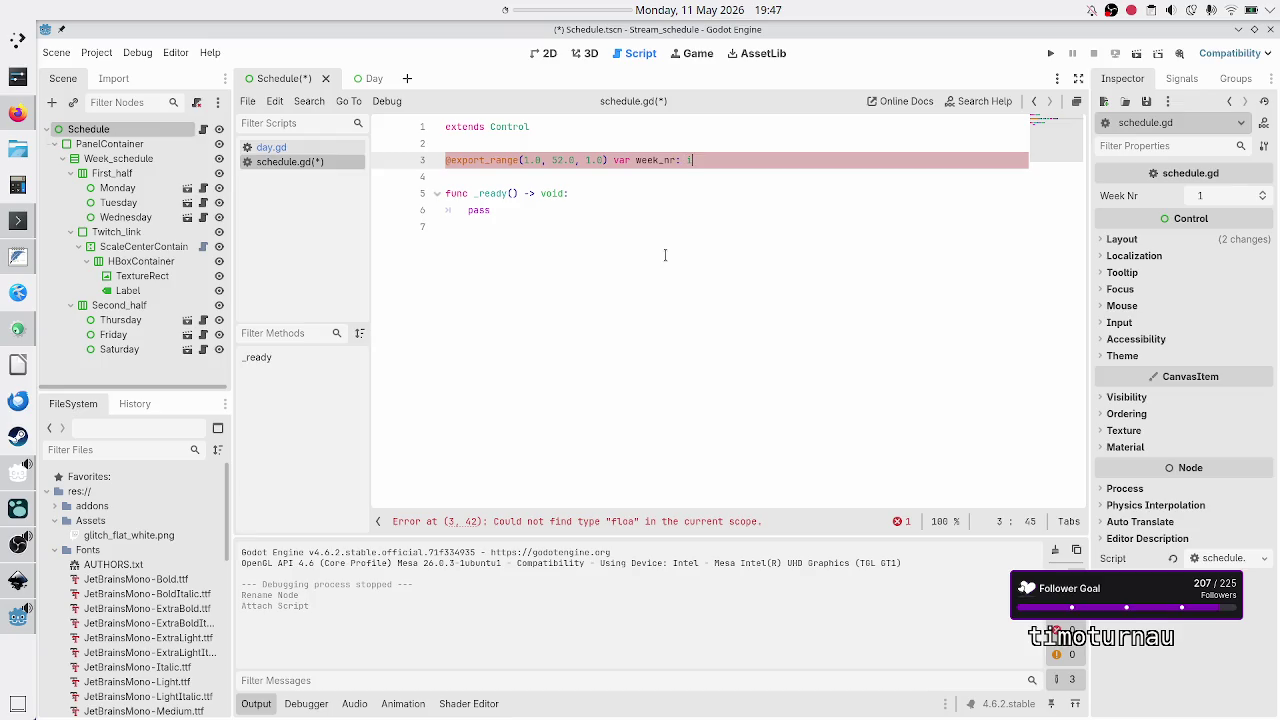
text(int)
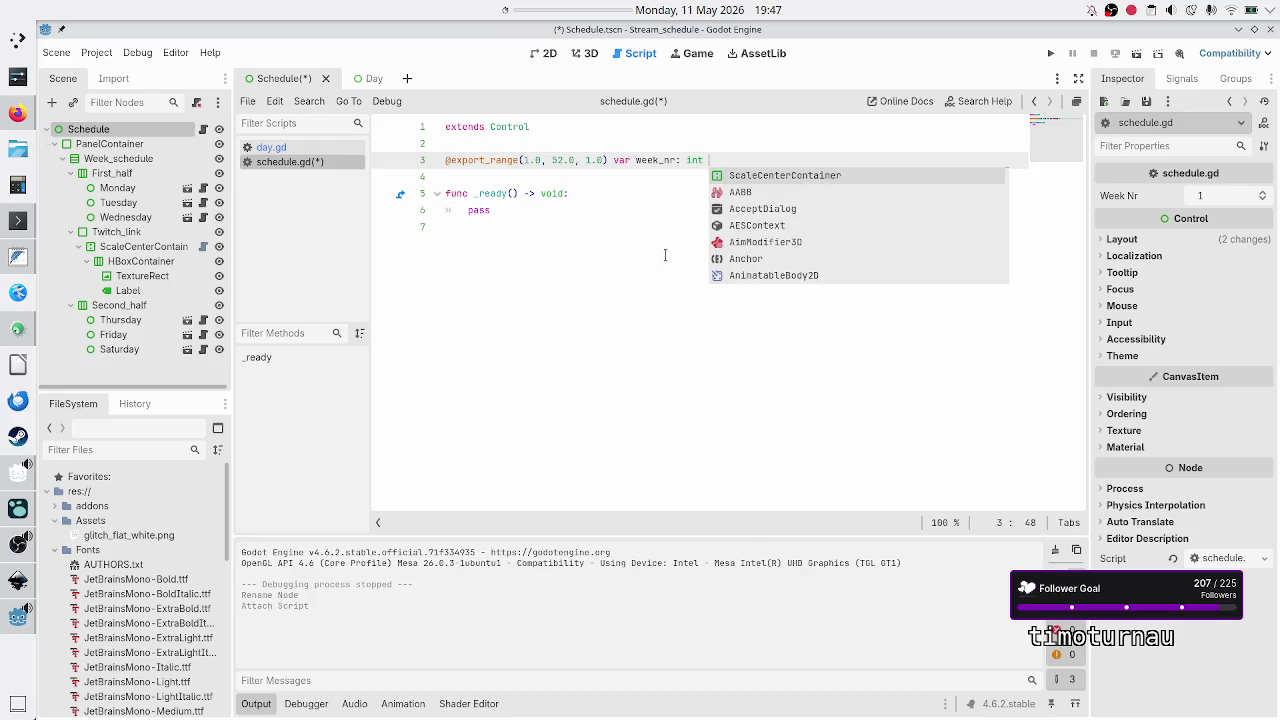
text( = 1)
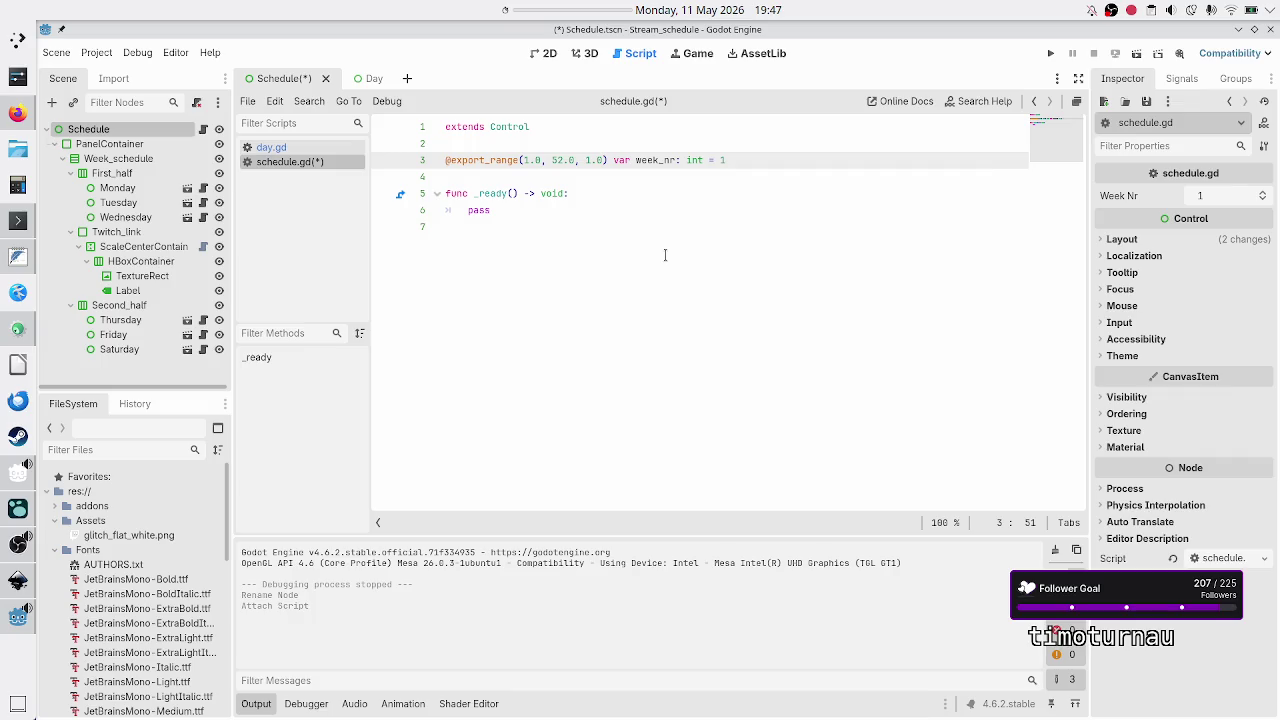
- Check the int documentation, then save the script with Ctrl+S
click(535, 160)
click(698, 160)
mouse_move(700, 160)
click(798, 160)
key(Down)
key(Down)
key(Down)
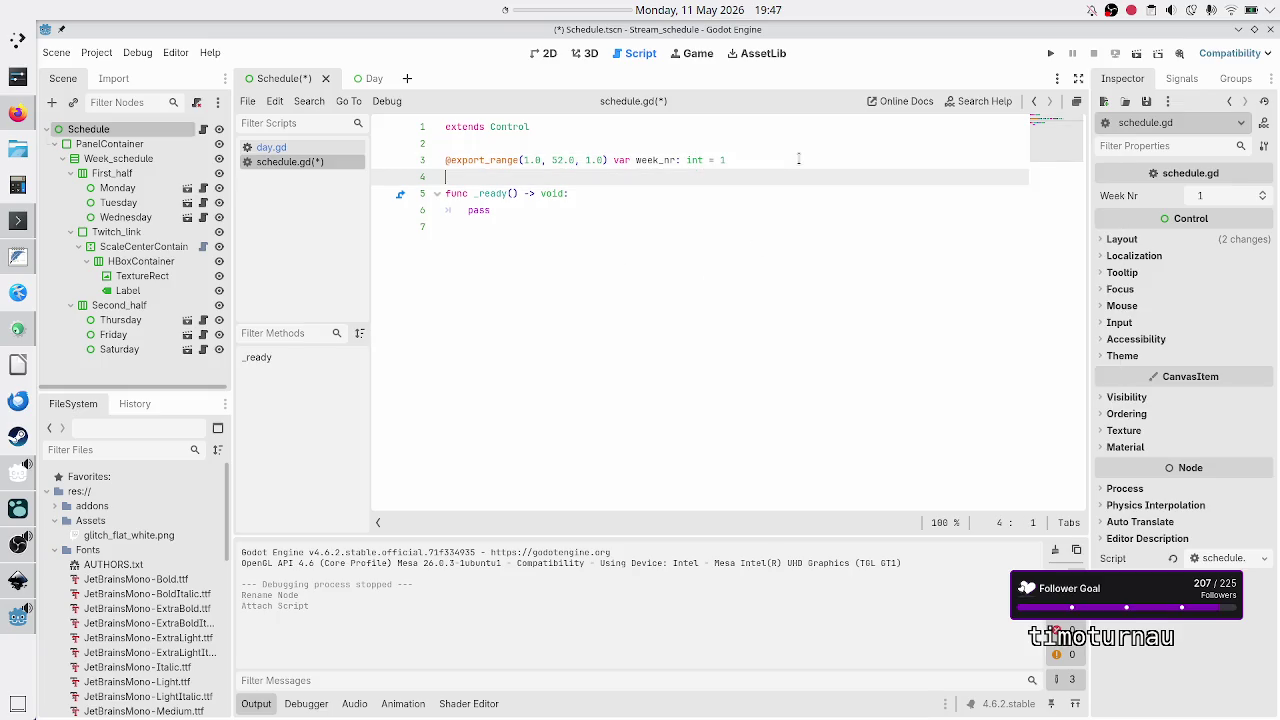
key(Up)
key(Up)
key(ctrl+s)
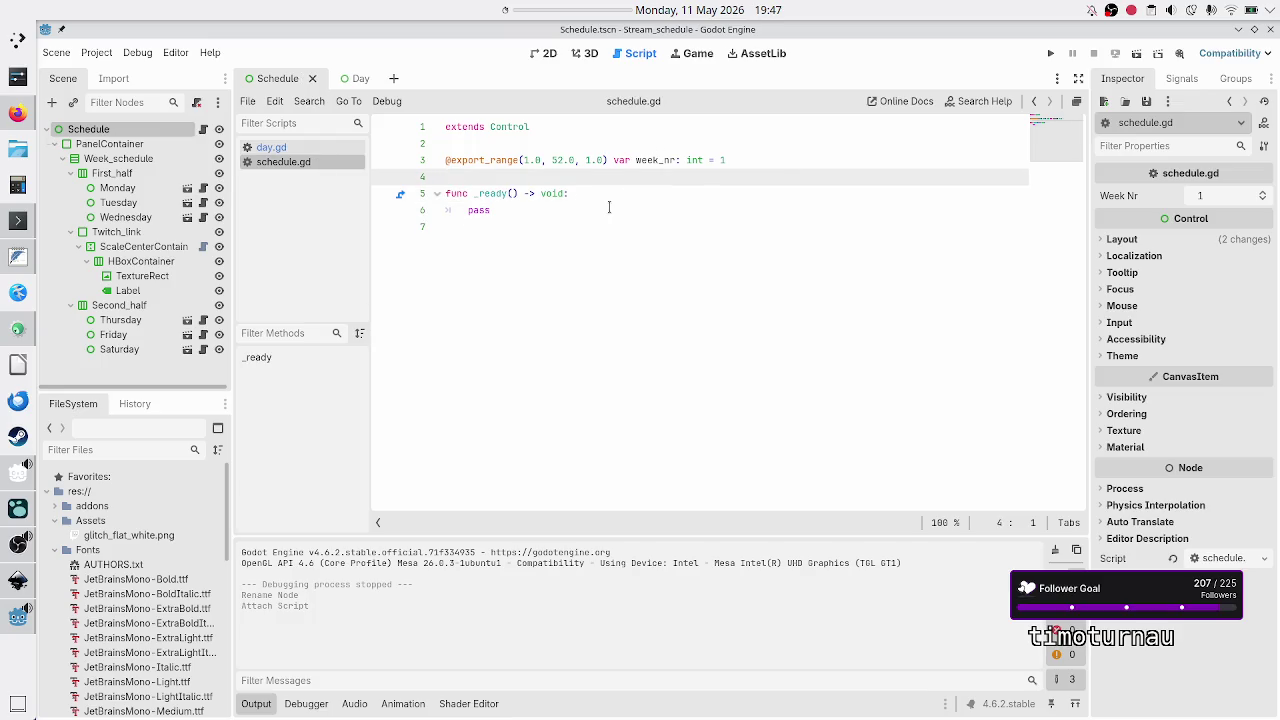
- Set the Monday, Tuesday and Wednesday nodes to Access as Unique Name
click(126, 192)
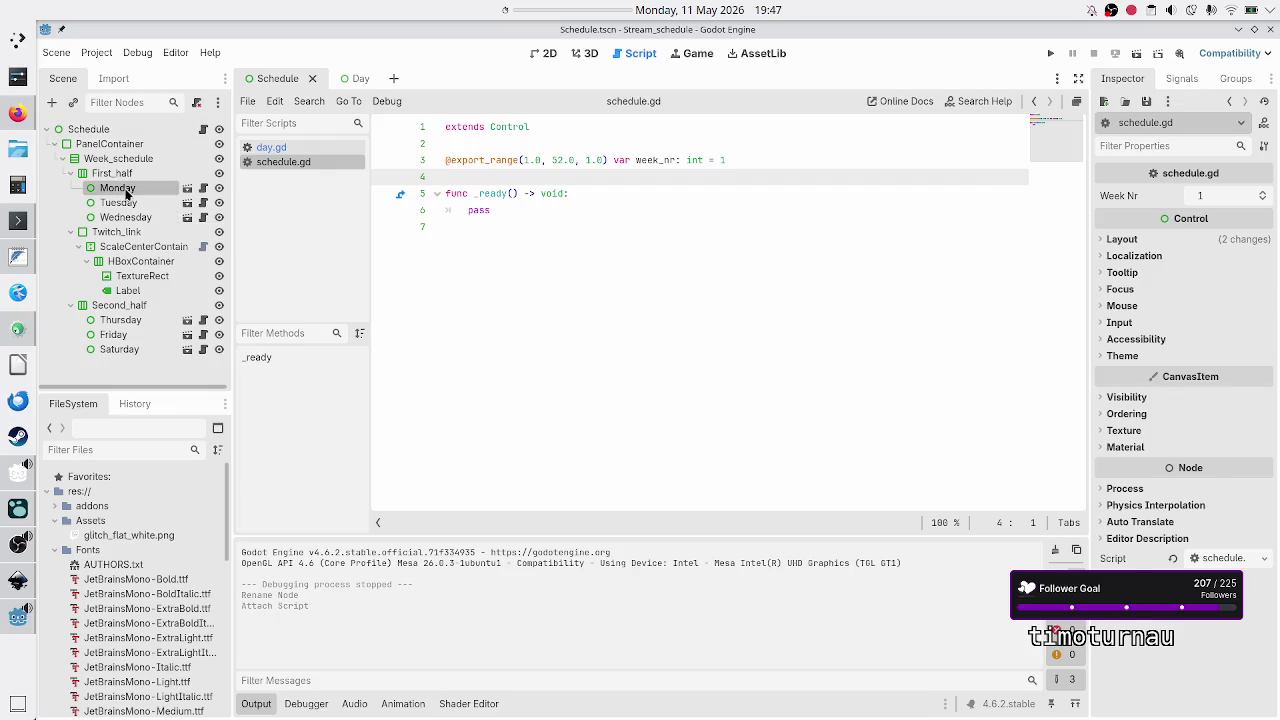
right_click(126, 192)
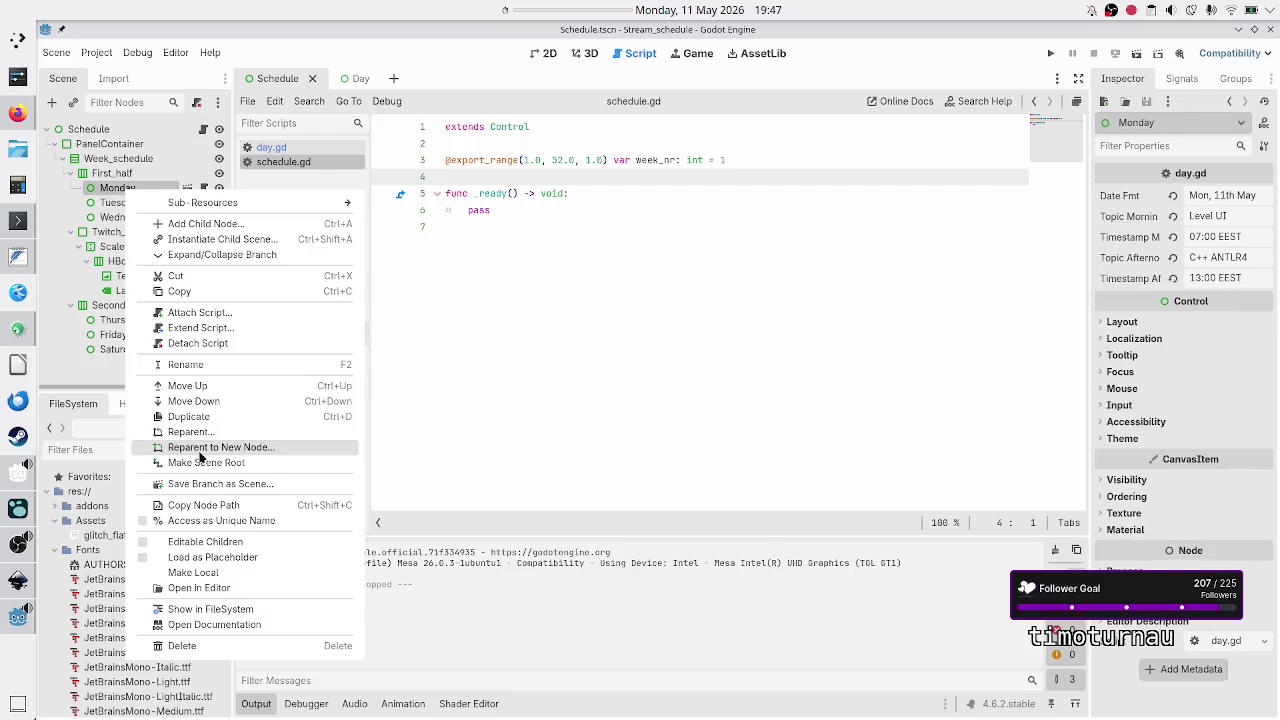
click(215, 520)
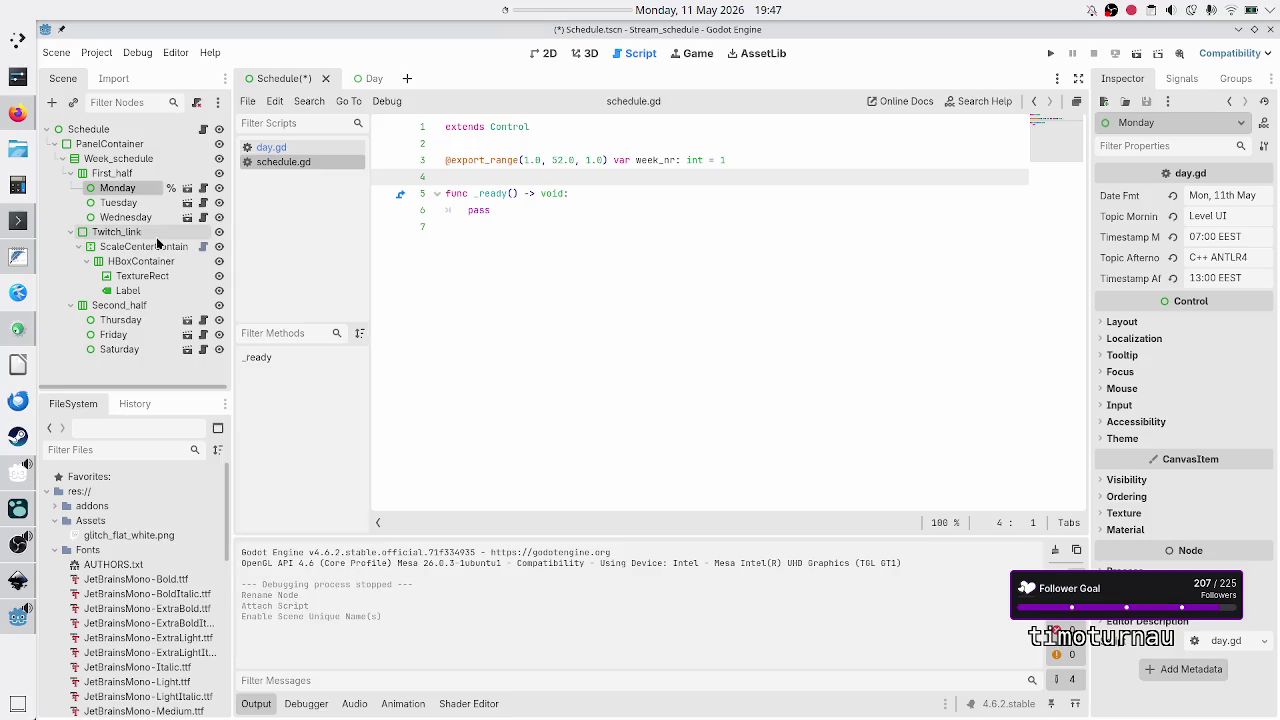
click(133, 205)
right_click(133, 209)
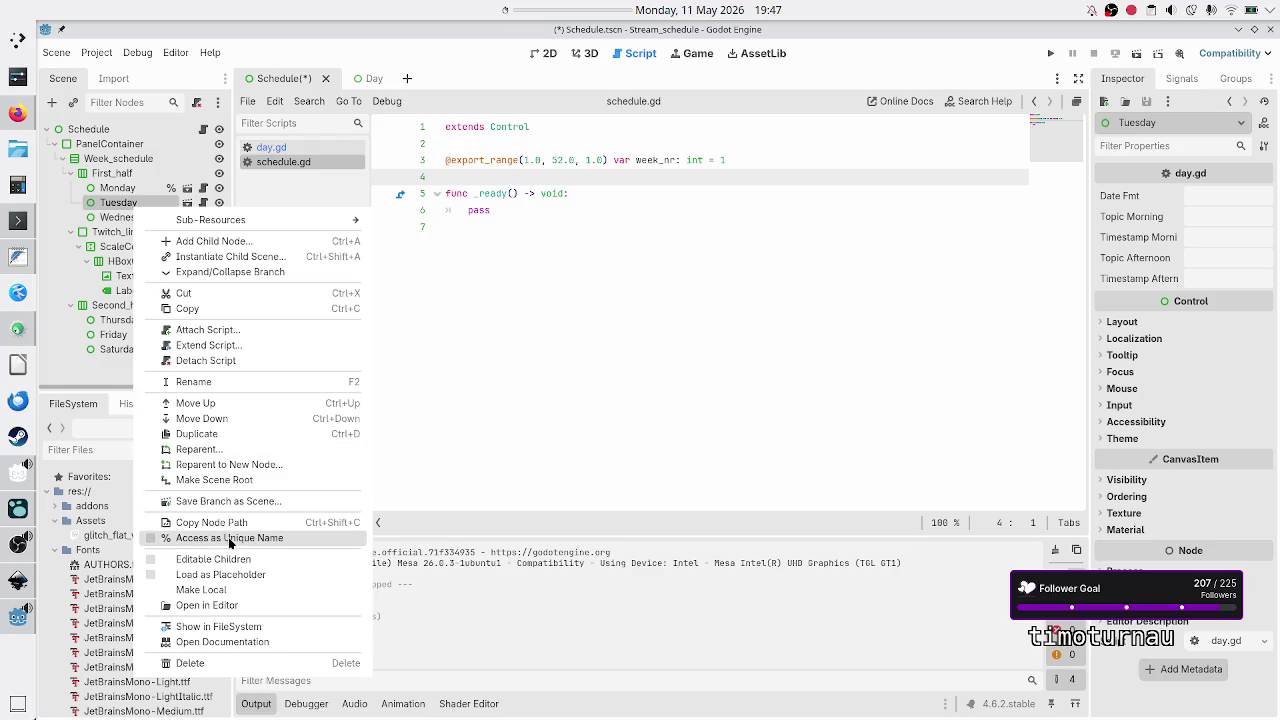
click(229, 541)
click(121, 218)
right_click(120, 220)
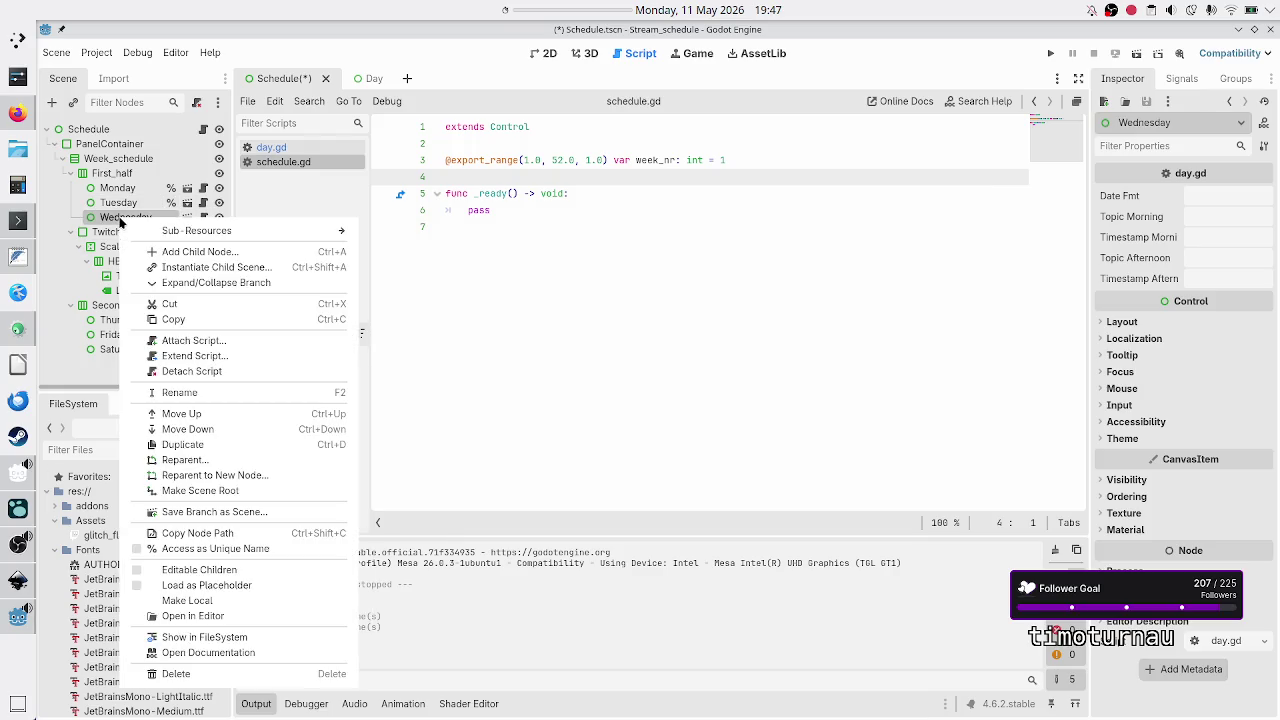
click(209, 548)
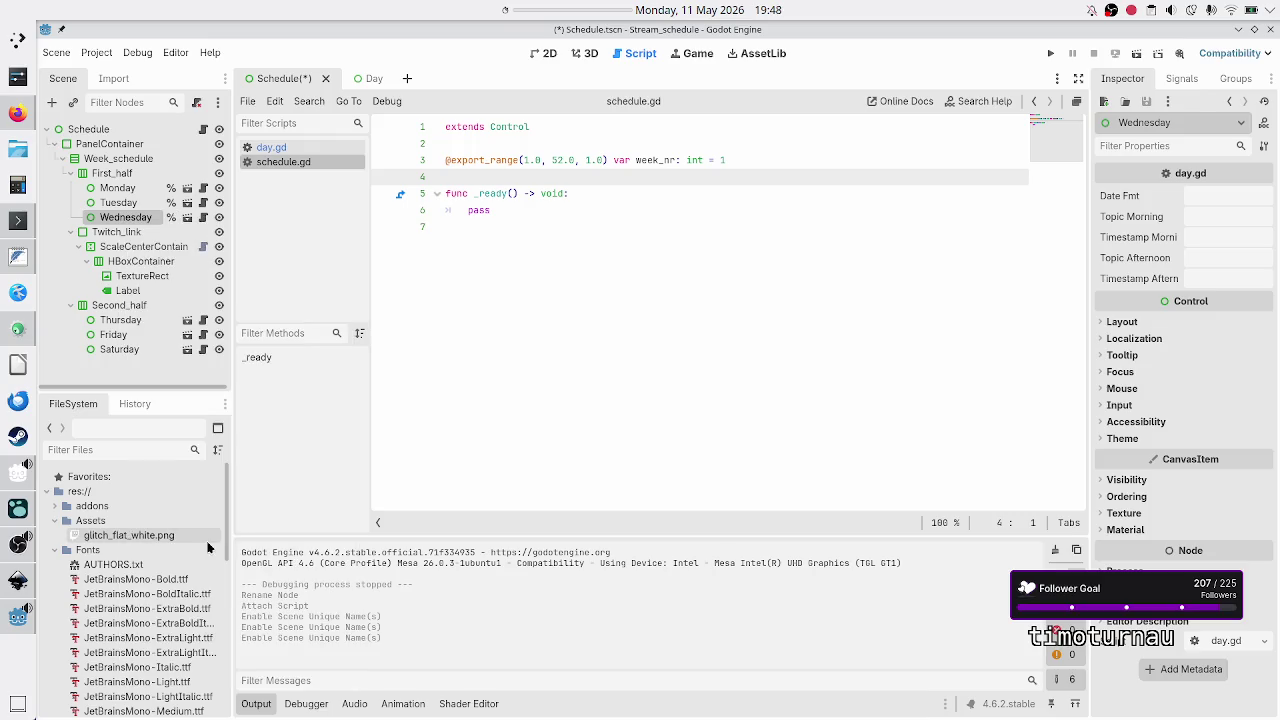
- Set the Thursday, Friday and Saturday nodes to Access as Unique Name as well
click(138, 328)
right_click(138, 328)
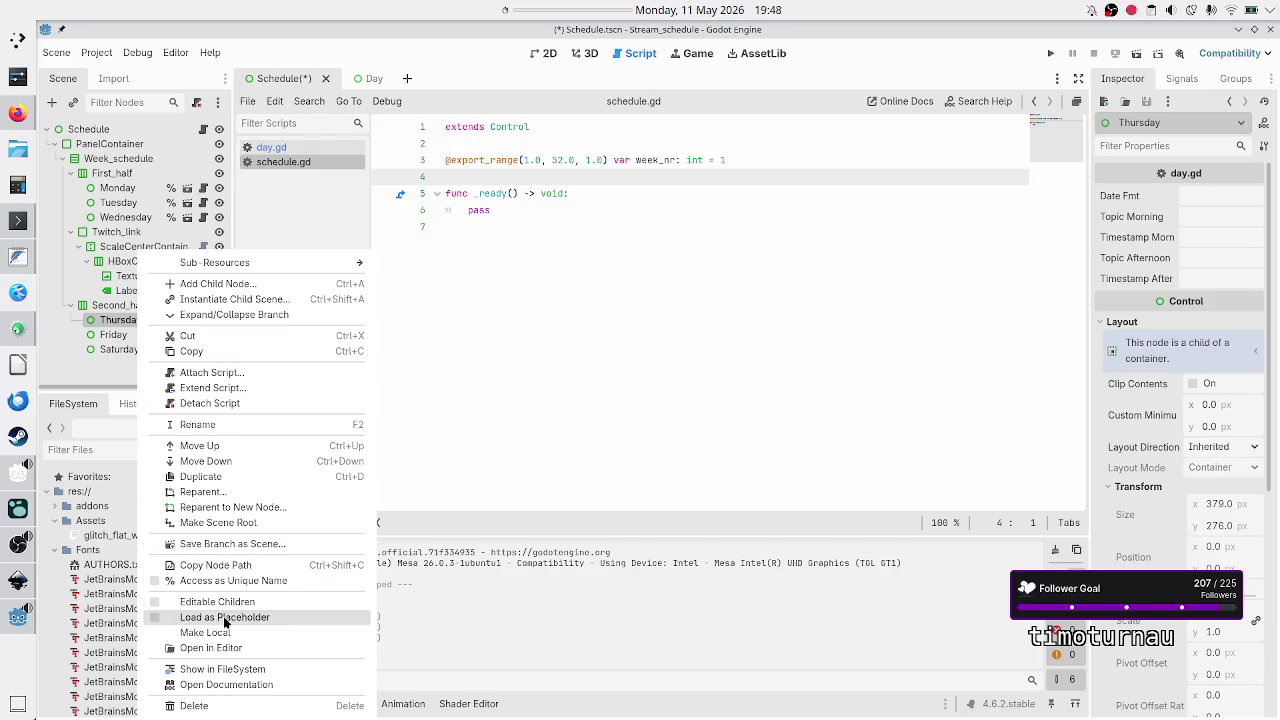
click(231, 582)
click(131, 335)
right_click(131, 335)
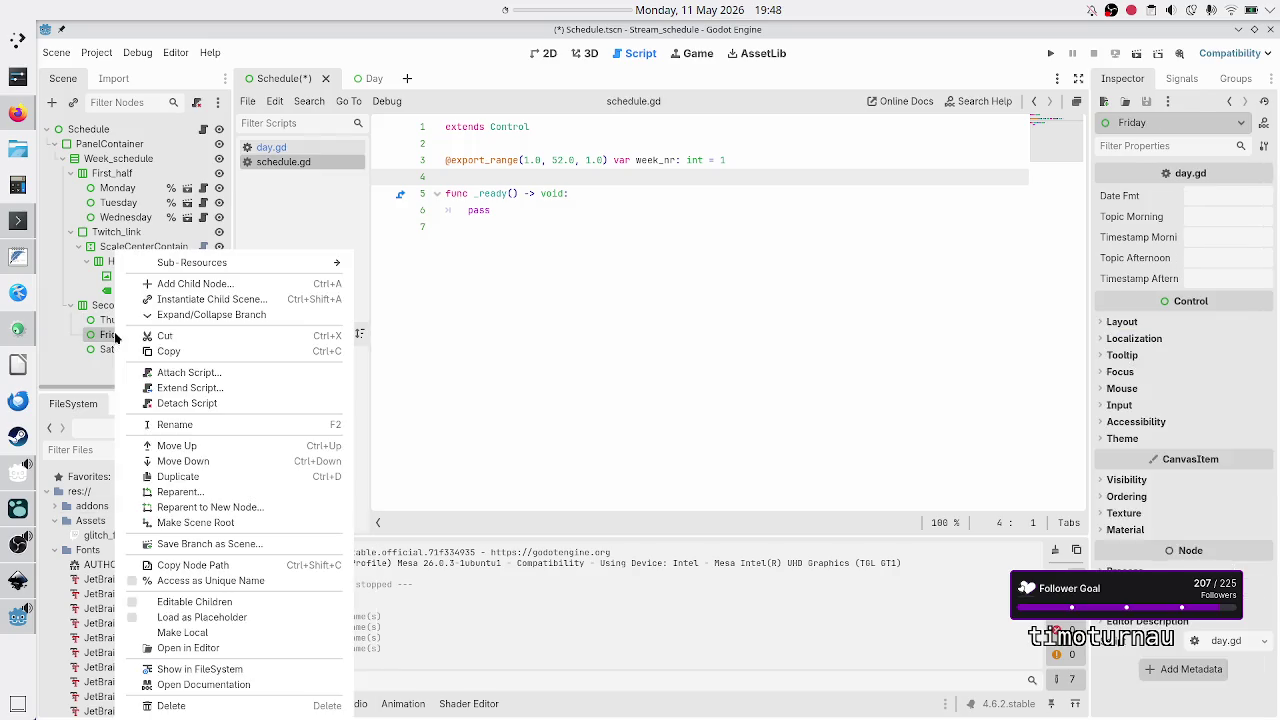
click(207, 582)
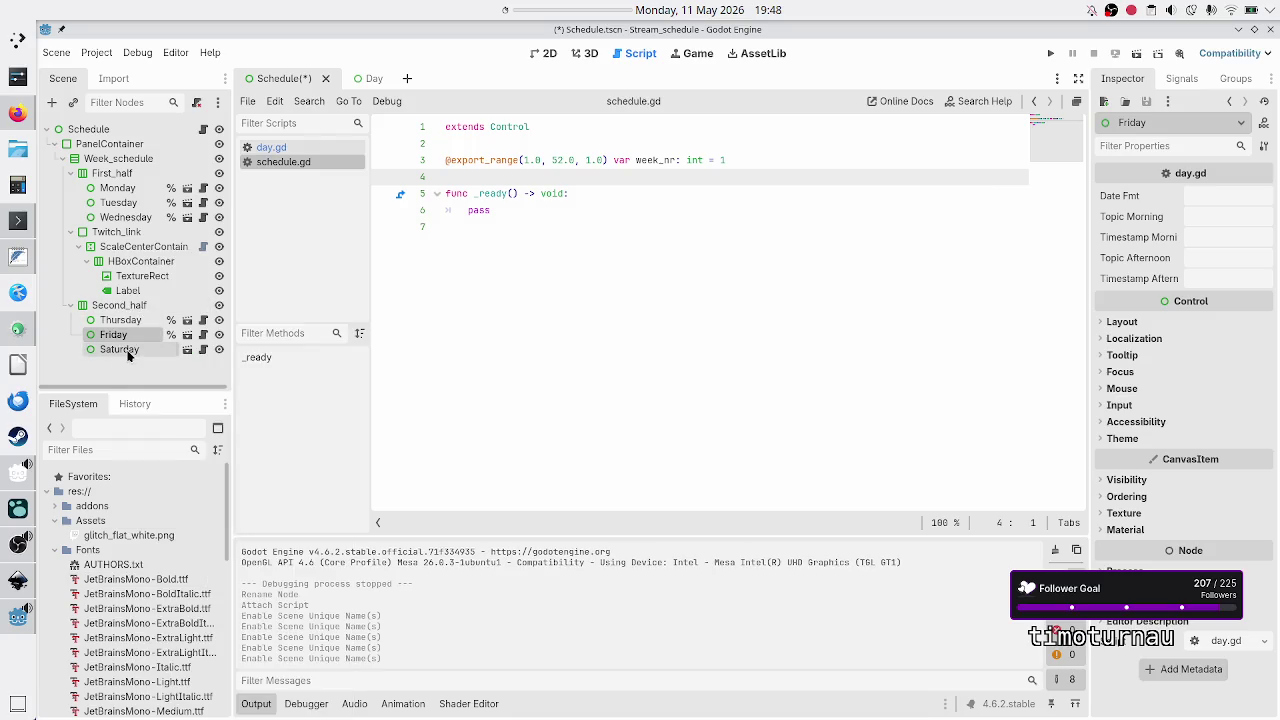
click(127, 352)
right_click(127, 352)
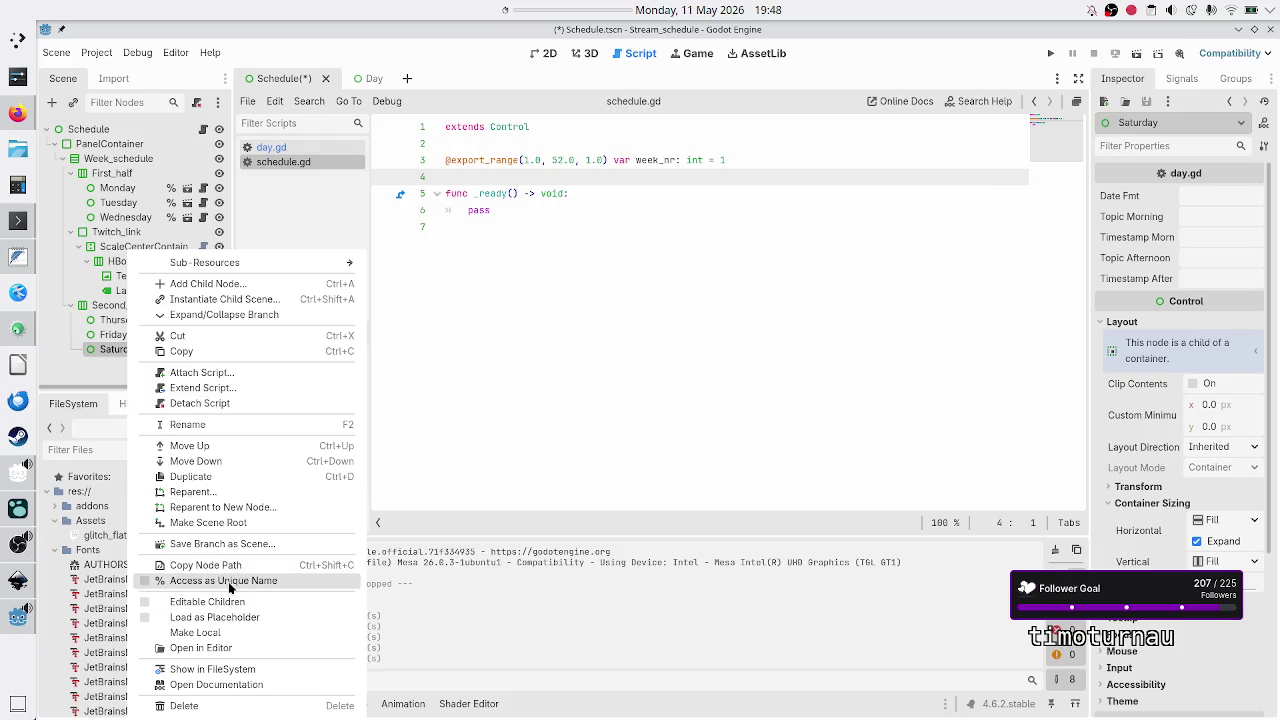
click(227, 580)
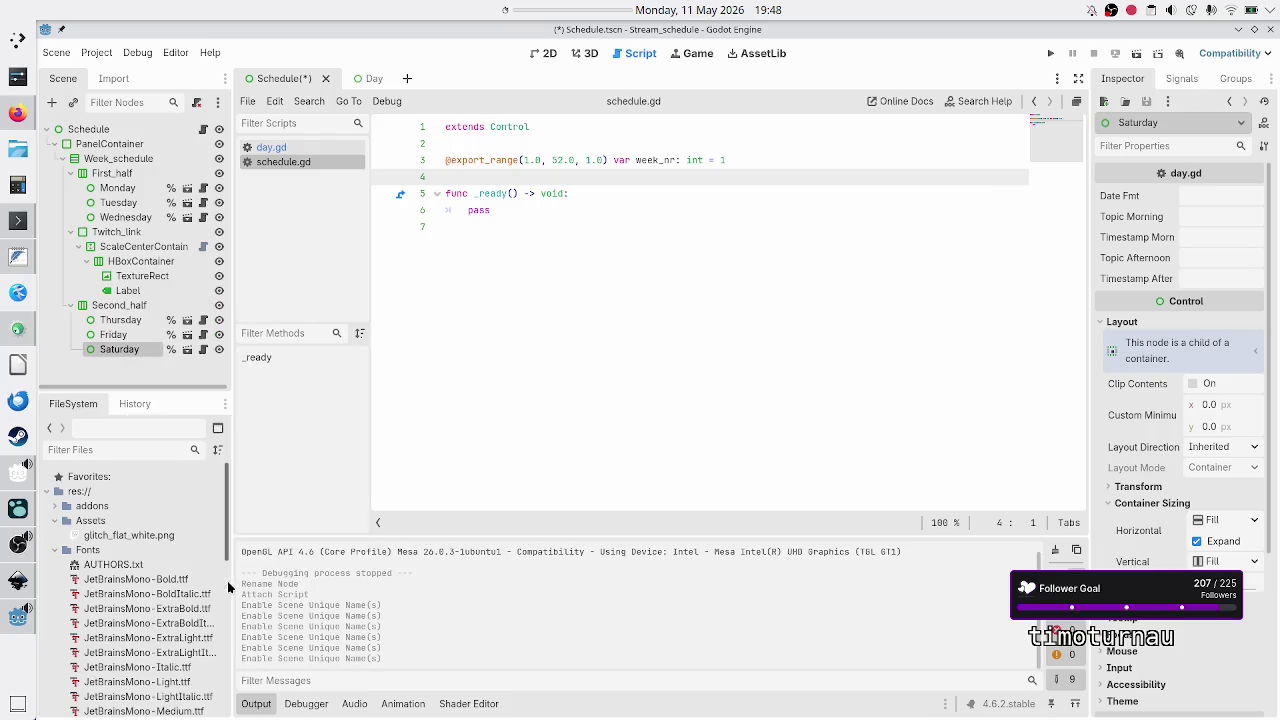
click(529, 328)
key(ctrl+s)
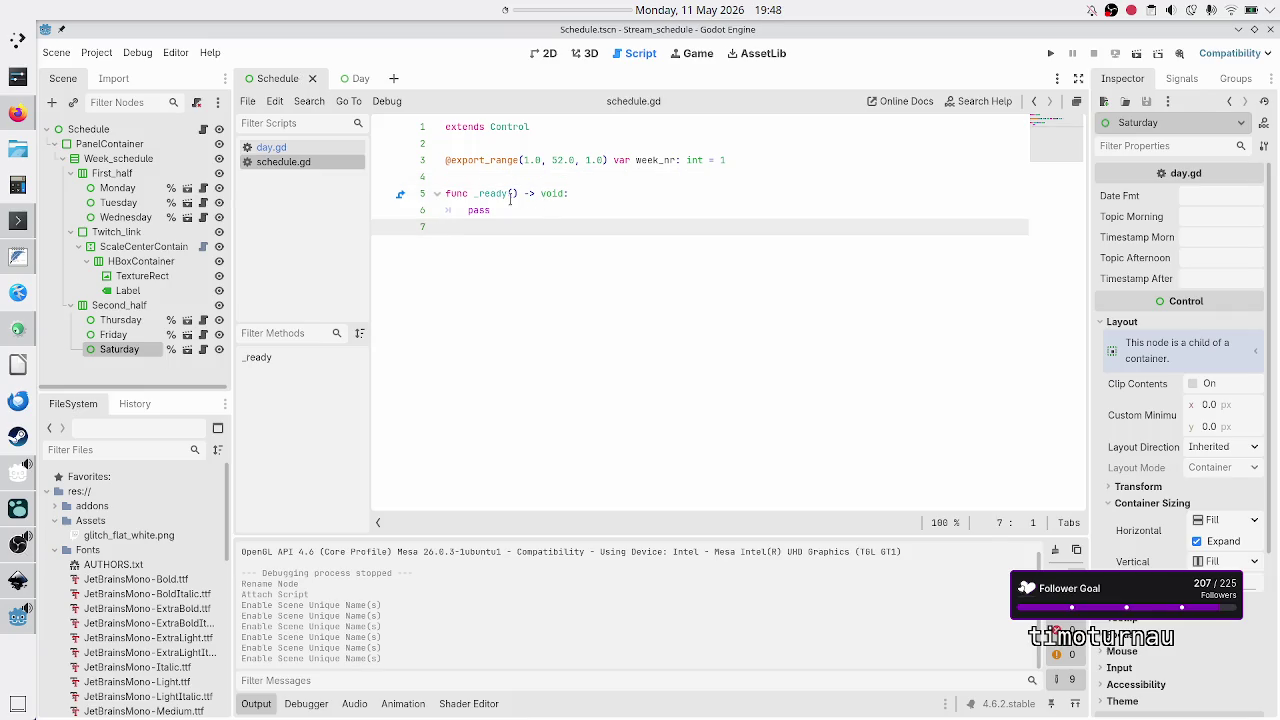
click(503, 177)
key(Return)
key(Return)
key(Up)
text(@)
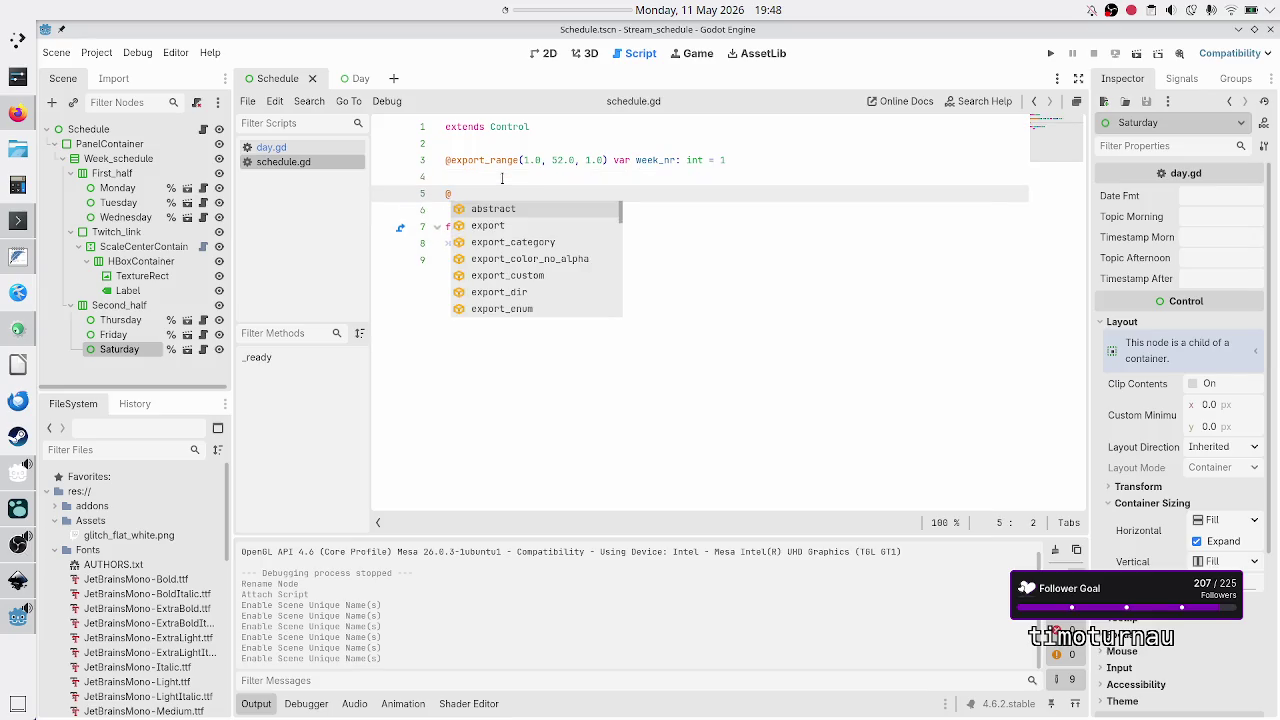
text(onrea)
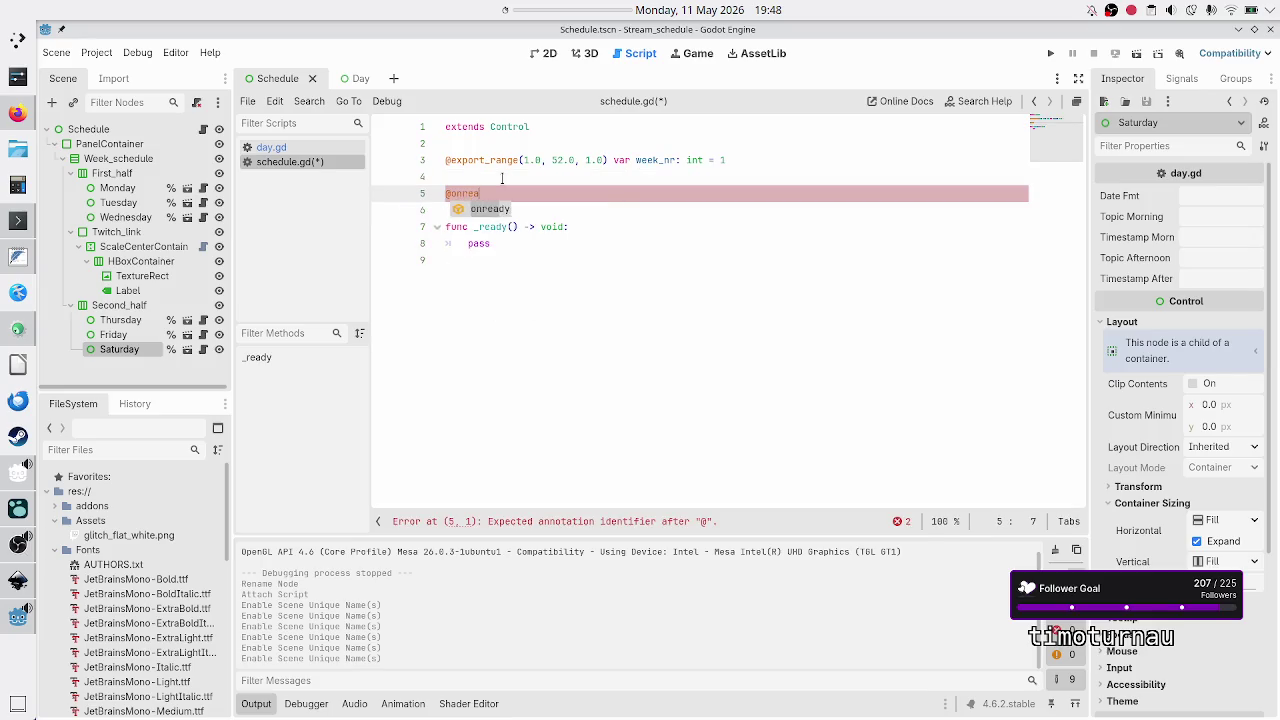
text(dy var )
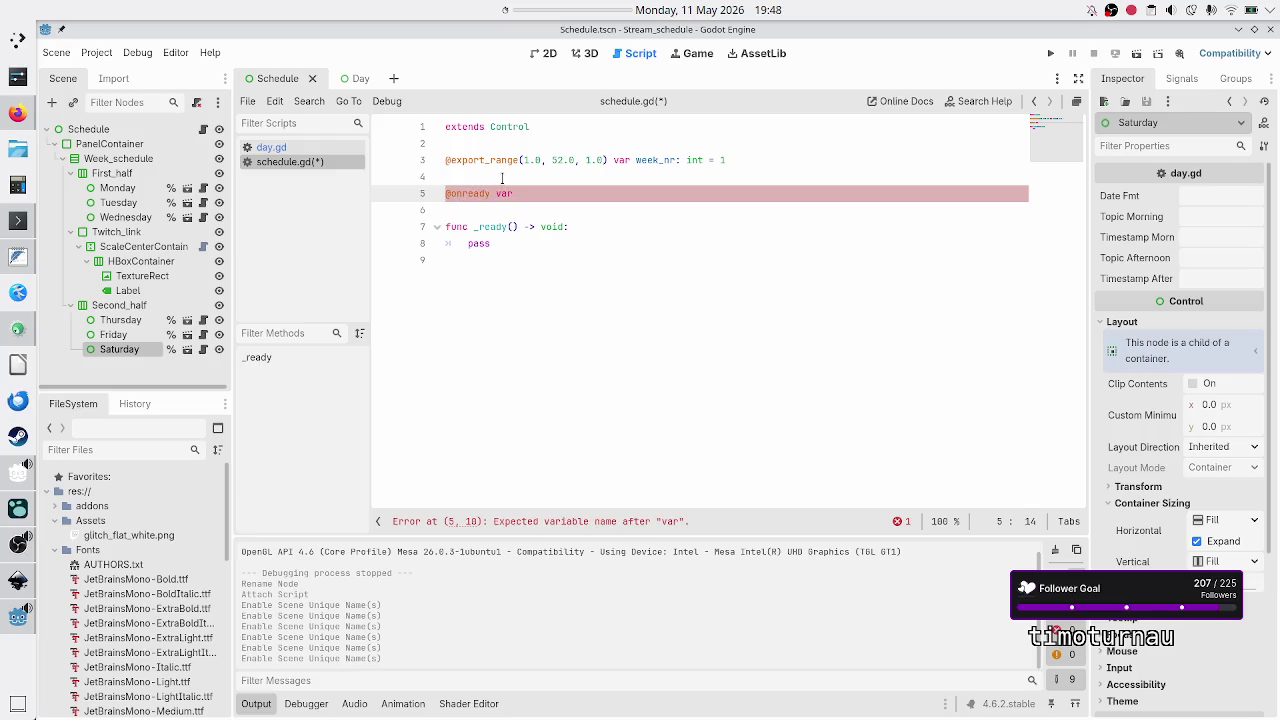
text(monday:)
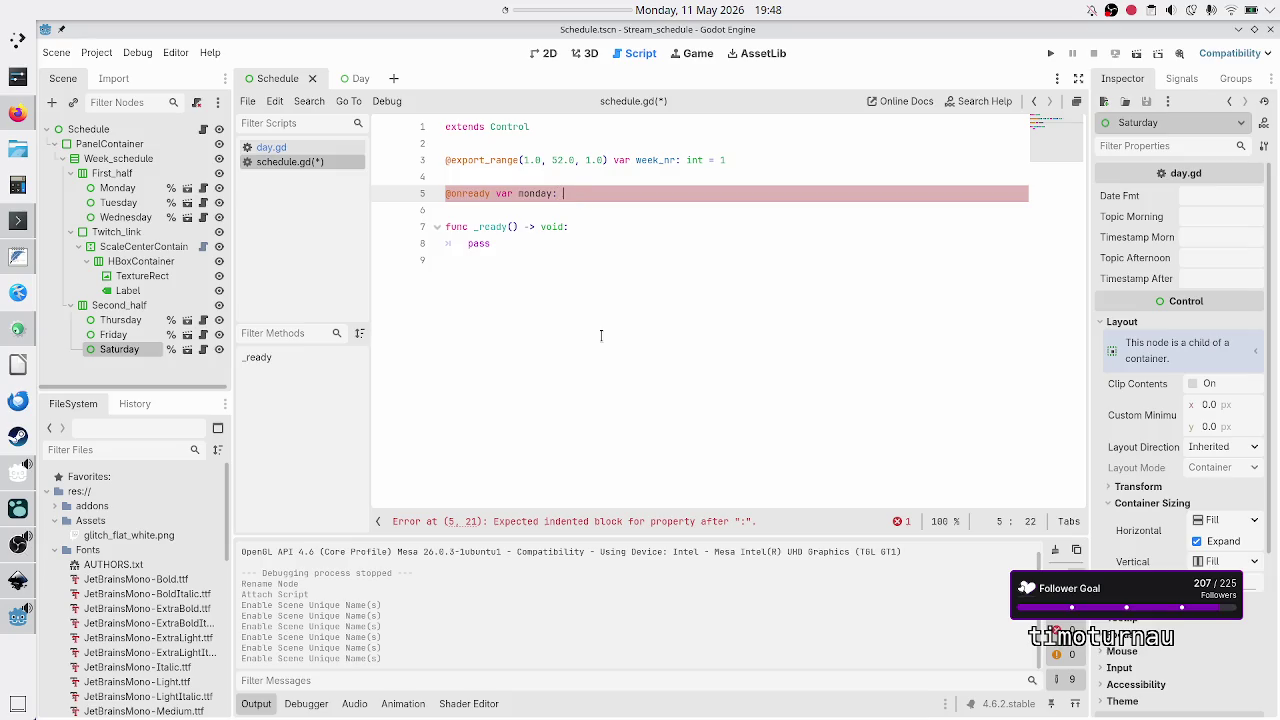
text(Control)
text( = )
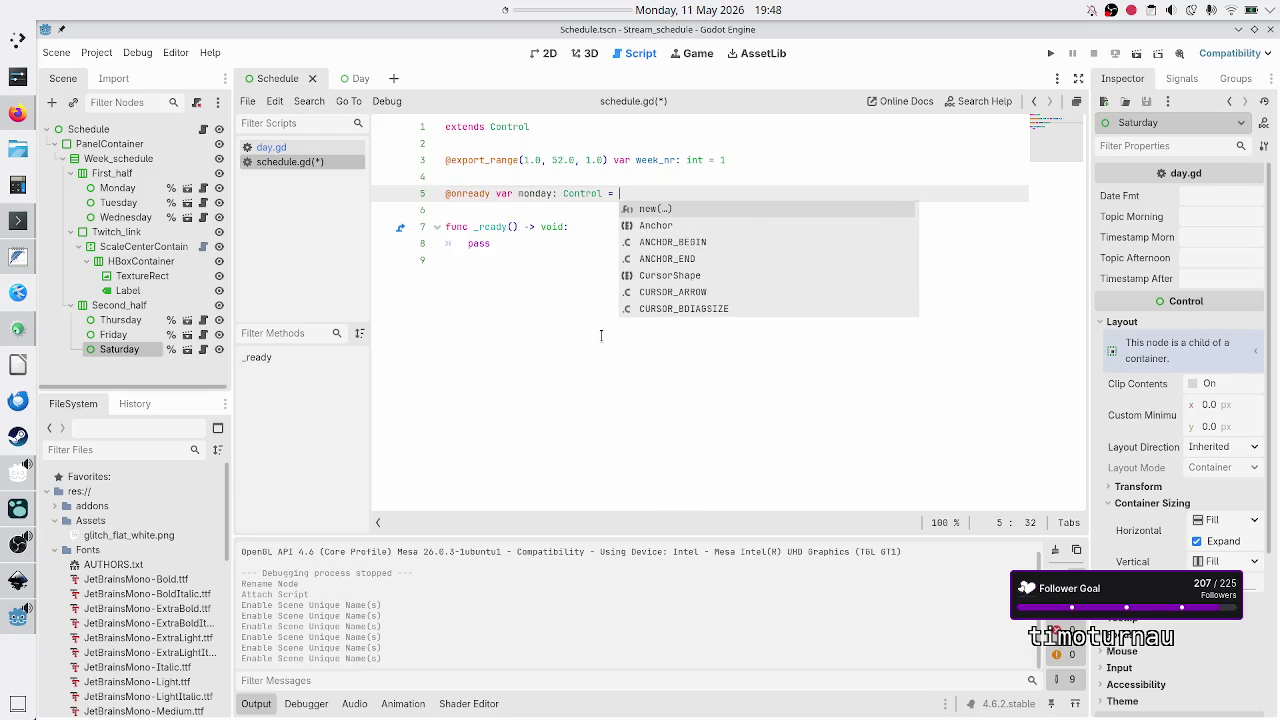
text(%)
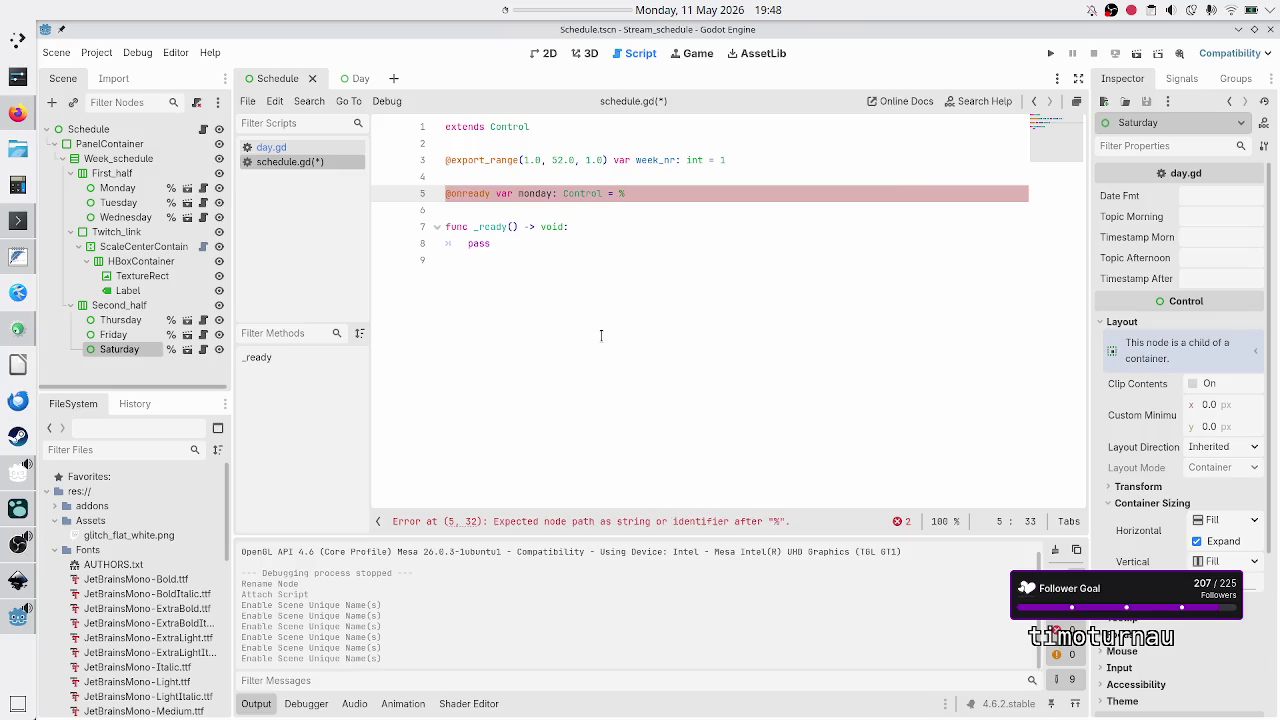
text(Mo)
key(Return)
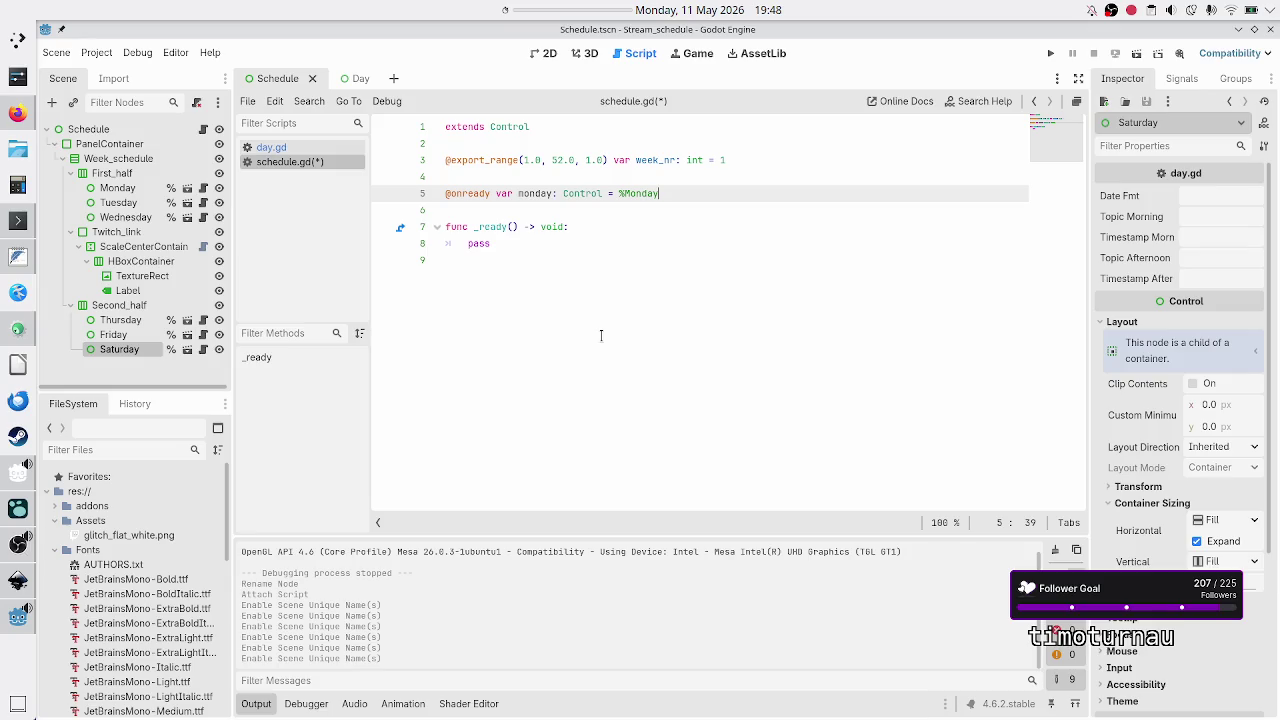
- Replace pass in _ready with a partial 'monday.date_f' line
key(Down)
key(Down)
key(Down)
key(BackSpace)
key(BackSpace)
key(BackSpace)
text(monda)
key(Return)
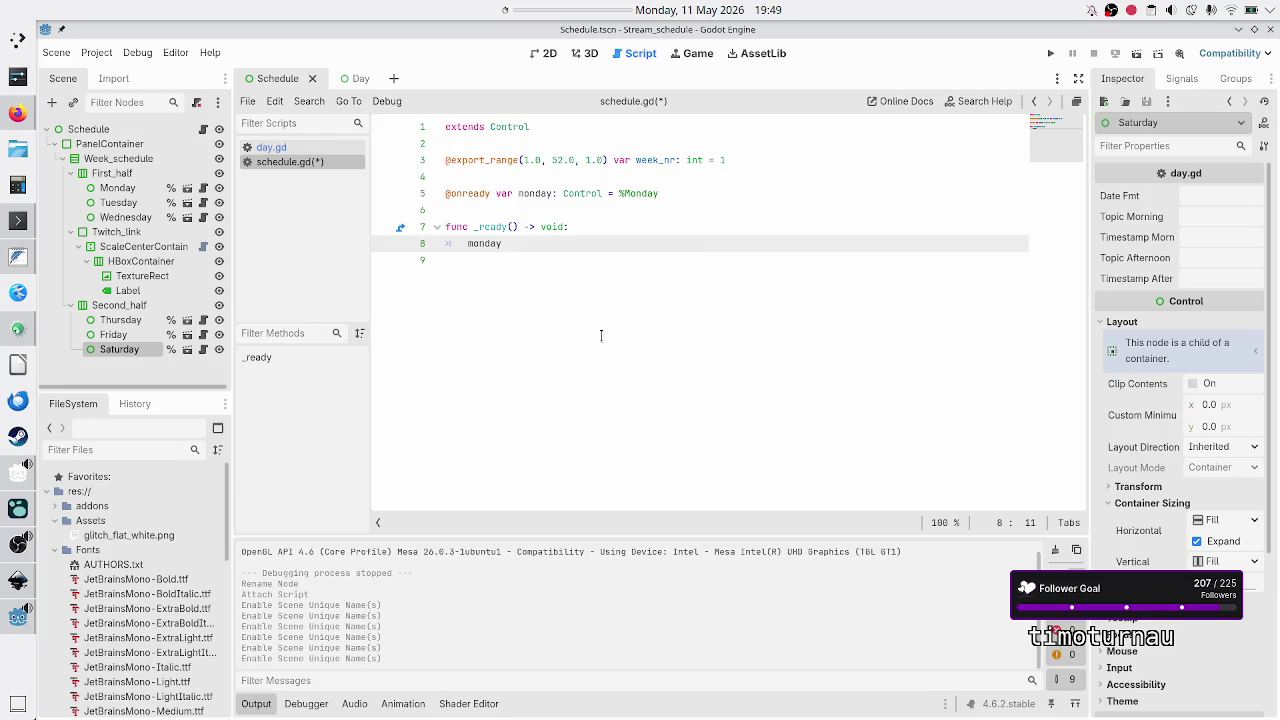
text(.)
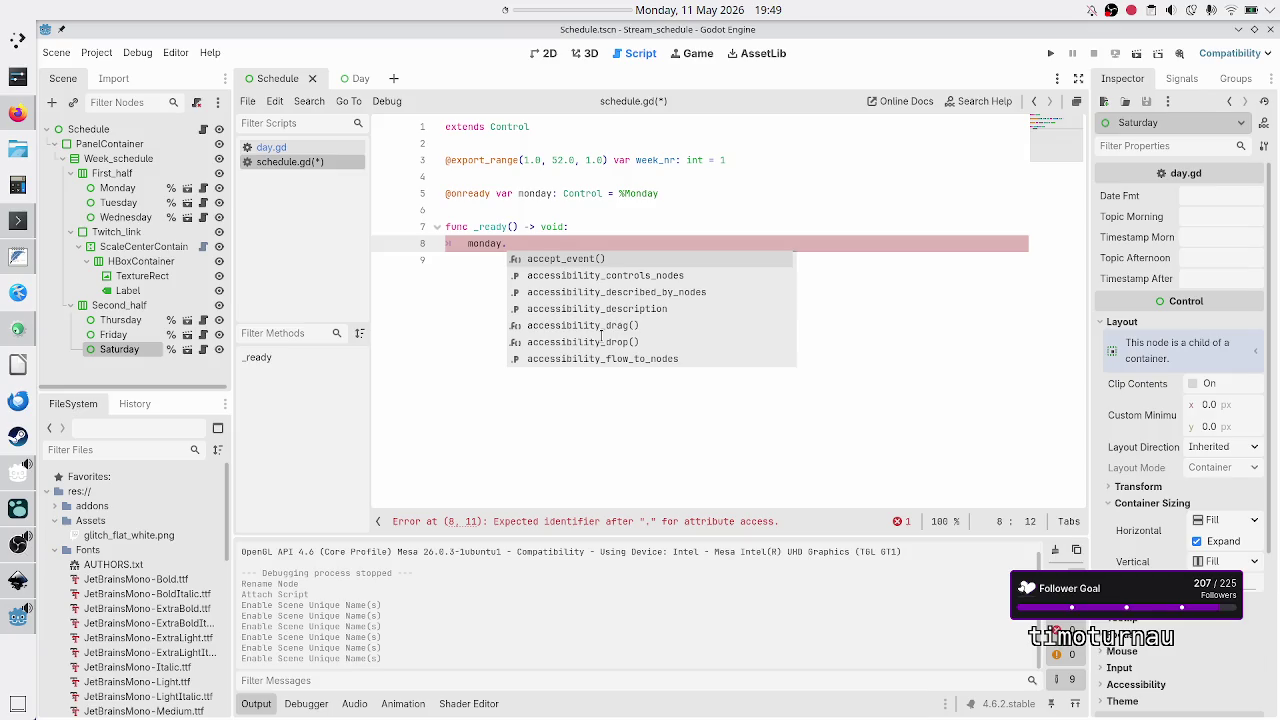
text(date_)
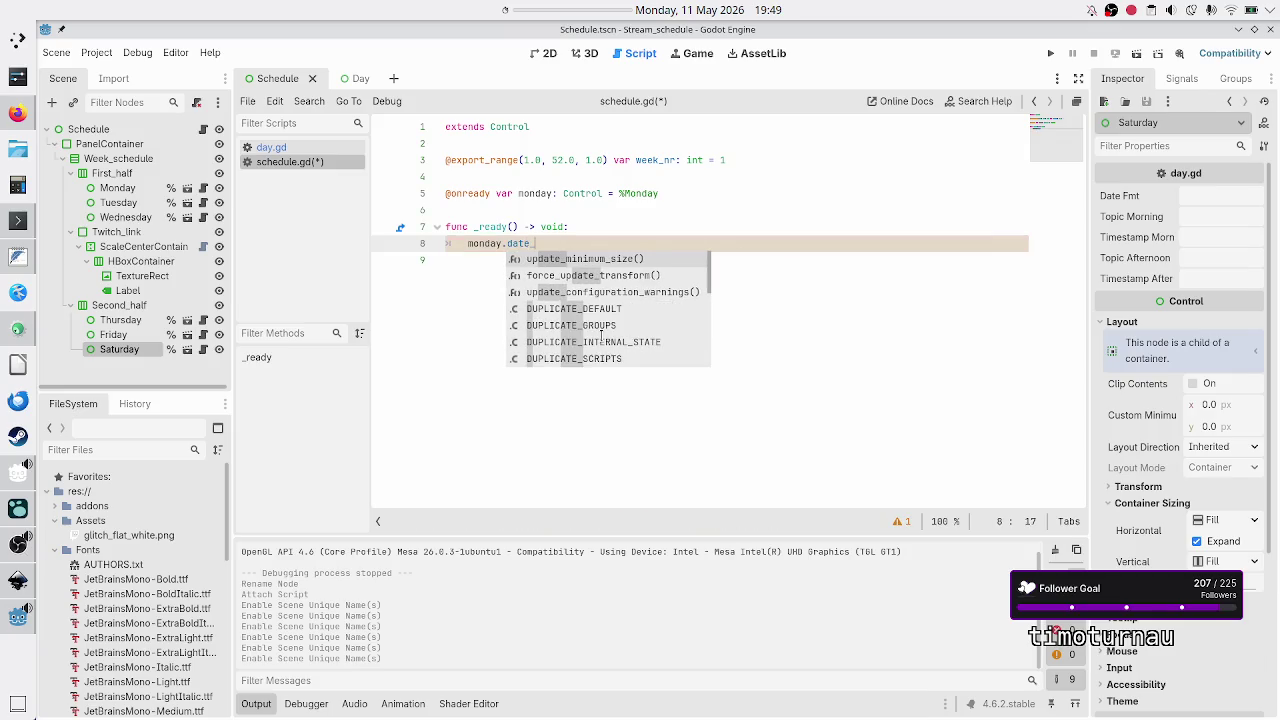
text(f)
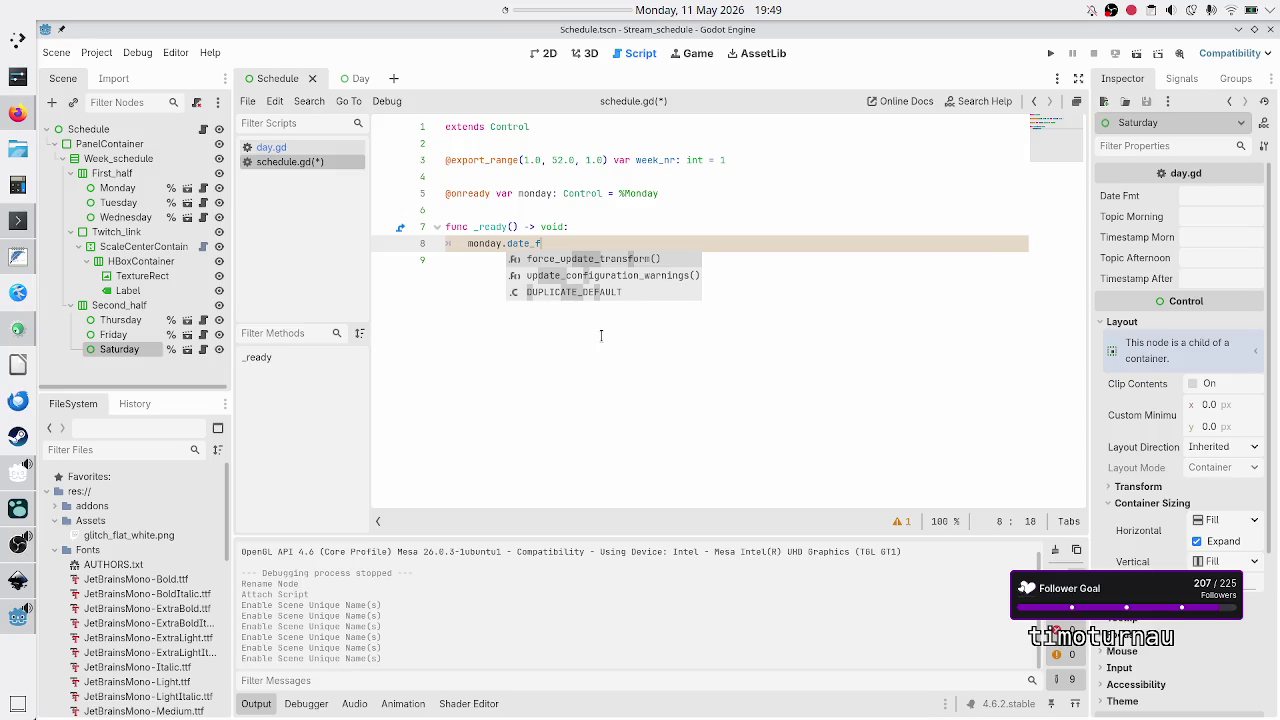
key(Escape)
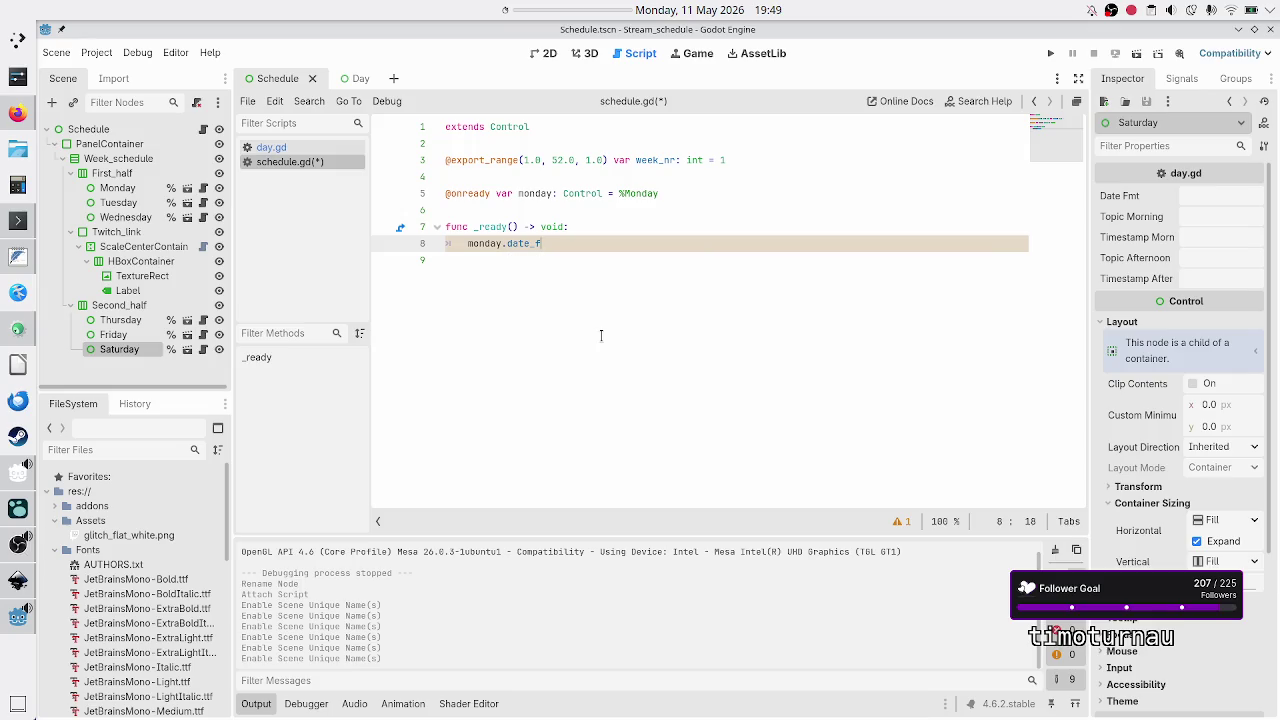
- Inspect the Monday node's properties and insert a blank line above the monday reference
click(120, 189)
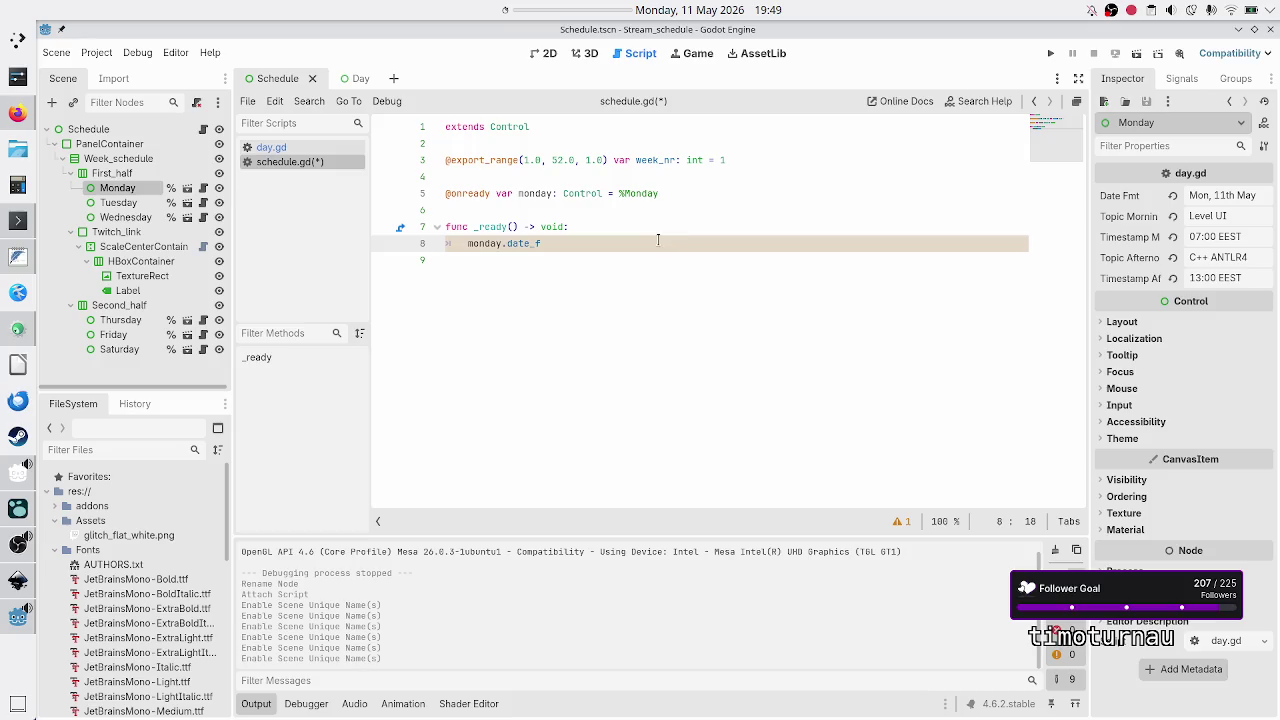
double_click(600, 193)
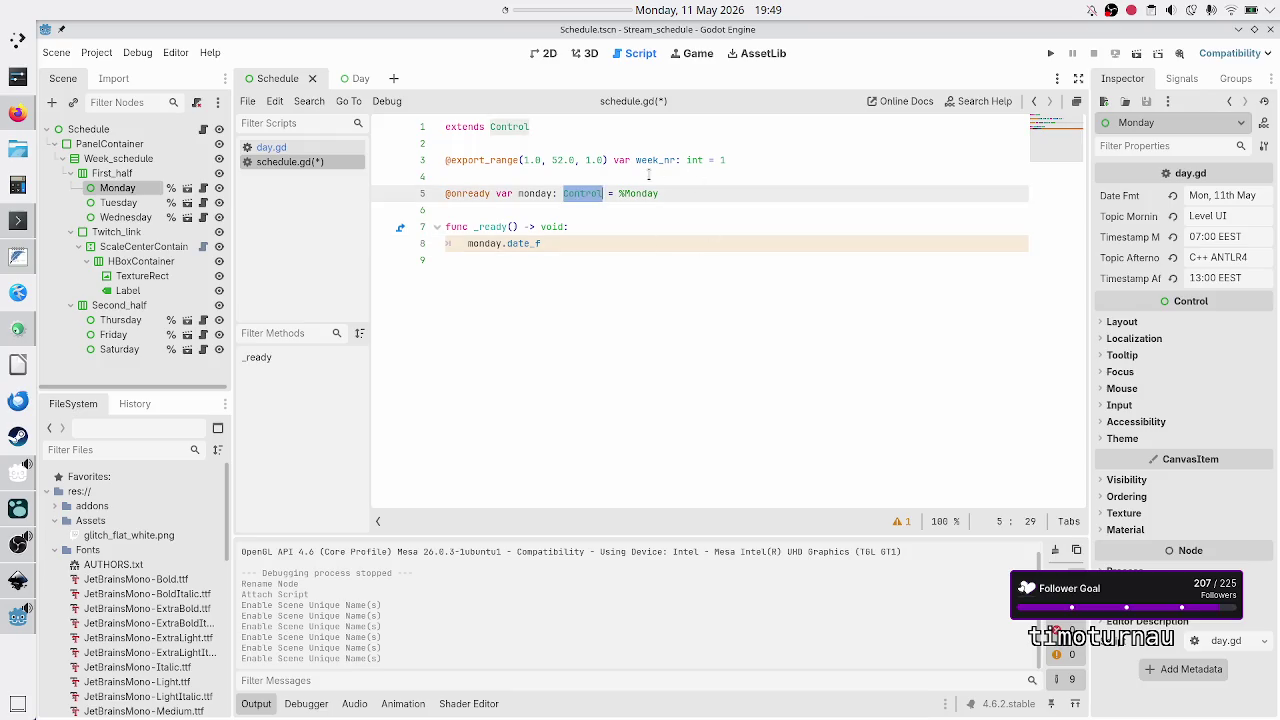
click(648, 176)
key(Return)
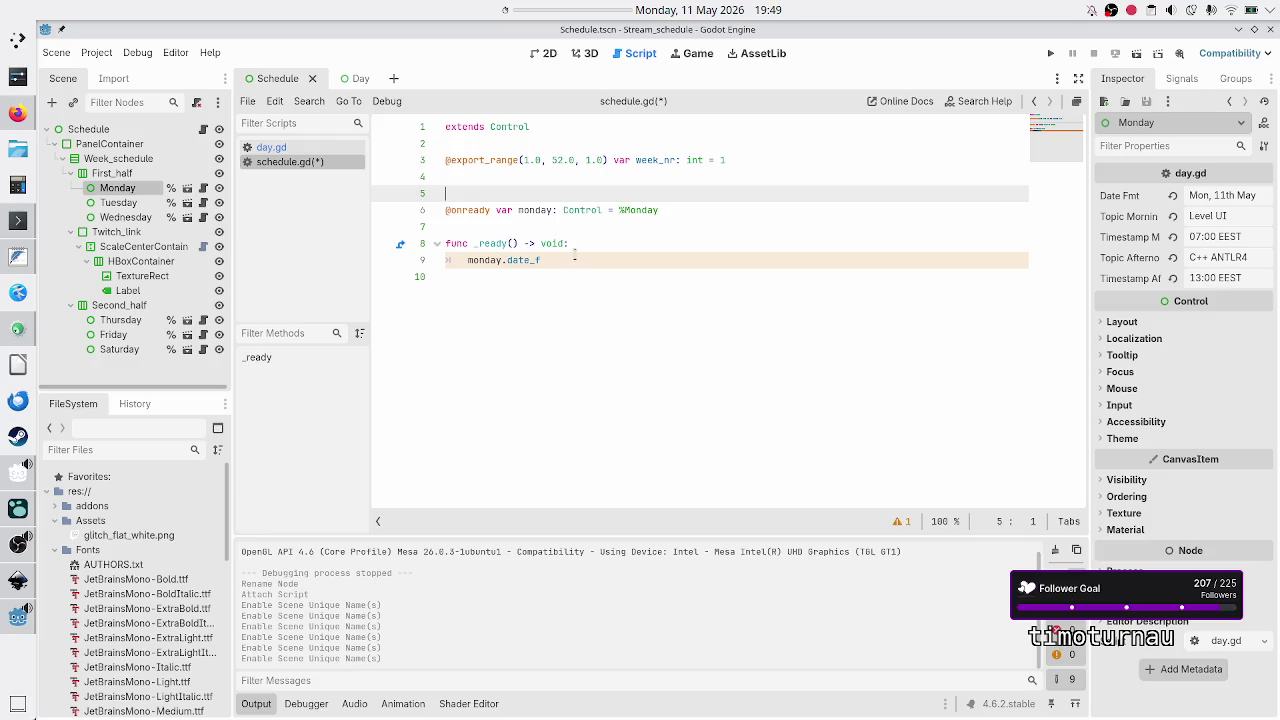
- Trim the _ready line back to just 'monday' after trying date_f and topic
click(575, 259)
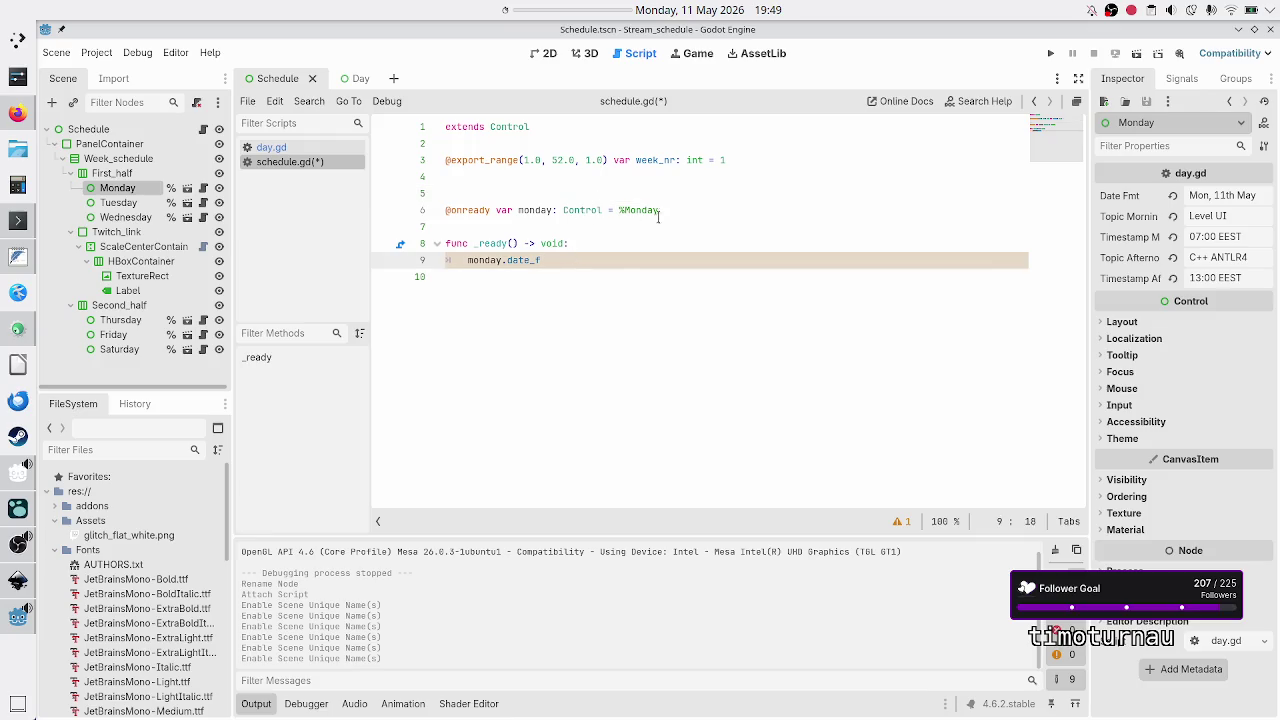
key(BackSpace)
key(BackSpace)
key(BackSpace)
text(y.)
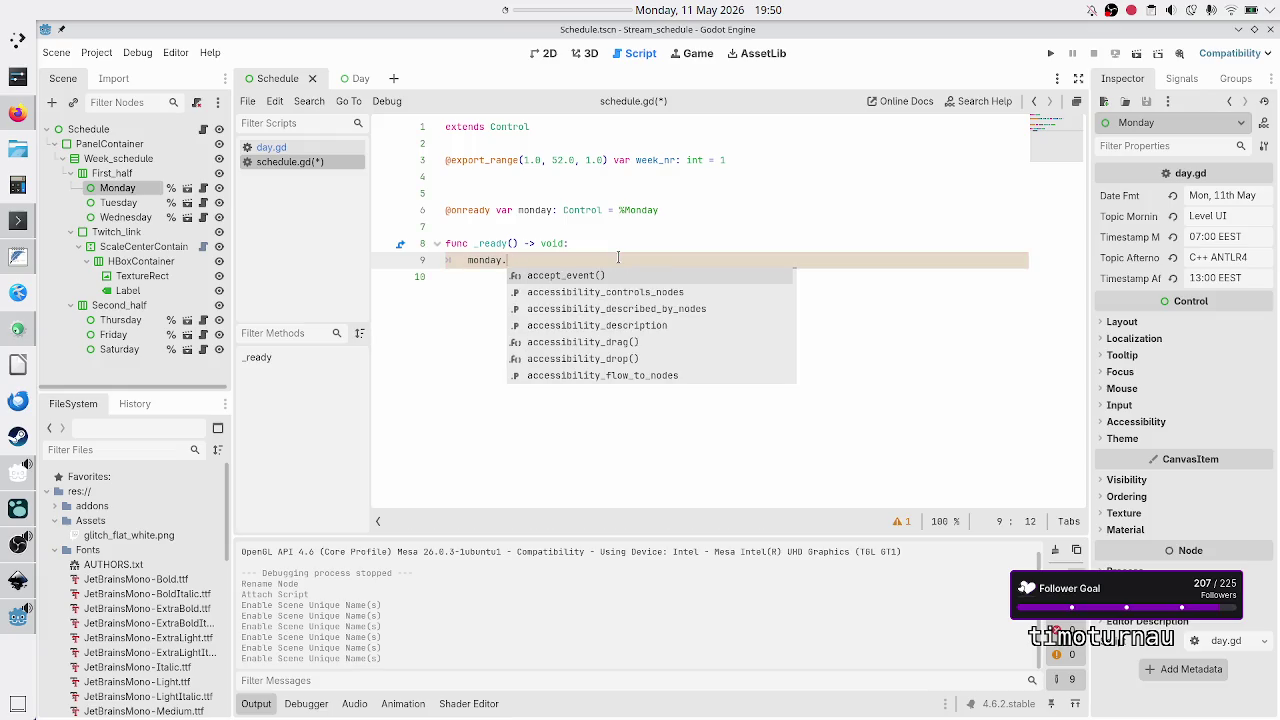
text(da)
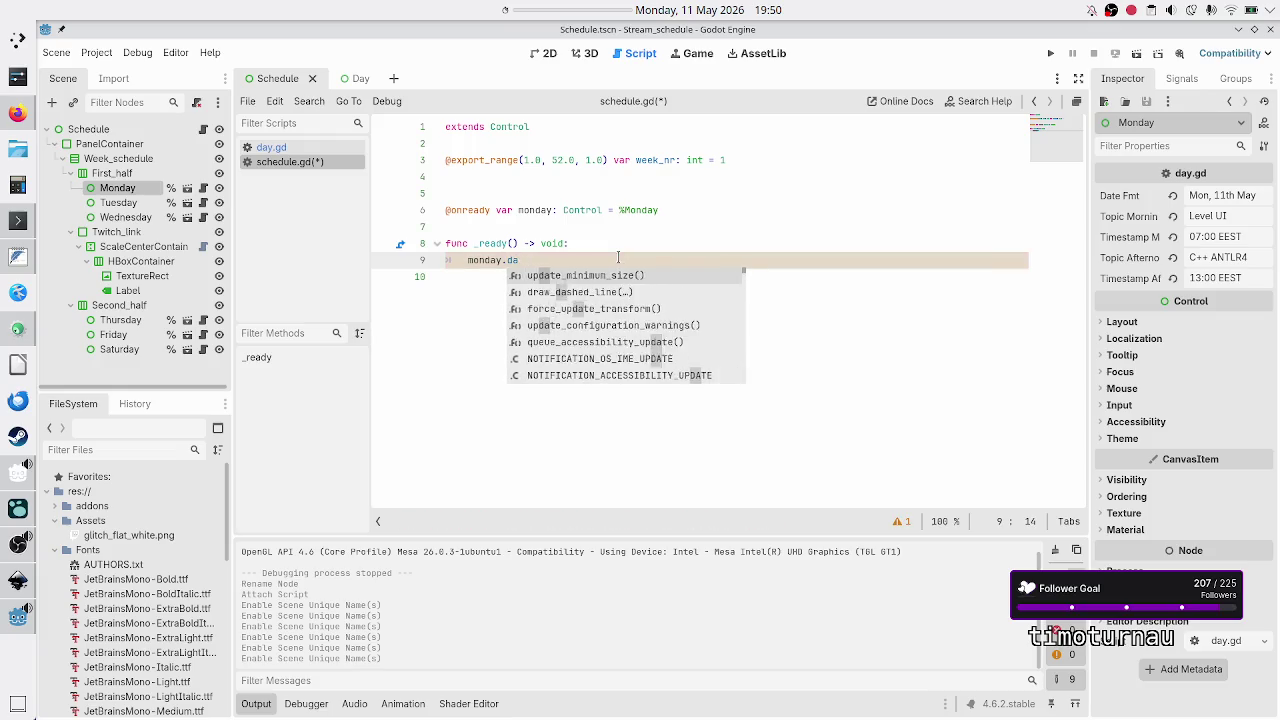
key(BackSpace)
key(BackSpace)
text(topic)
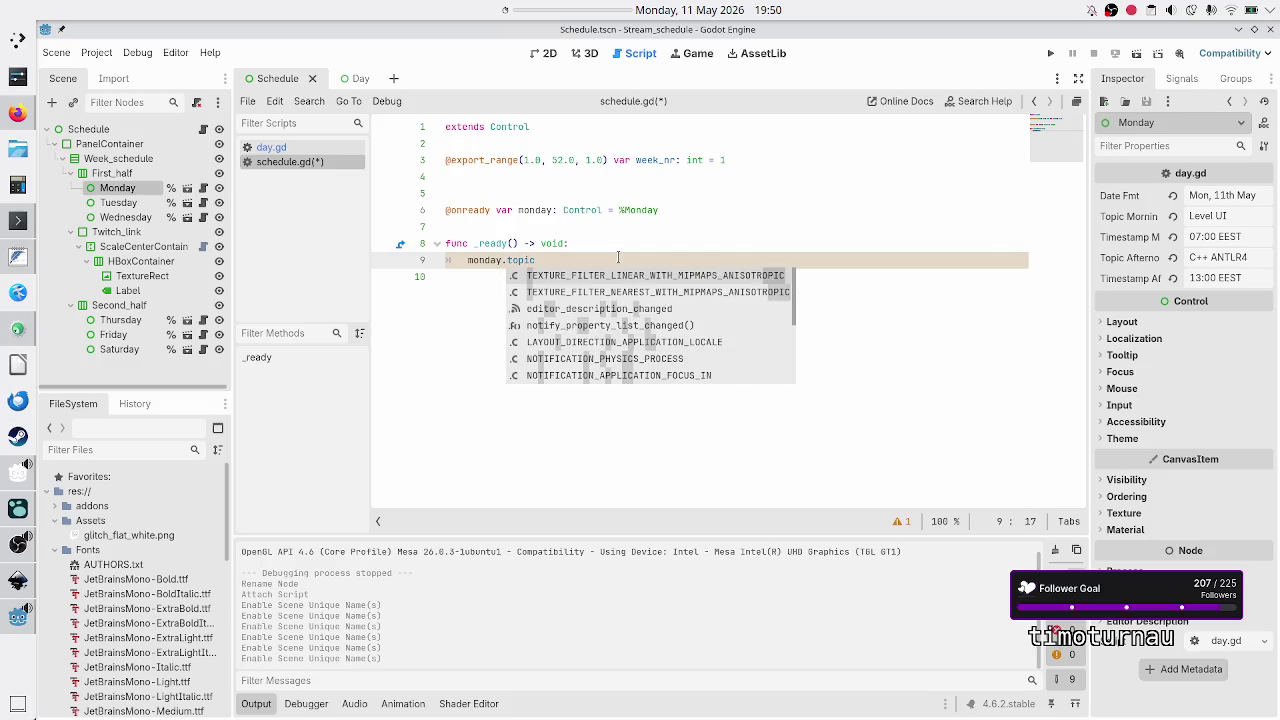
key(BackSpace)
key(BackSpace)
key(BackSpace)
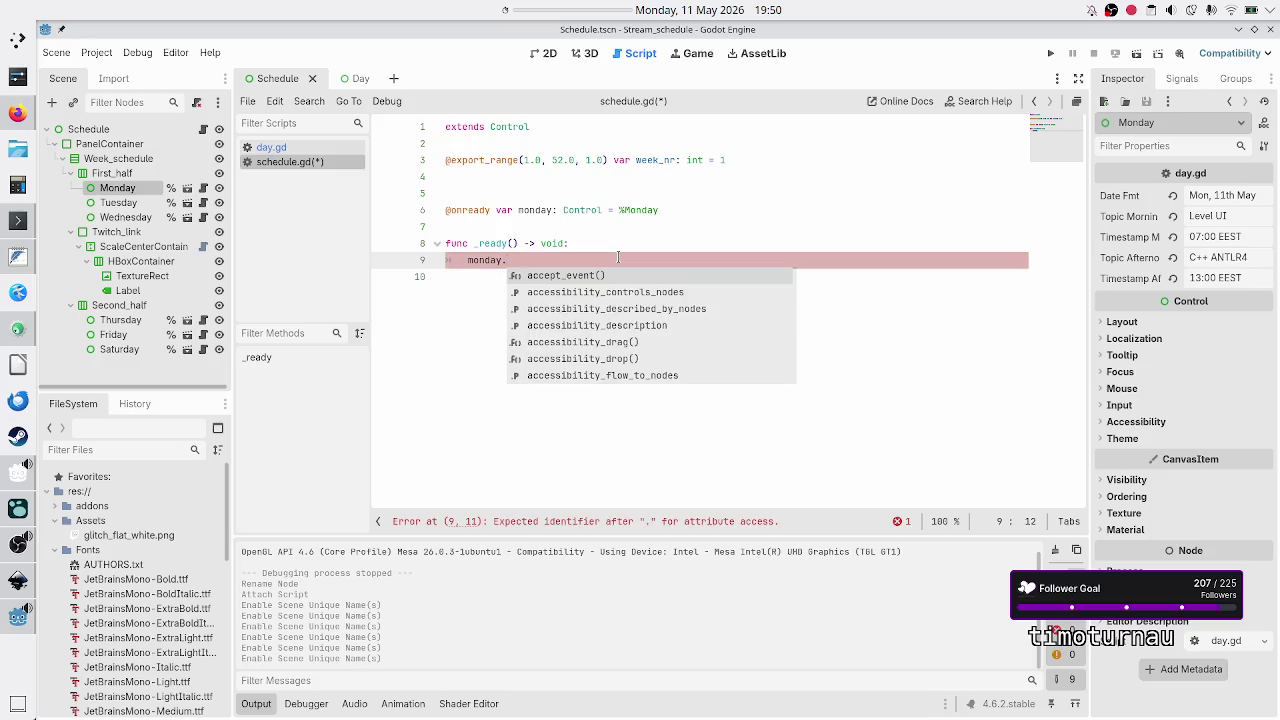
key(BackSpace)
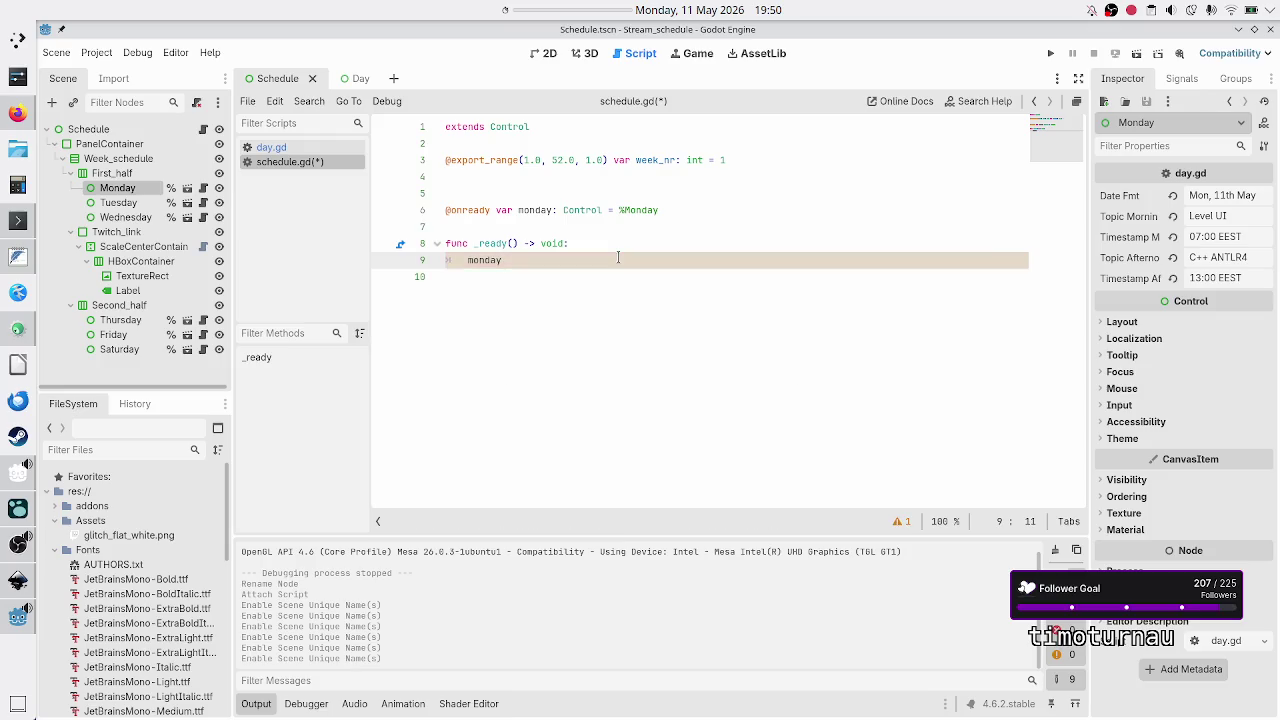
key(Up)
key(Up)
key(Up)
text(@onready)
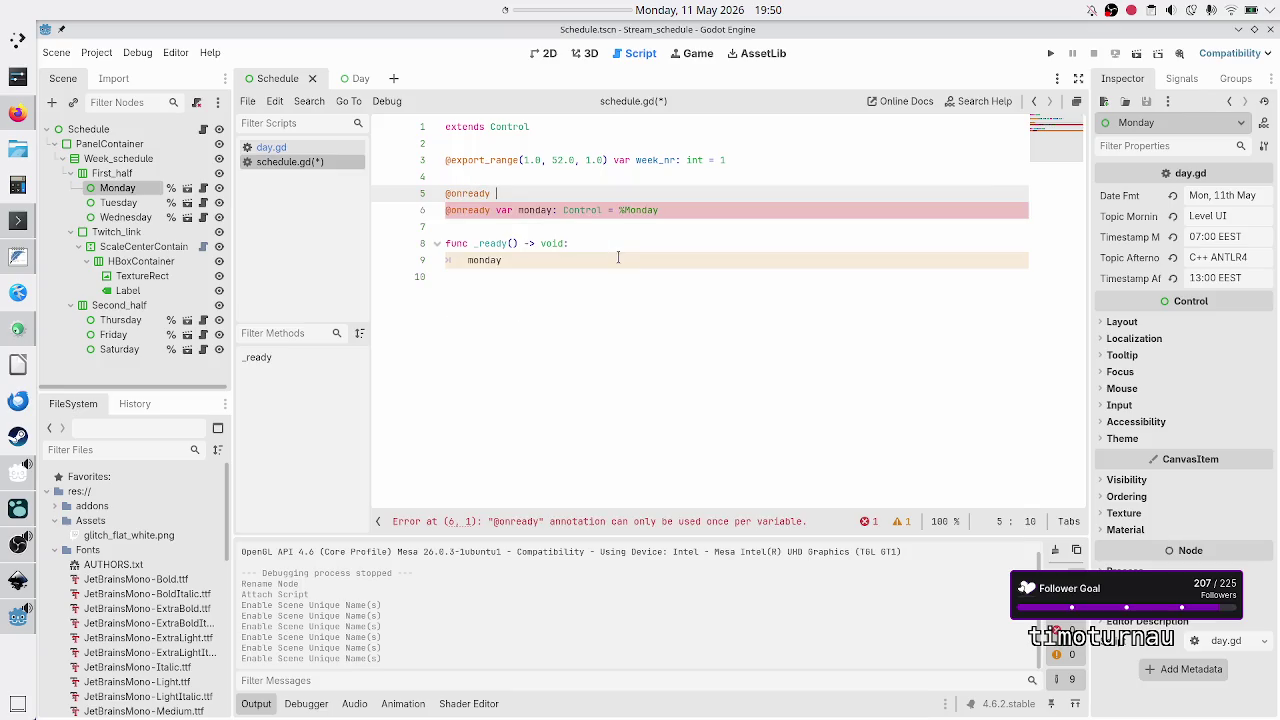
key(BackSpace)
key(BackSpace)
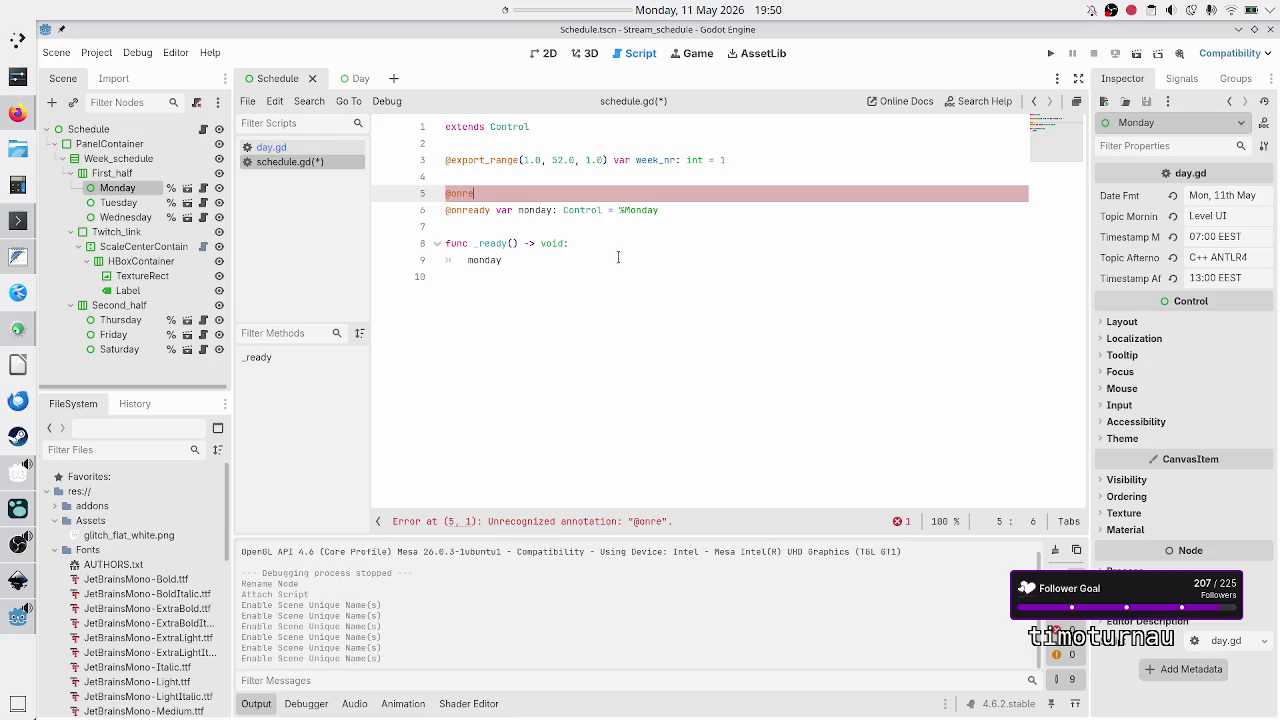
text(ady var )
text(C)
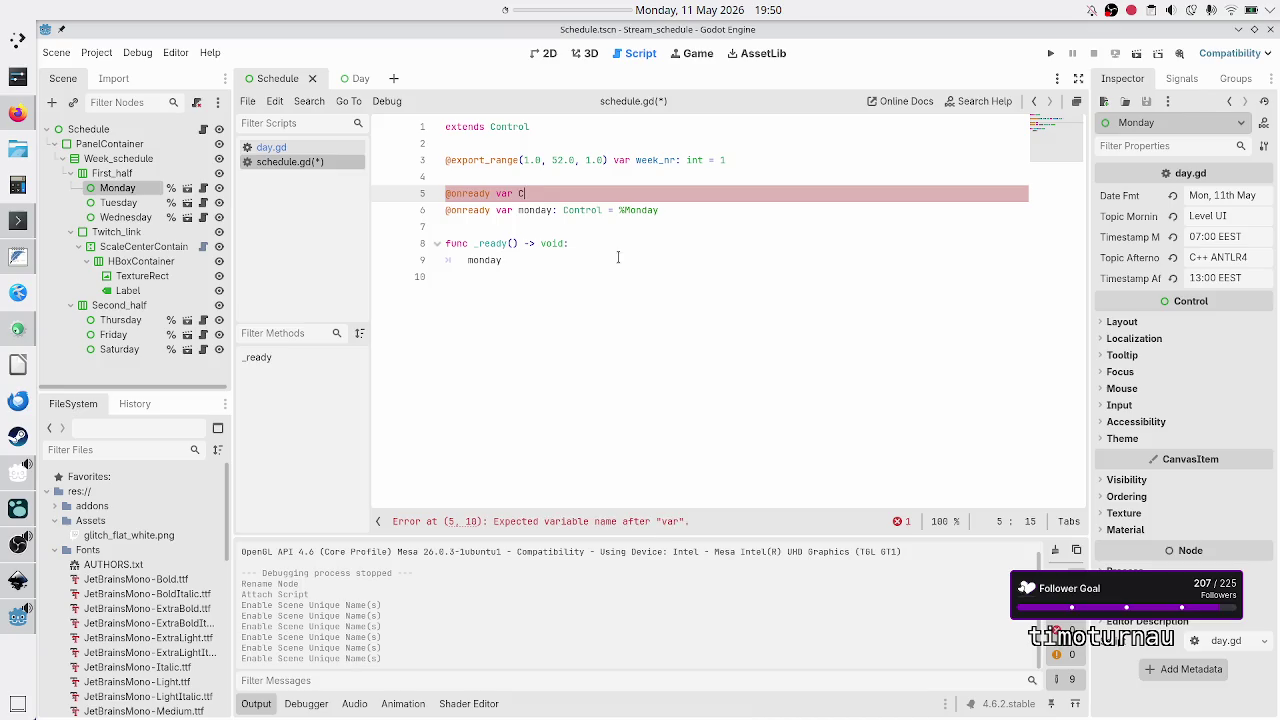
text(ard: Packed)
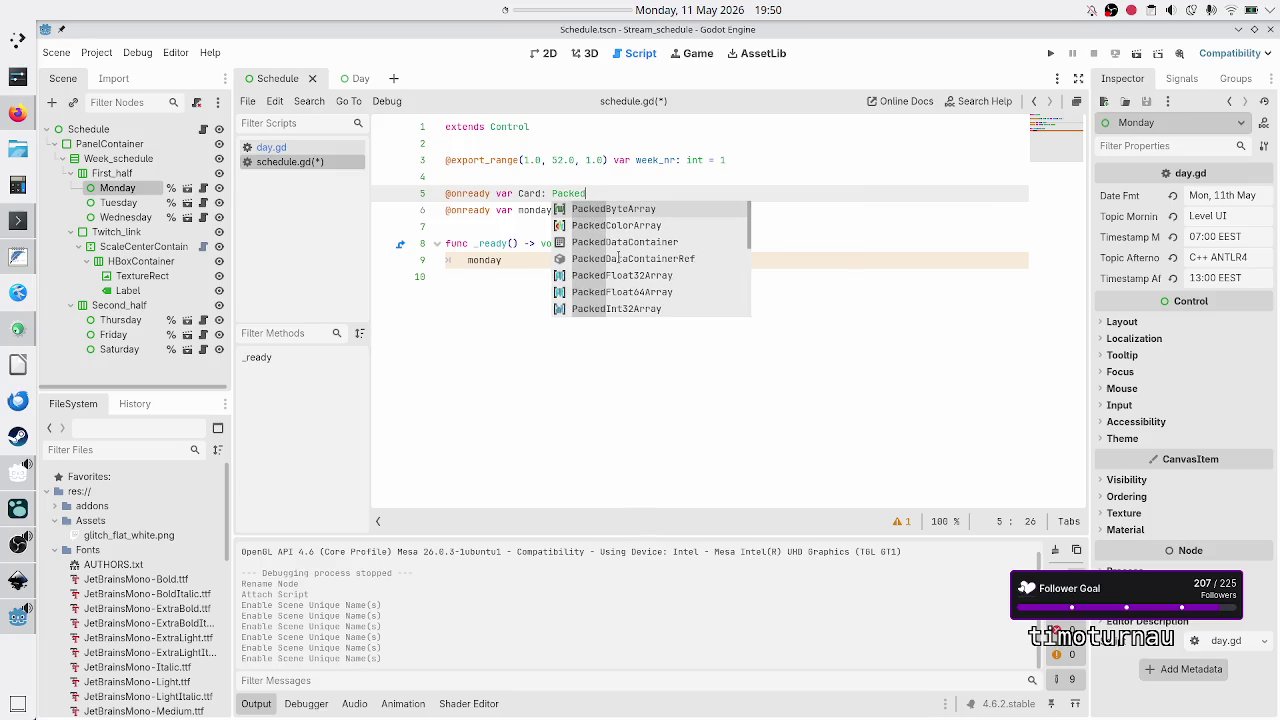
text(Scene = pre)
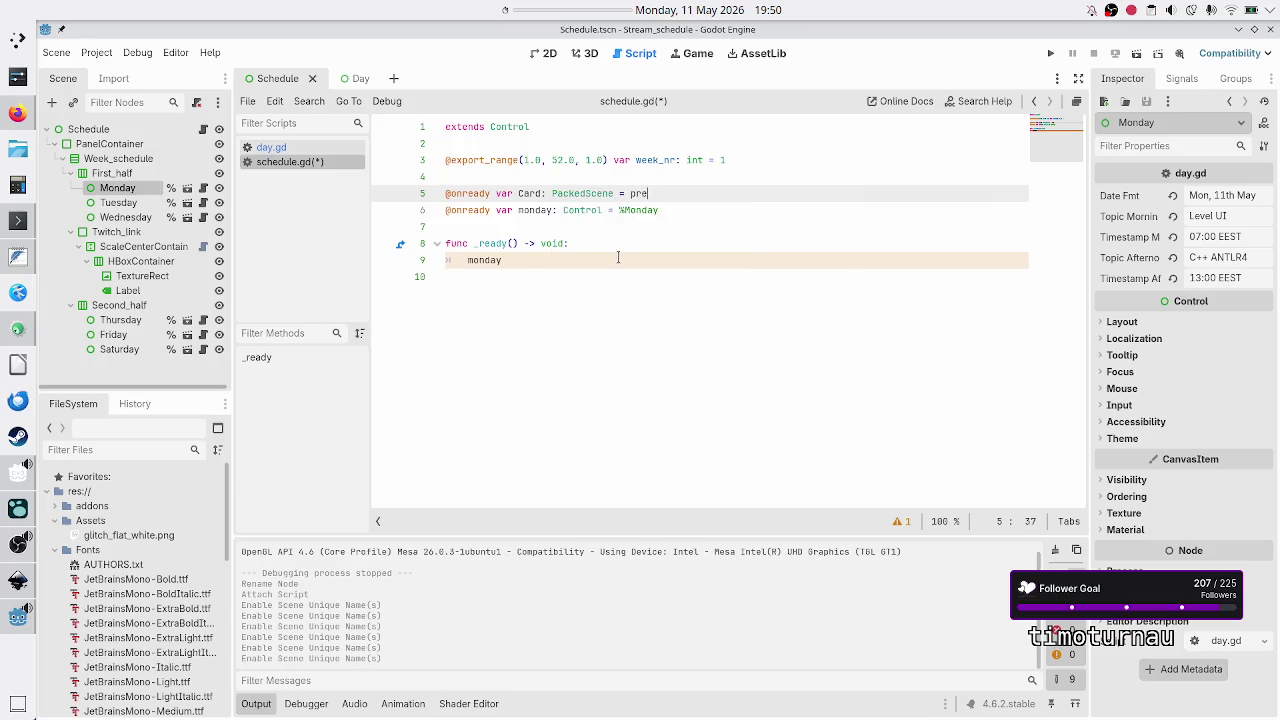
key(Return)
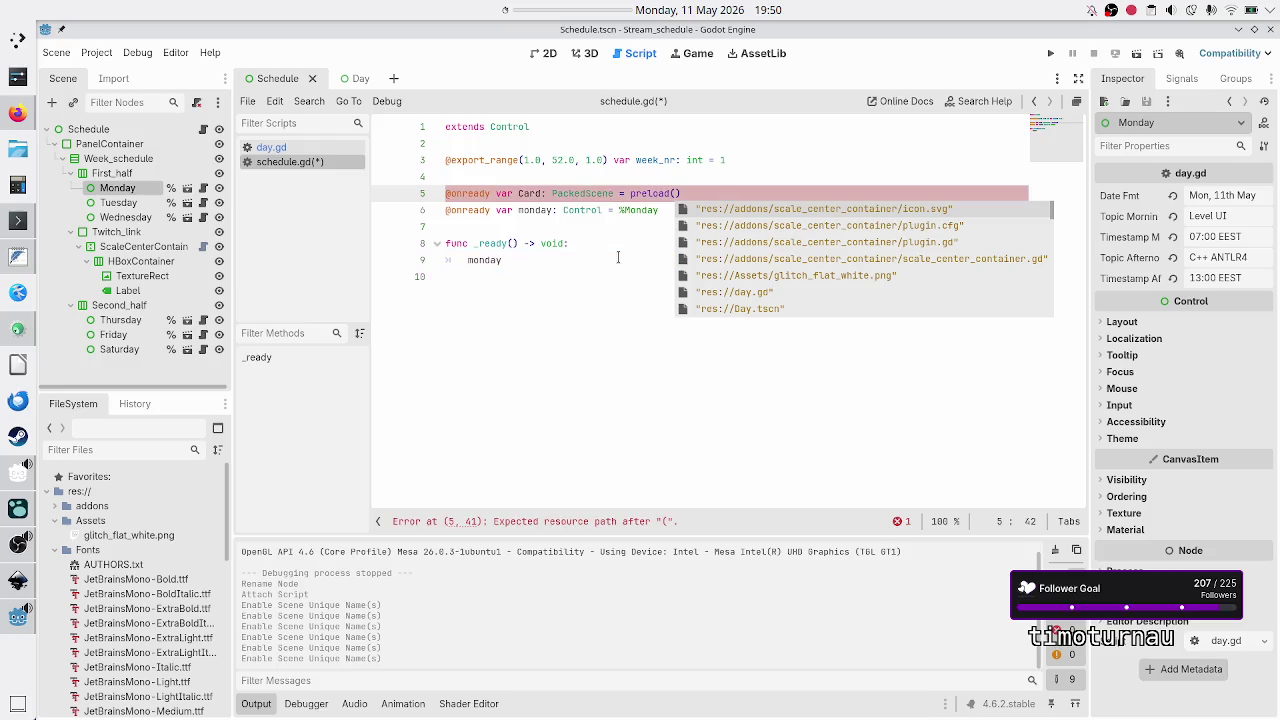
key(Down)
key(Down)
key(Down)
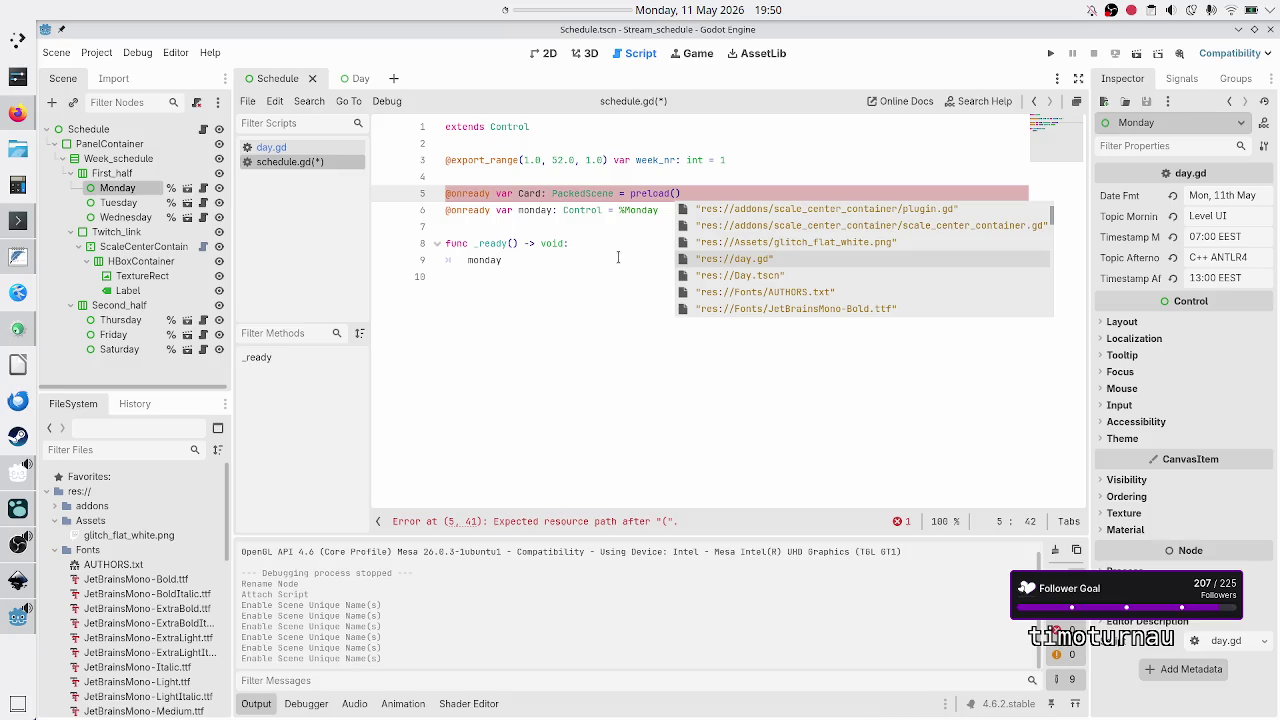
key(Down)
key(Up)
key(Up)
key(Down)
key(Return)
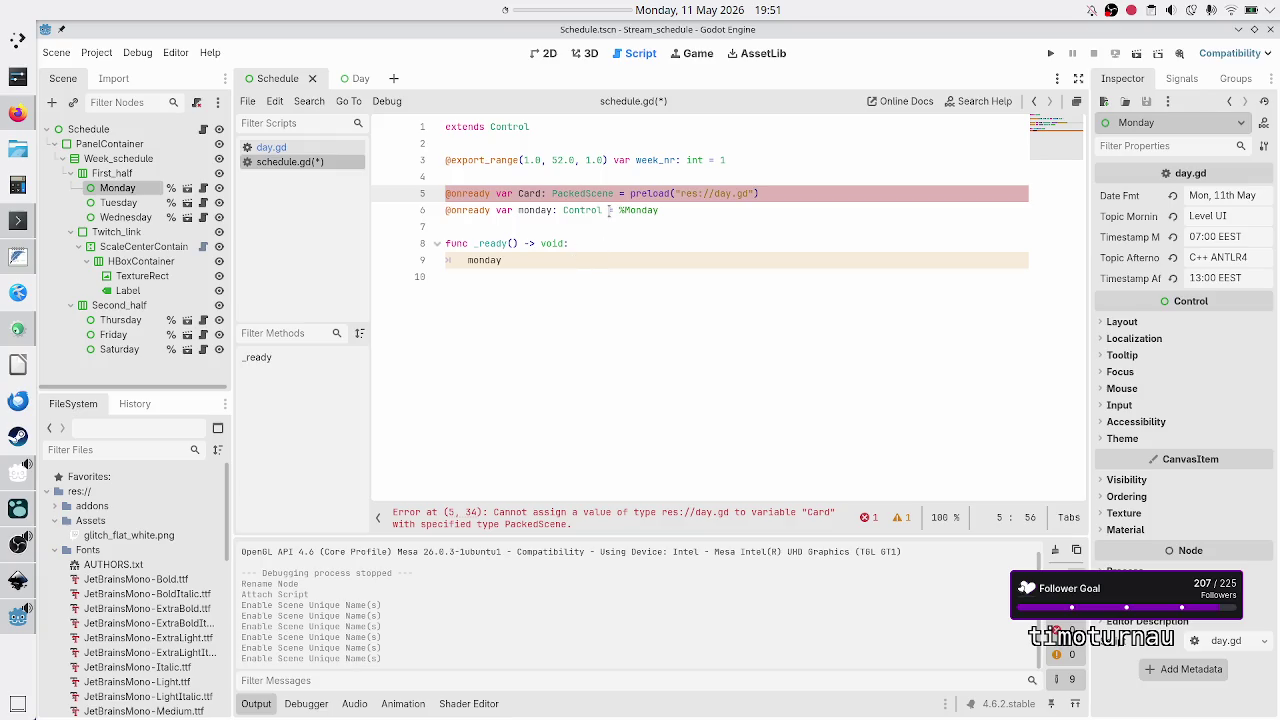
- Change Card's type from PackedScene to Resource
double_click(583, 193)
text(Reso)
key(Return)
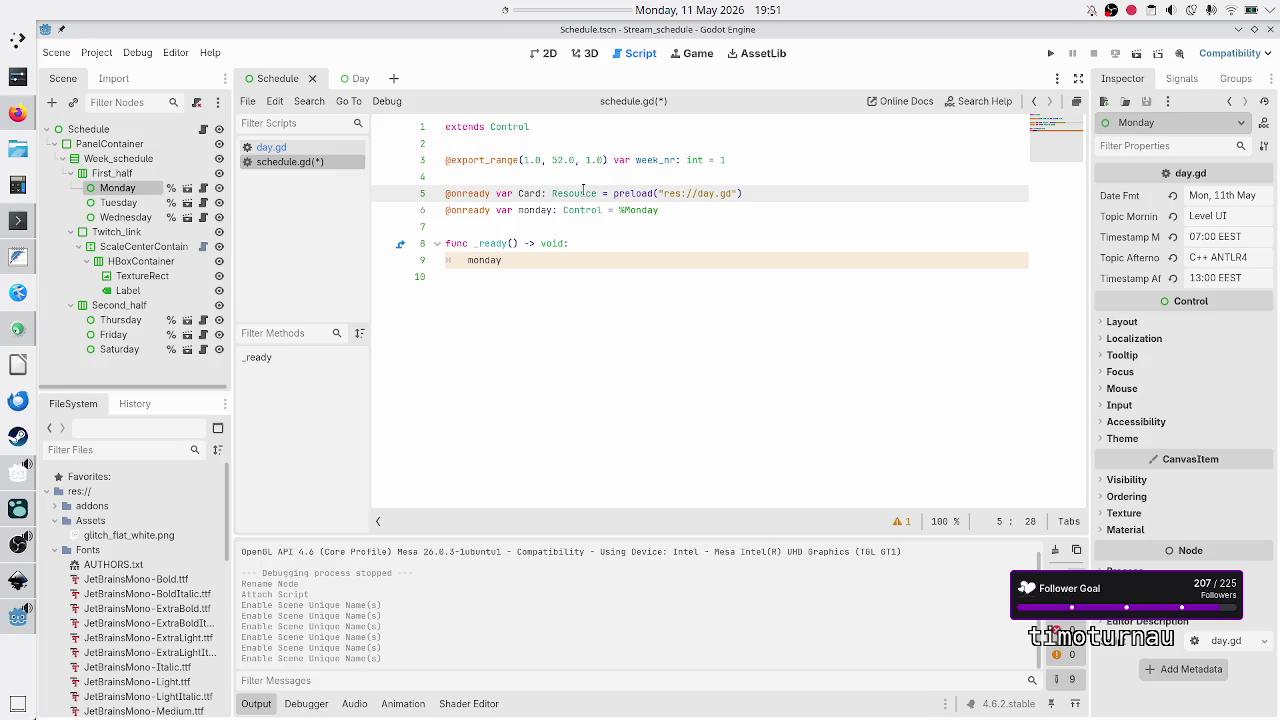
- Prefix day.gd's first line with 'class_name Day' and save both scripts
click(355, 78)
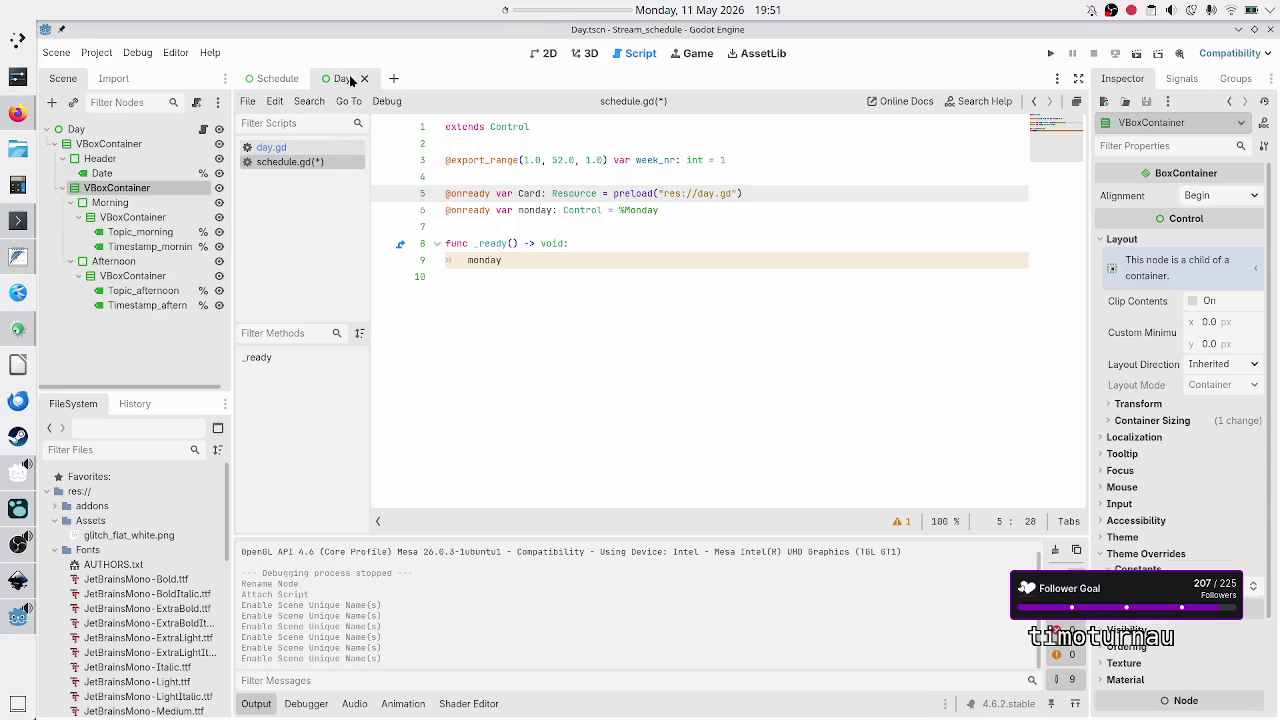
click(203, 129)
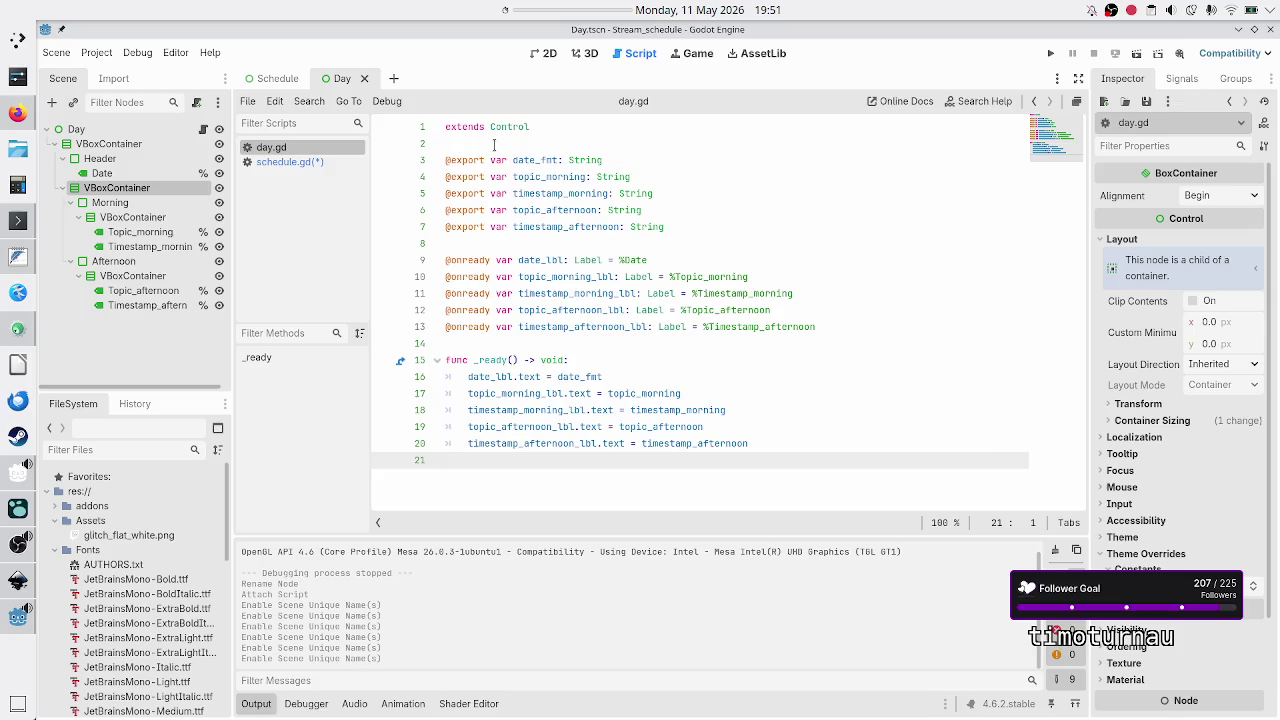
click(493, 145)
key(Up)
text(class)
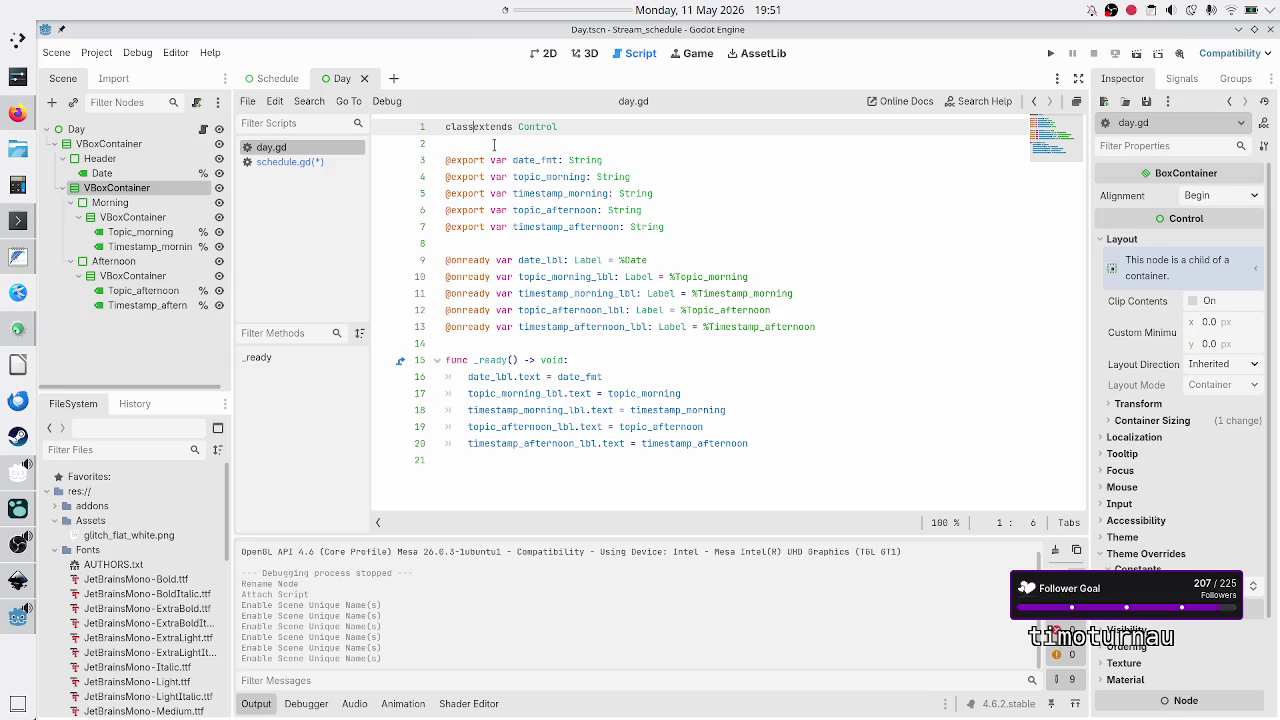
text(_name Day)
click(493, 145)
key(ctrl+s)
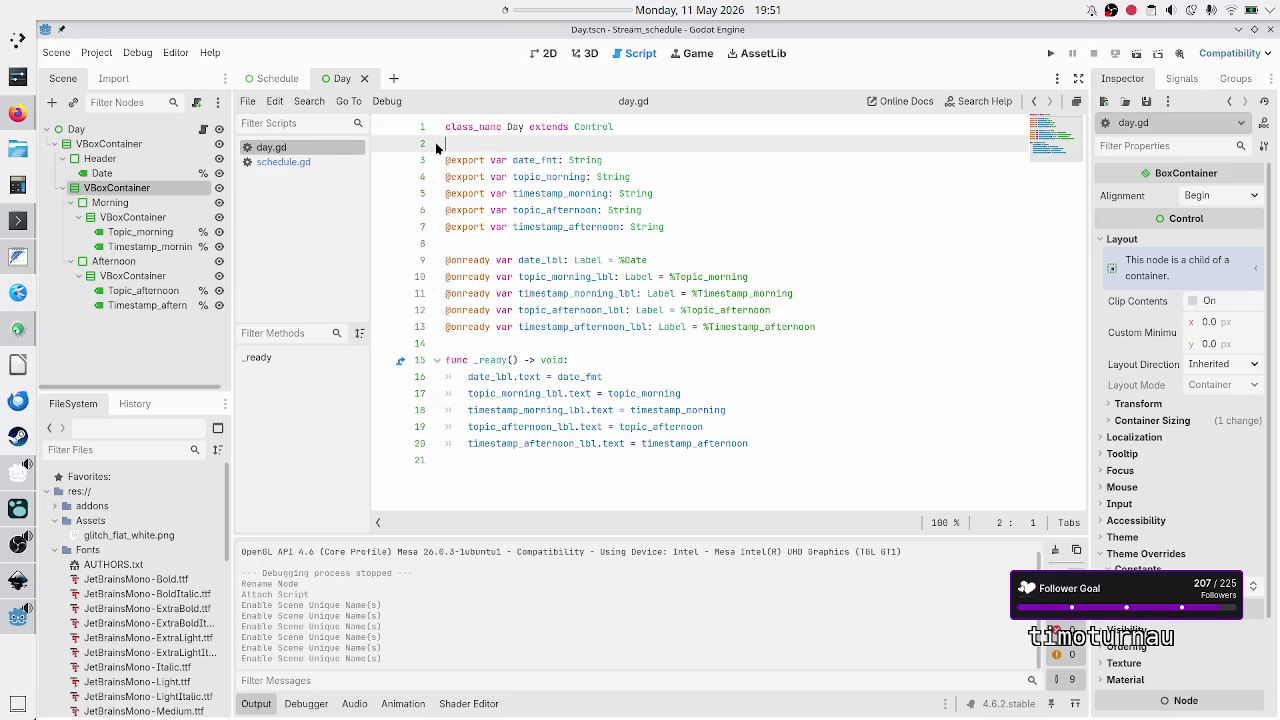
click(291, 160)
- Comment out the Card preload line and change the monday variable's type from Control to Day
click(749, 193)
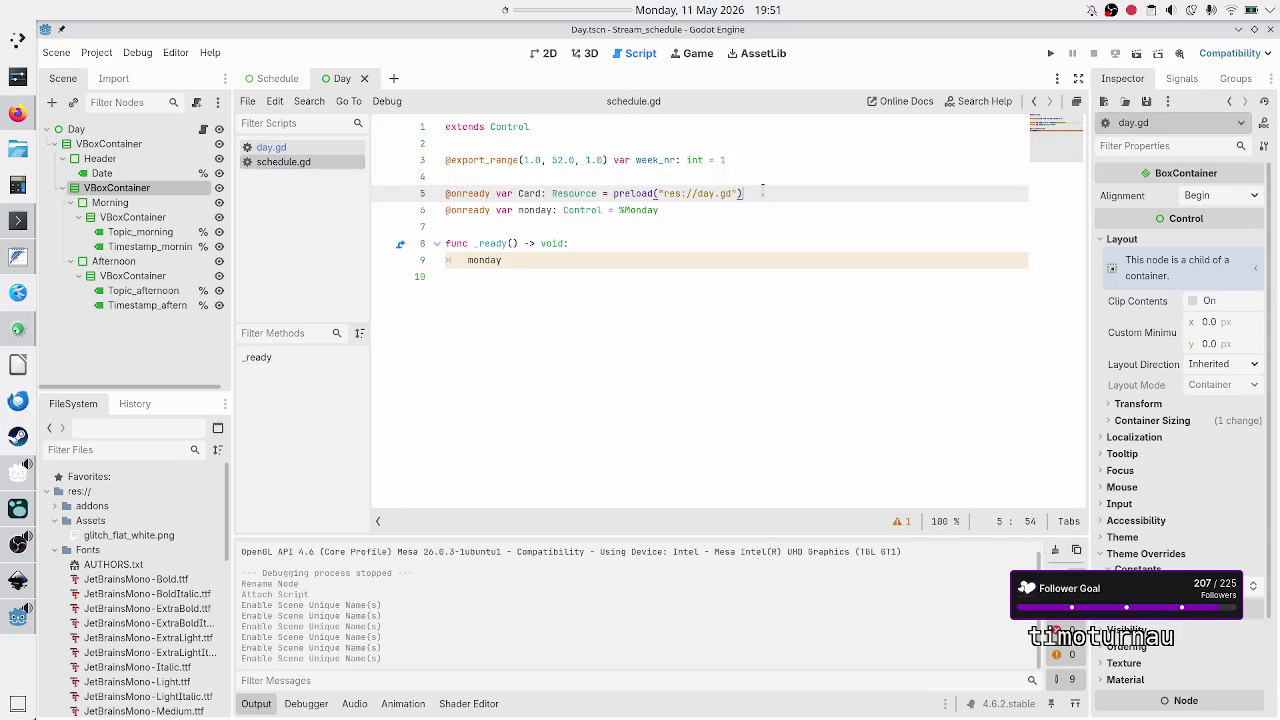
key(Home)
key(ctrl+k)
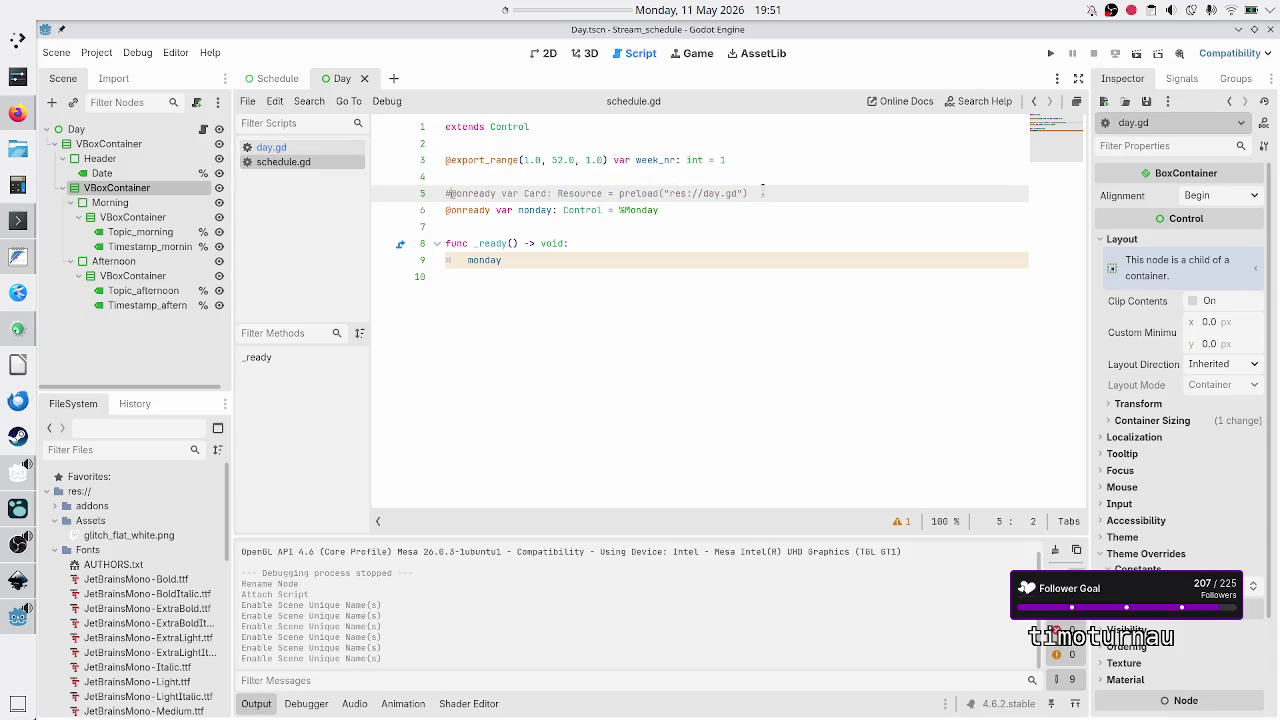
key(Down)
key(Down)
key(Up)
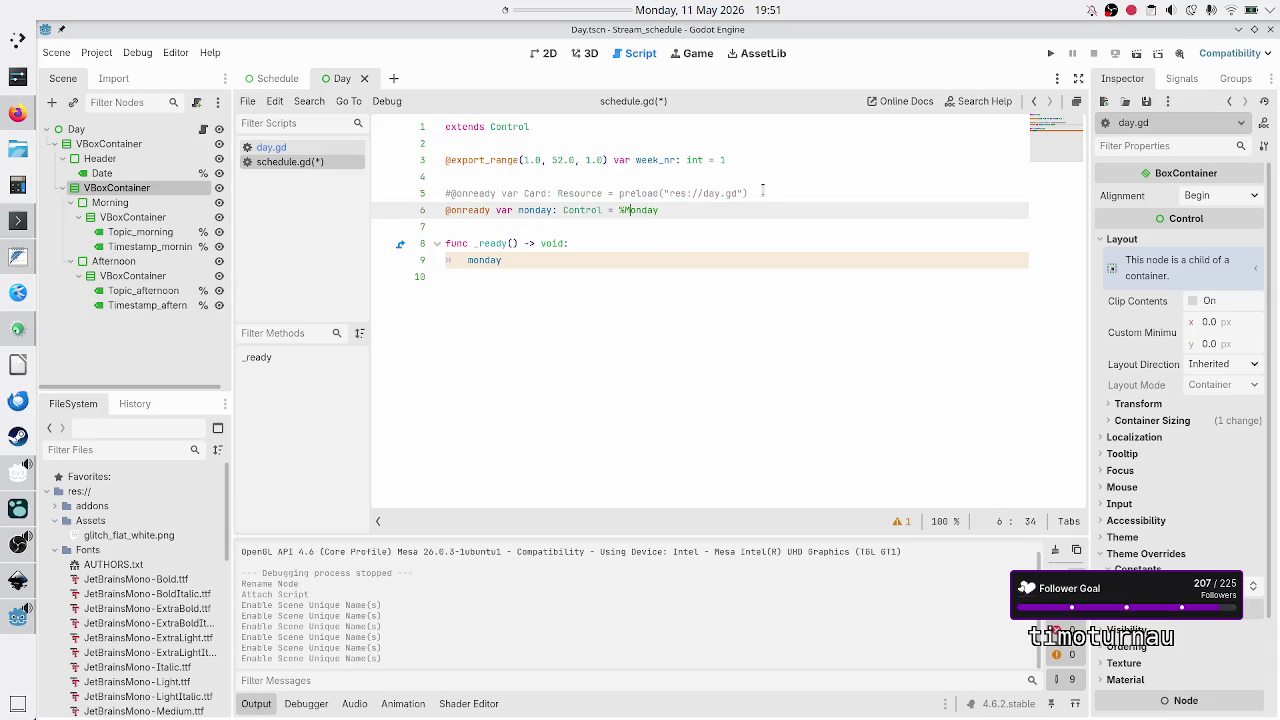
key(Left)
key(Left)
key(BackSpace)
key(BackSpace)
key(BackSpace)
text(Day)
- Search the help reference for 'day' to check the Day class, then cancel
click(985, 108)
text(day)
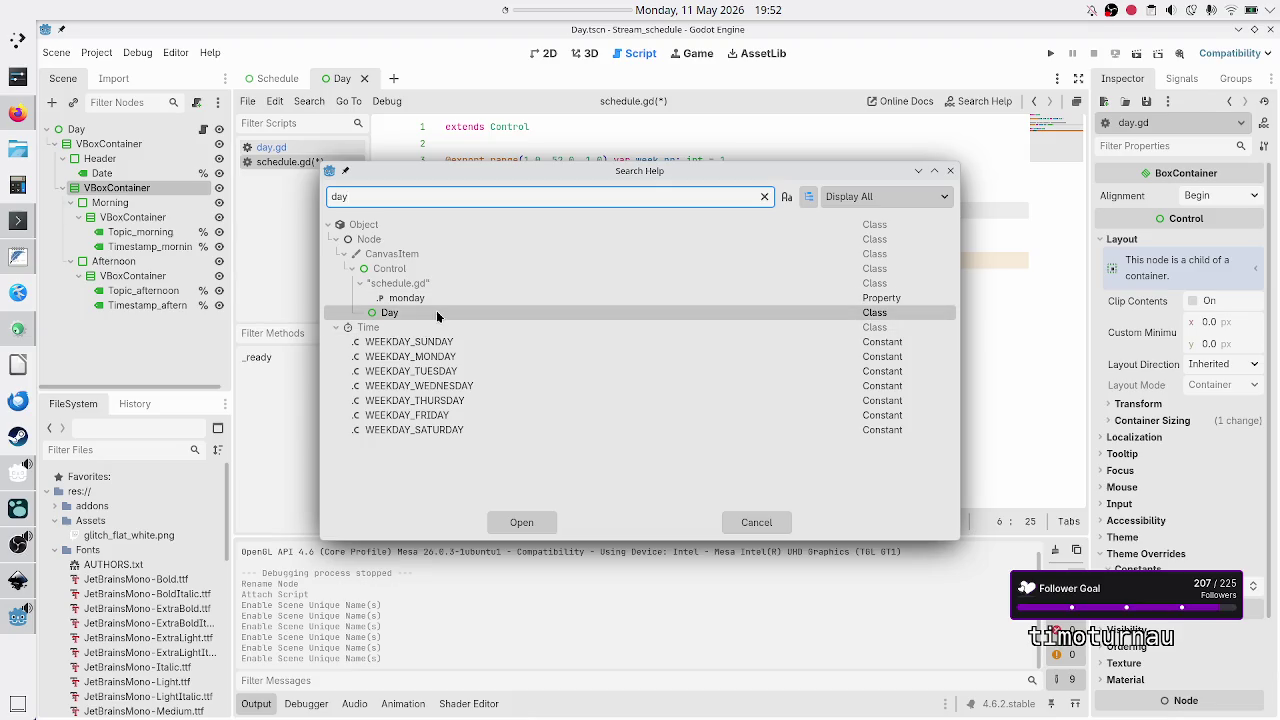
click(750, 522)
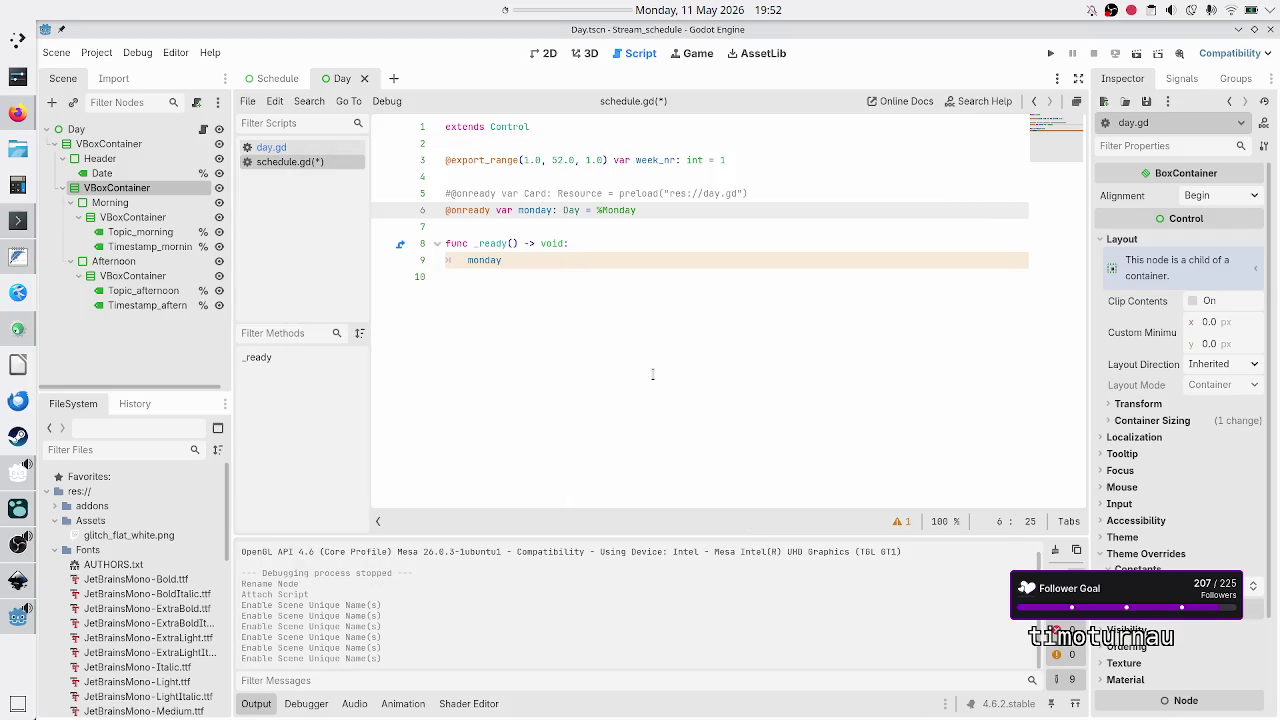
- Type '.' after monday in _ready and bring up its member suggestions
click(583, 260)
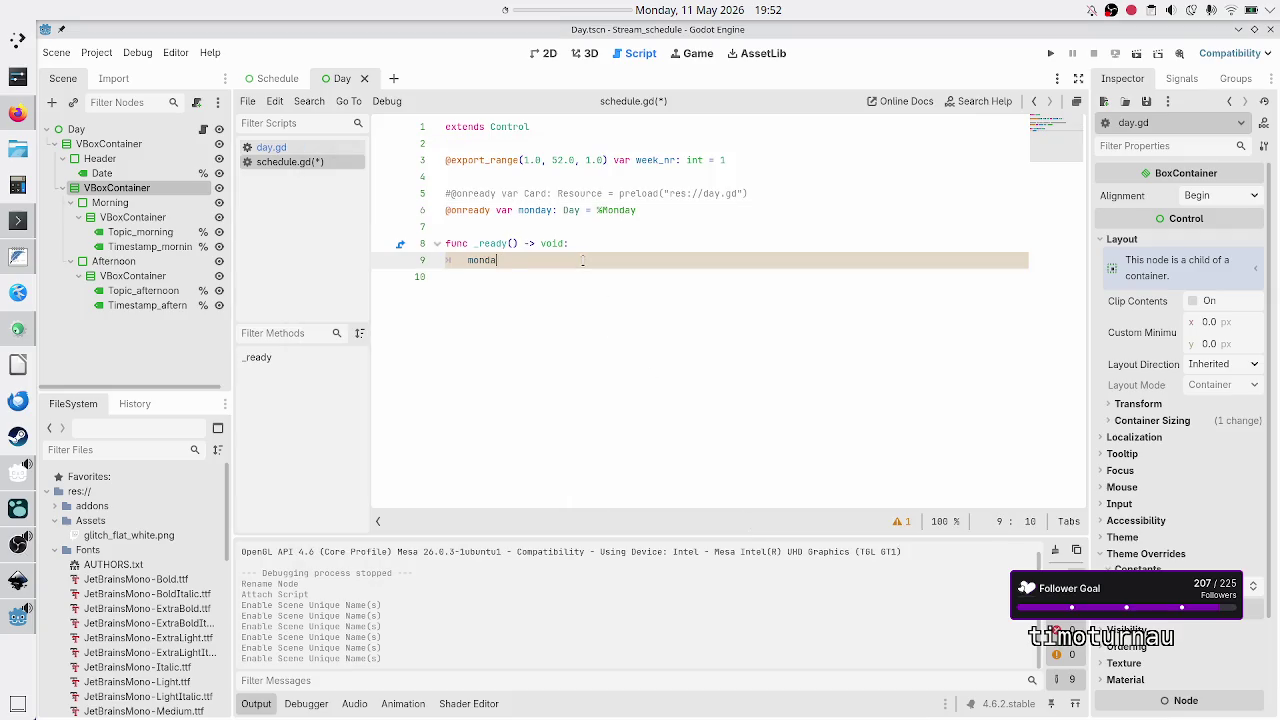
text(.)
key(Escape)
key(ctrl+space)
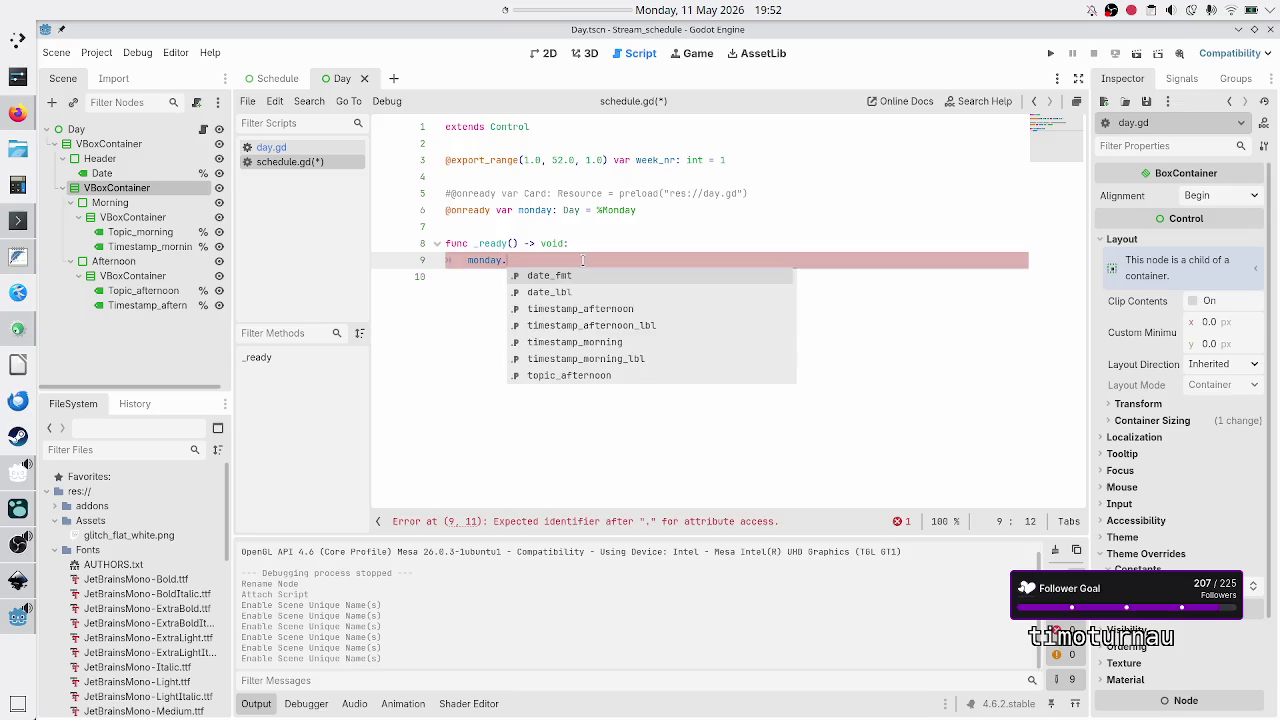
- Browse Day's members like topic_morning and timestamp_morning, then insert date_fmt
key(Down)
key(Down)
key(Down)
key(Up)
key(Up)
key(Up)
key(Down)
key(Down)
key(Down)
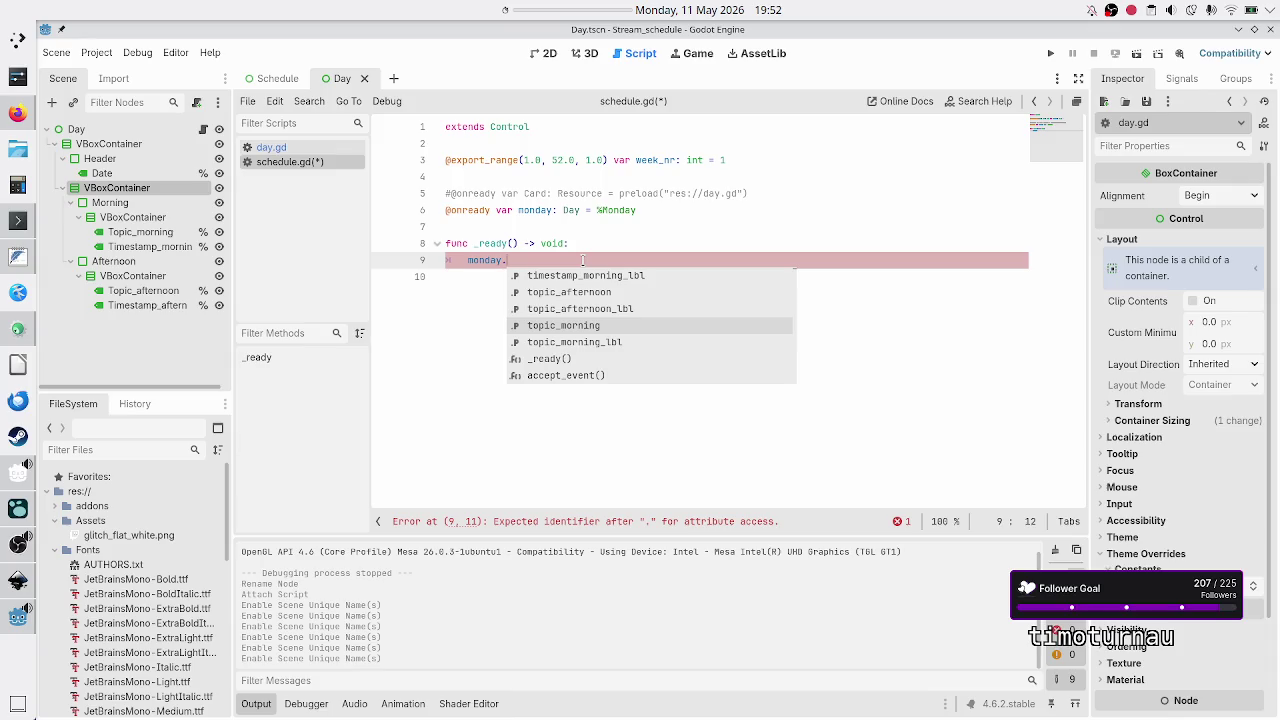
key(Down)
key(Down)
key(Down)
key(Up)
key(Up)
key(Up)
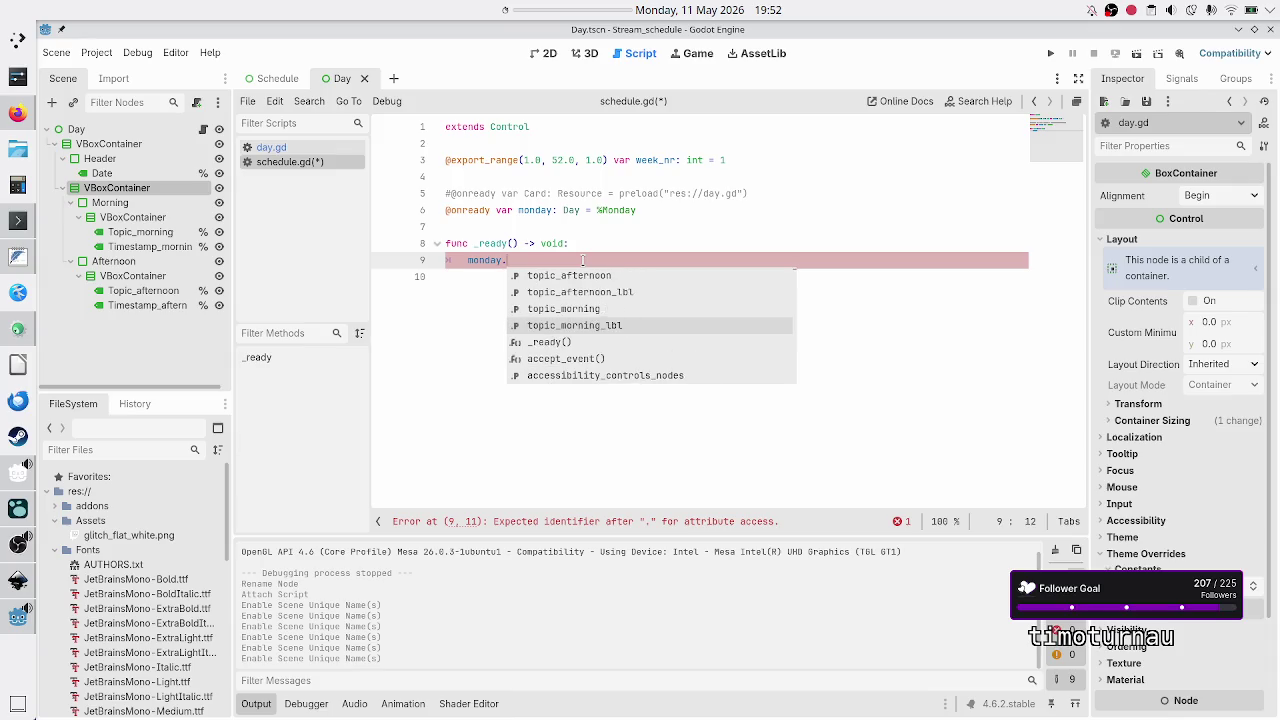
key(Up)
key(Up)
key(Up)
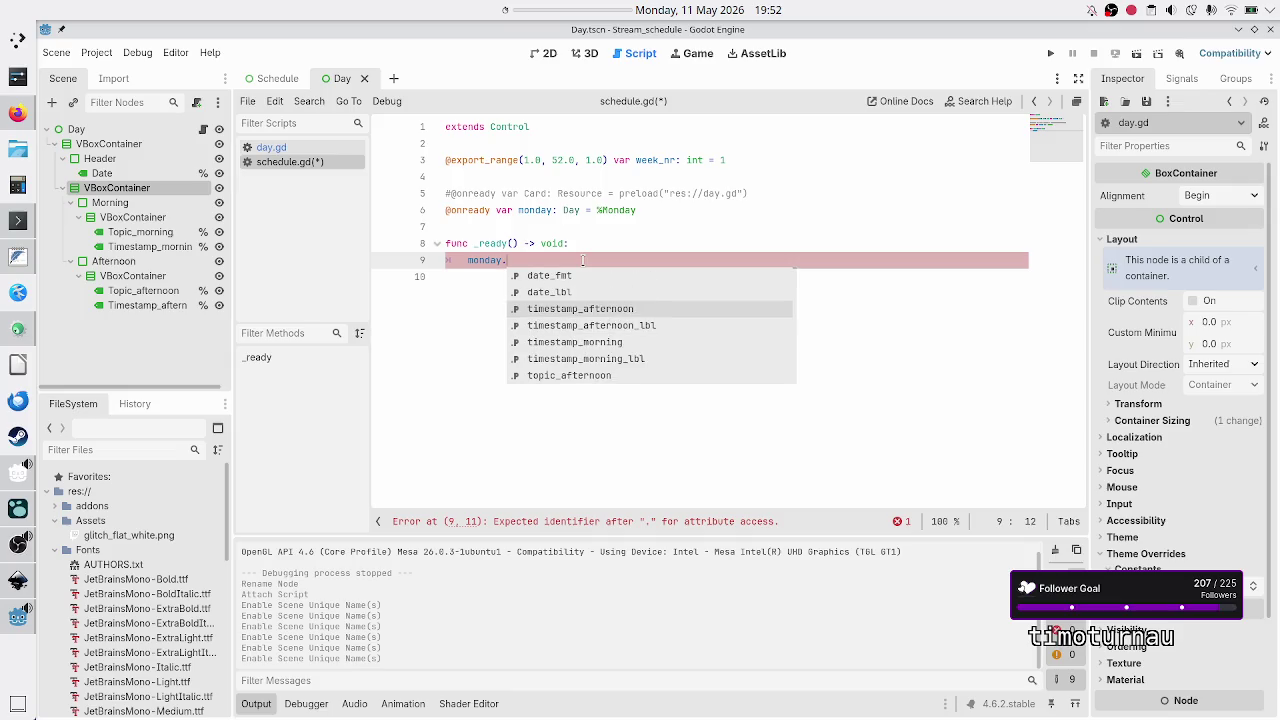
key(Down)
key(Down)
key(Up)
key(Up)
key(Up)
key(Up)
key(Down)
key(Down)
key(Down)
key(Down)
key(Up)
key(Down)
key(Up)
key(Up)
key(Down)
key(Down)
key(Up)
key(Up)
key(Down)
key(Down)
key(Down)
key(Up)
key(Up)
key(Up)
key(Up)
key(Up)
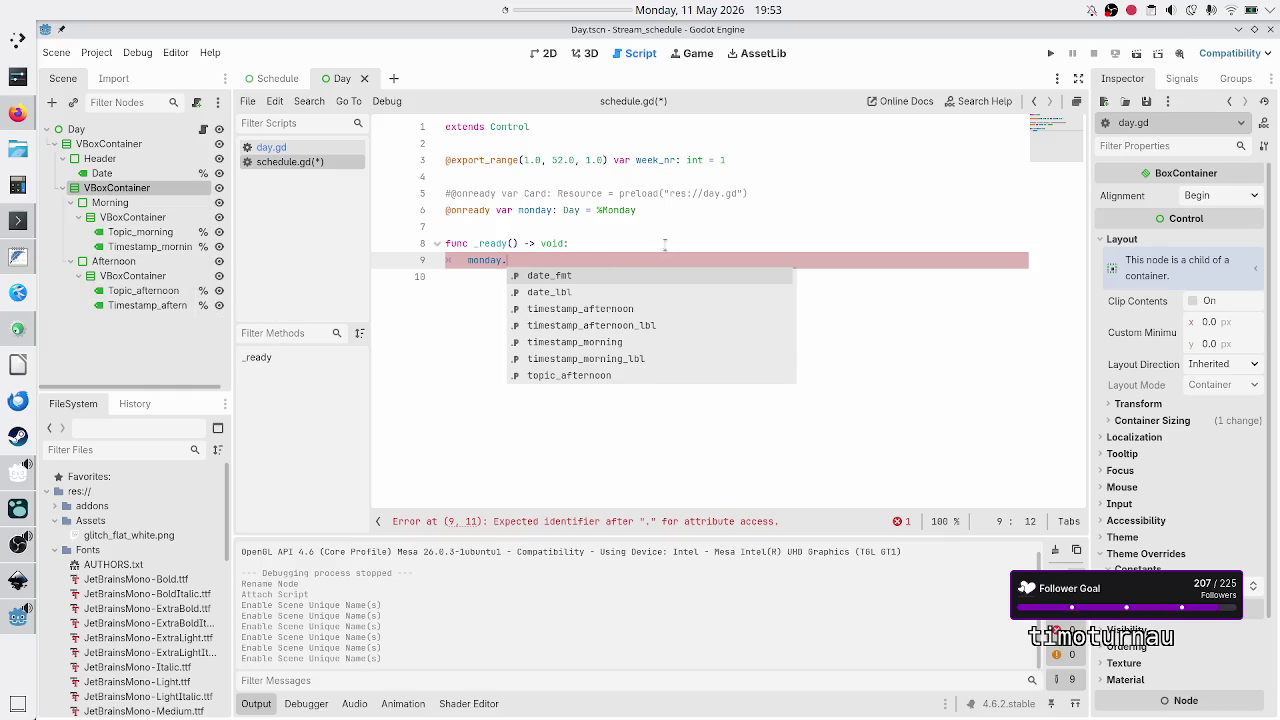
key(Return)
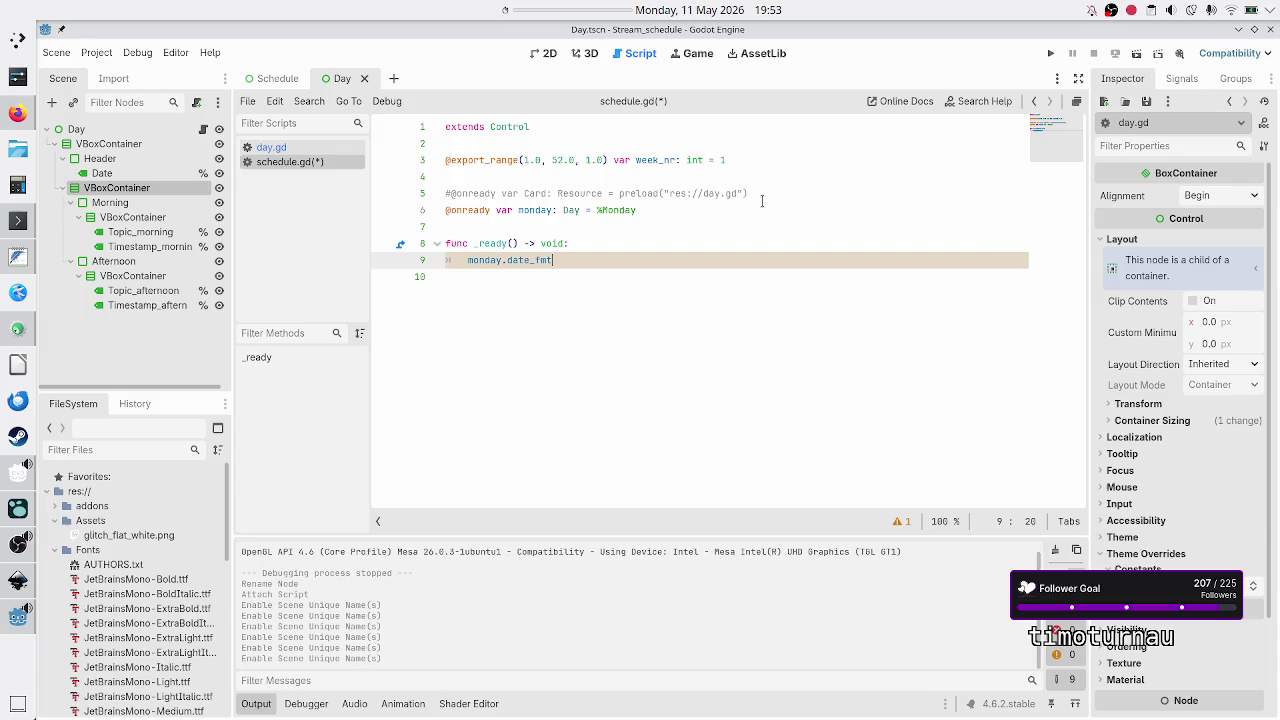
- Assign monday.date_fmt a string starting "Mon, " with placeholder characters
text( = ")
text(Mon,)
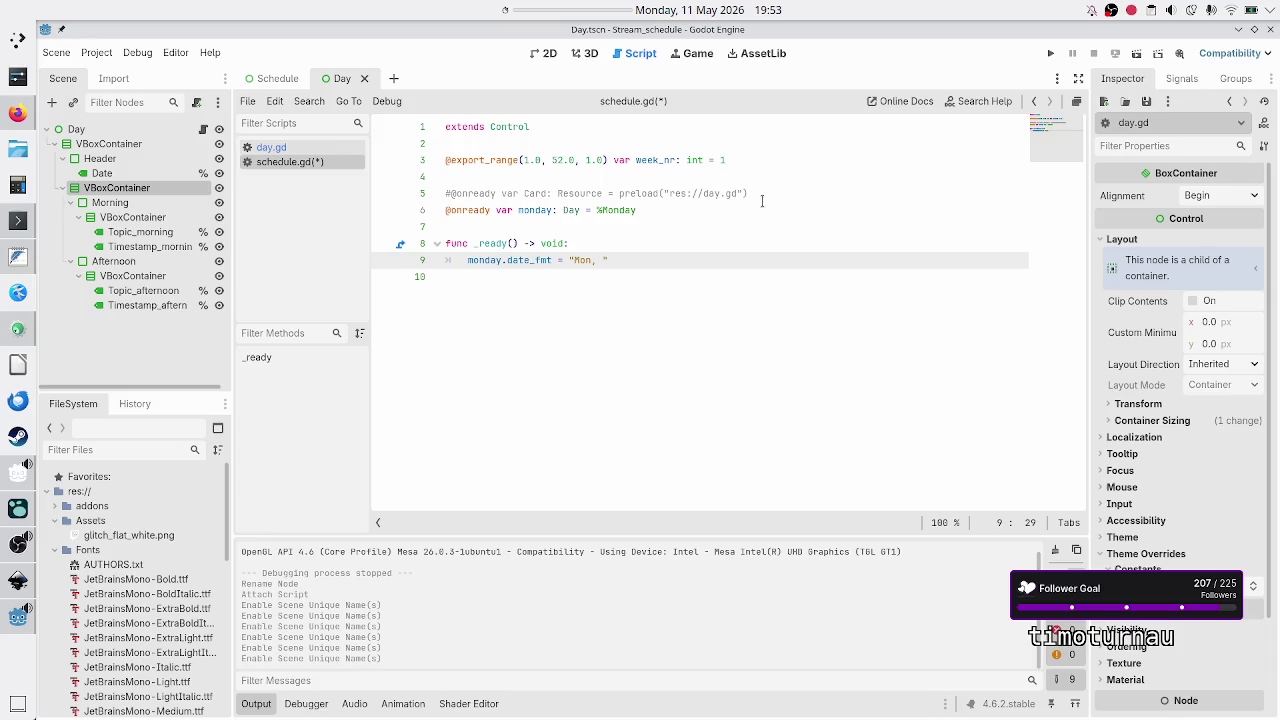
text(%)
key(BackSpace)
double_click(655, 158)
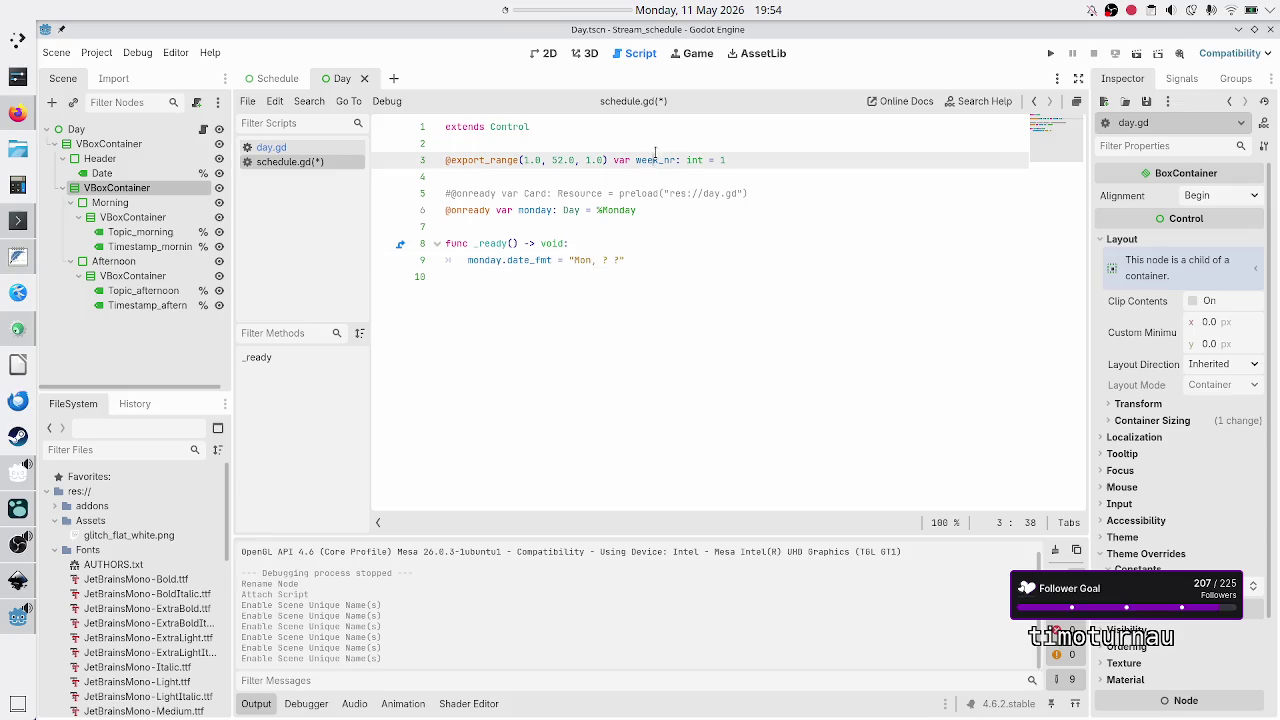
click(634, 259)
- Save schedule.gd and browse the help search results for 'date'
key(ctrl+s)
click(957, 104)
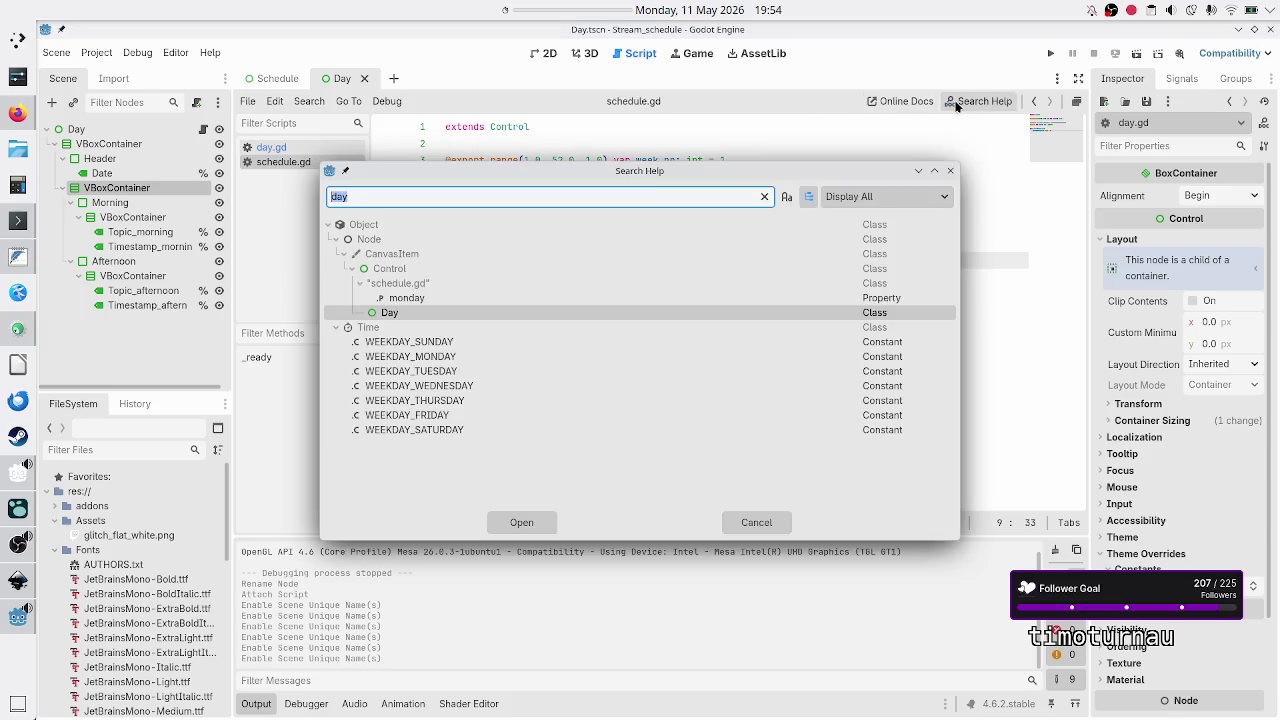
text(date)
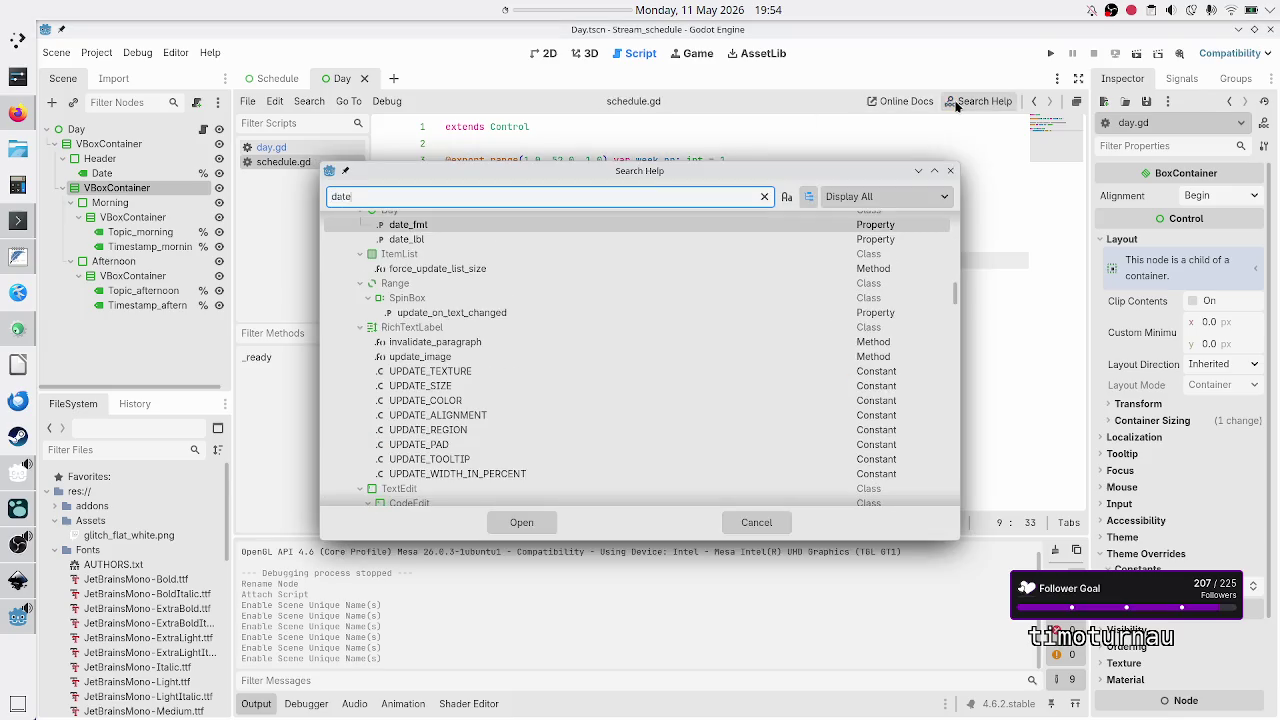
scroll(527, 376, down, 3)
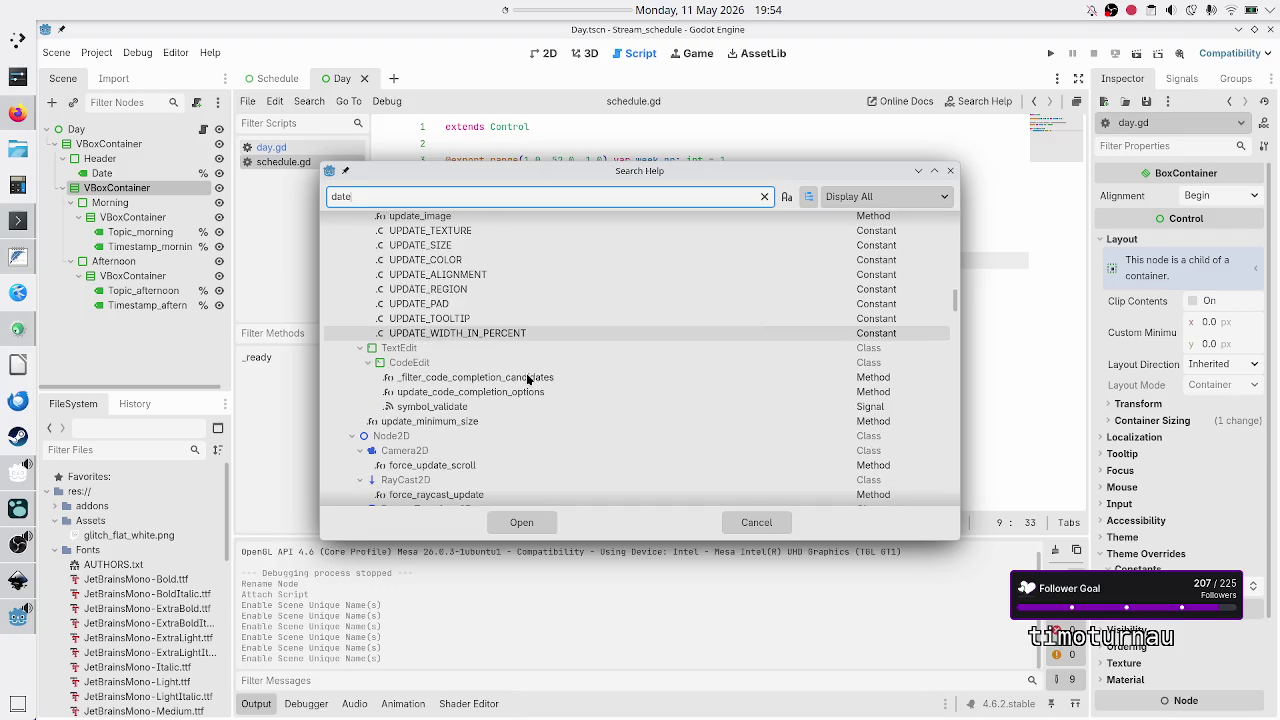
scroll(527, 378, up, 5)
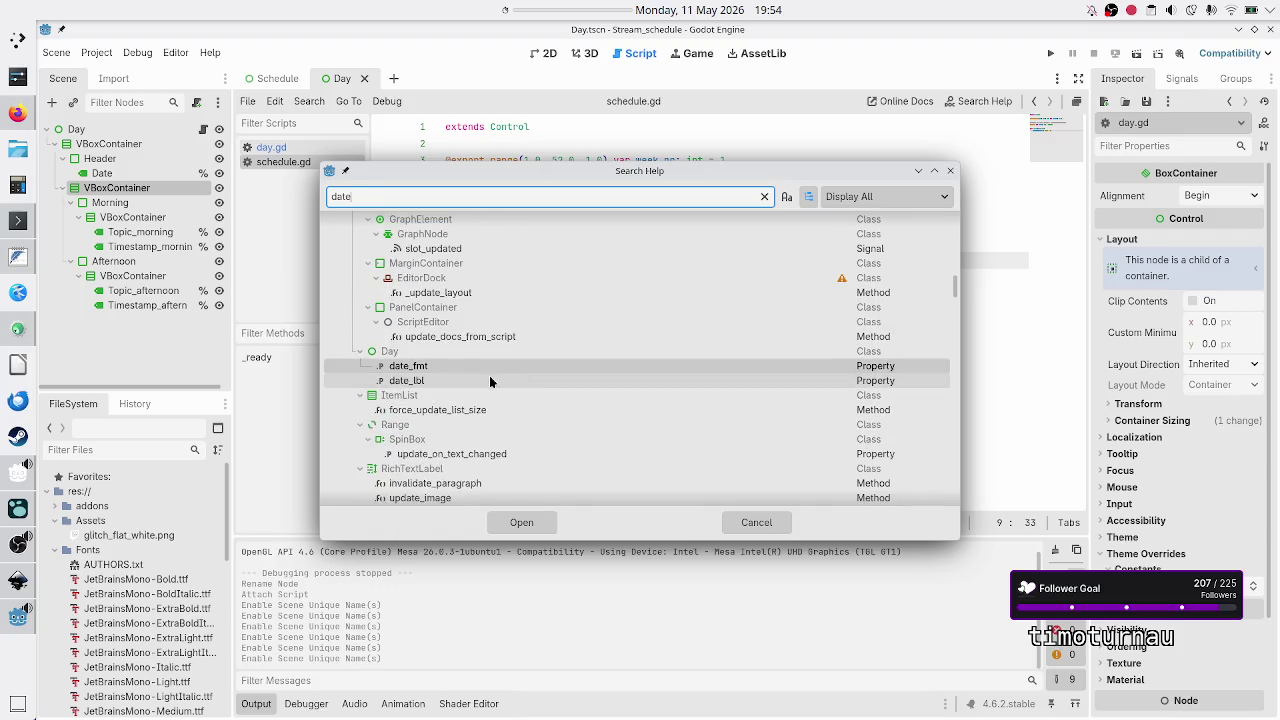
scroll(476, 360, up, 3)
scroll(476, 364, up, 10)
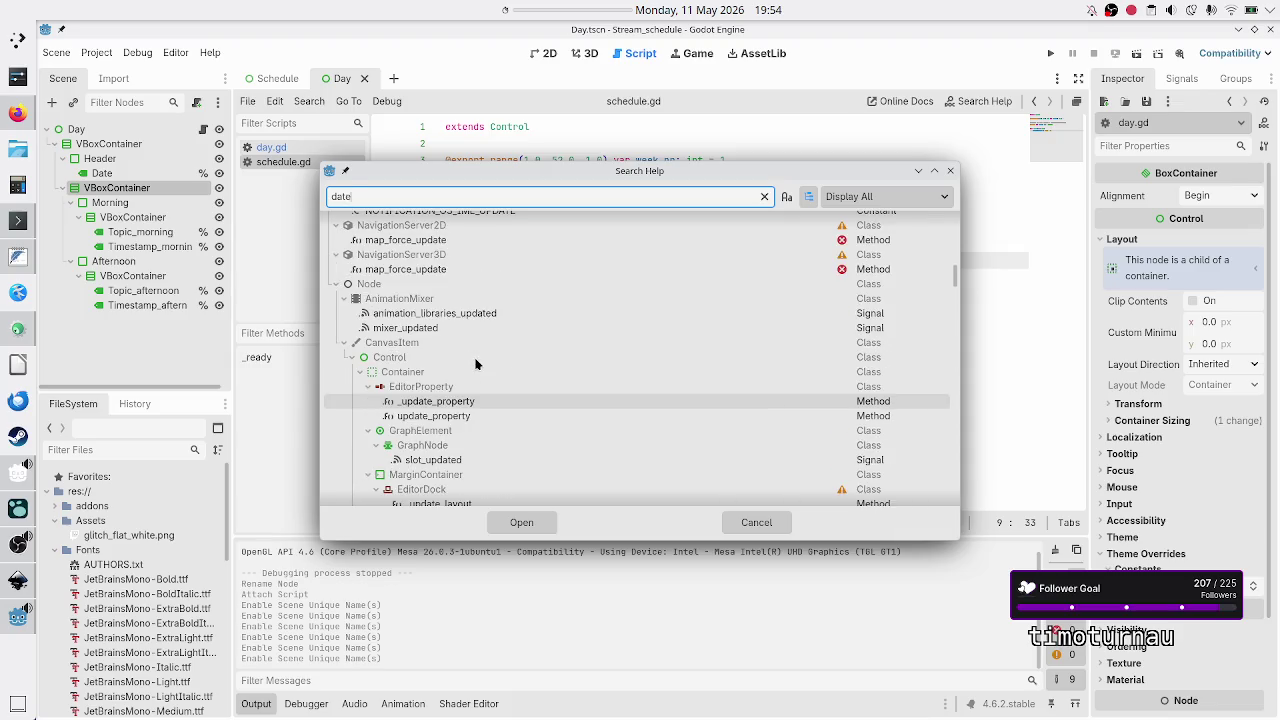
scroll(476, 364, up, 5)
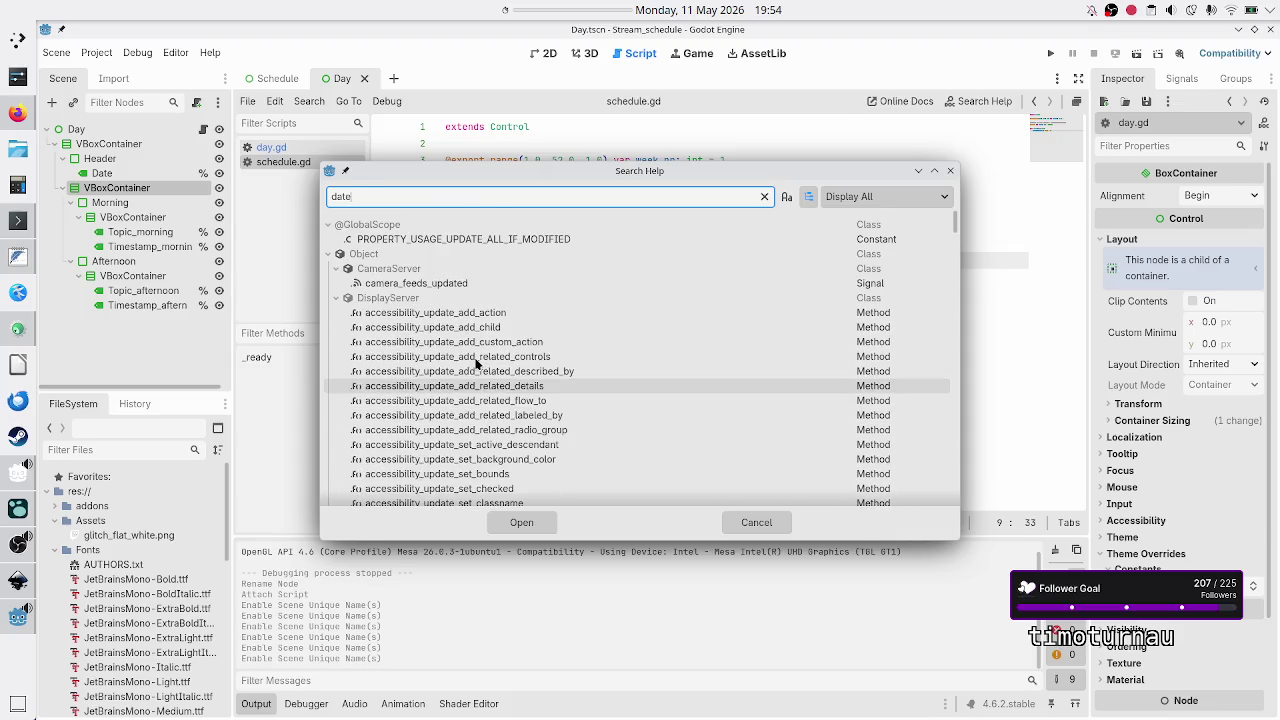
scroll(476, 364, down, 15)
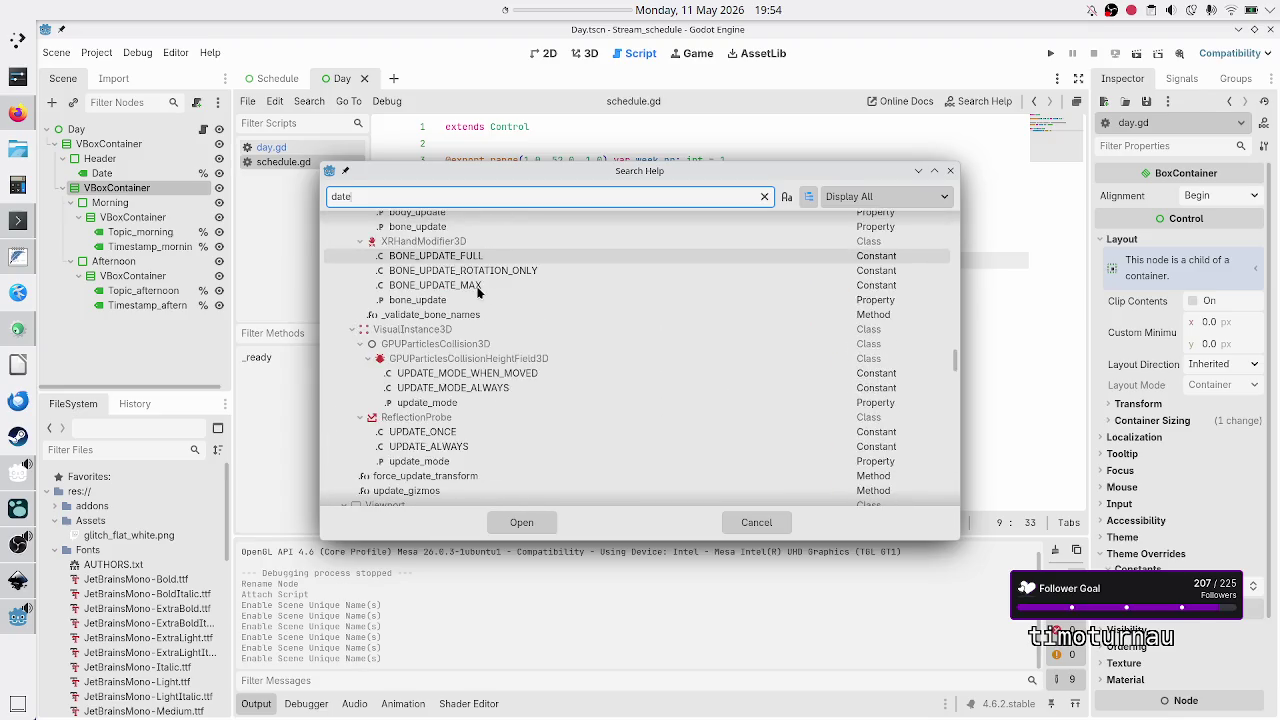
scroll(478, 292, down, 20)
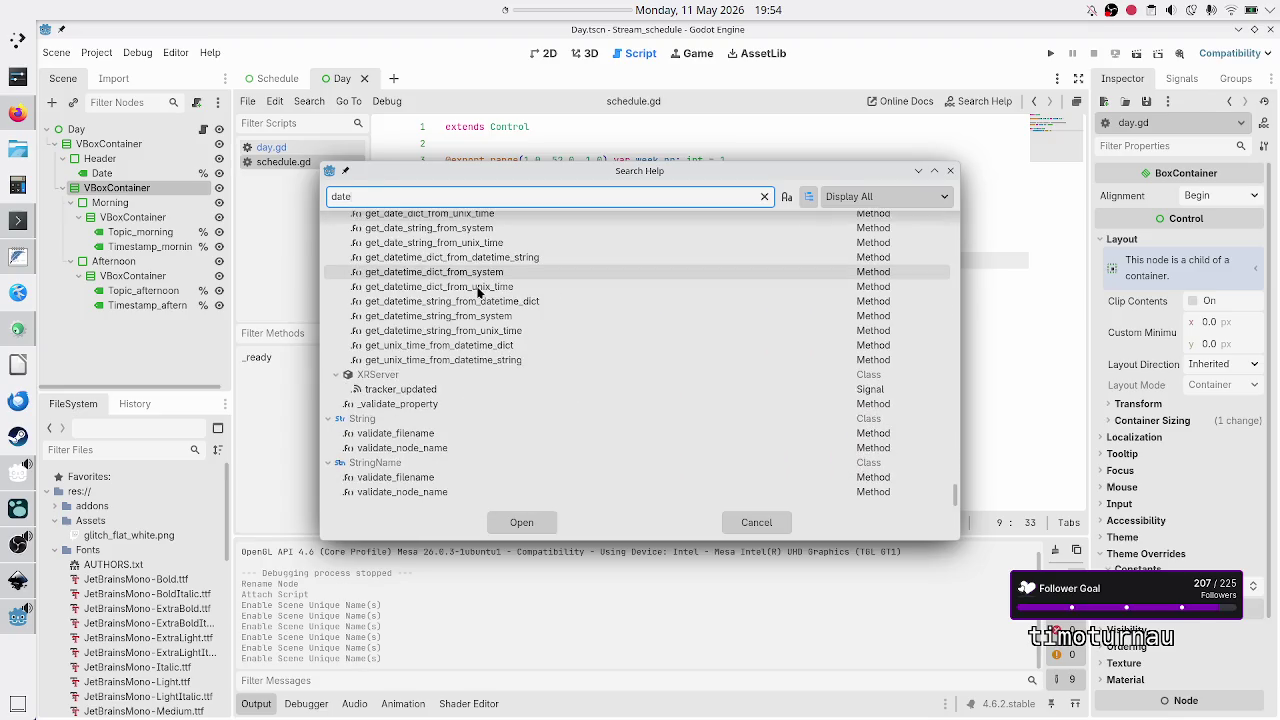
scroll(478, 292, up, 5)
scroll(478, 292, down, 3)
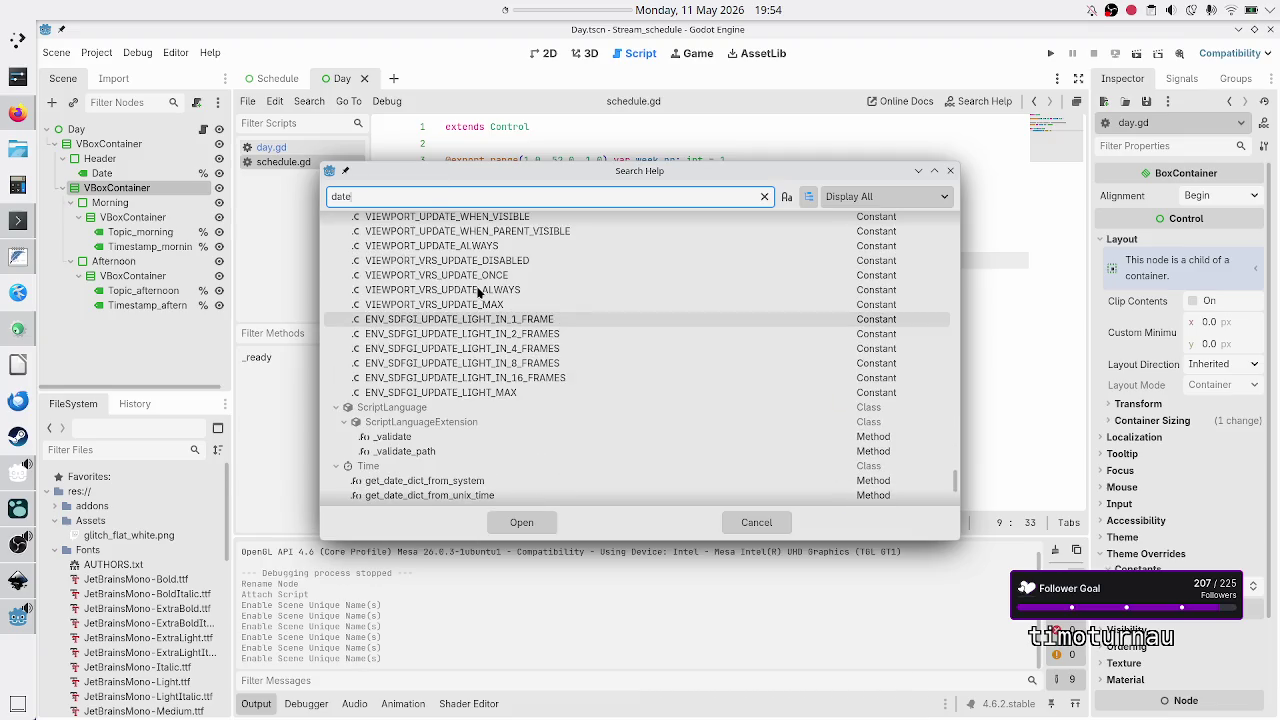
scroll(478, 292, down, 4)
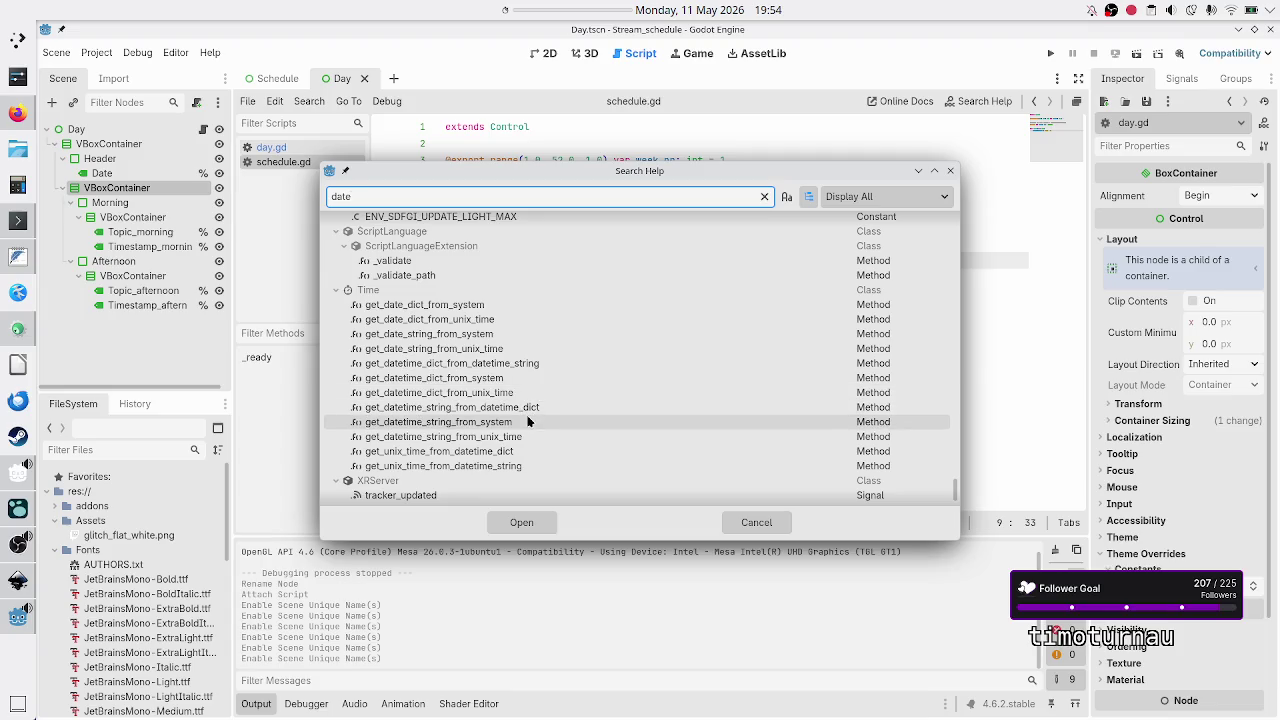
- Search the help for 'week', then close it and return to empty line 10
click(461, 194)
text(weeke)
key(BackSpace)
key(BackSpace)
key(BackSpace)
text(ee)
key(BackSpace)
text(k)
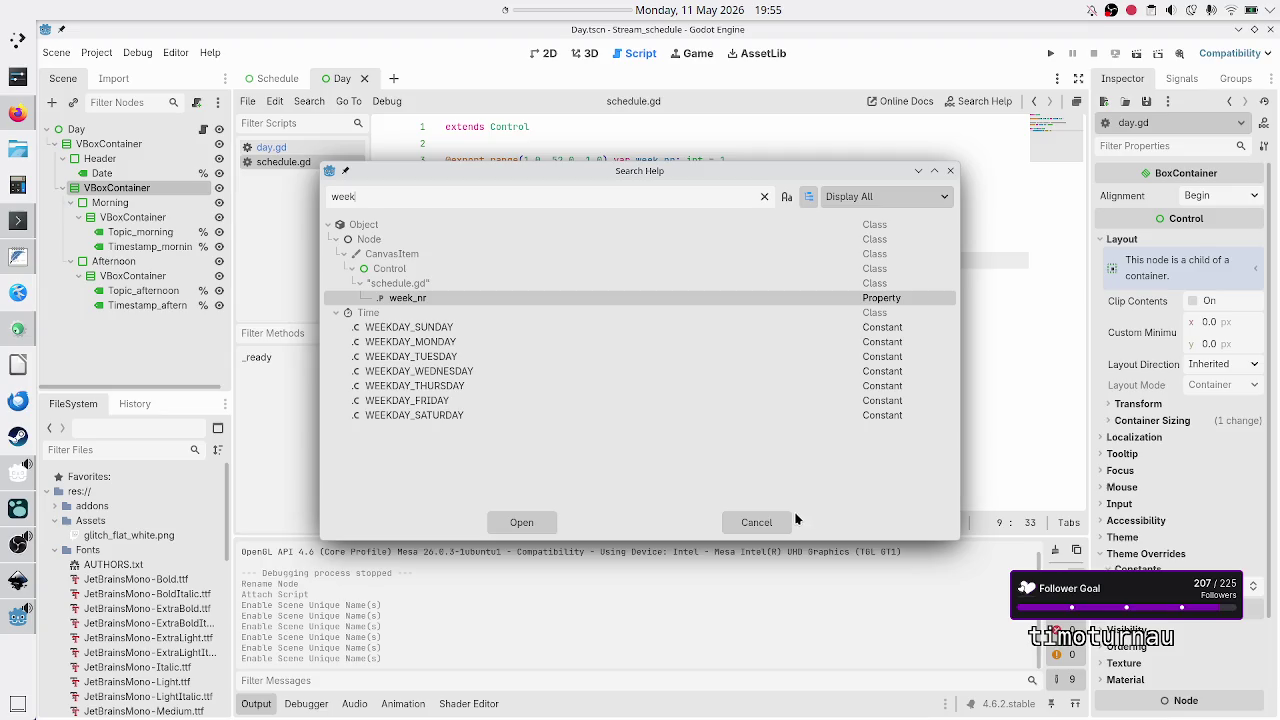
click(758, 530)
click(543, 366)
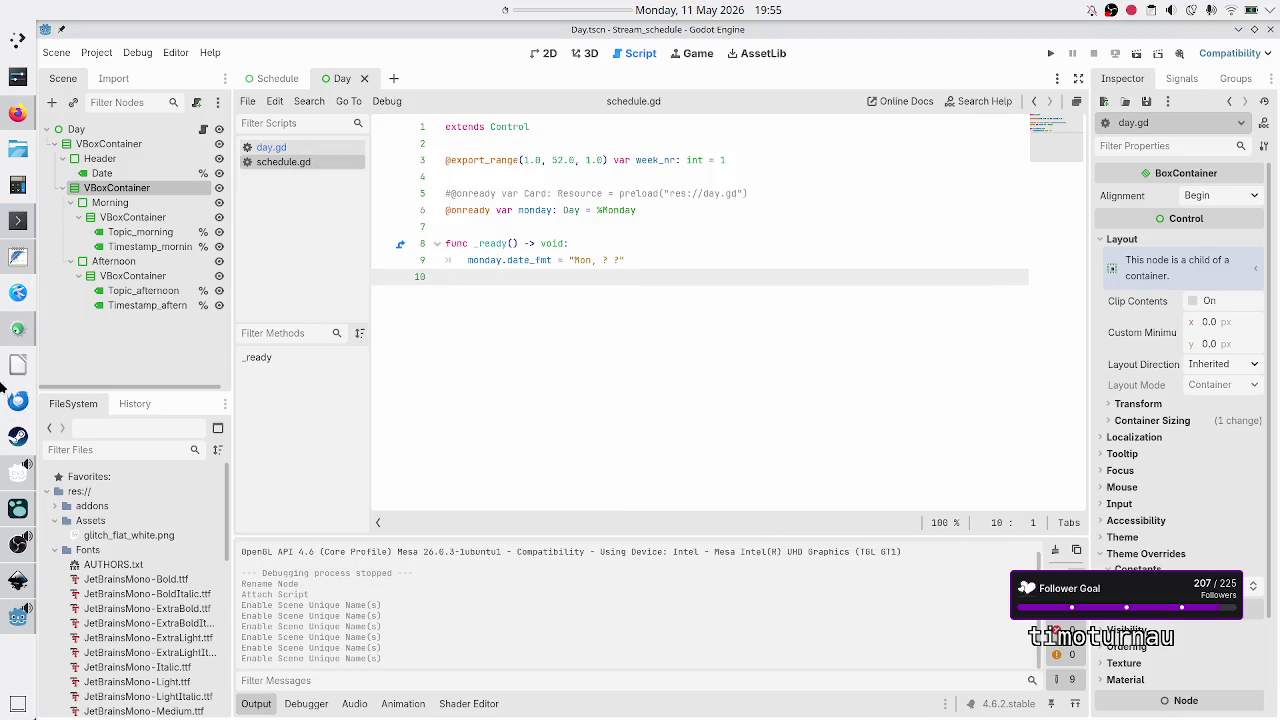
- Close the DuckDuckGo Twitch search and Brand Assets tabs in Firefox
click(18, 113)
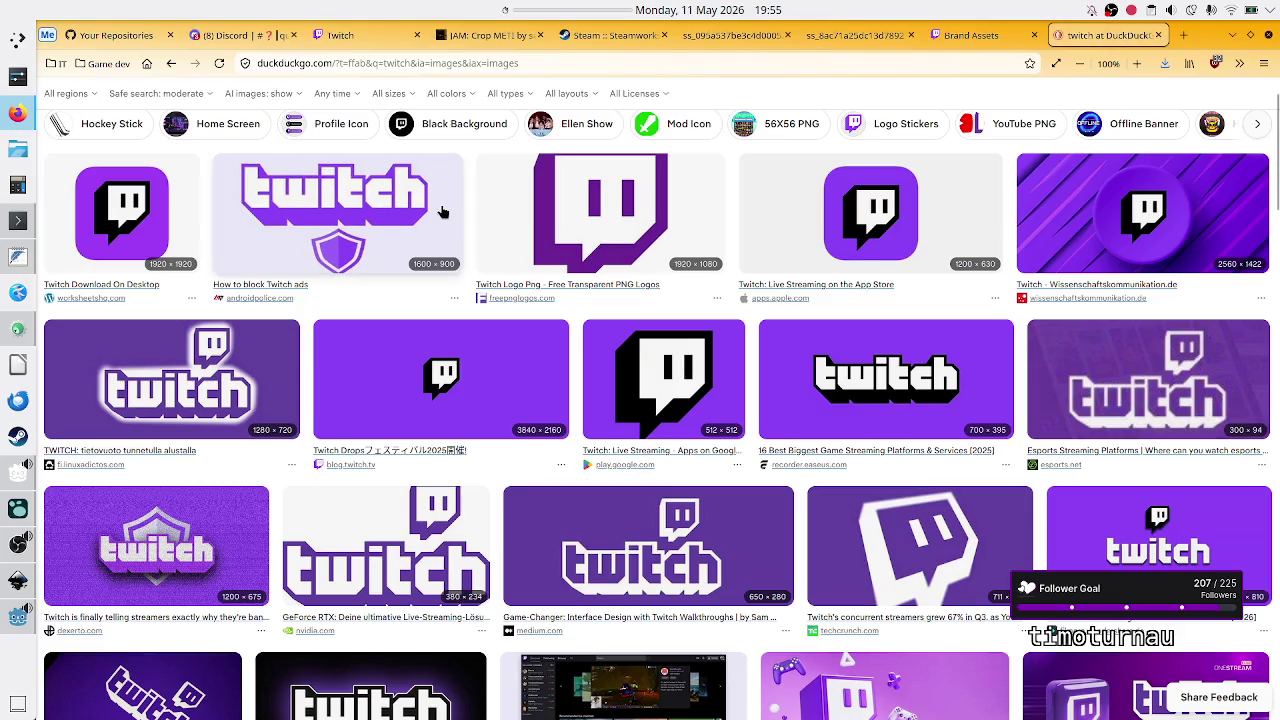
click(1159, 35)
click(1118, 36)
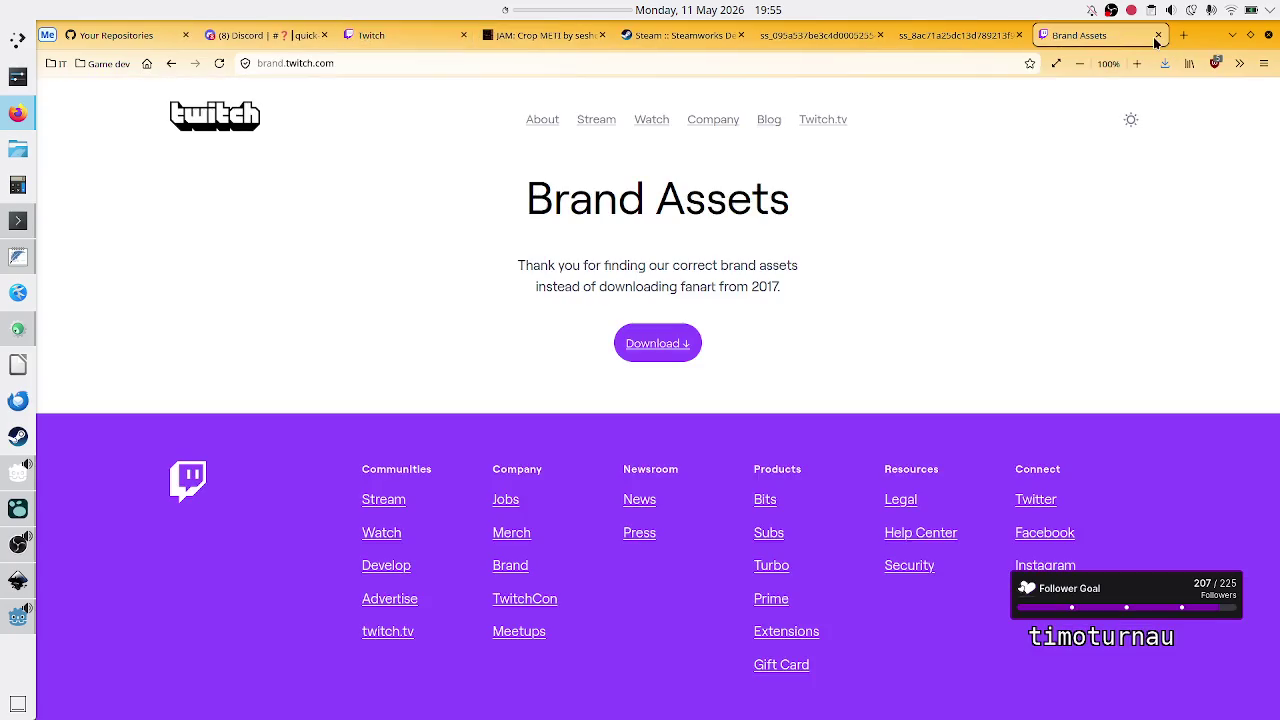
click(1157, 37)
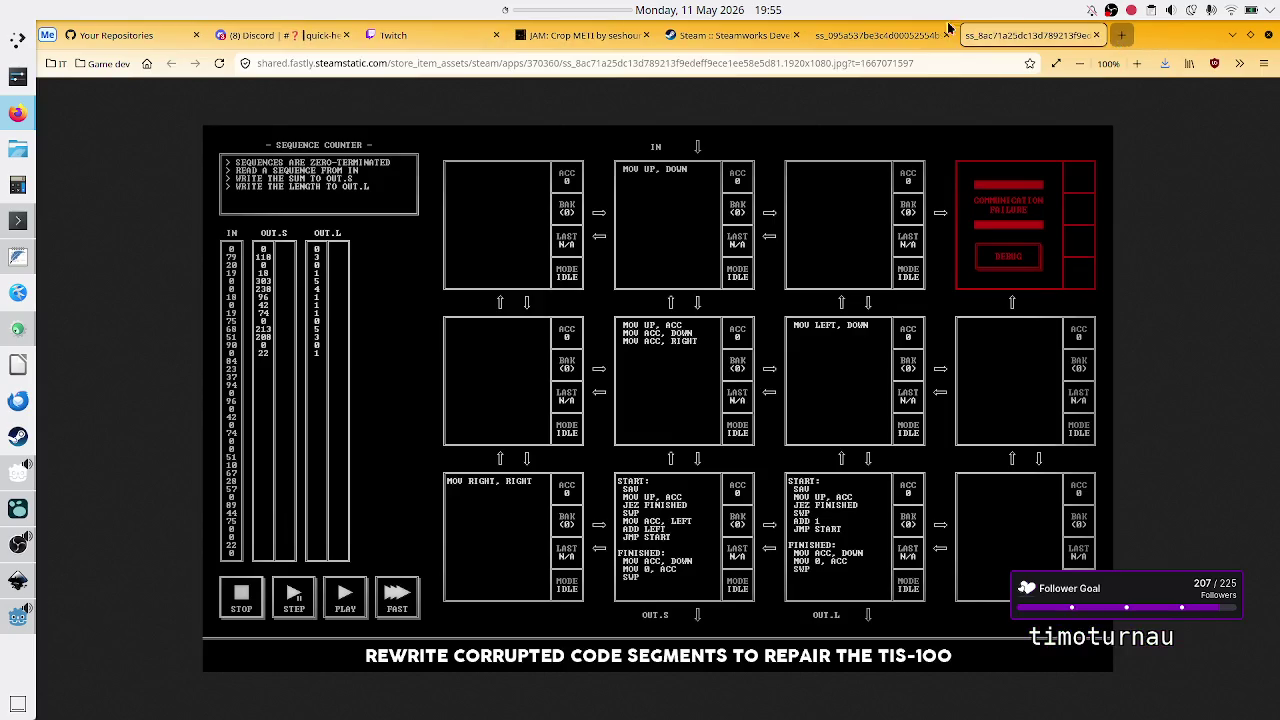
- Open Duck.ai from the IT bookmarks folder in a new tab
key(ctrl+t)
click(55, 63)
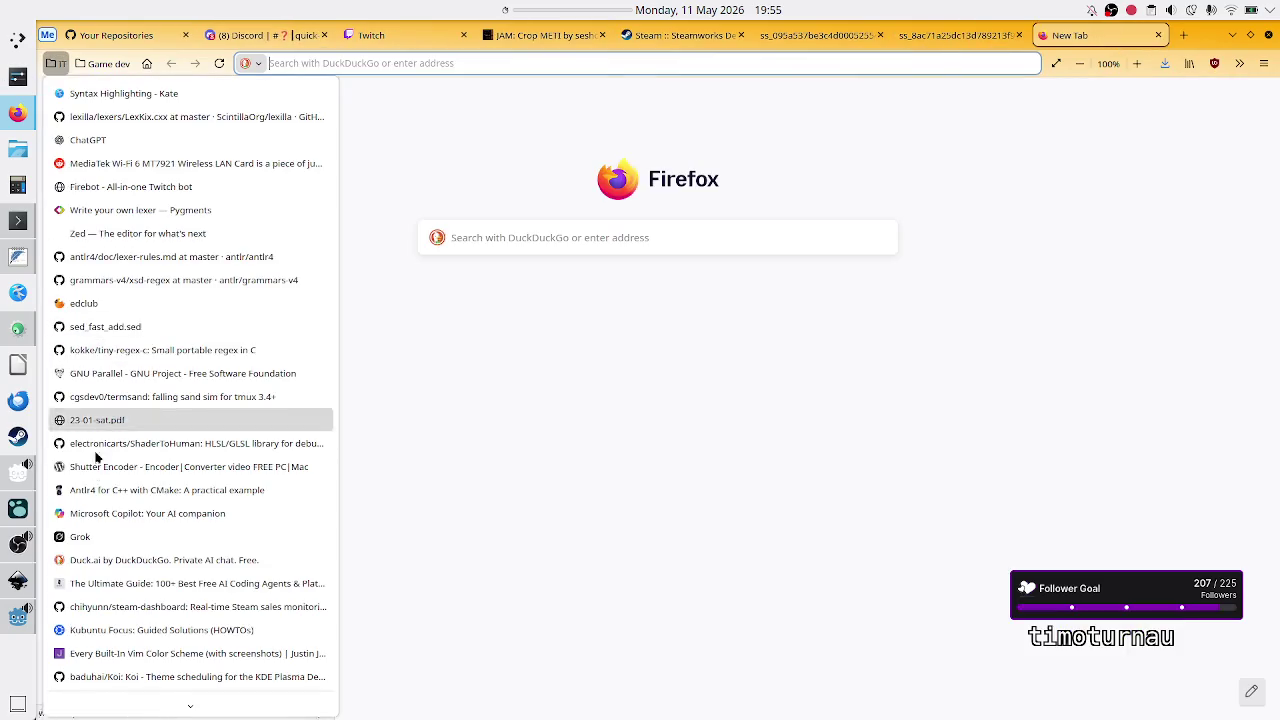
click(95, 557)
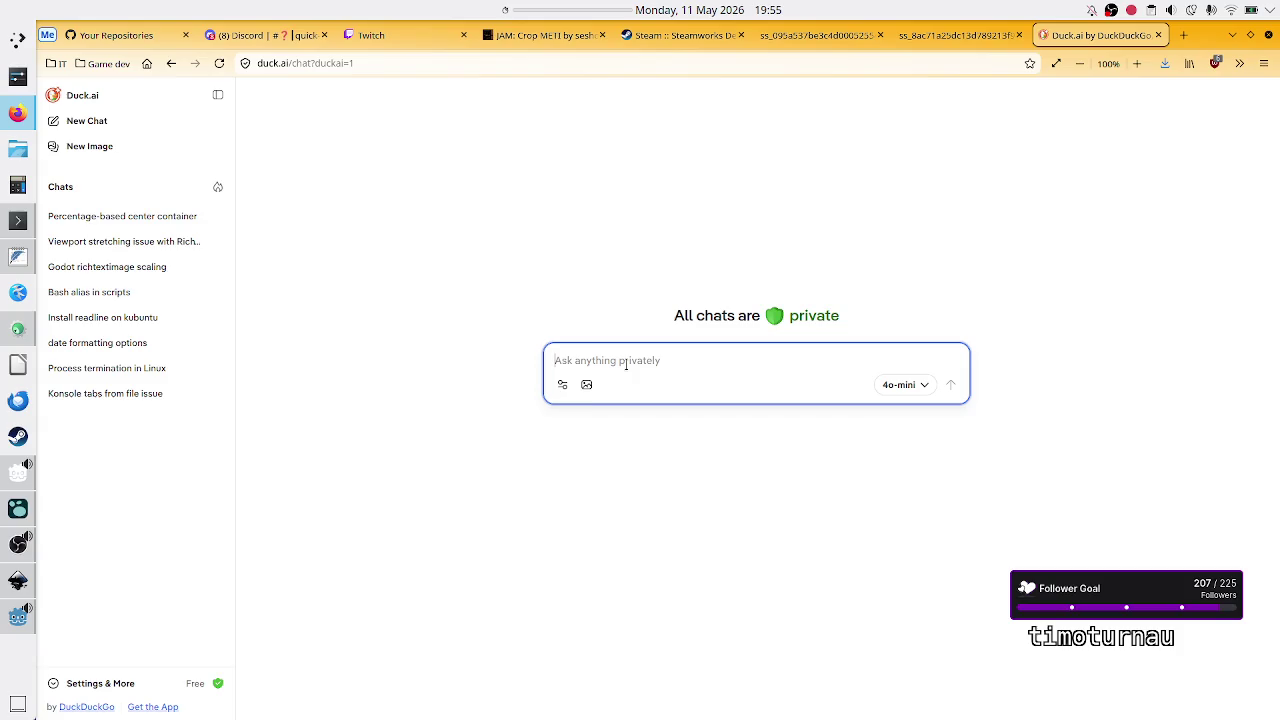
- Ask Duck.ai how Godot can get the month, weekdays and st/nd/rd/th suffix from a week number
text(In Godot)
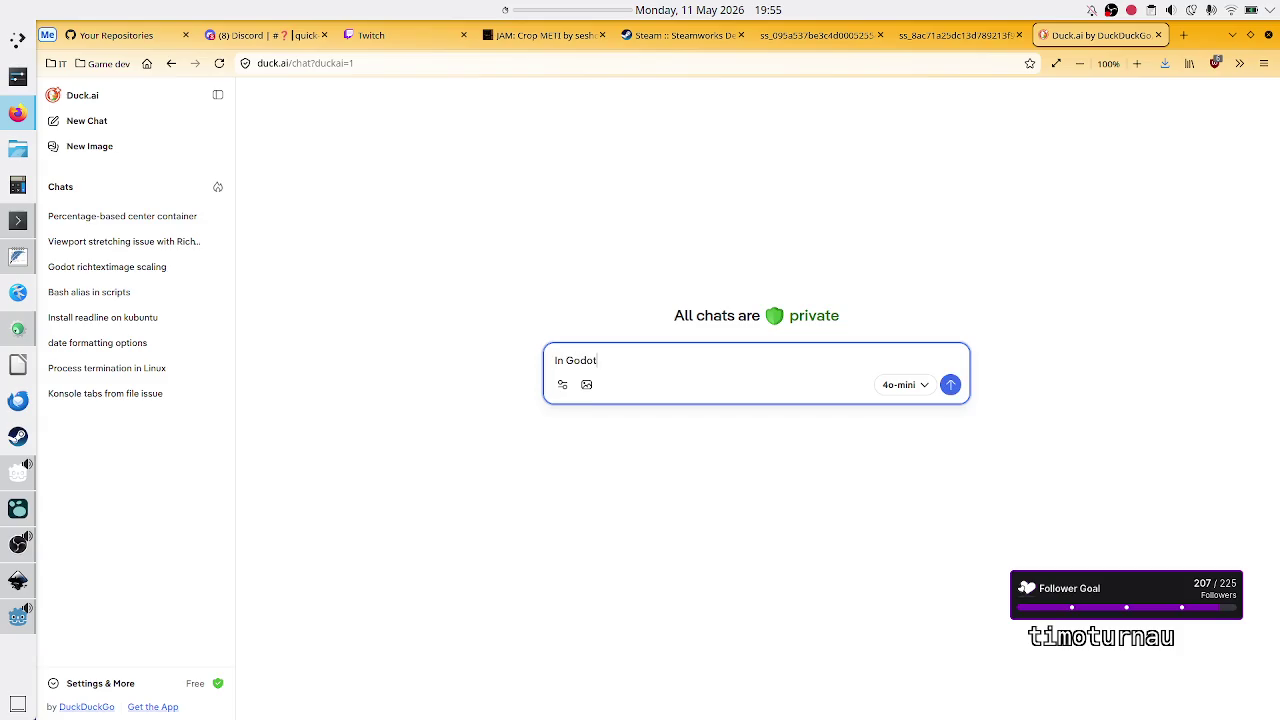
text( if you have the )
text(week nr)
text( of a specific )
text(year, c)
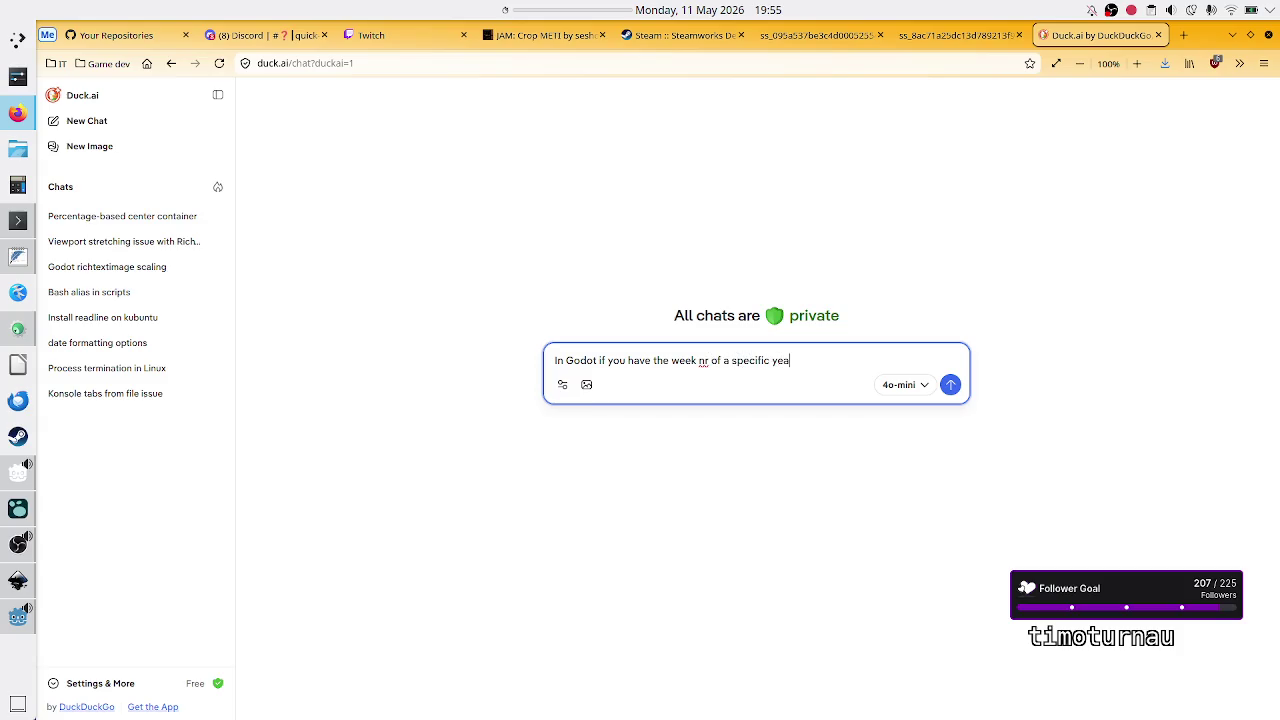
key(BackSpace)
text(is there fr)
key(BackSpace)
key(BackSpace)
text(a way )
text(to find the)
text(month)
key(BackSpace)
key(BackSpace)
key(BackSpace)
text(associa)
text(ted month,)
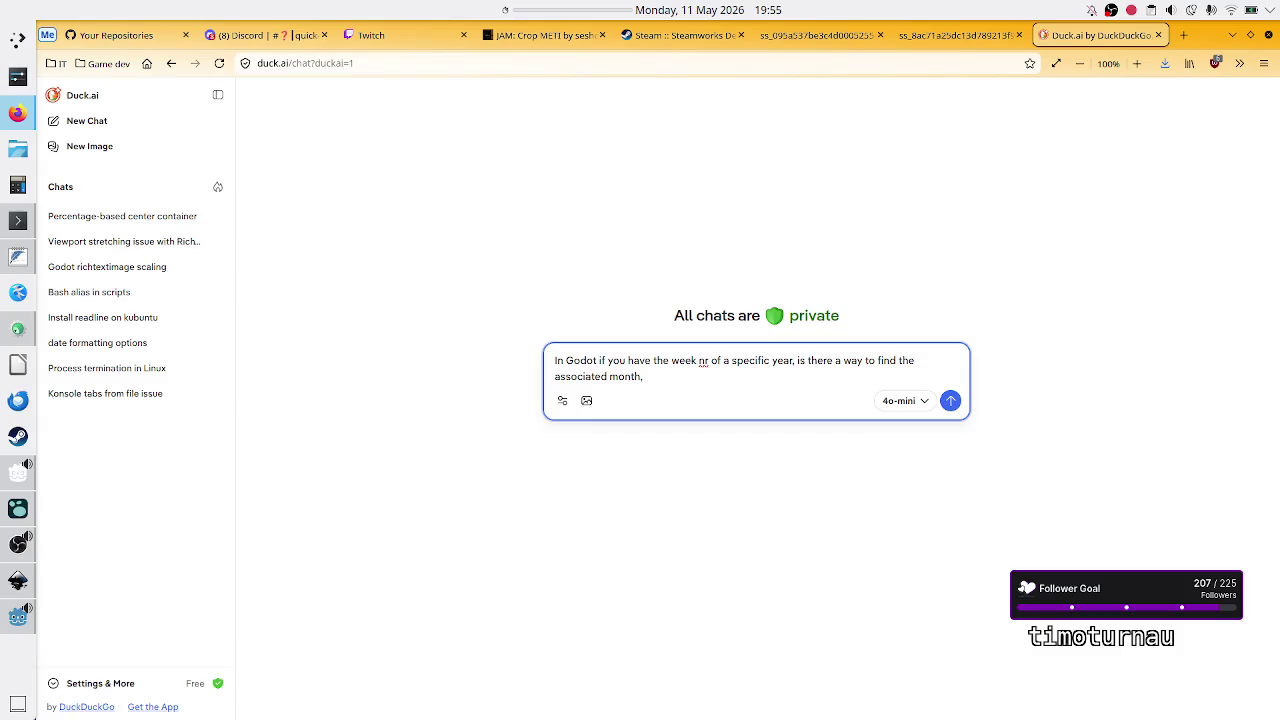
text( d)
key(BackSpace)
text(week days)
text(and )
text(optionally )
text(if using)
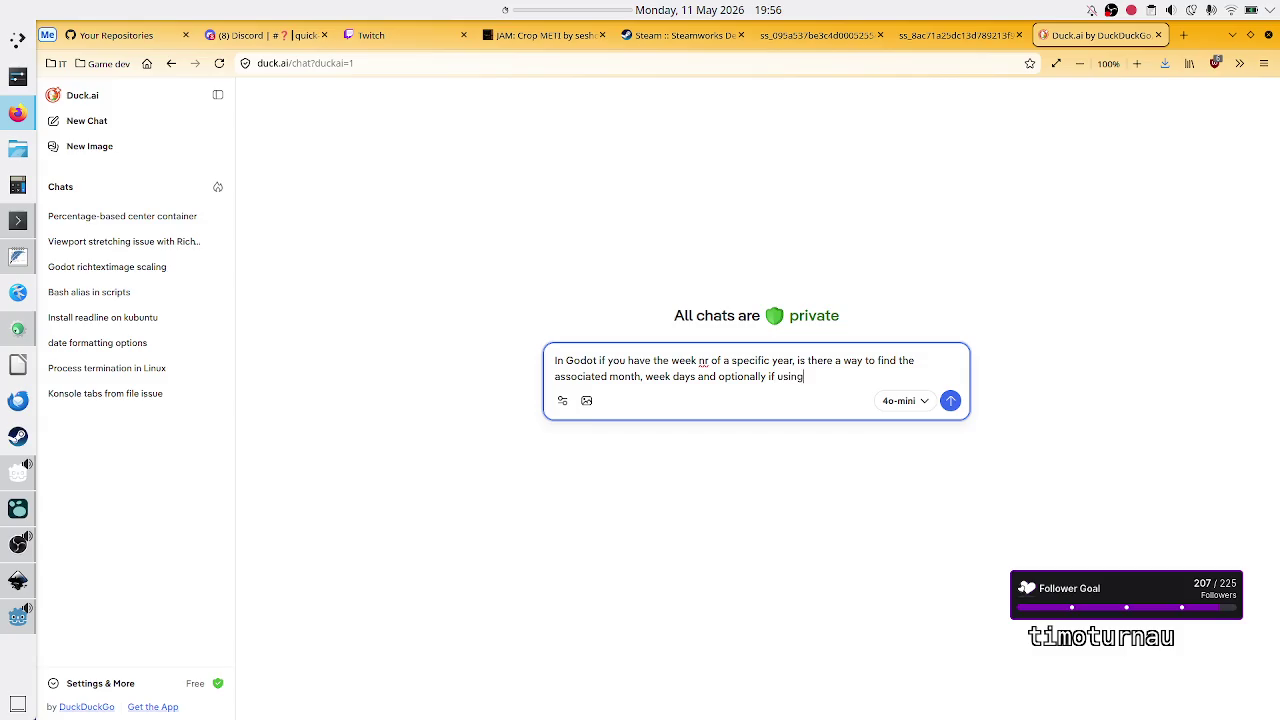
text( st, nd, )
text(rd of th)
key(BackSpace)
key(BackSpace)
key(BackSpace)
text(r th?)
key(Return)
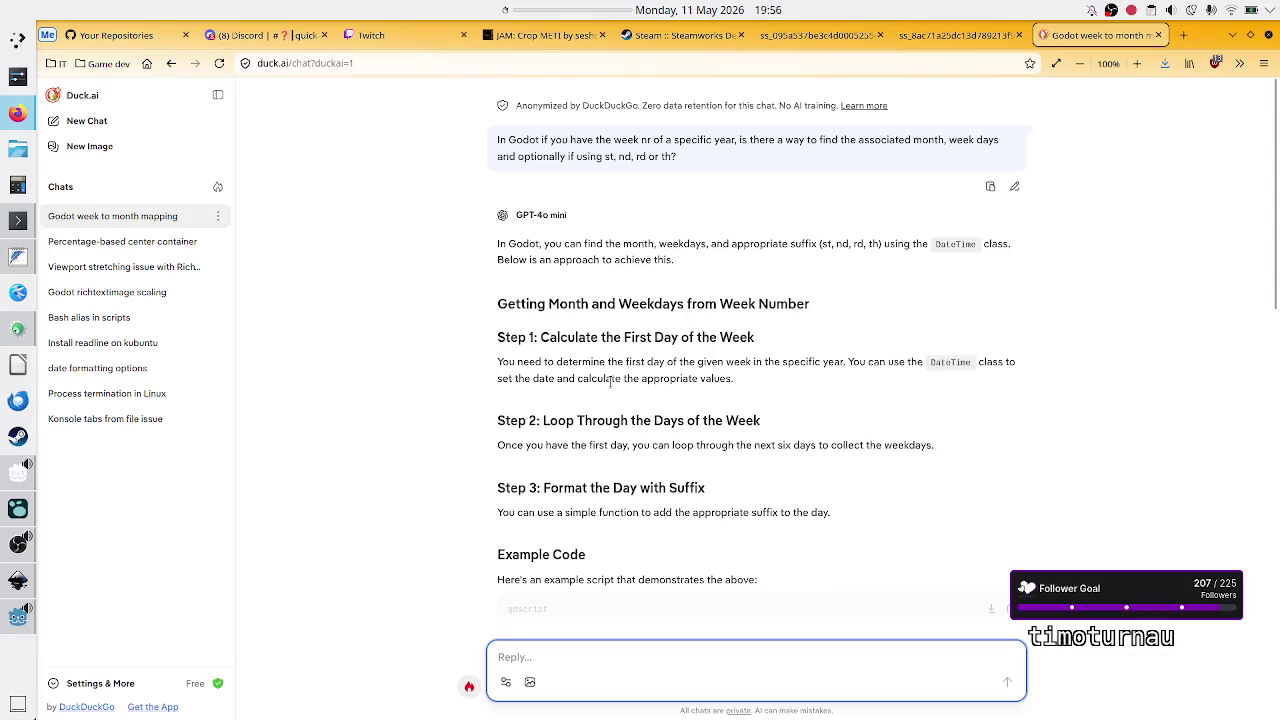
- Scroll to the example GDScript and highlight the set_date line and Jan 1 weekday comment
scroll(731, 379, down, 2)
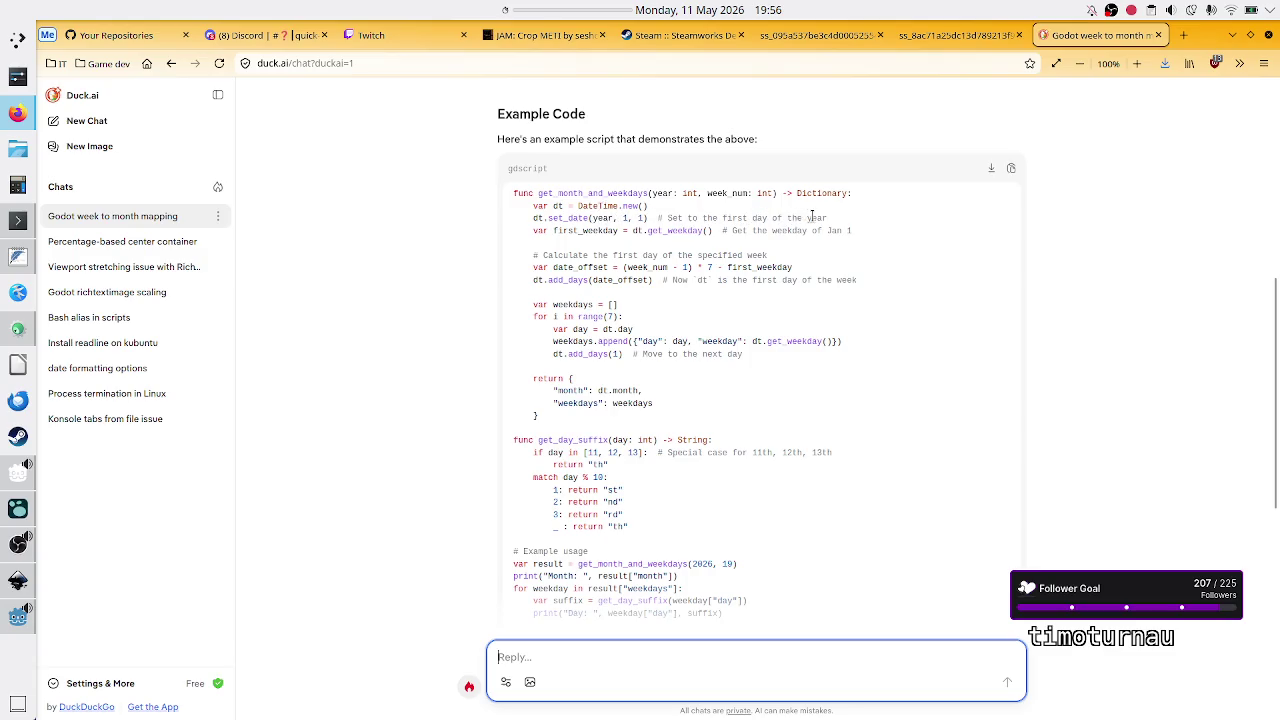
drag(827, 217, 527, 218)
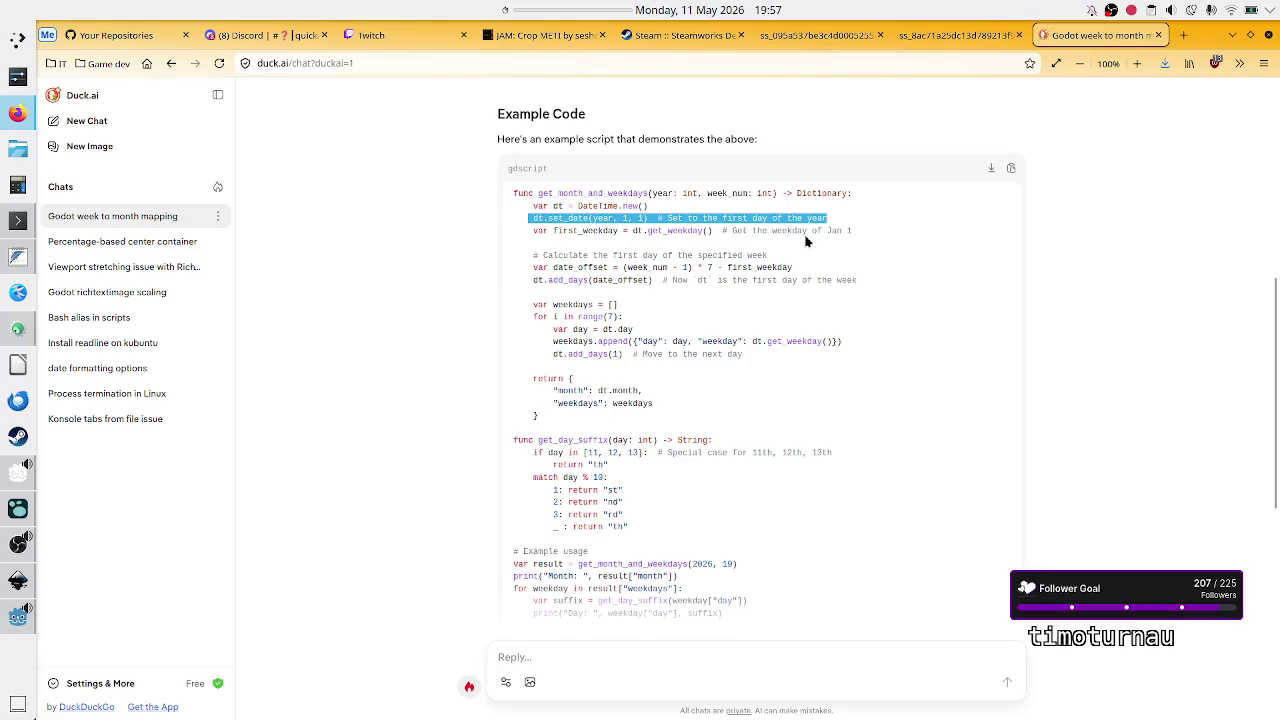
drag(762, 231, 845, 231)
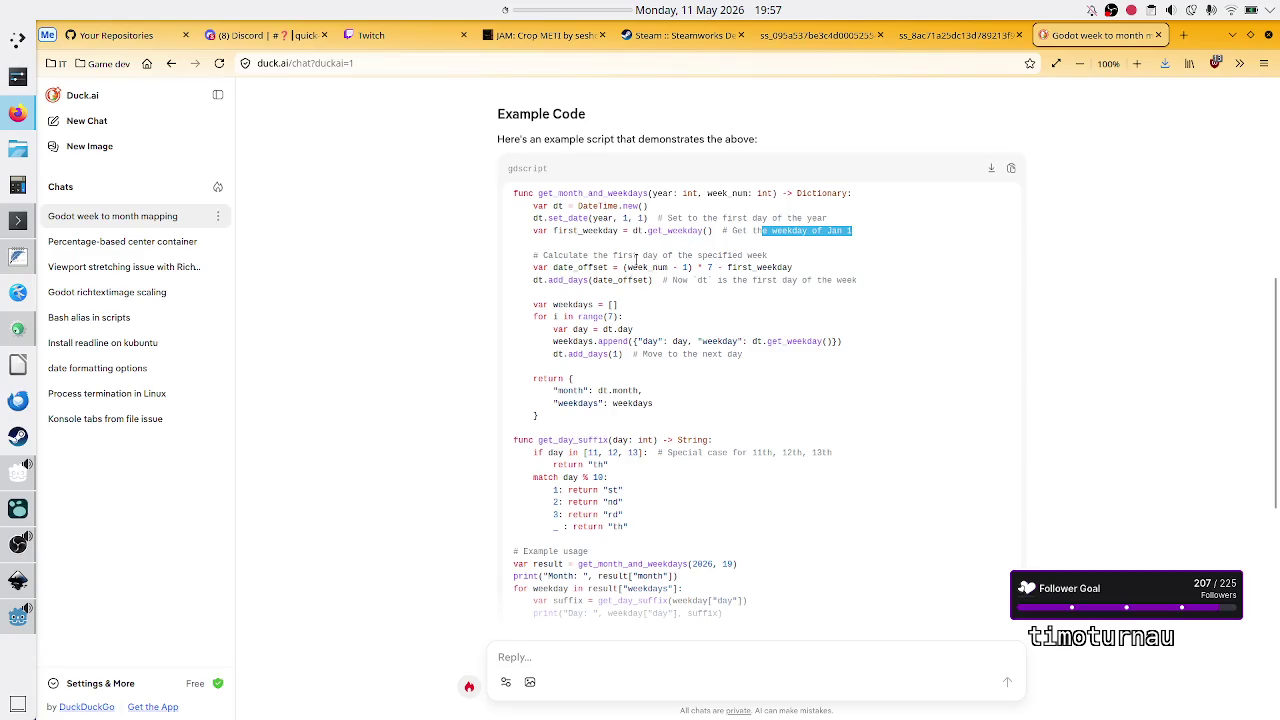
- Highlight date_offset, the set_date line and the DateTime setup lines in the example
double_click(578, 267)
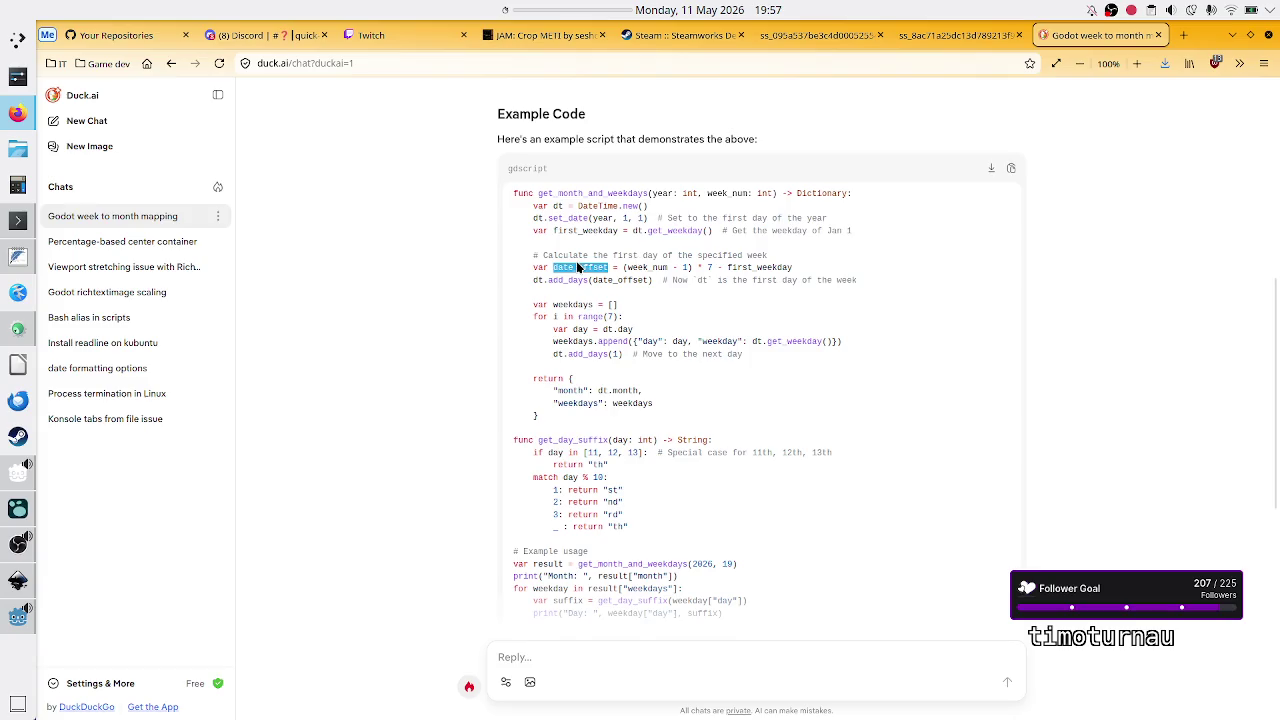
triple_click(605, 217)
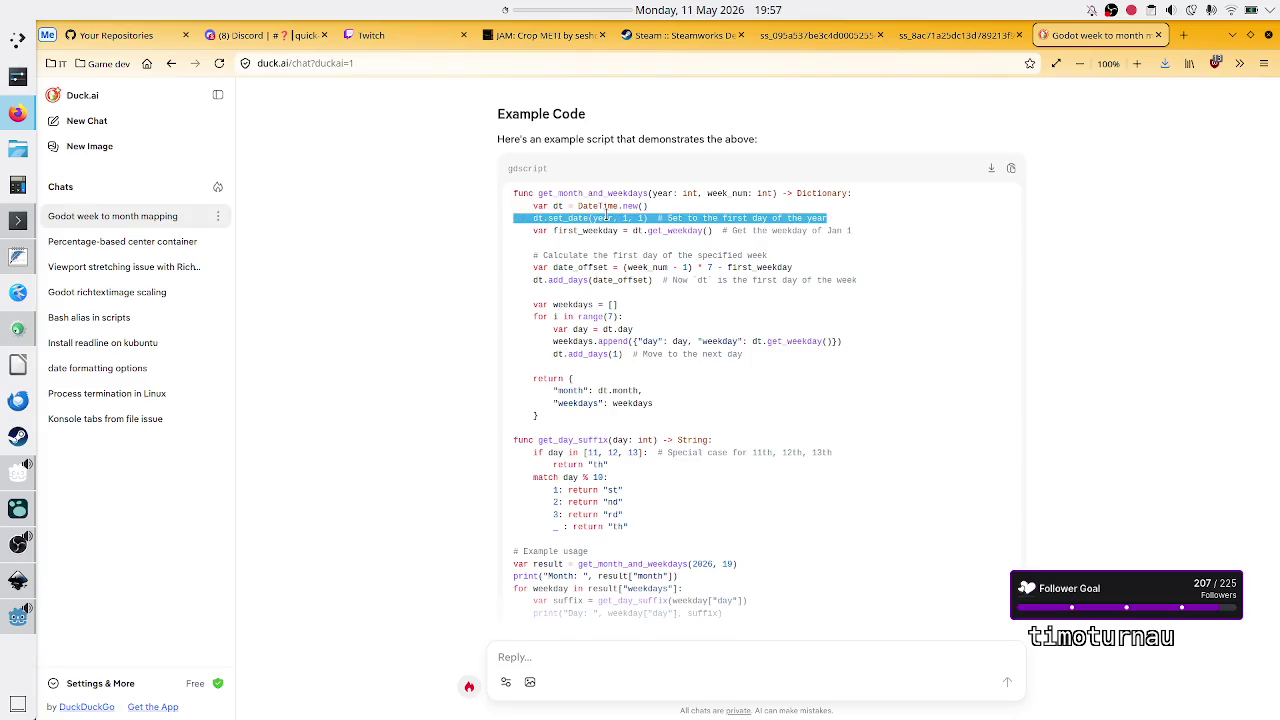
double_click(585, 268)
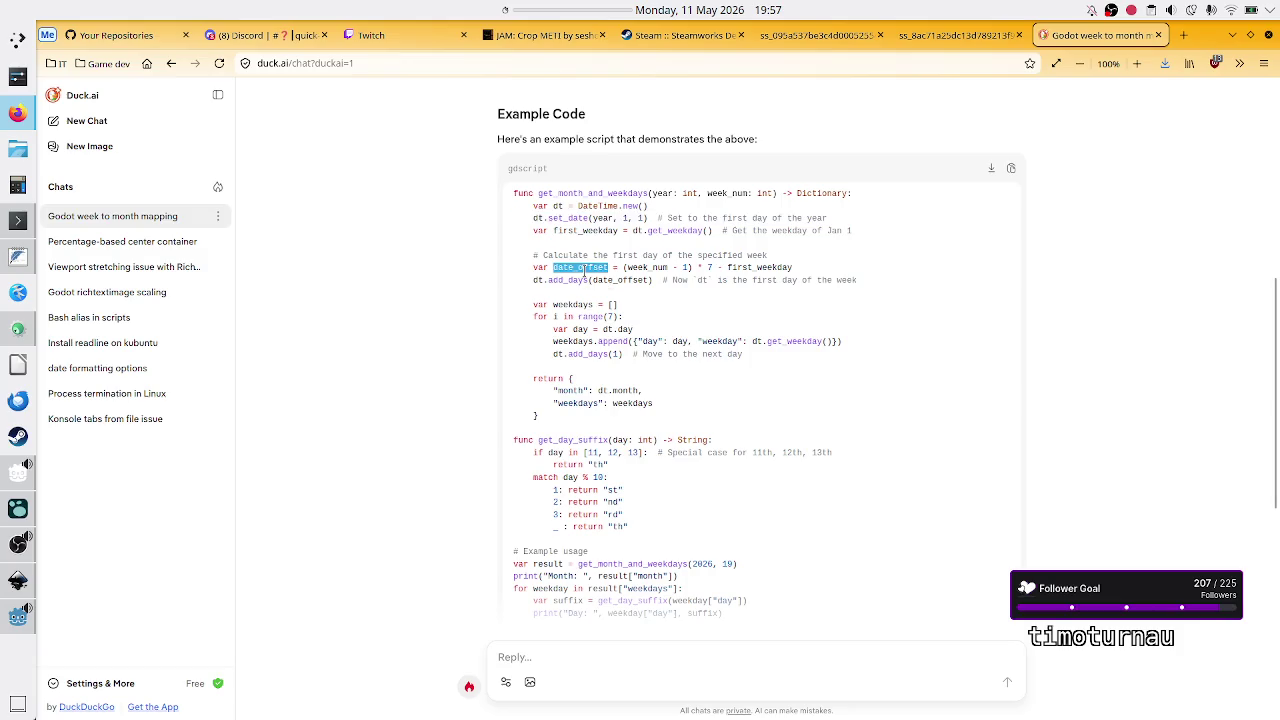
click(677, 268)
drag(769, 214, 562, 206)
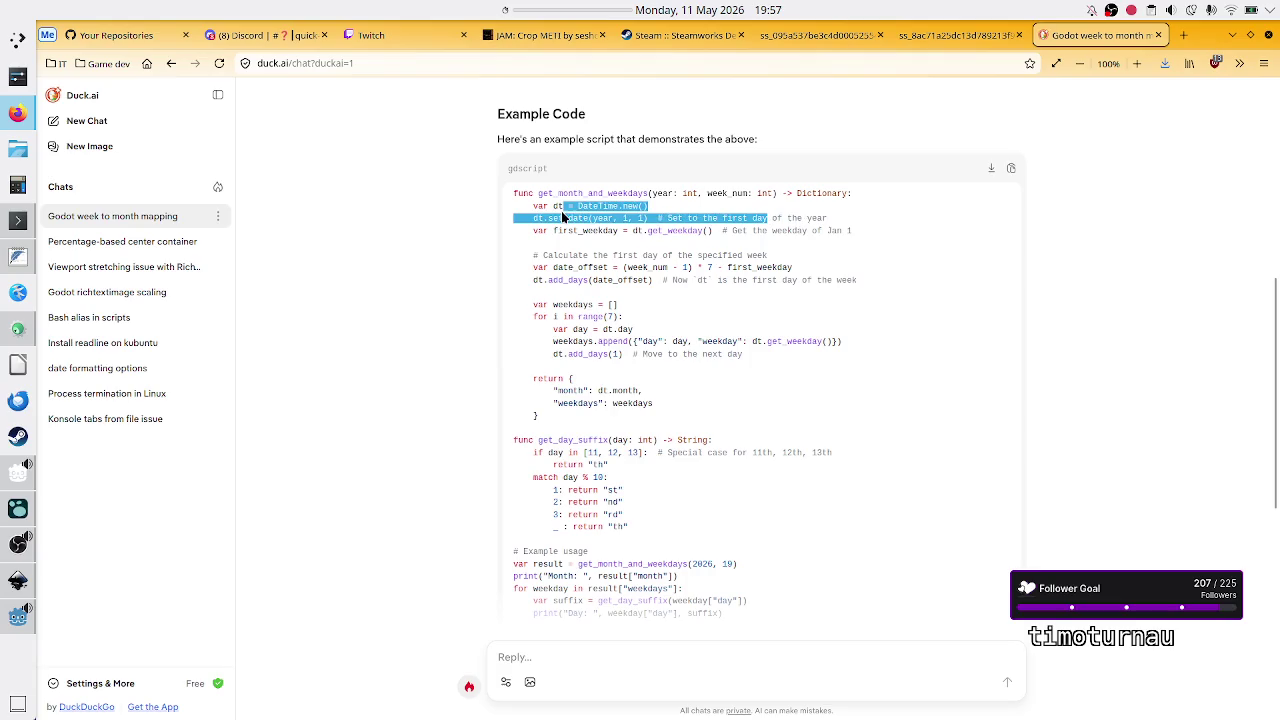
click(564, 214)
- Study the date_offset terms week_num - 1, times seven and first_weekday, then return to Godot
drag(583, 267, 695, 268)
click(627, 268)
click(695, 268)
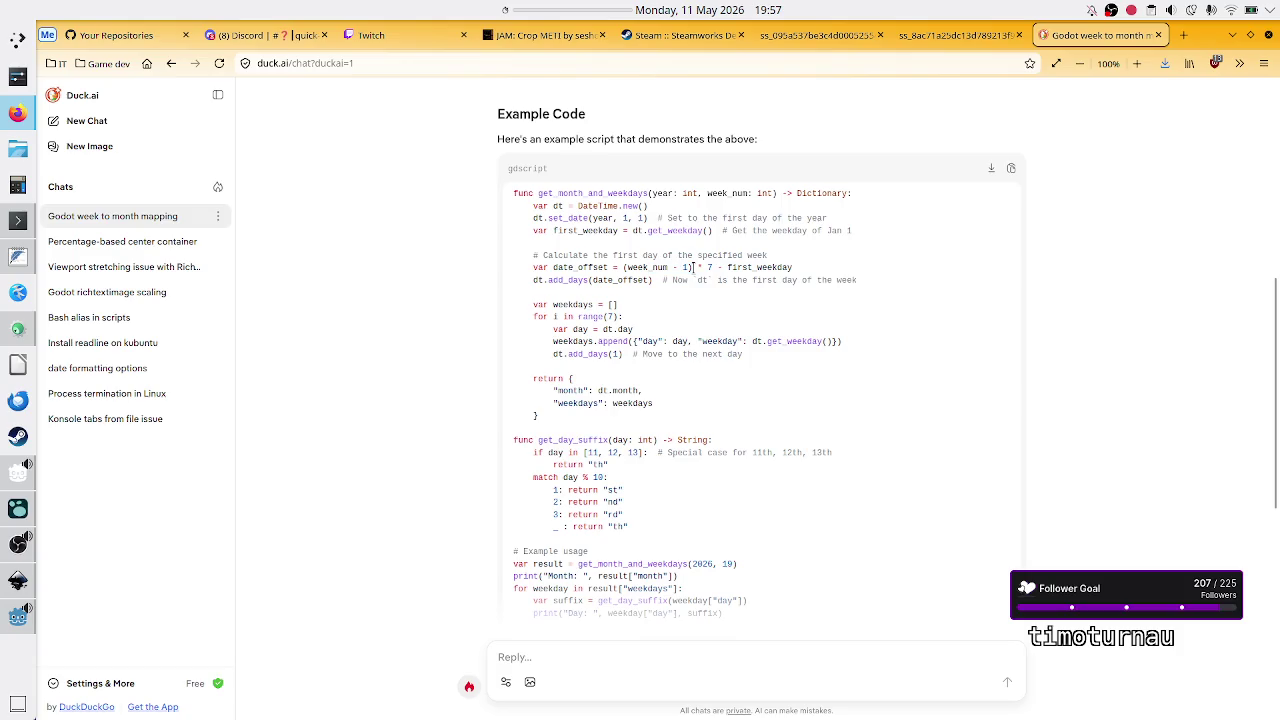
drag(792, 268, 621, 268)
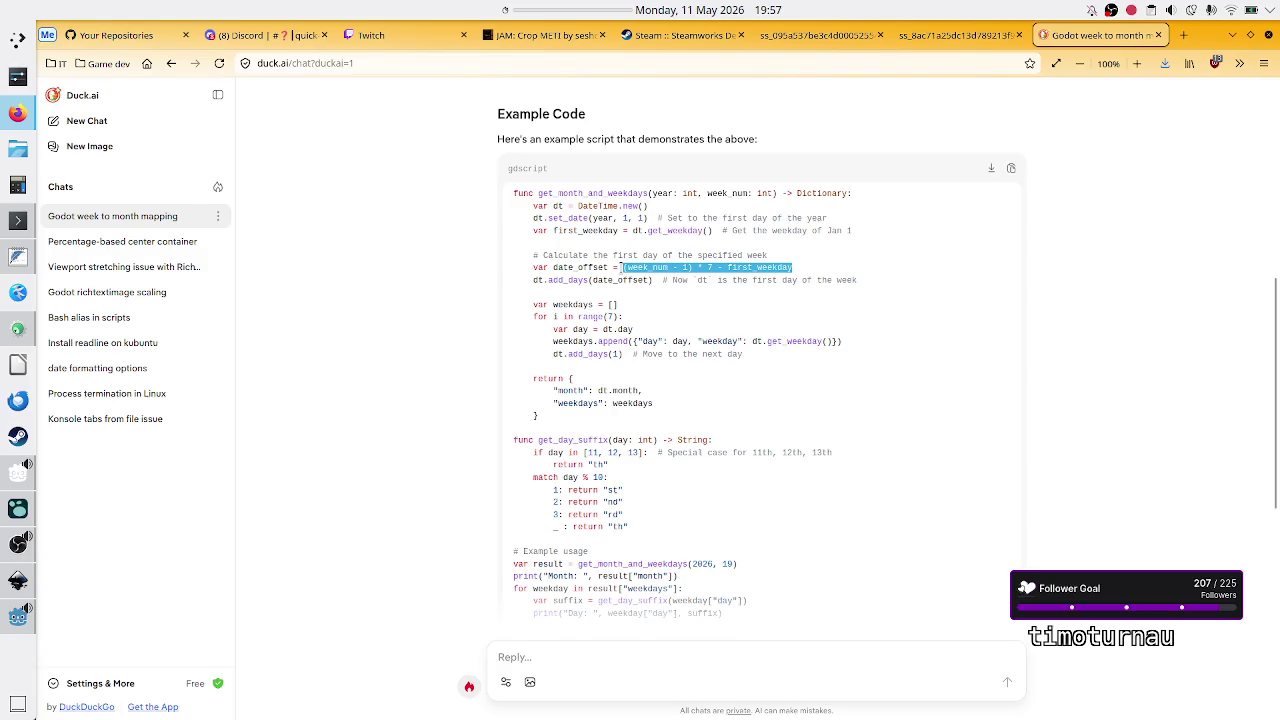
click(621, 268)
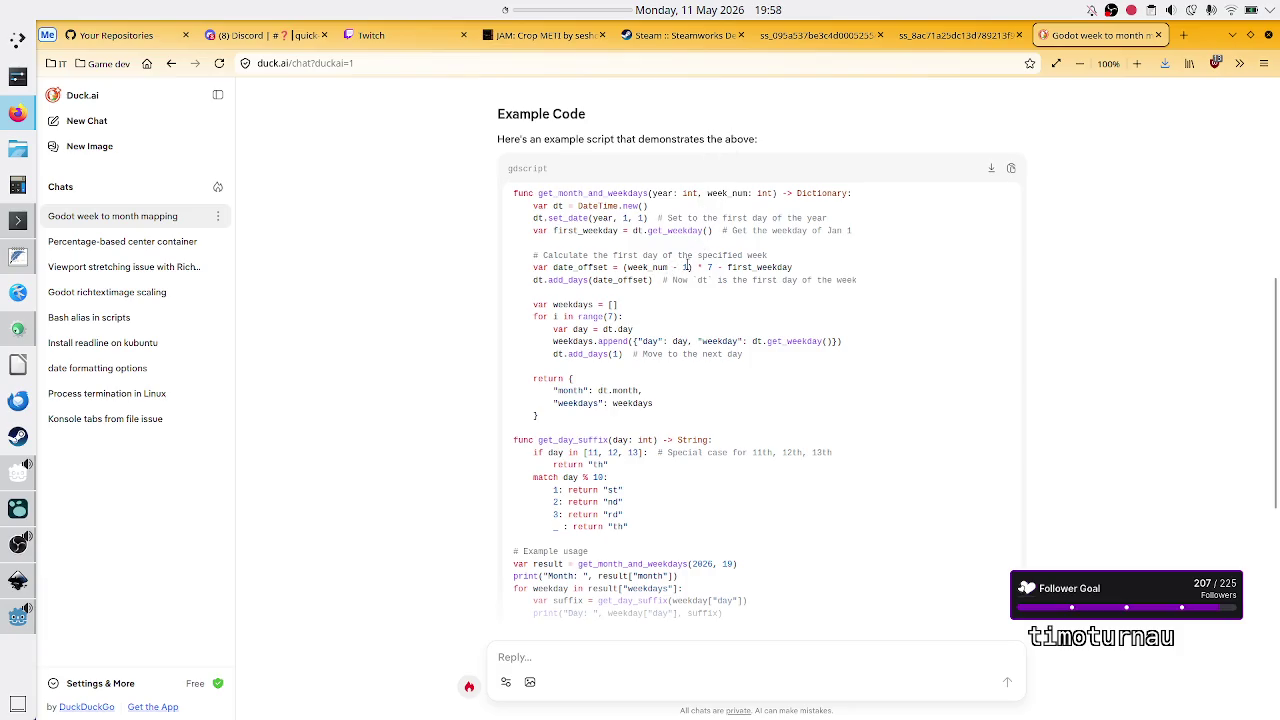
drag(623, 267, 688, 267)
click(685, 267)
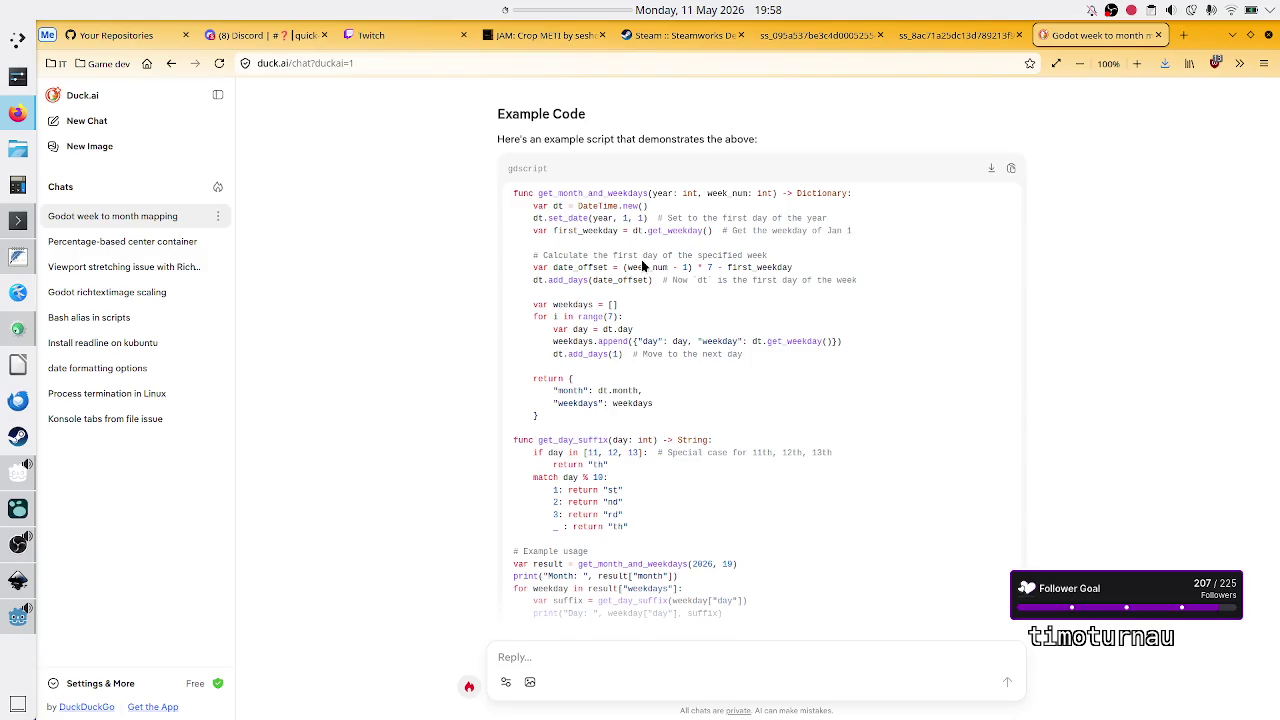
drag(623, 267, 714, 267)
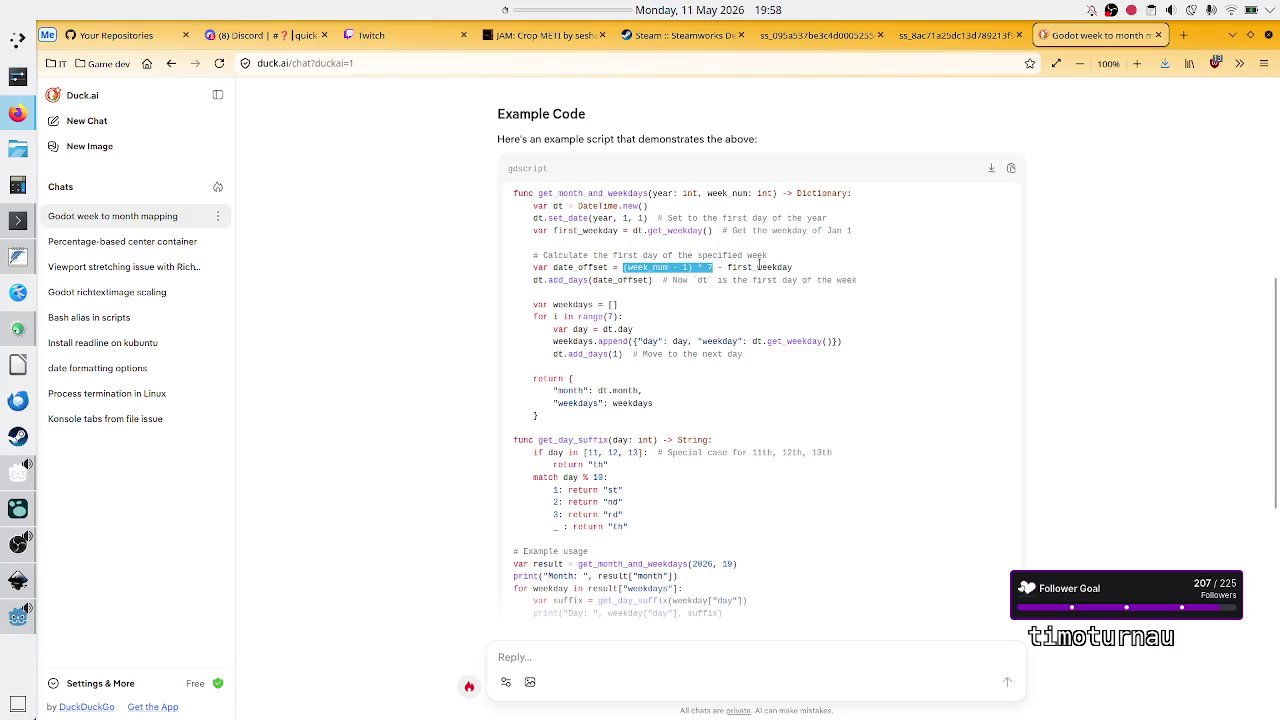
double_click(760, 266)
click(816, 326)
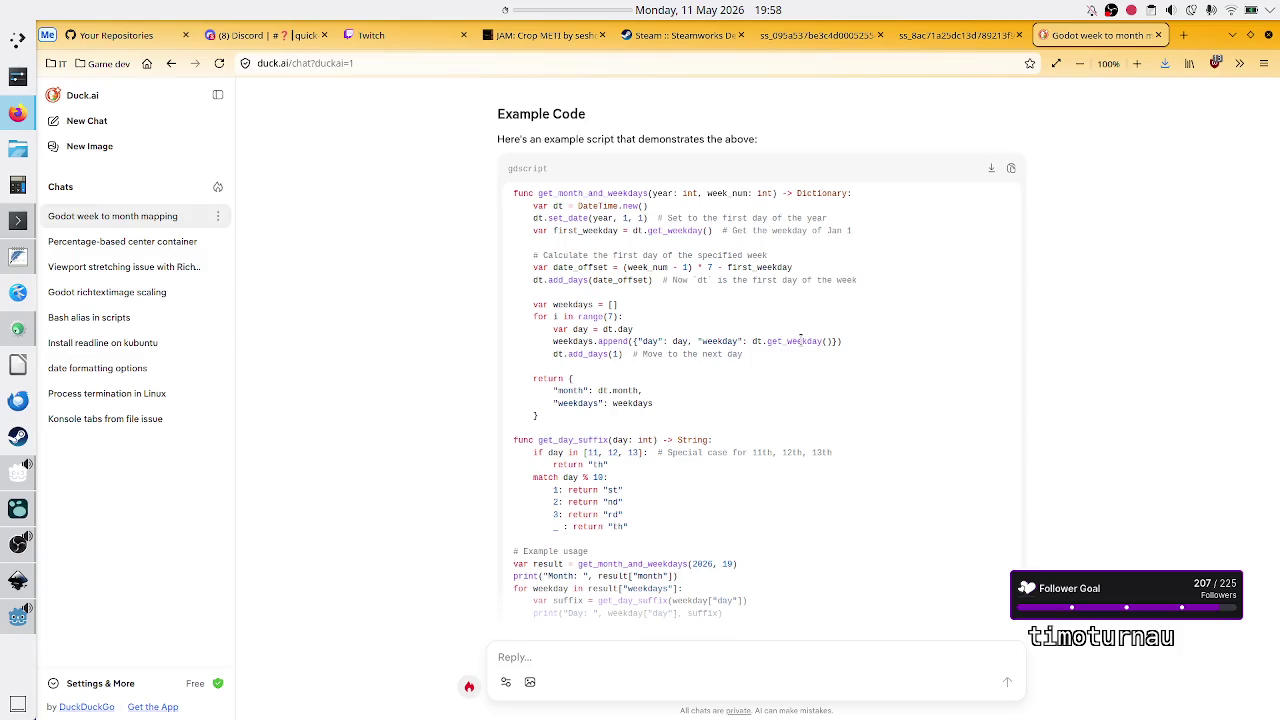
click(10, 619)
click(587, 260)
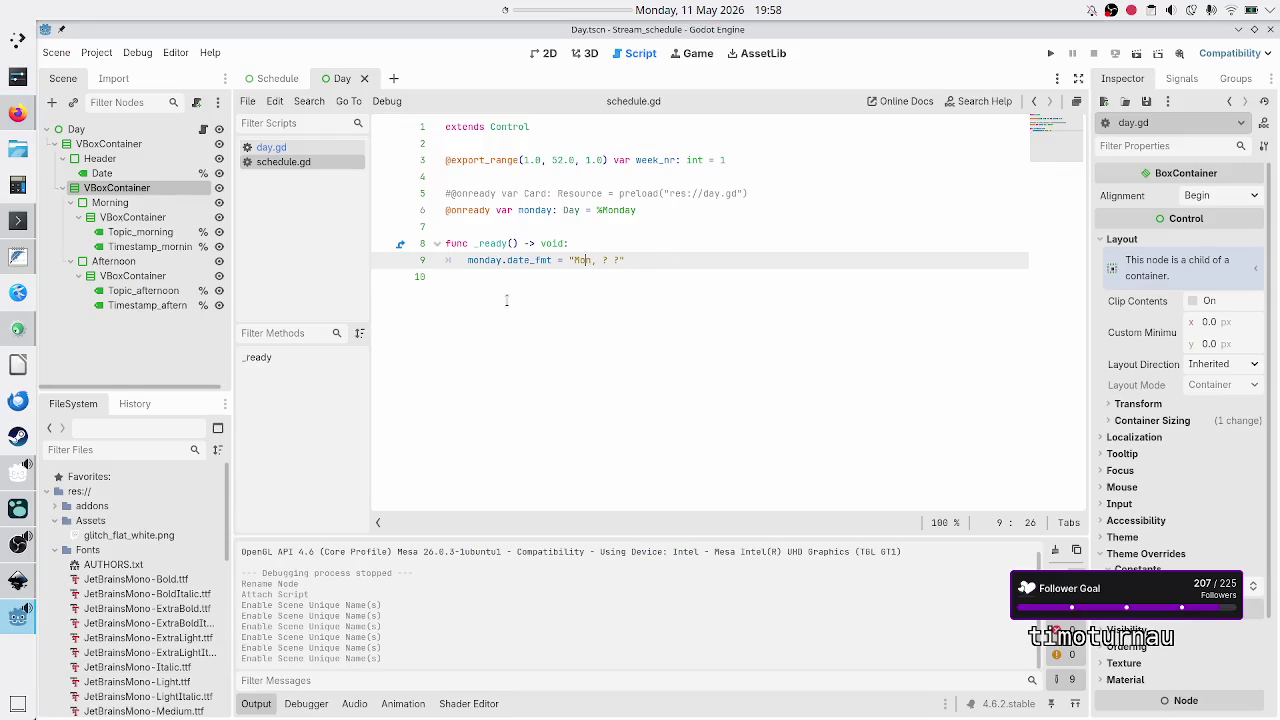
- Replace the date_fmt placeholders so monday's format reads "Mon, d MMM"
click(527, 270)
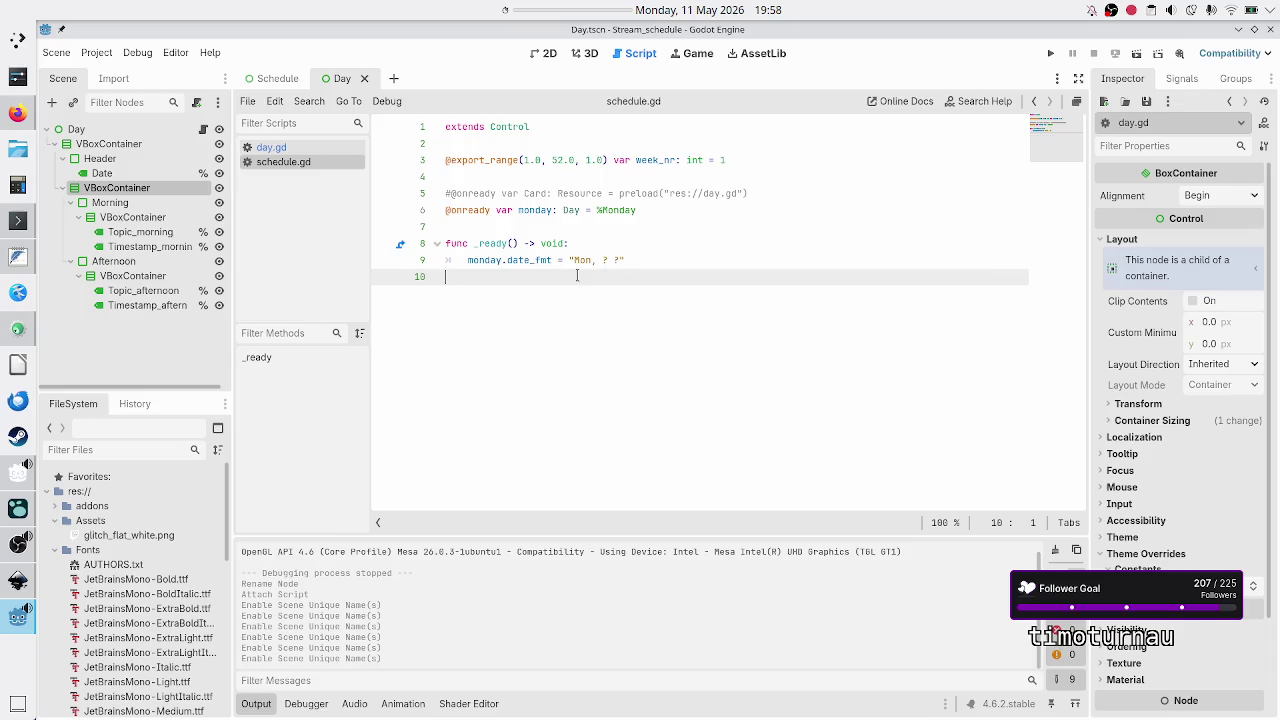
click(654, 257)
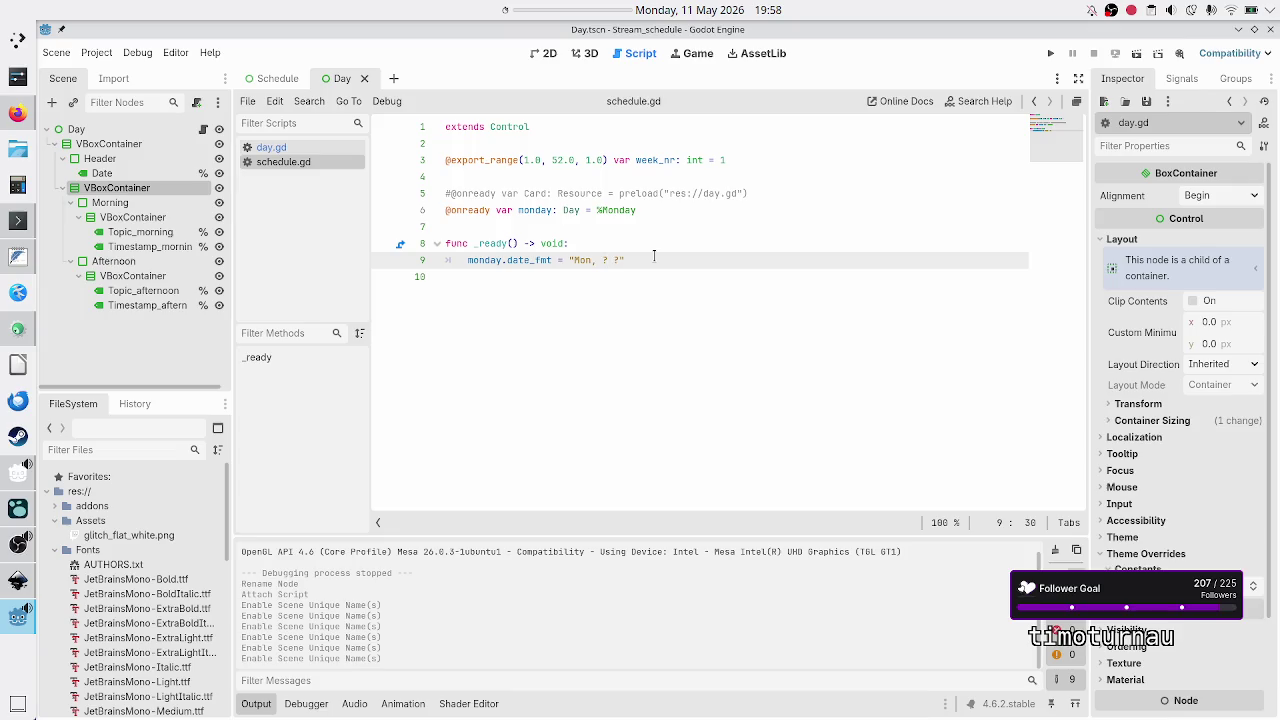
key(BackSpace)
text(d)
key(BackSpace)
text(M)
key(alt+Tab)
key(alt+Tab)
key(alt+Tab)
key(alt+Tab)
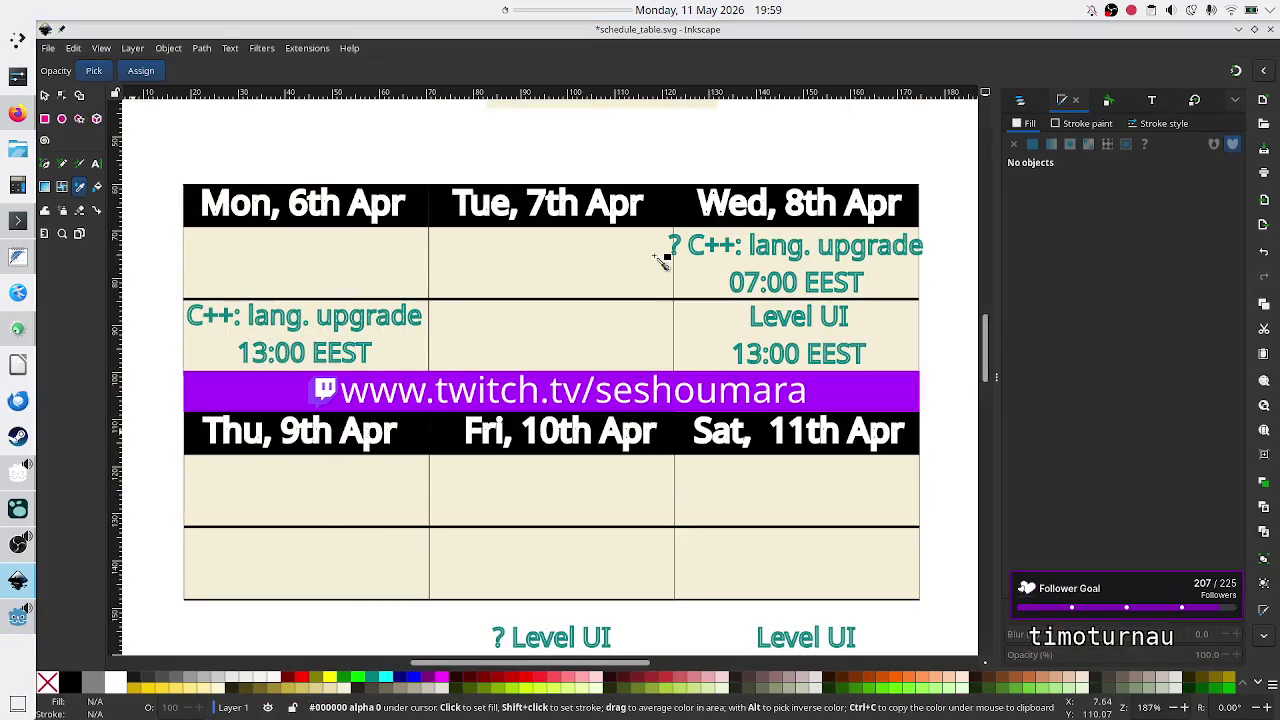
key(alt+Tab)
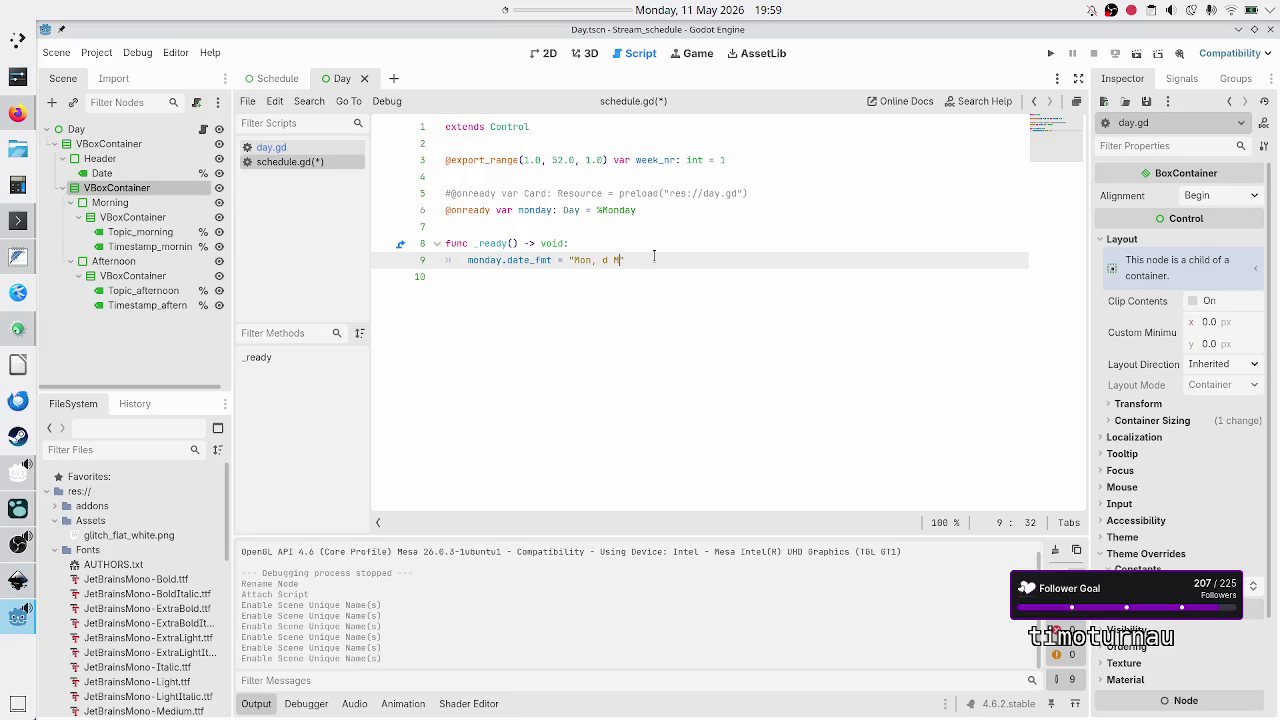
text(MM)
- Add a comment above it about calculating d and MMM from week_nr, then start a new line
key(ctrl+shift+Return)
text(@)
key(BackSpace)
text(#calc )
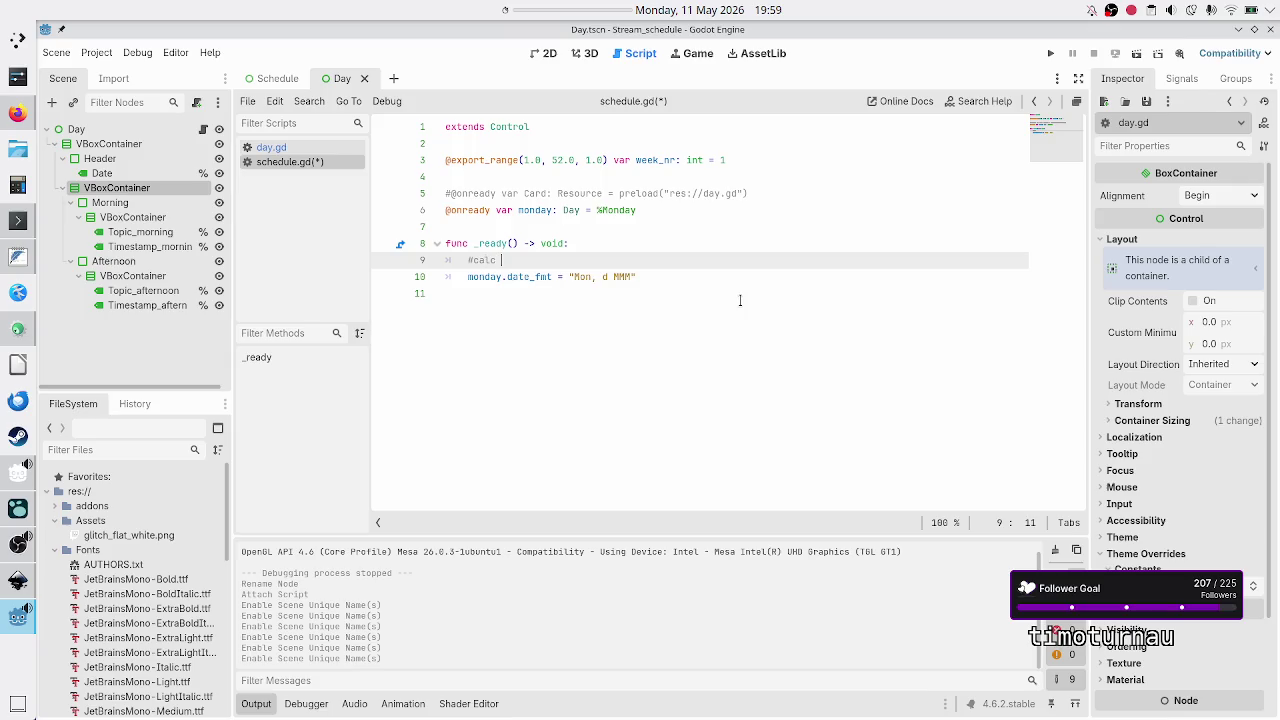
text(ulate)
text(d and MMM)
text( from )
text(week_nr)
text( o )
text( find)
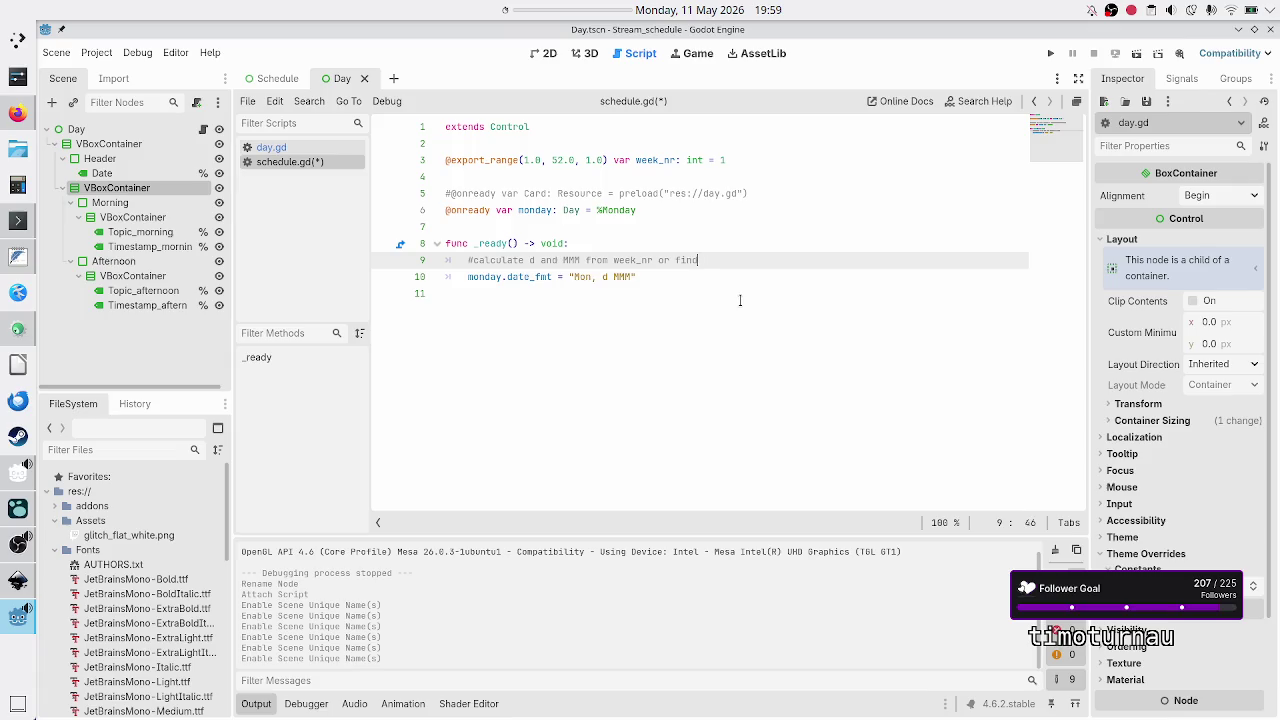
text(better way)
key(Down)
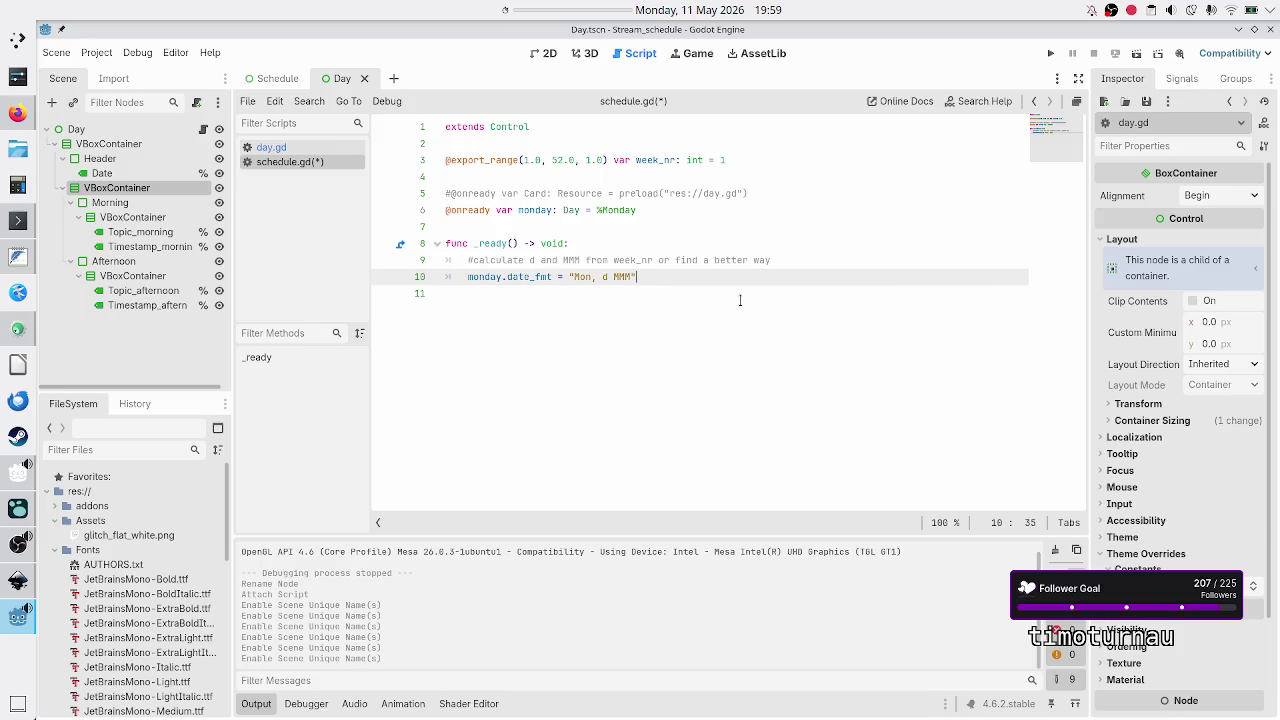
key(Return)
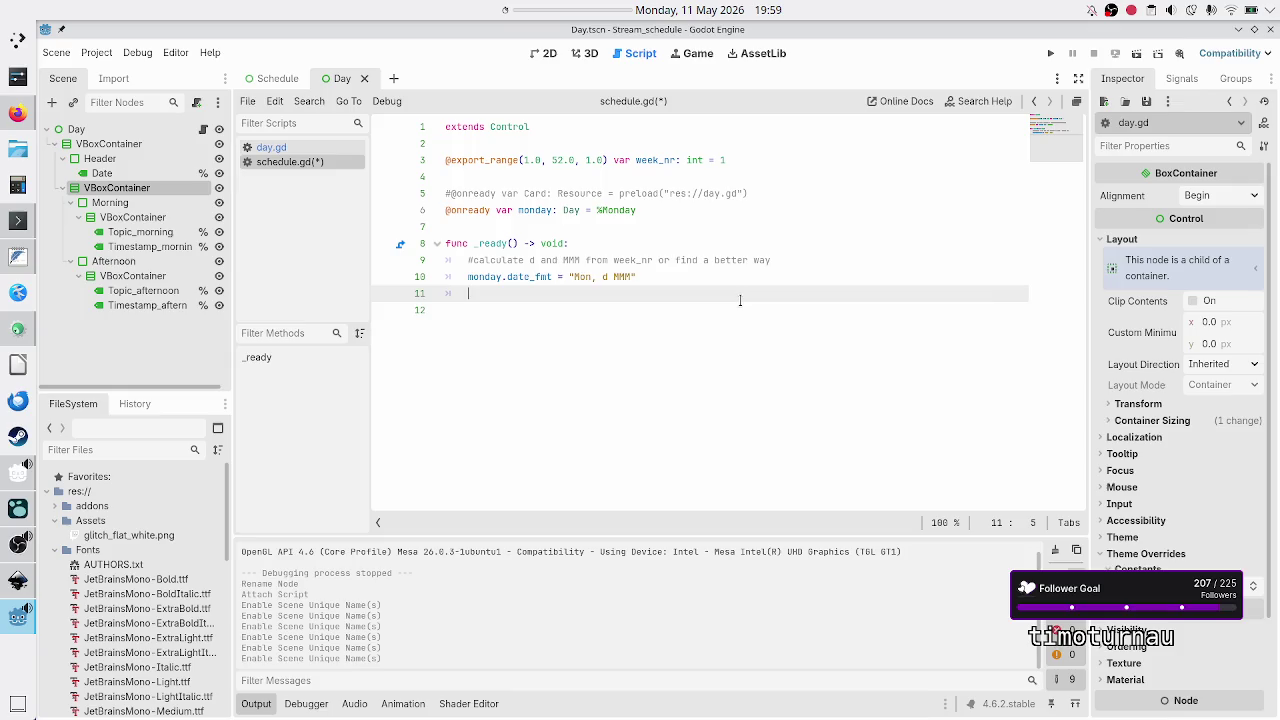
key(Up)
key(Up)
key(Up)
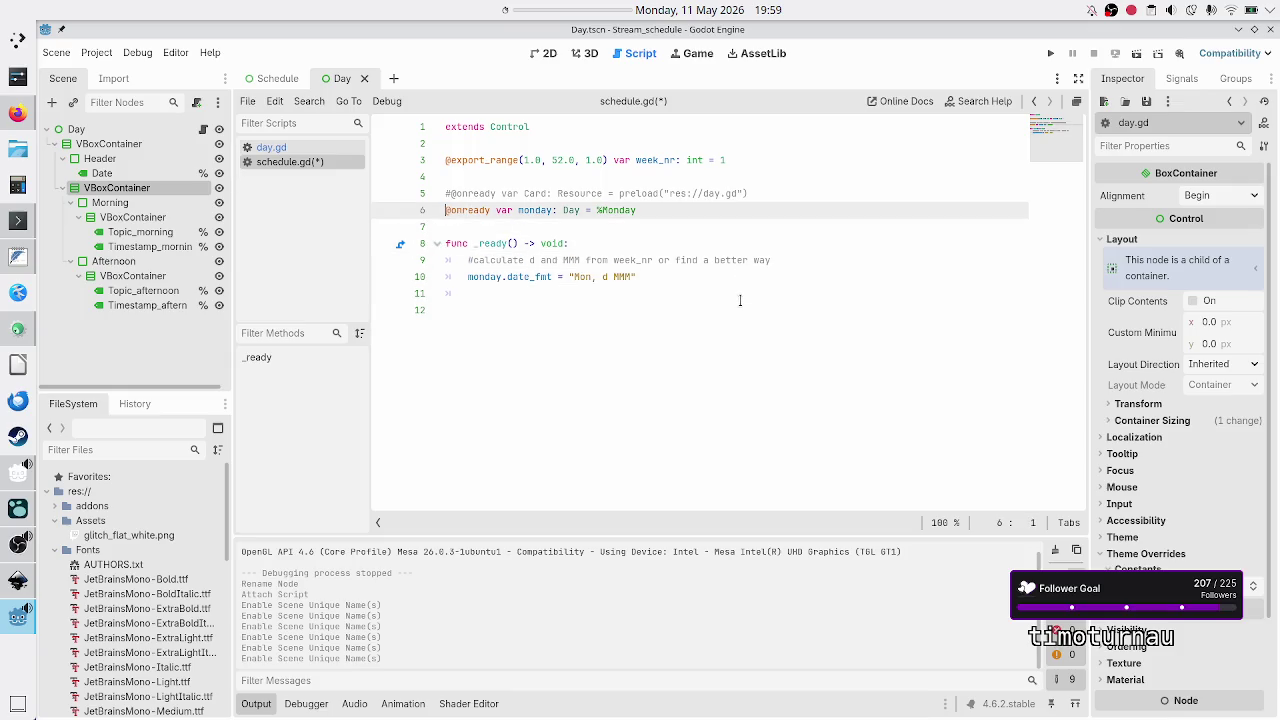
key(Down)
key(Return)
key(Return)
key(Up)
key(Up)
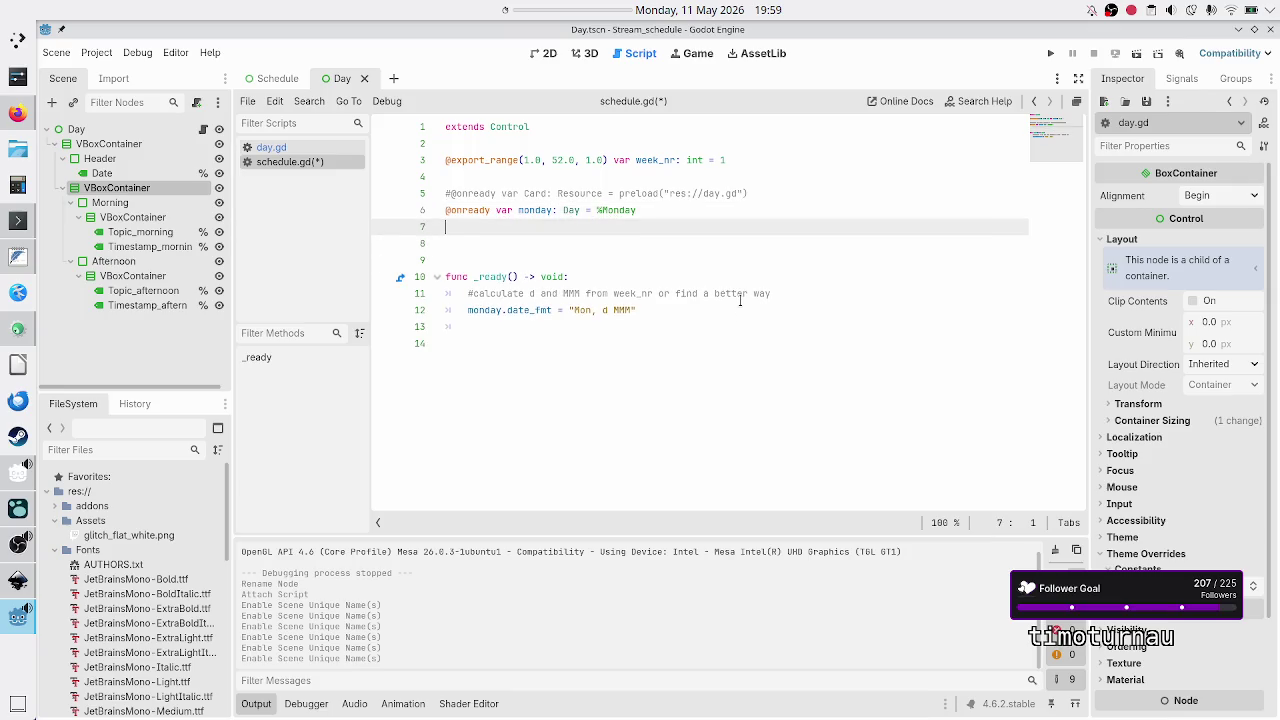
text(@on)
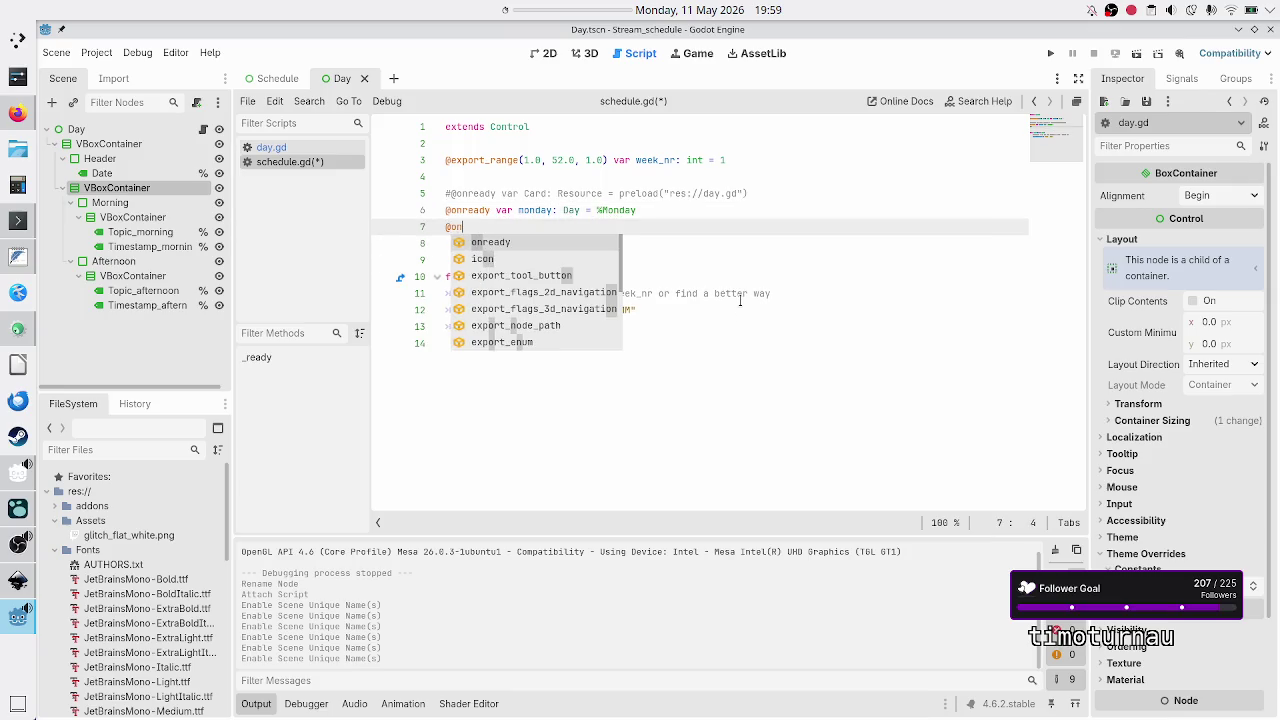
key(Return)
text(var tuesday: Day = )
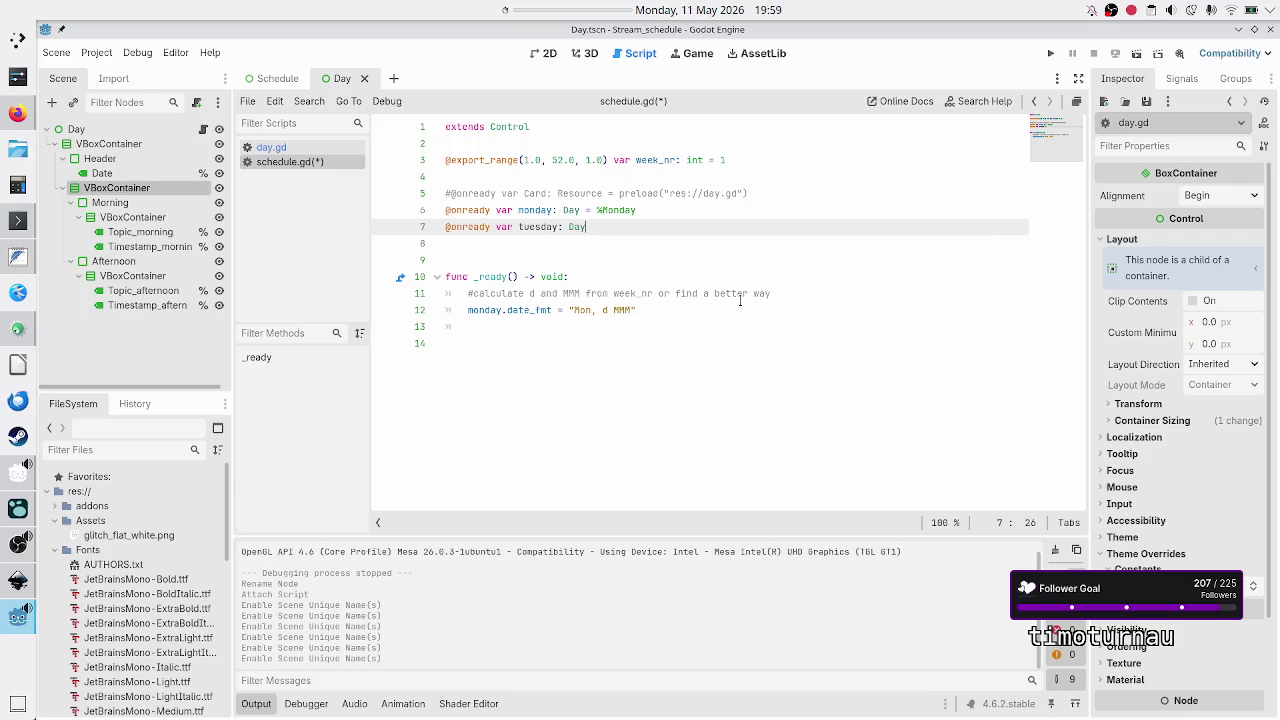
text(%Tues)
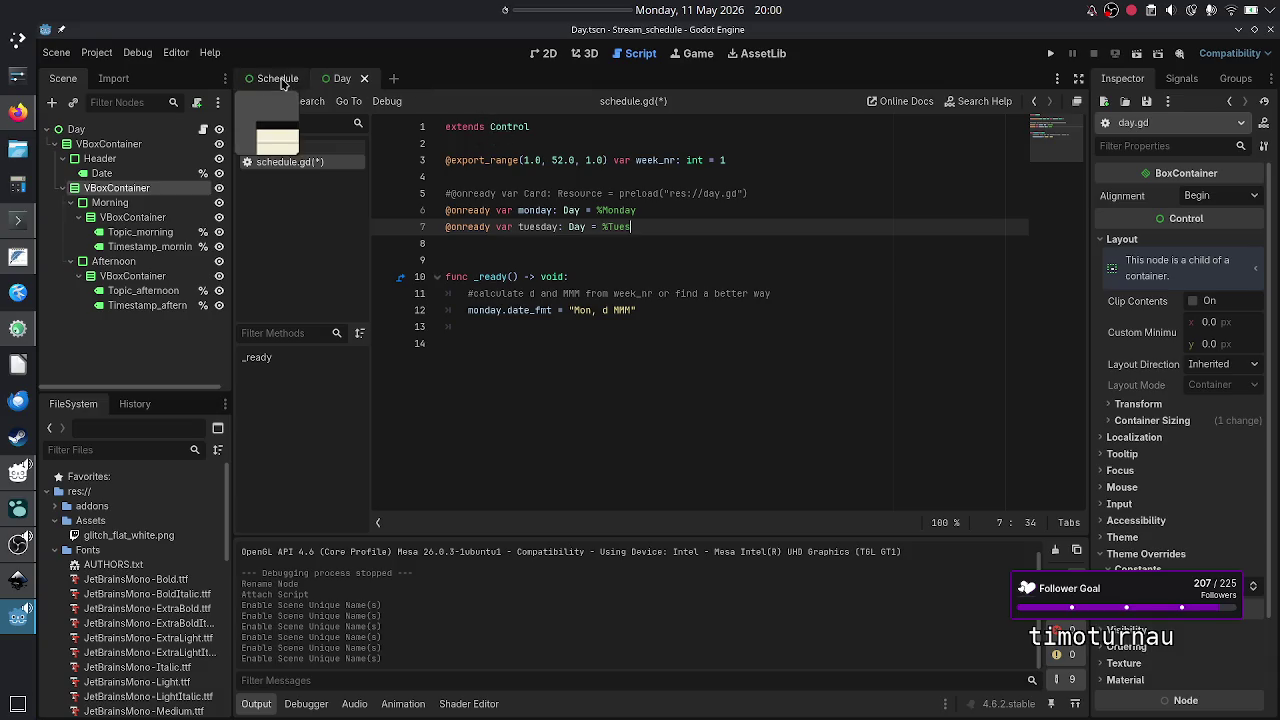
click(267, 80)
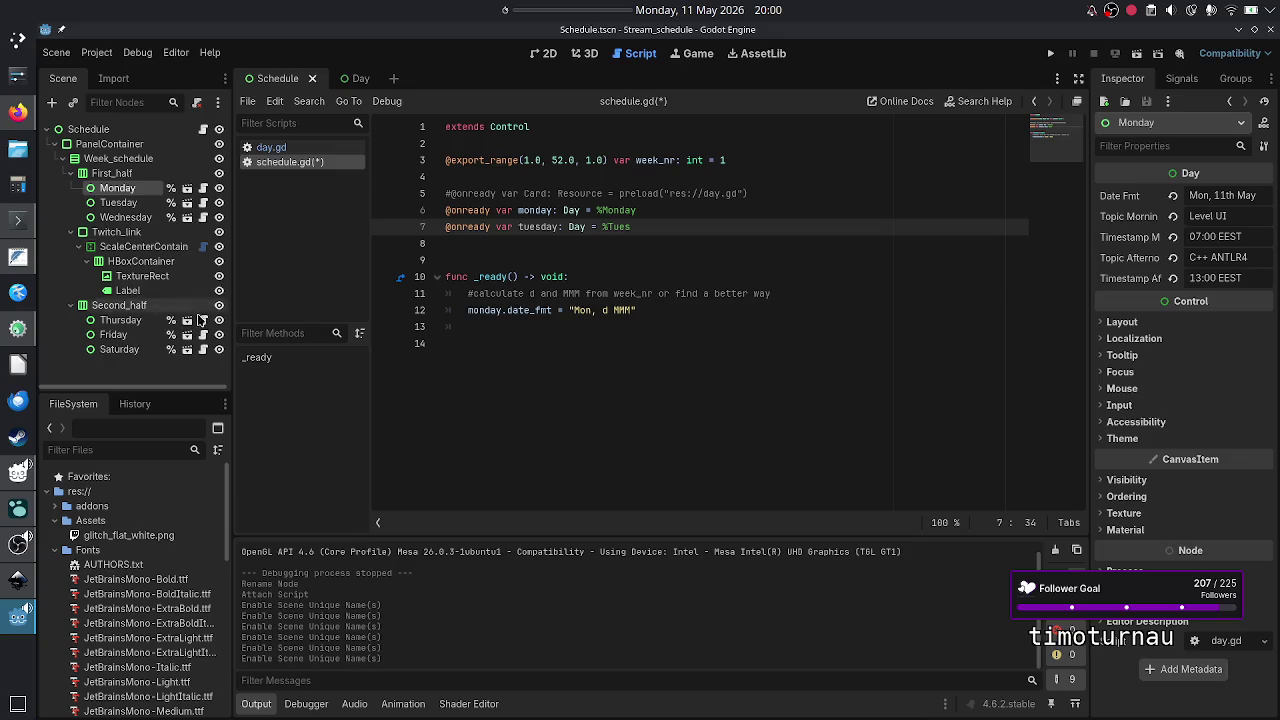
click(17, 218)
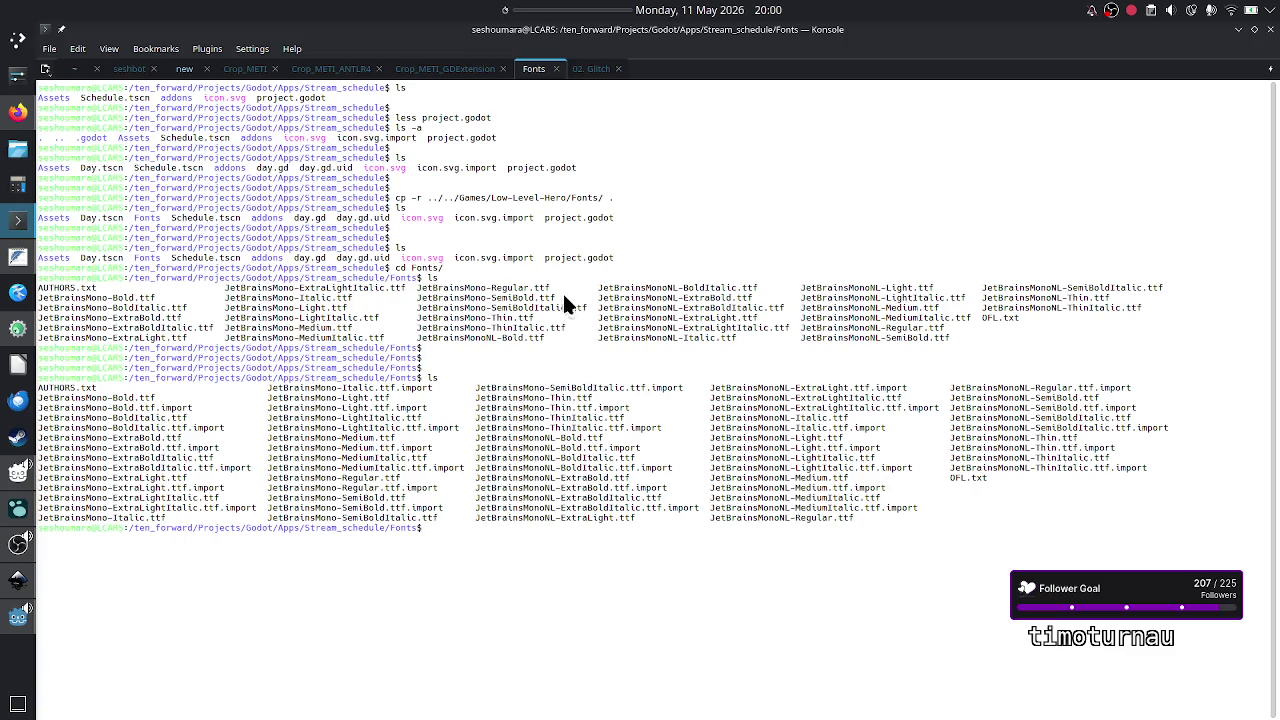
- Unmute the microphone in OBS Studio's Audio Mixer
click(20, 546)
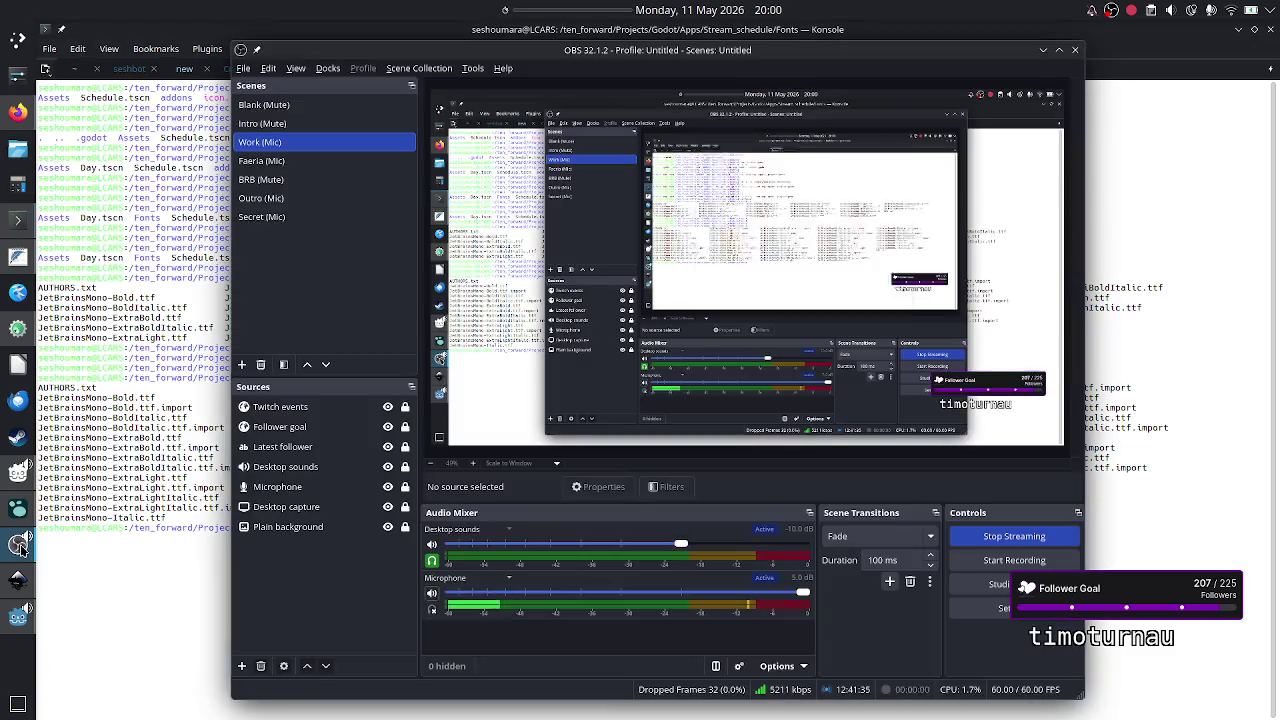
click(201, 565)
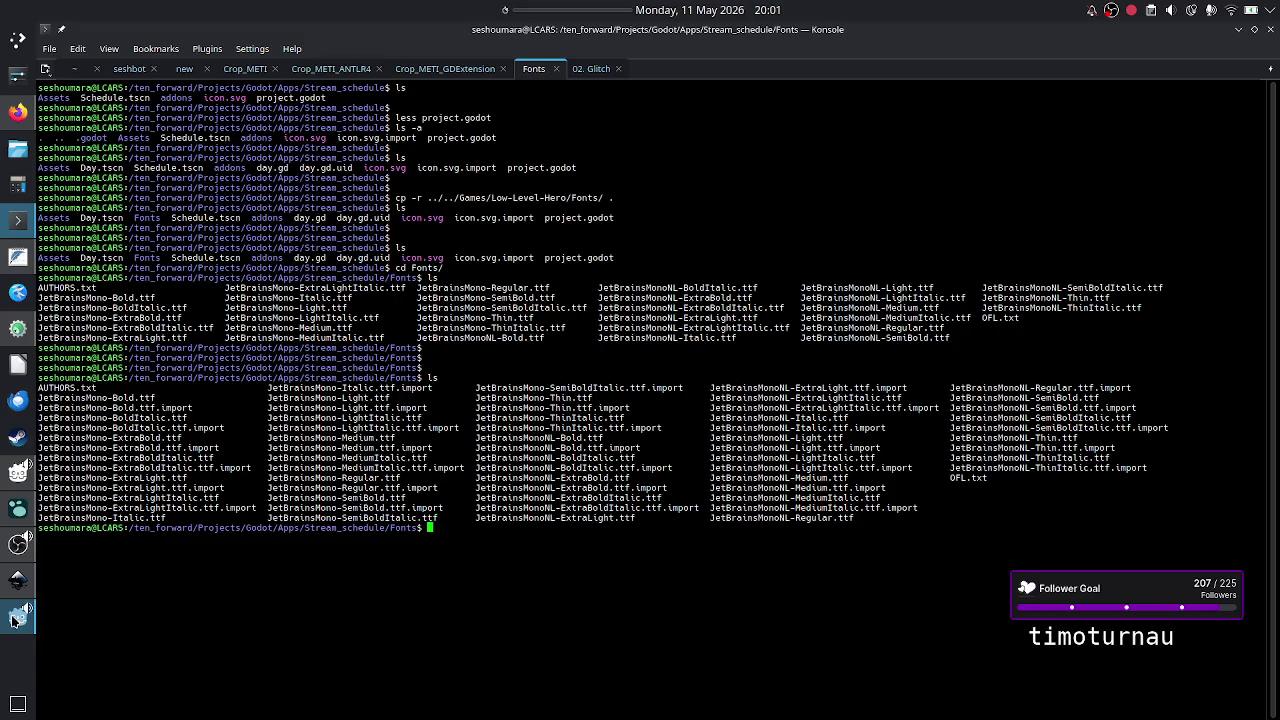
mouse_move(6, 555)
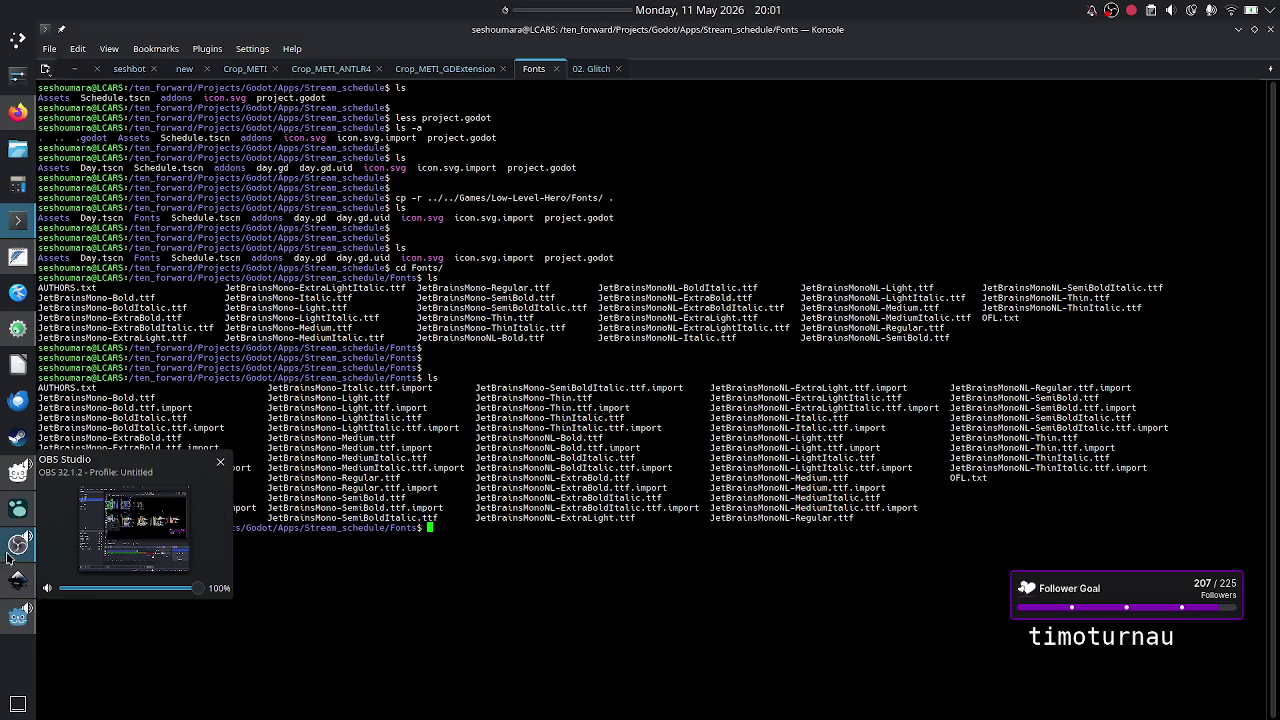
click(9, 558)
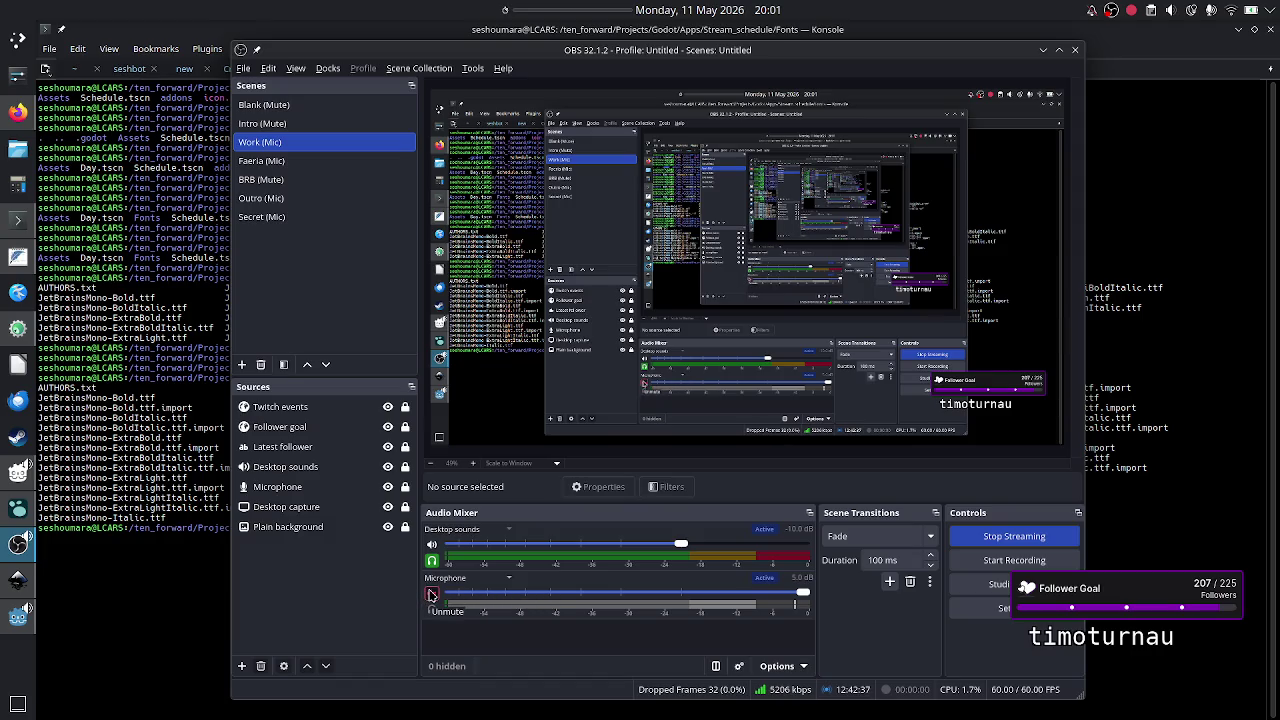
click(431, 594)
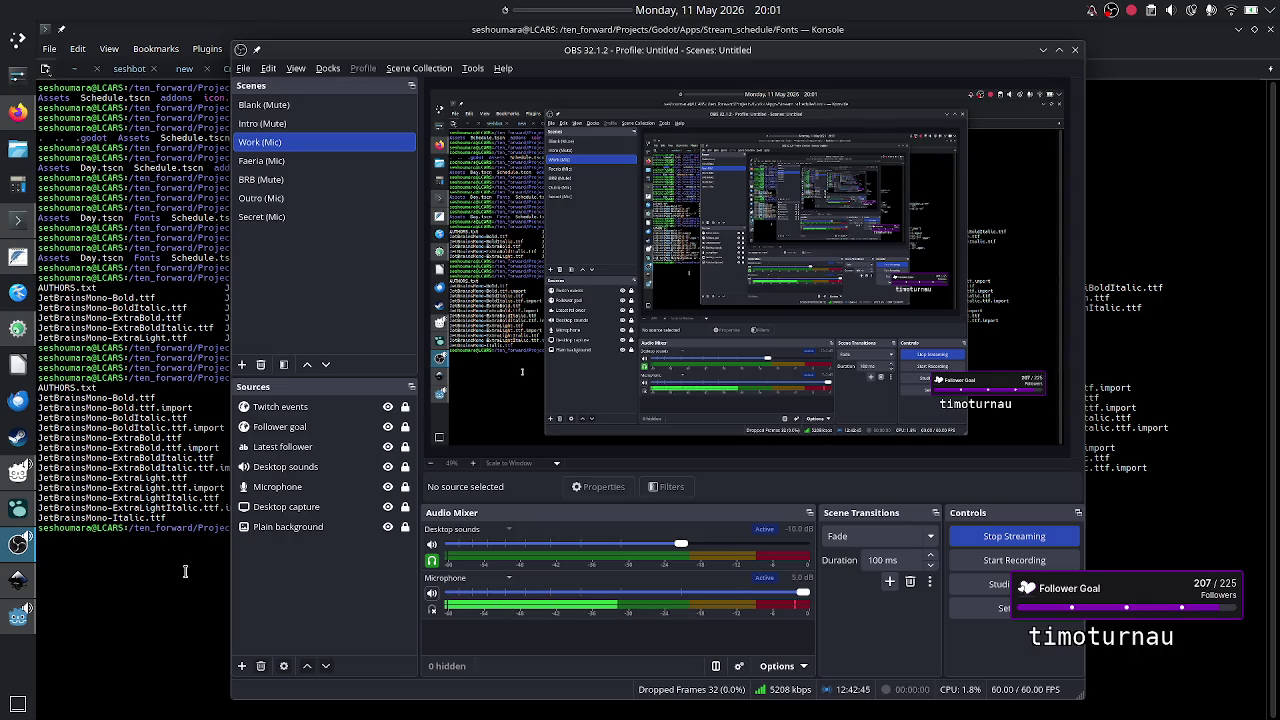
- Return to the Godot editor through the terminal and place the caret on empty line 14
click(184, 563)
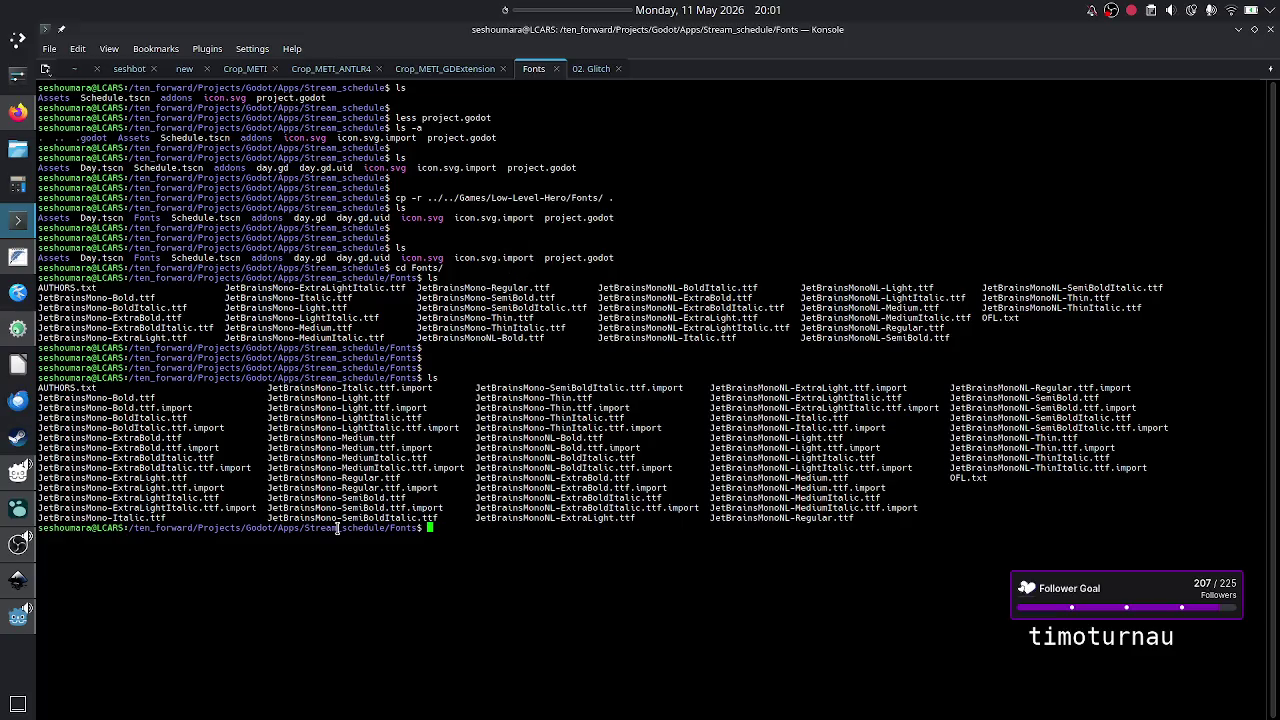
click(8, 628)
click(509, 357)
- Save schedule.gd, glance at the Schedule scene on the 2D canvas, and reopen its script
key(ctrl+s)
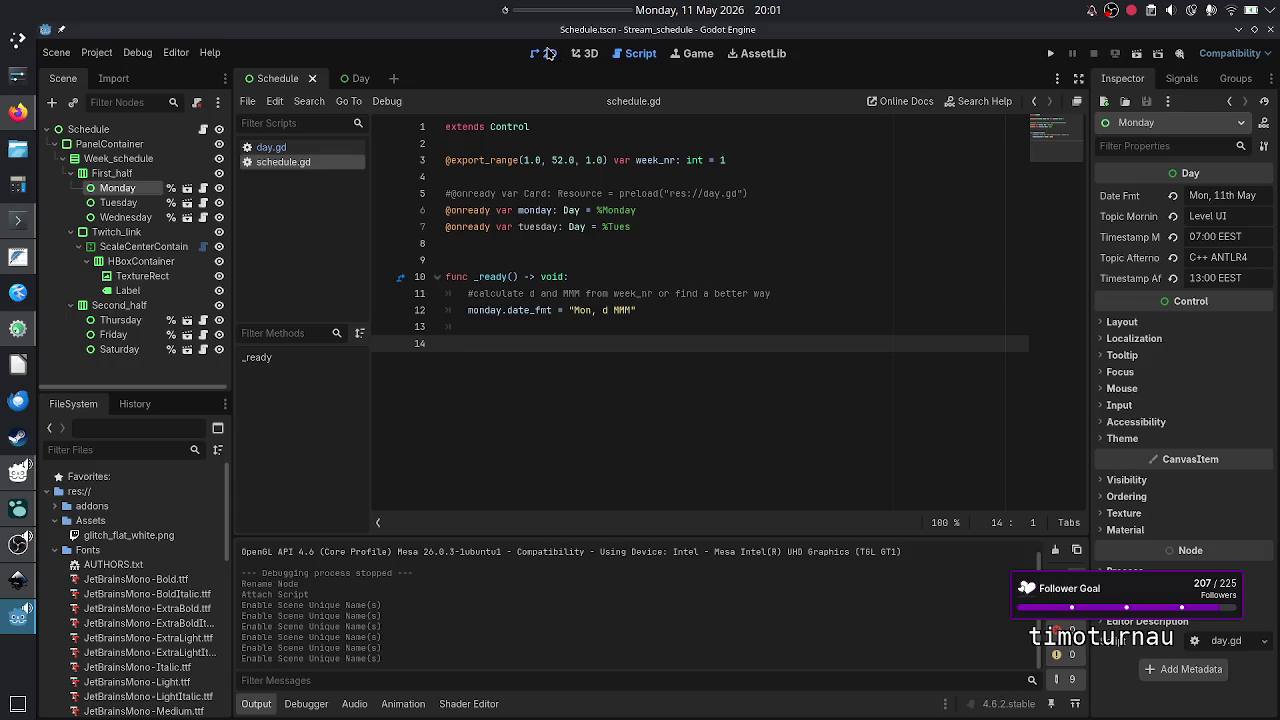
click(548, 53)
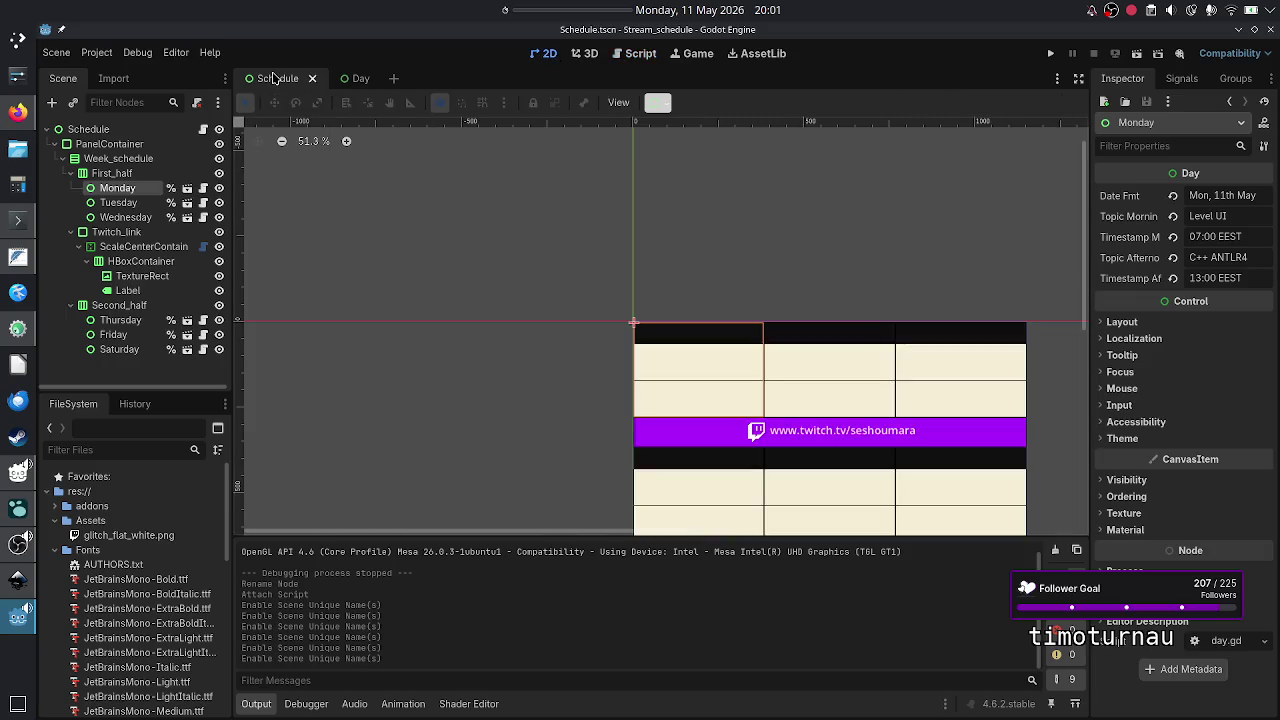
scroll(585, 327, down, 2)
scroll(585, 327, up, 3)
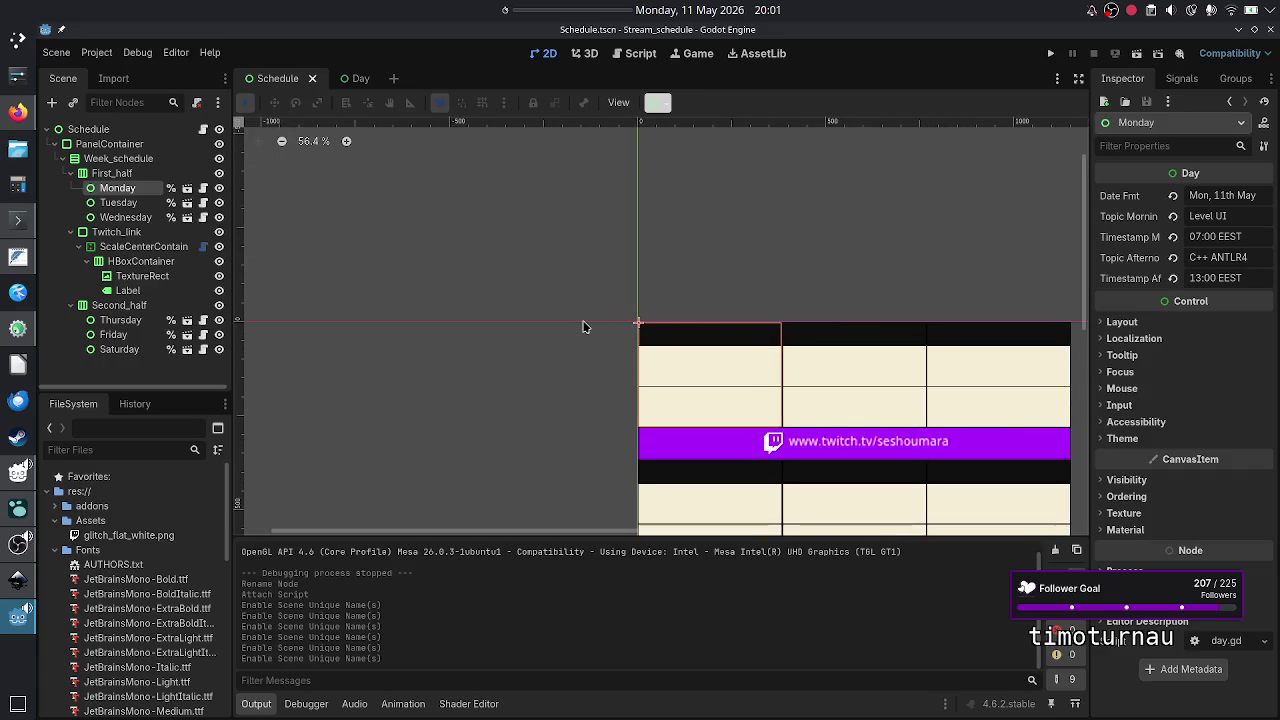
scroll(585, 327, down, 2)
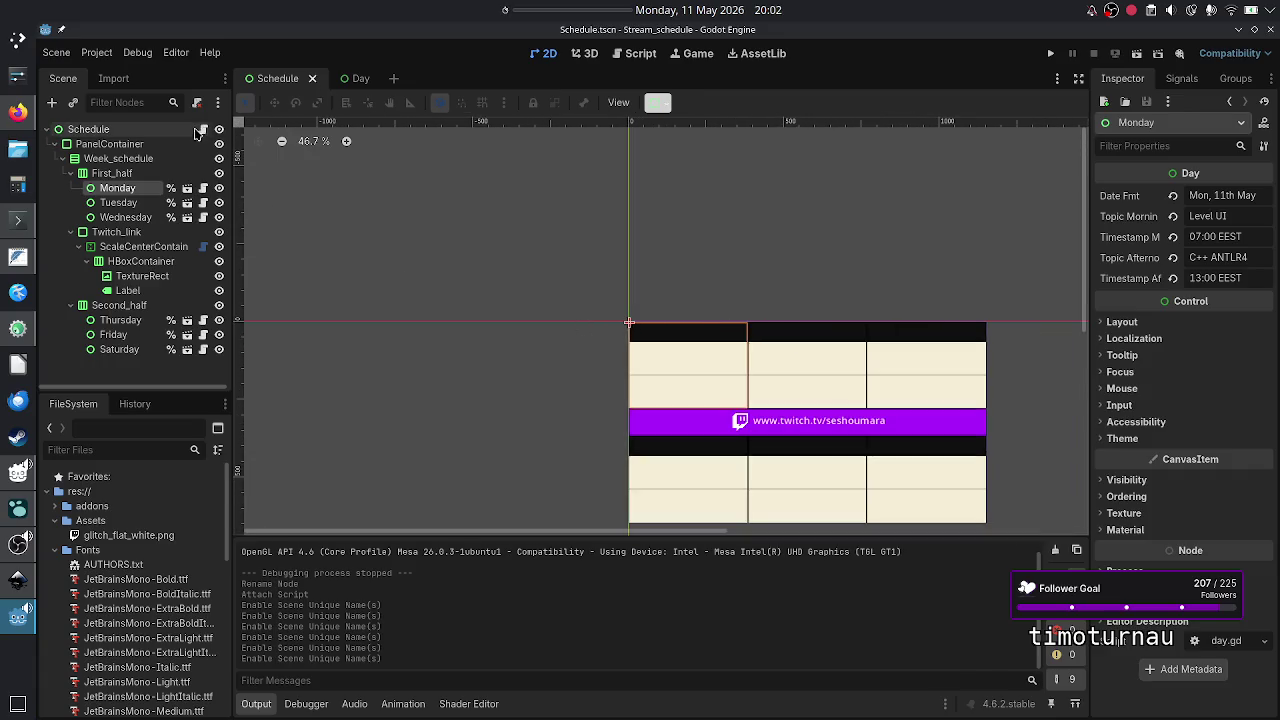
click(203, 131)
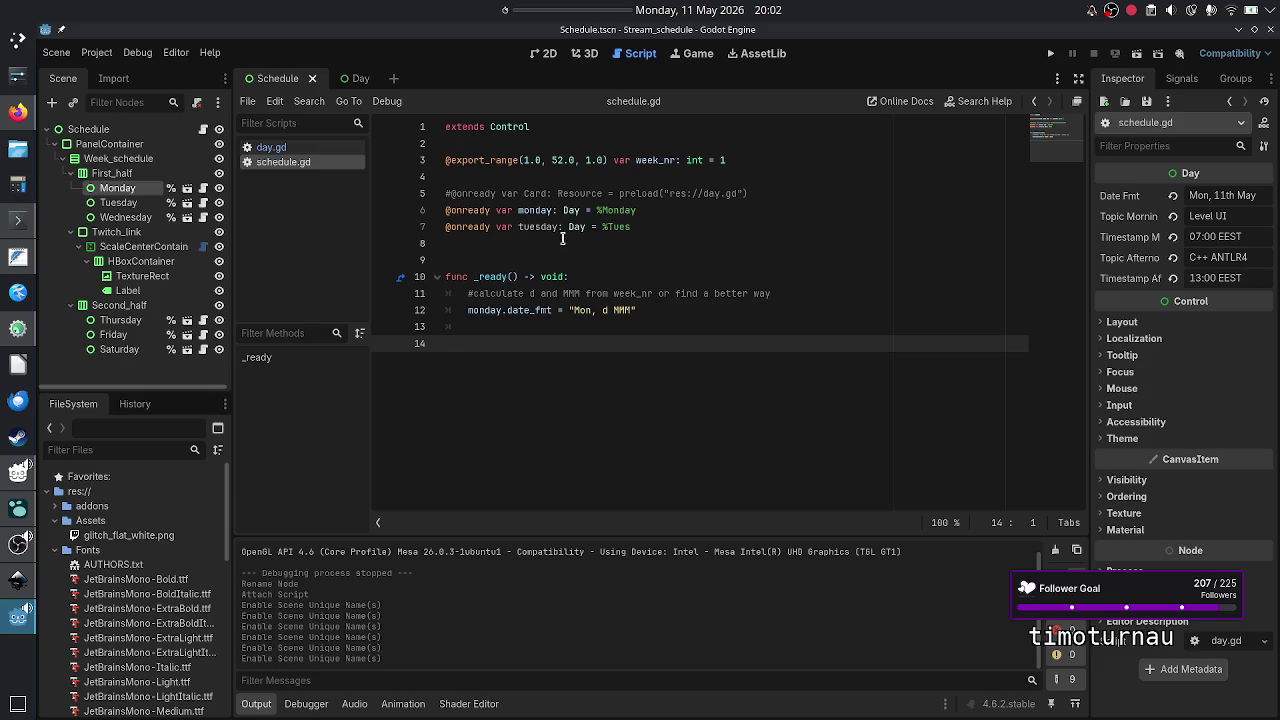
click(649, 226)
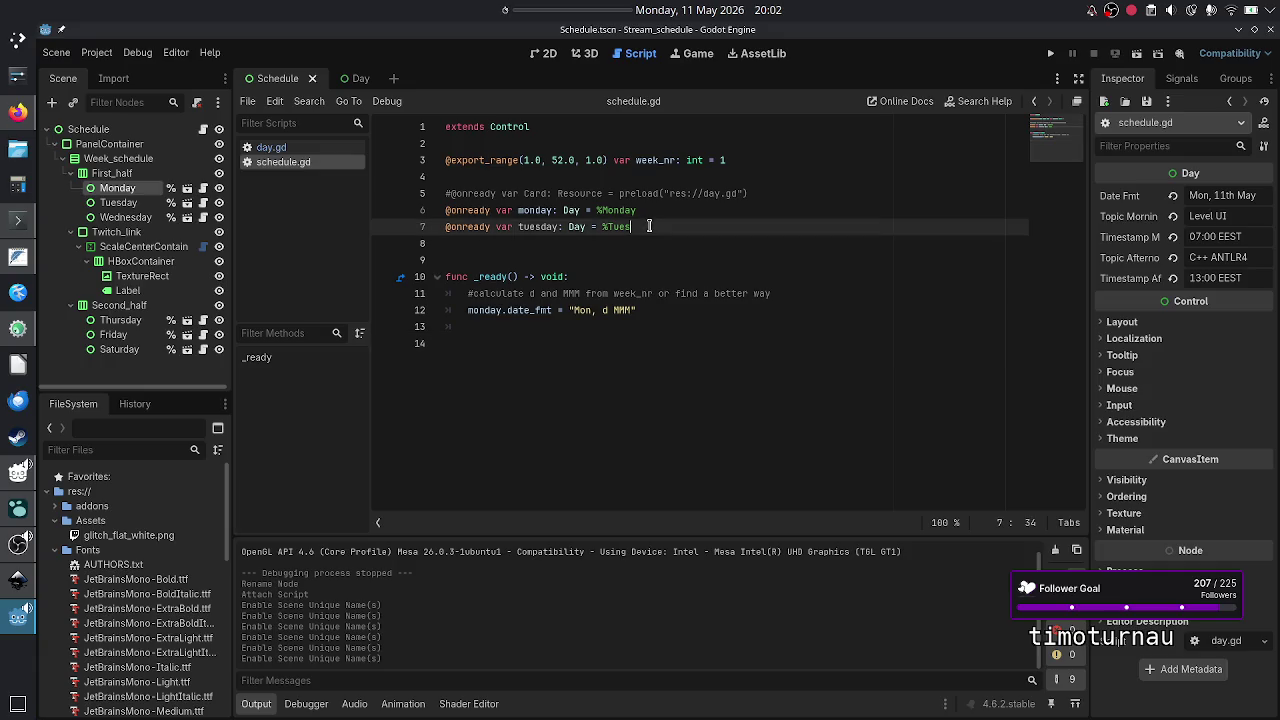
key(Return)
key(Return)
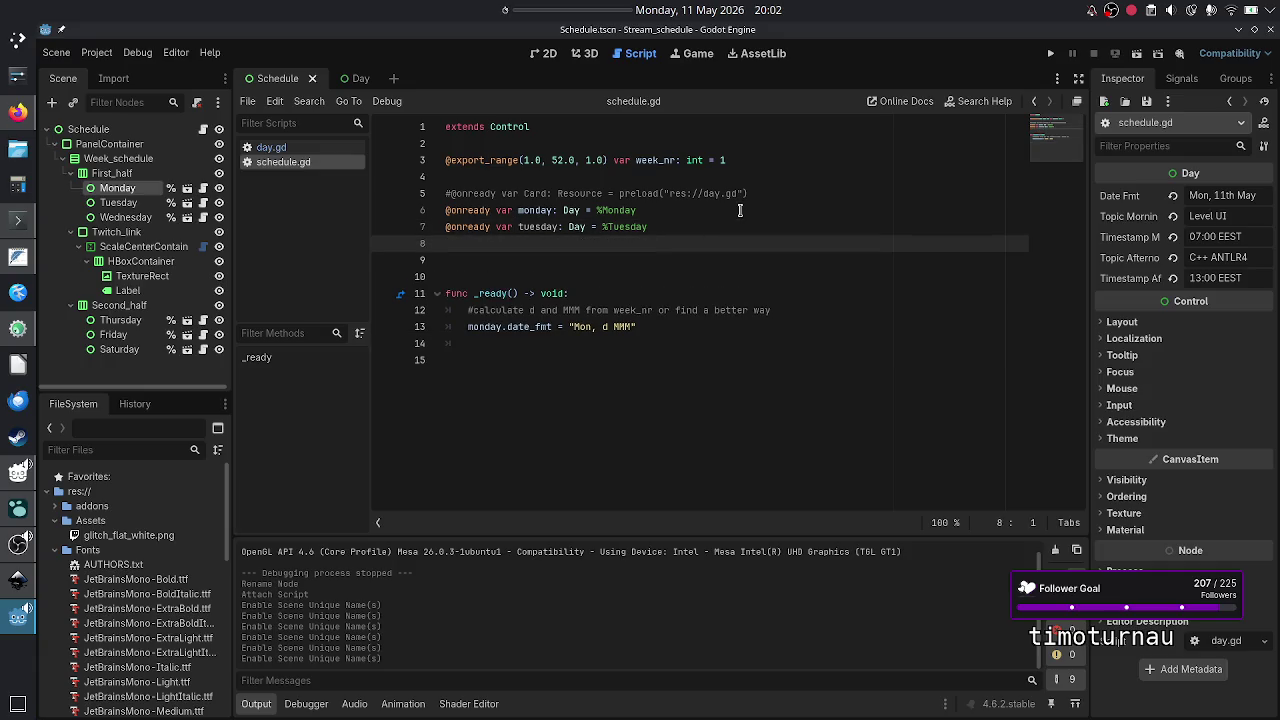
text(@onrea)
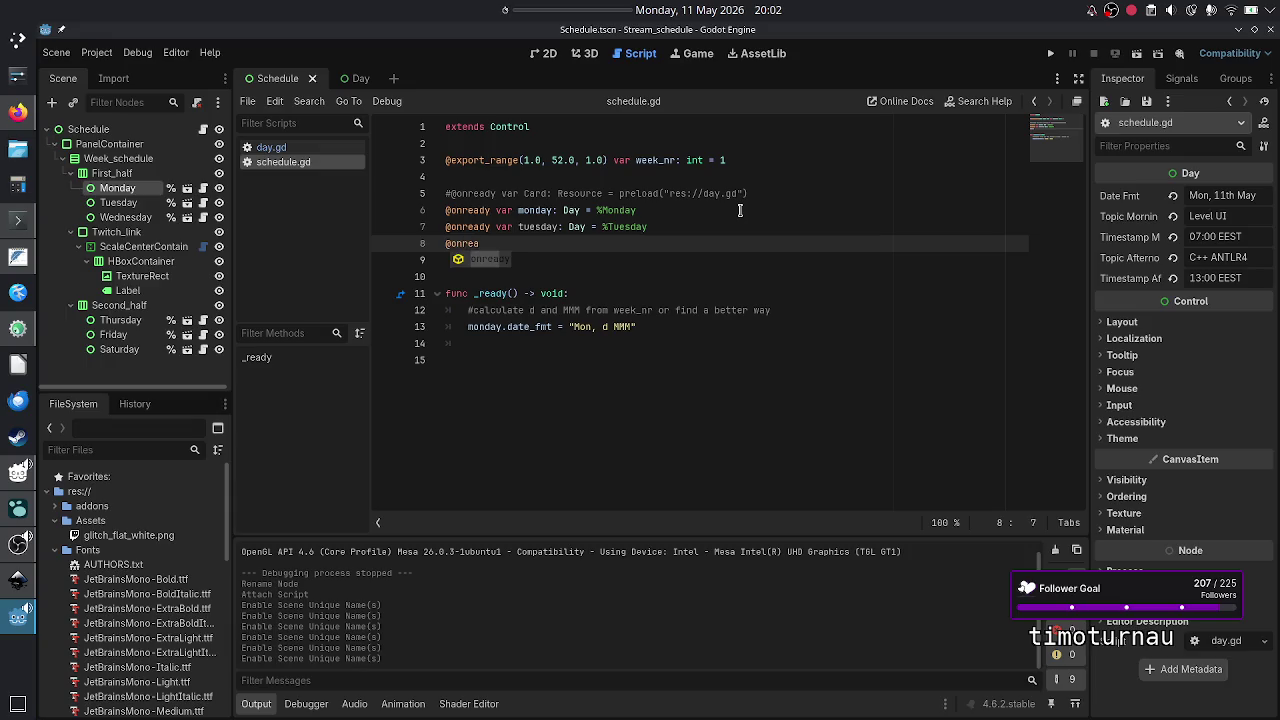
text(dy var)
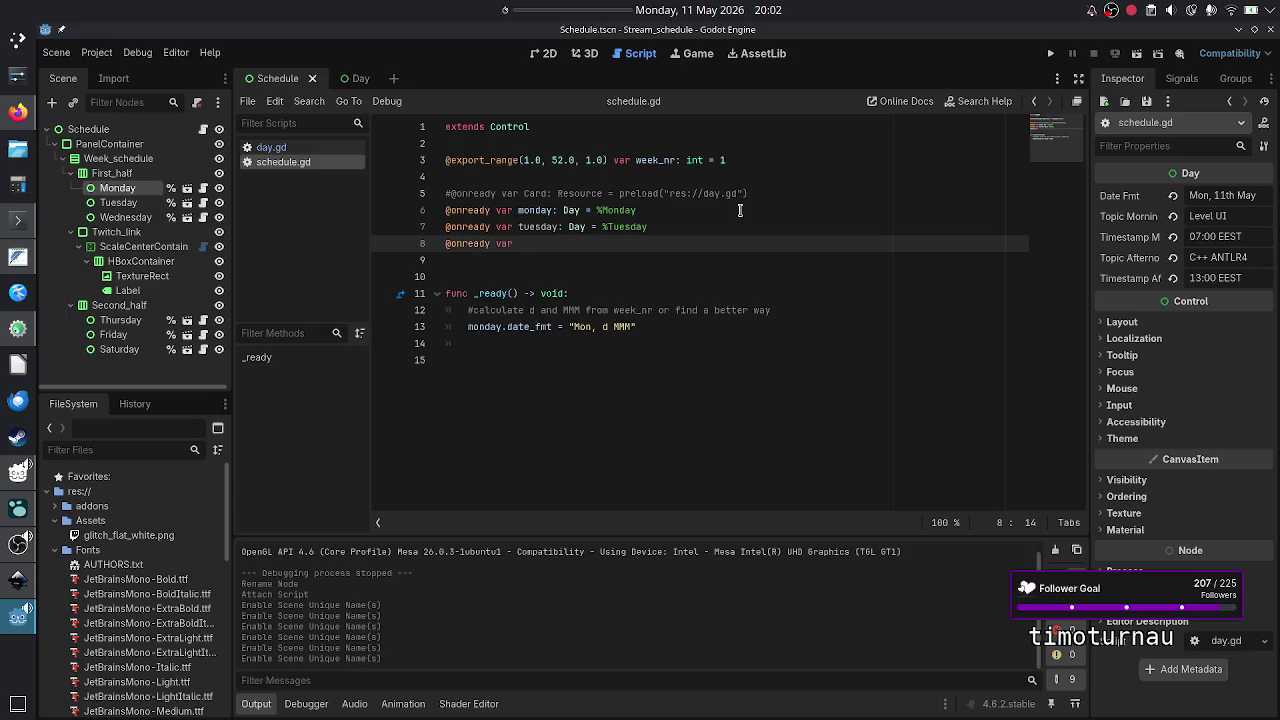
text(wednes)
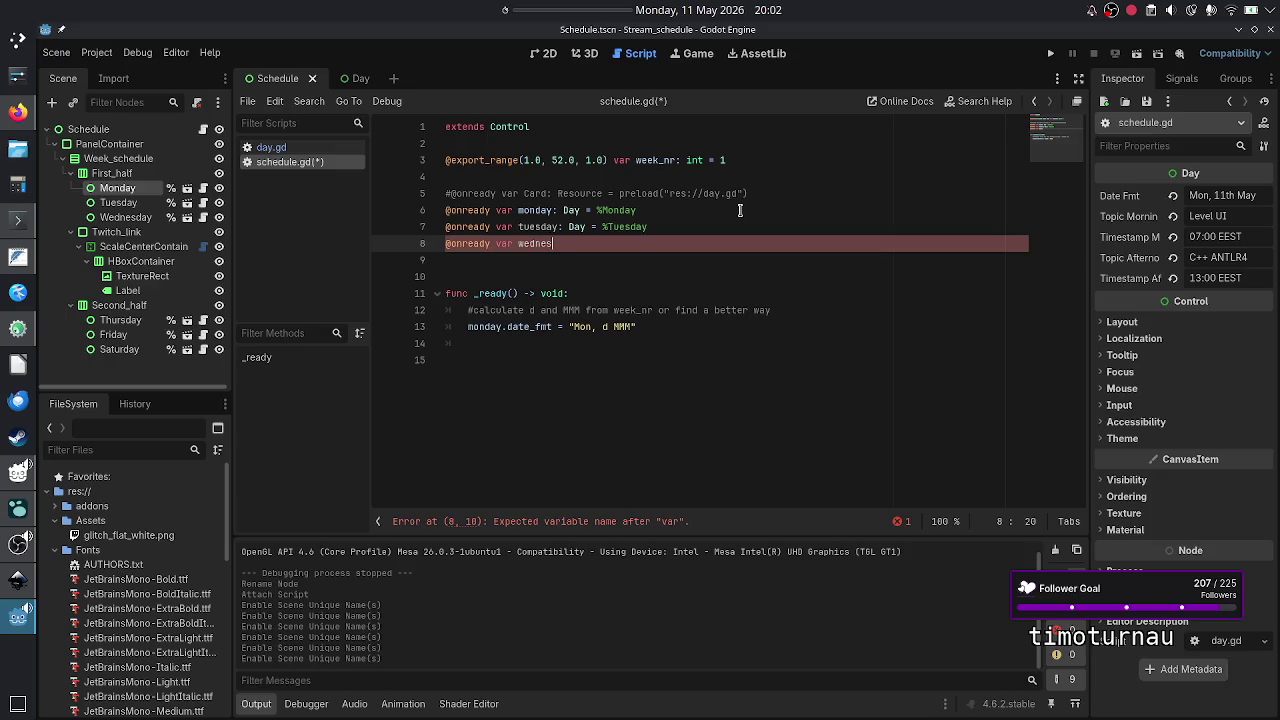
text(day:)
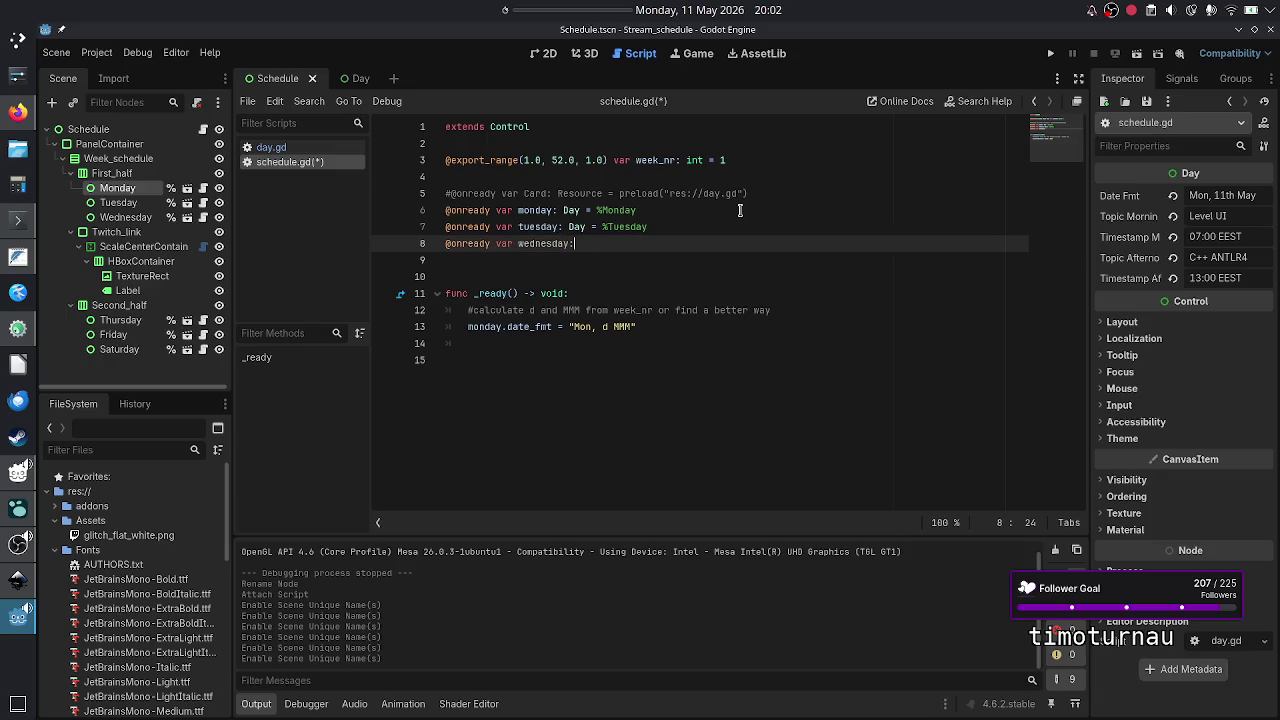
text( Day = )
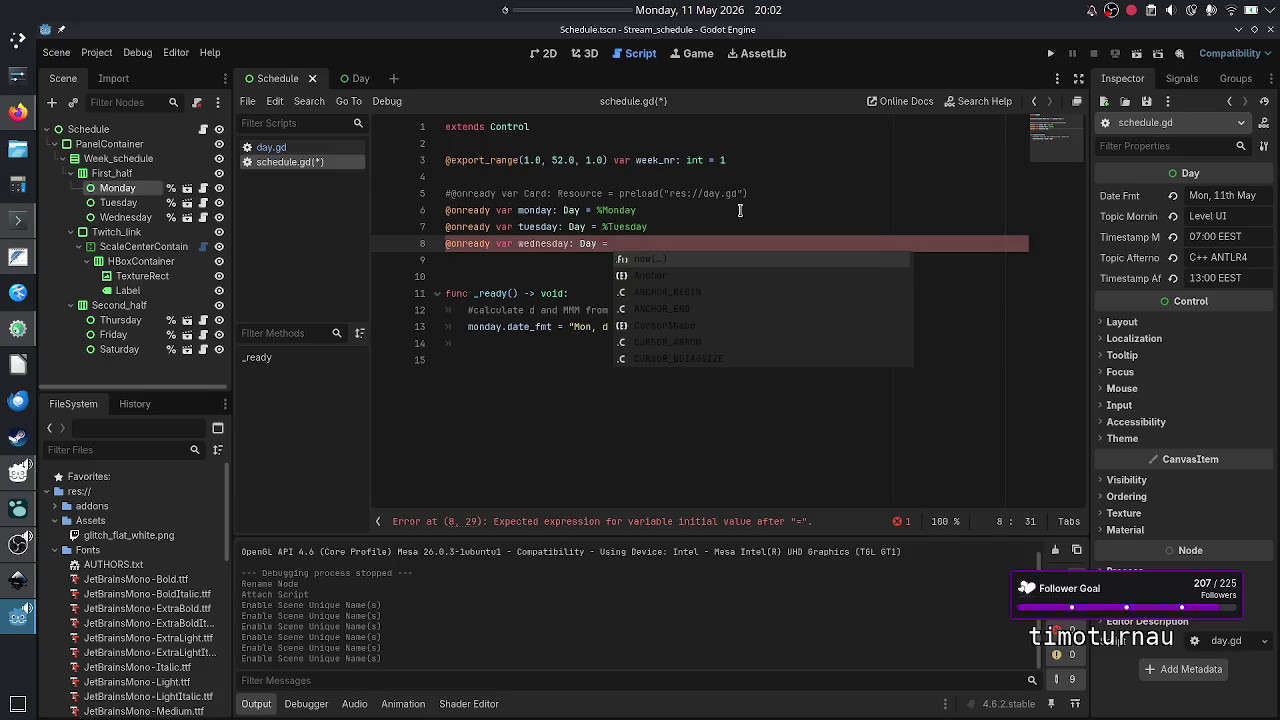
text(%Web)
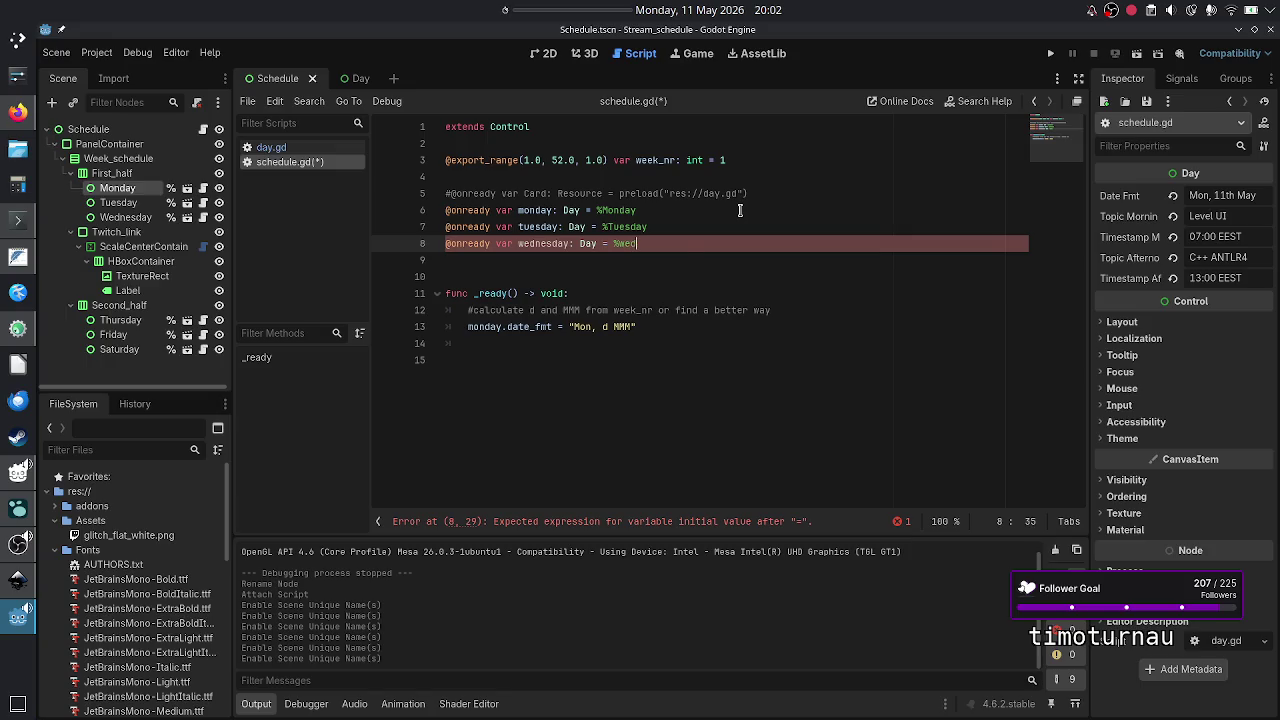
text(nesday)
key(Return)
text(@onready var thur)
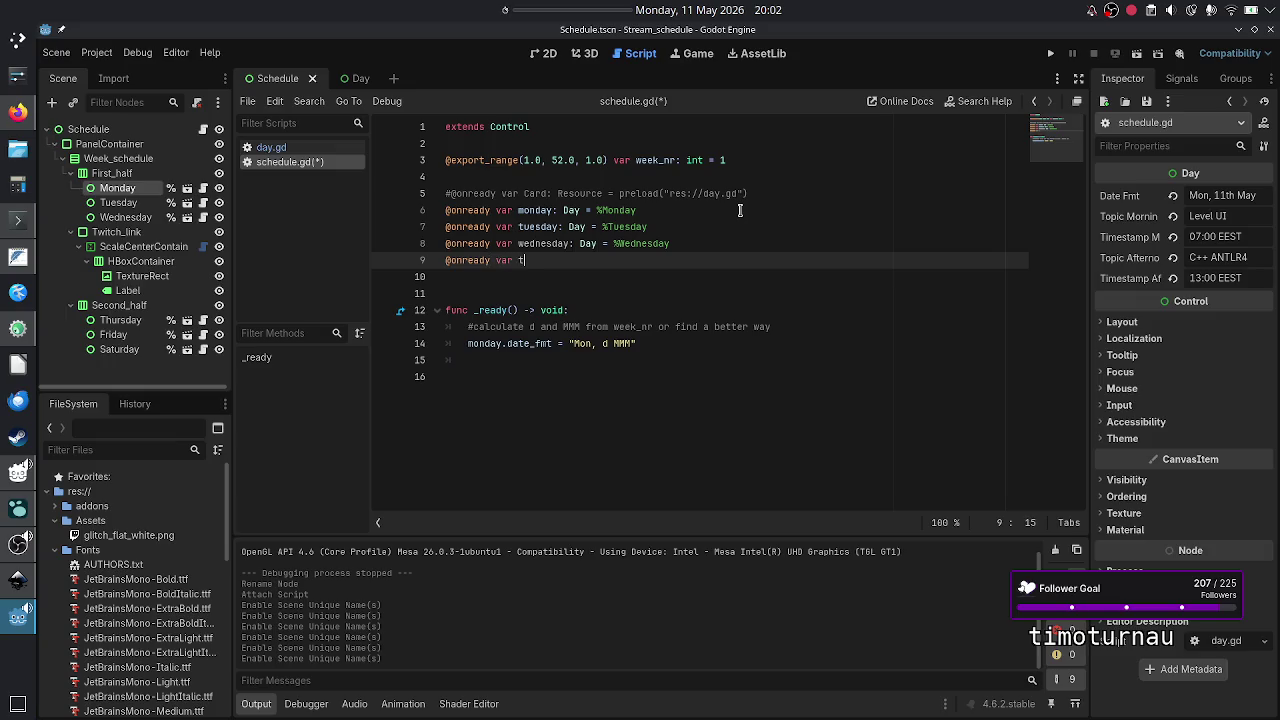
text(sday:)
text( Day)
text( = )
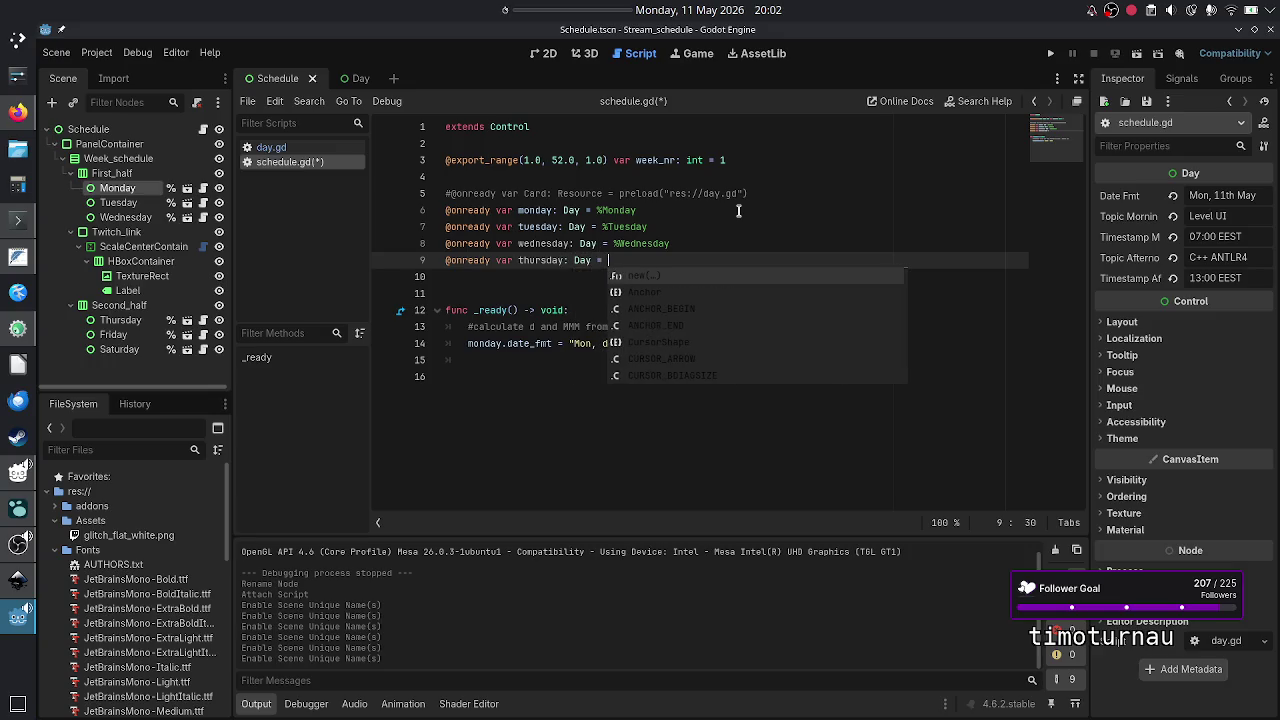
text(%thi)
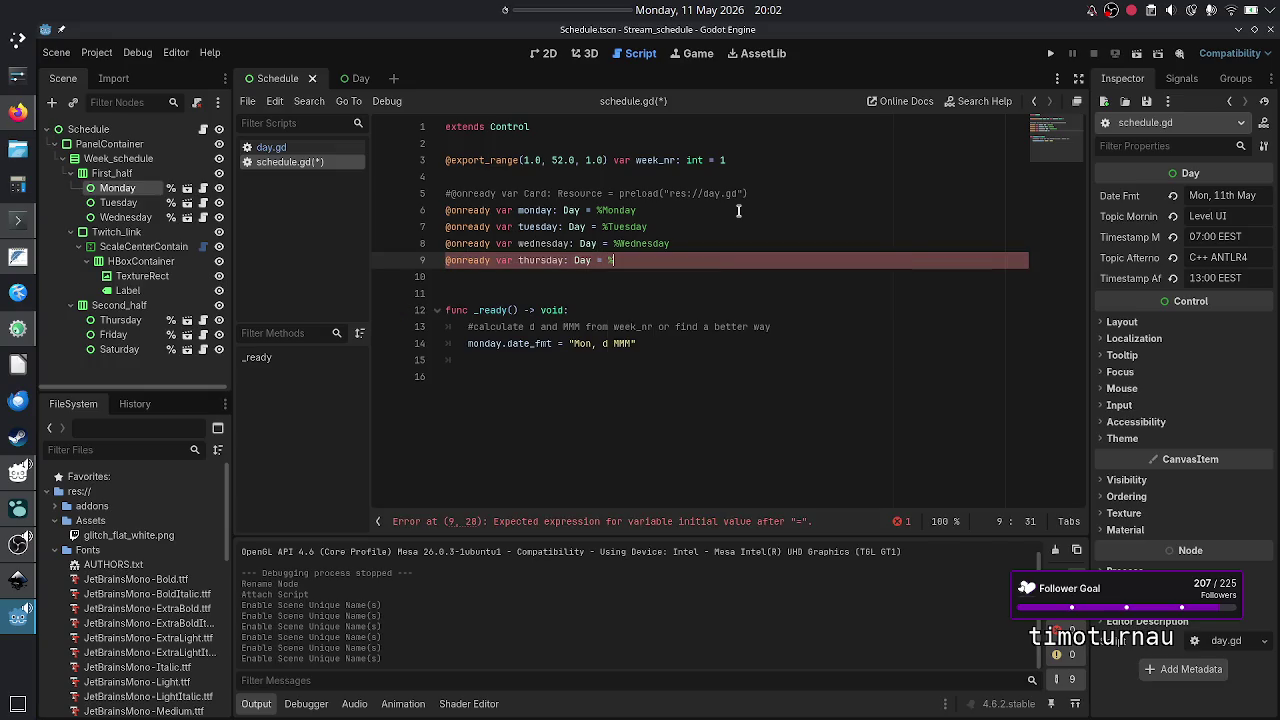
key(BackSpace)
text(ur)
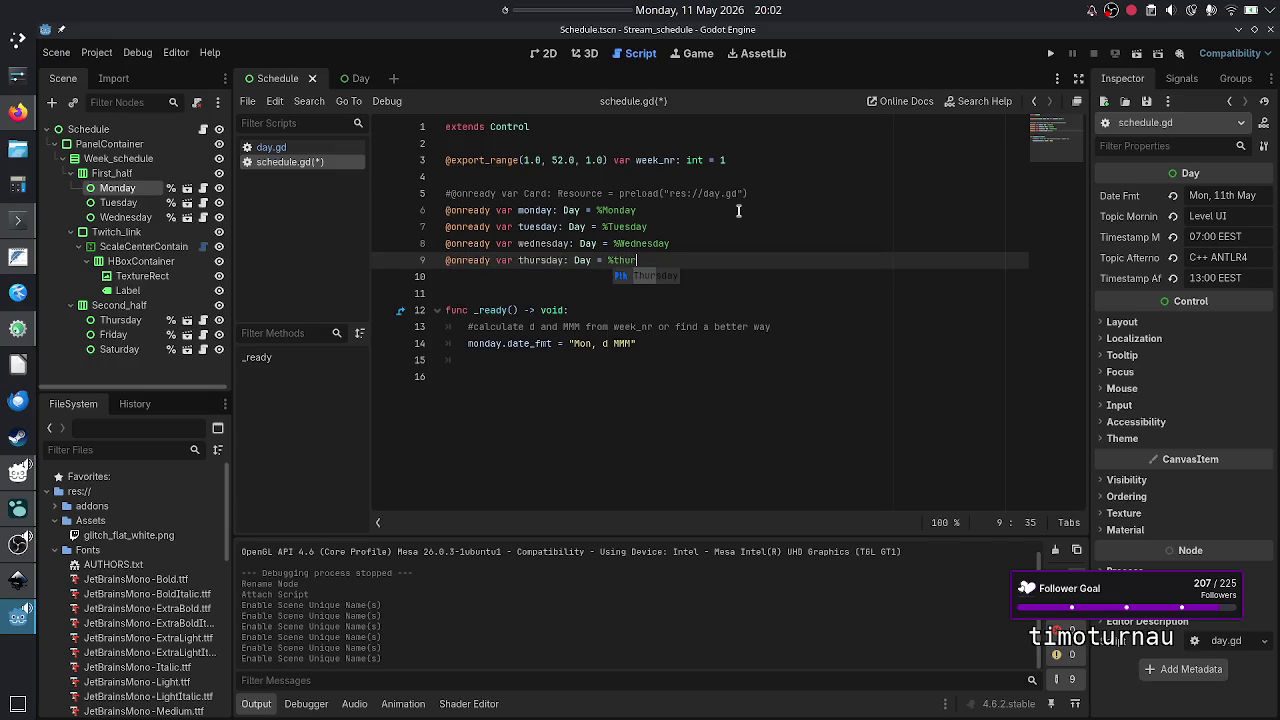
key(Return)
key(Return)
text(@)
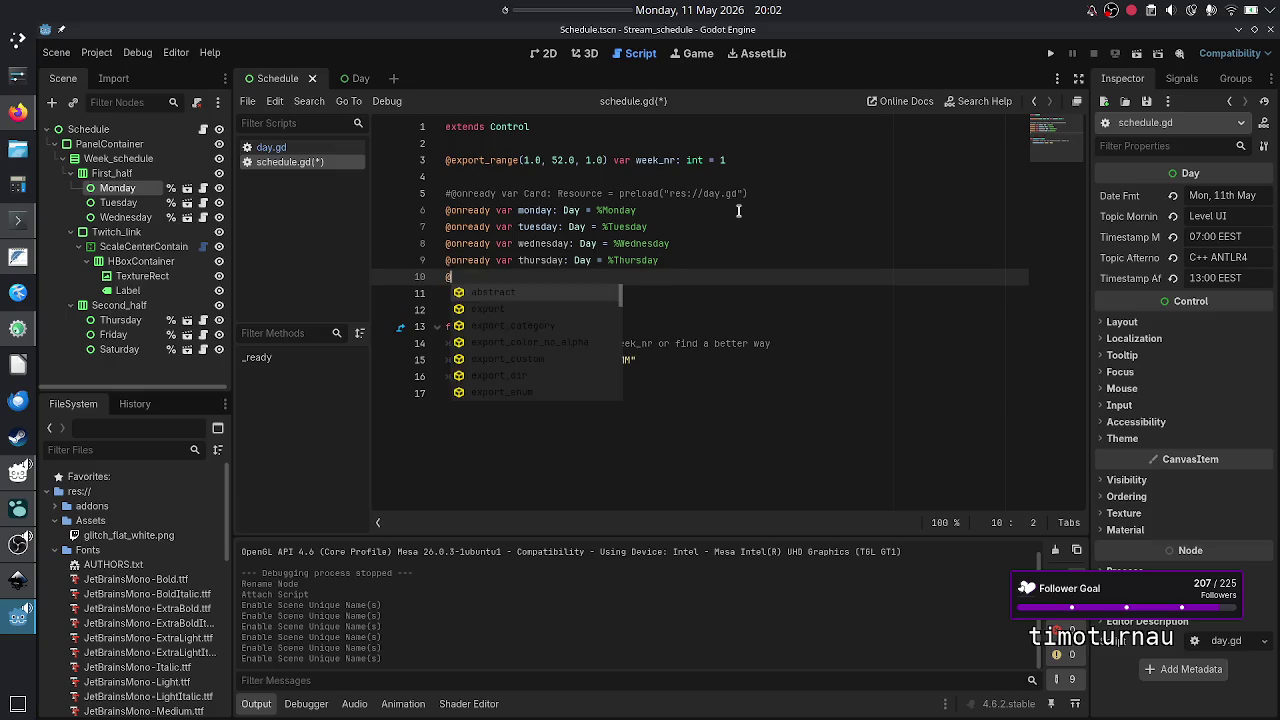
text(onready va)
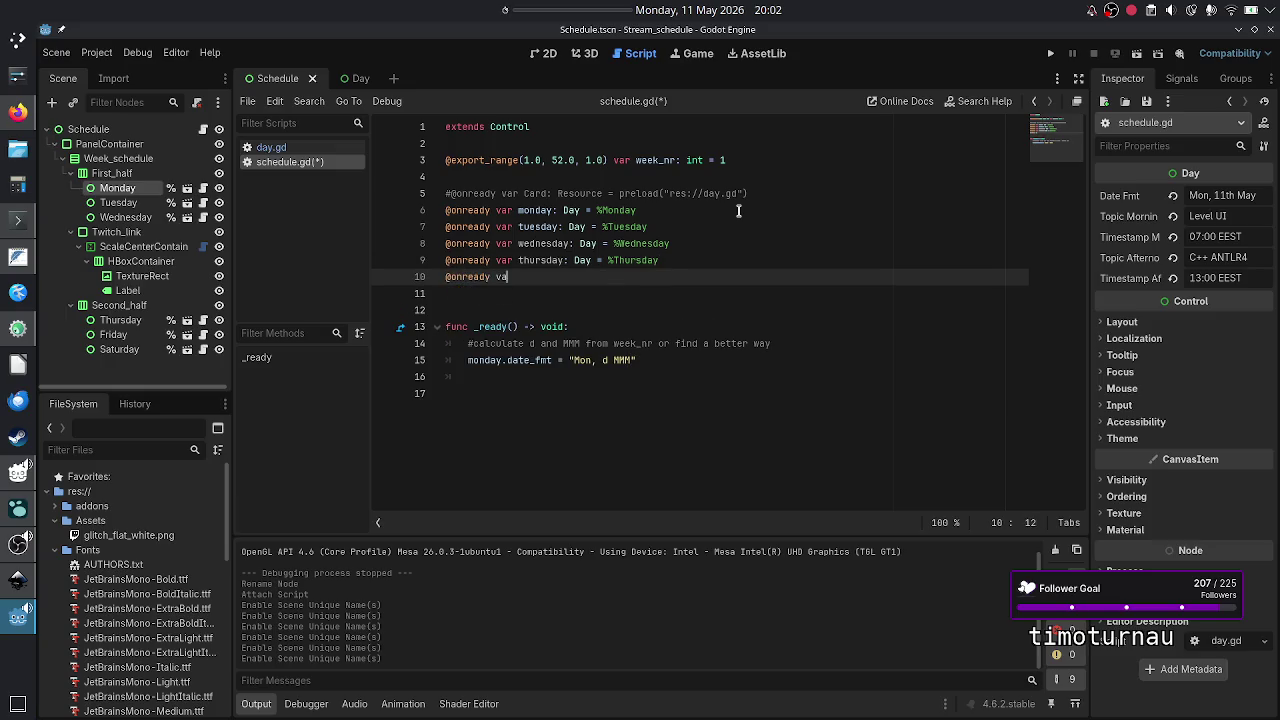
text(r friday: Day)
text( = )
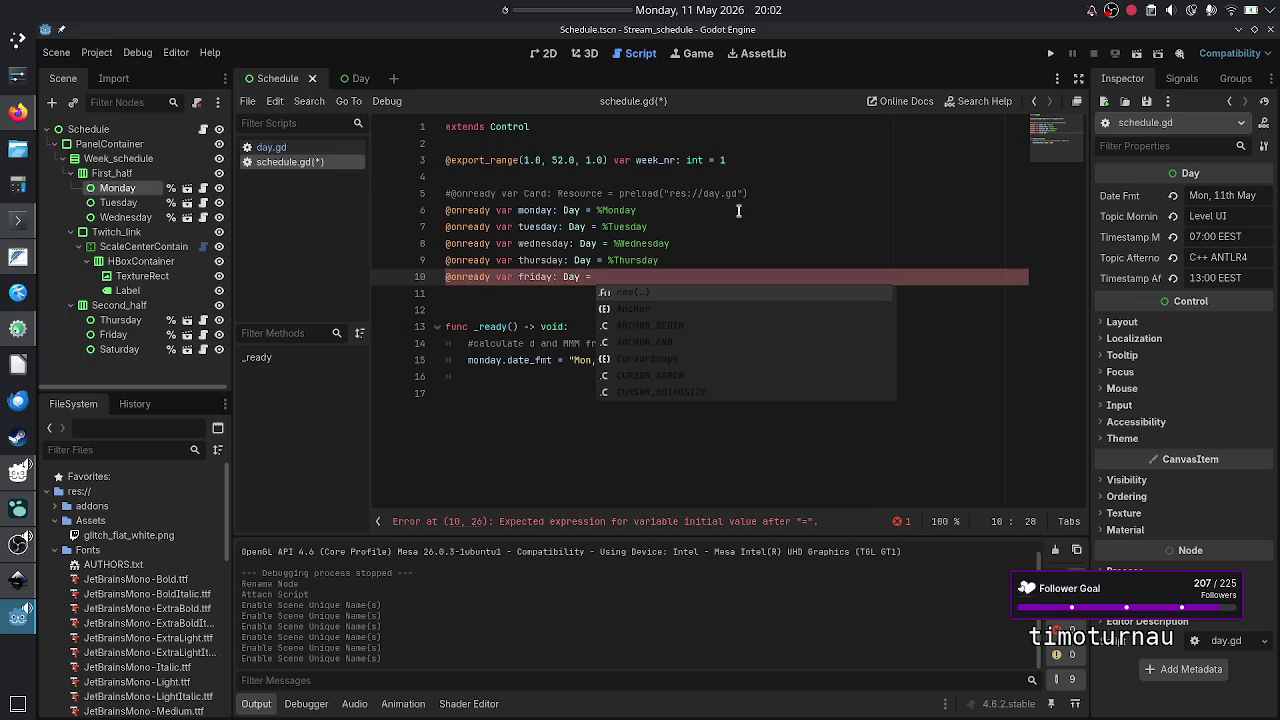
text(%Friday)
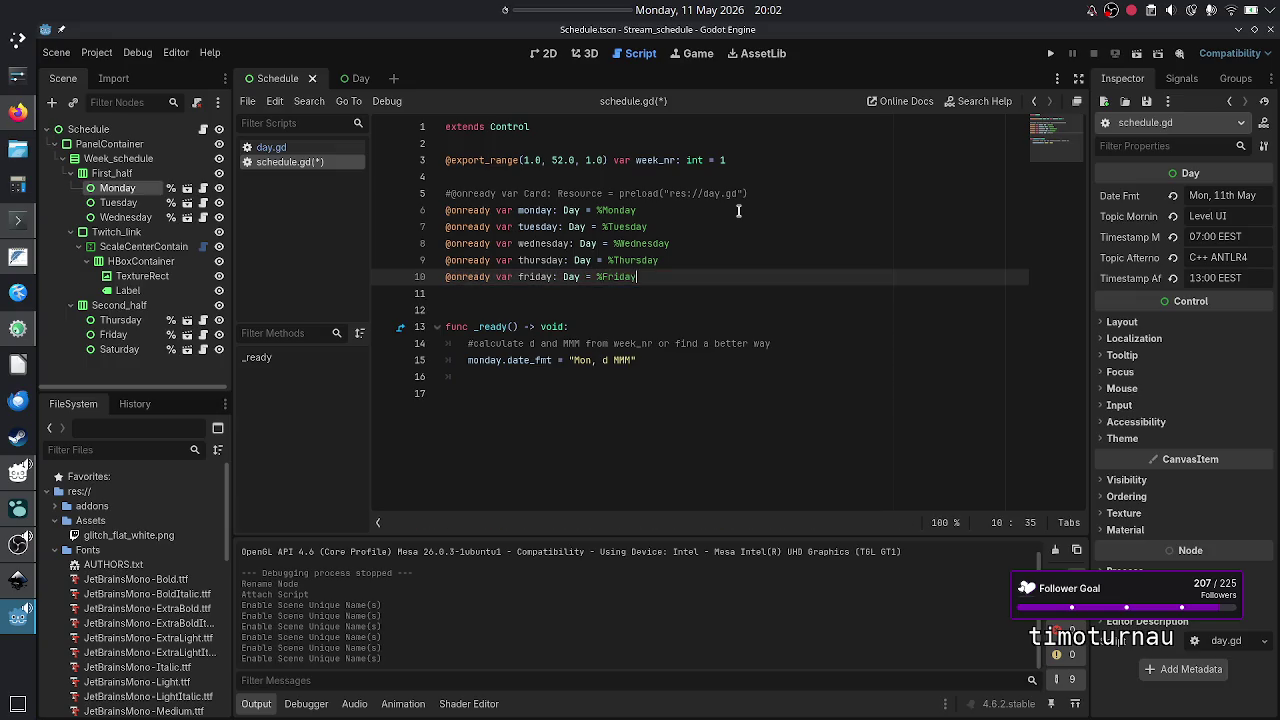
key(Down)
text(@o)
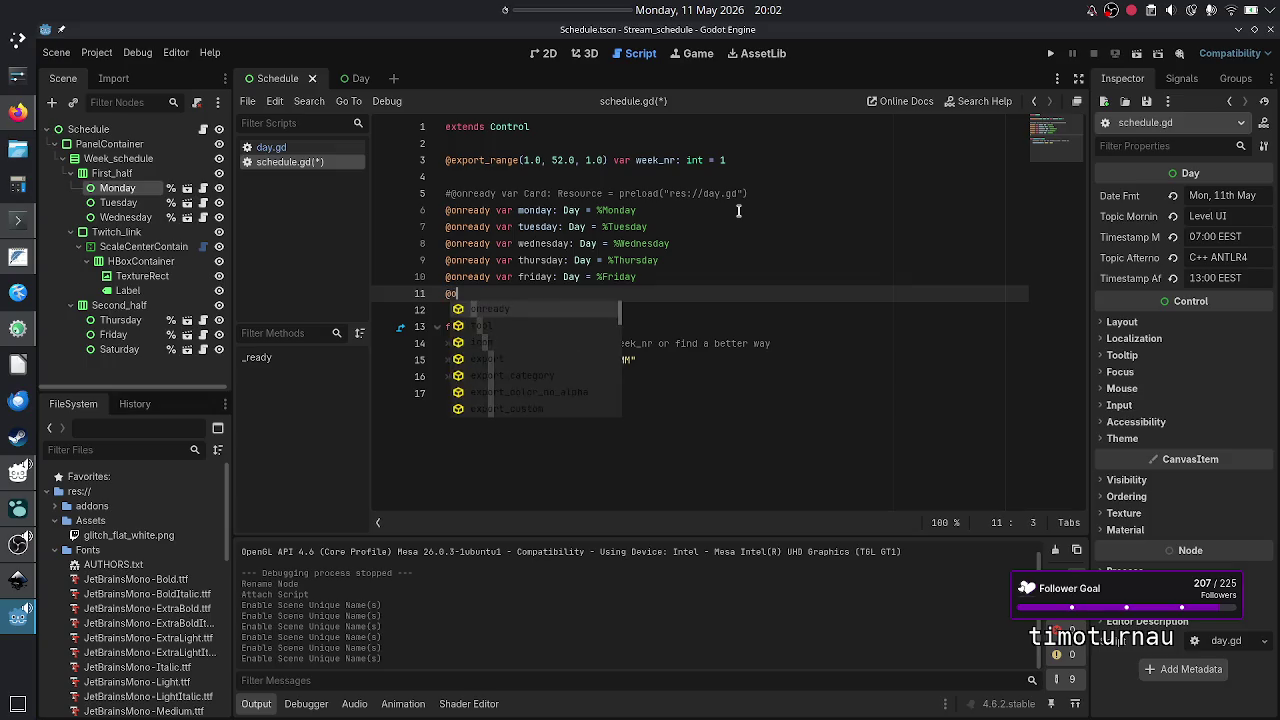
text(nready var saturday: Day = )
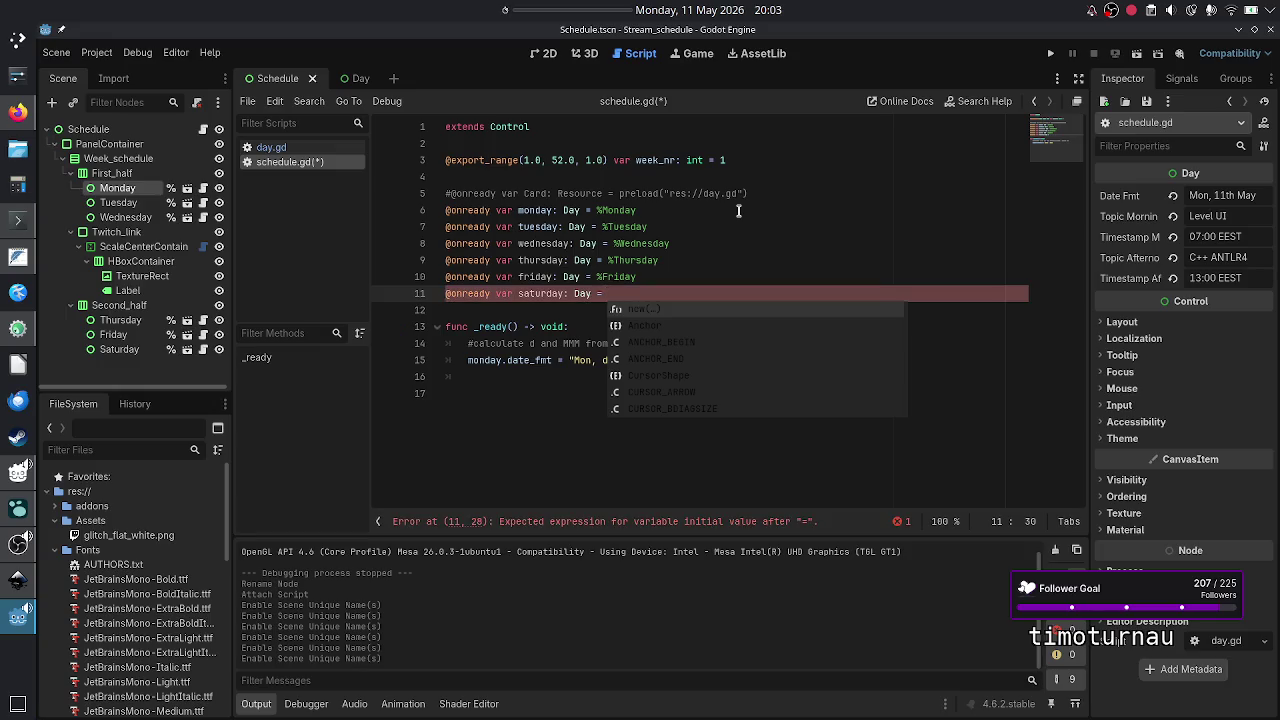
text(%sat)
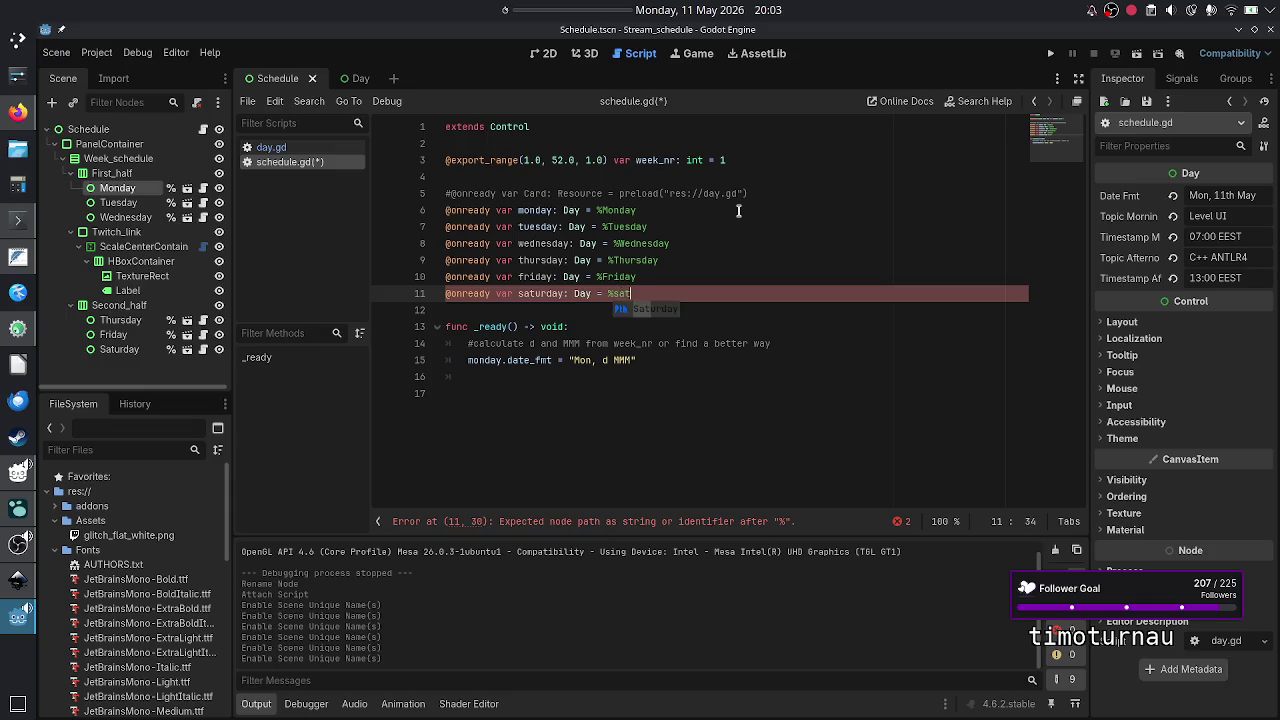
key(Return)
key(Down)
key(Down)
key(Down)
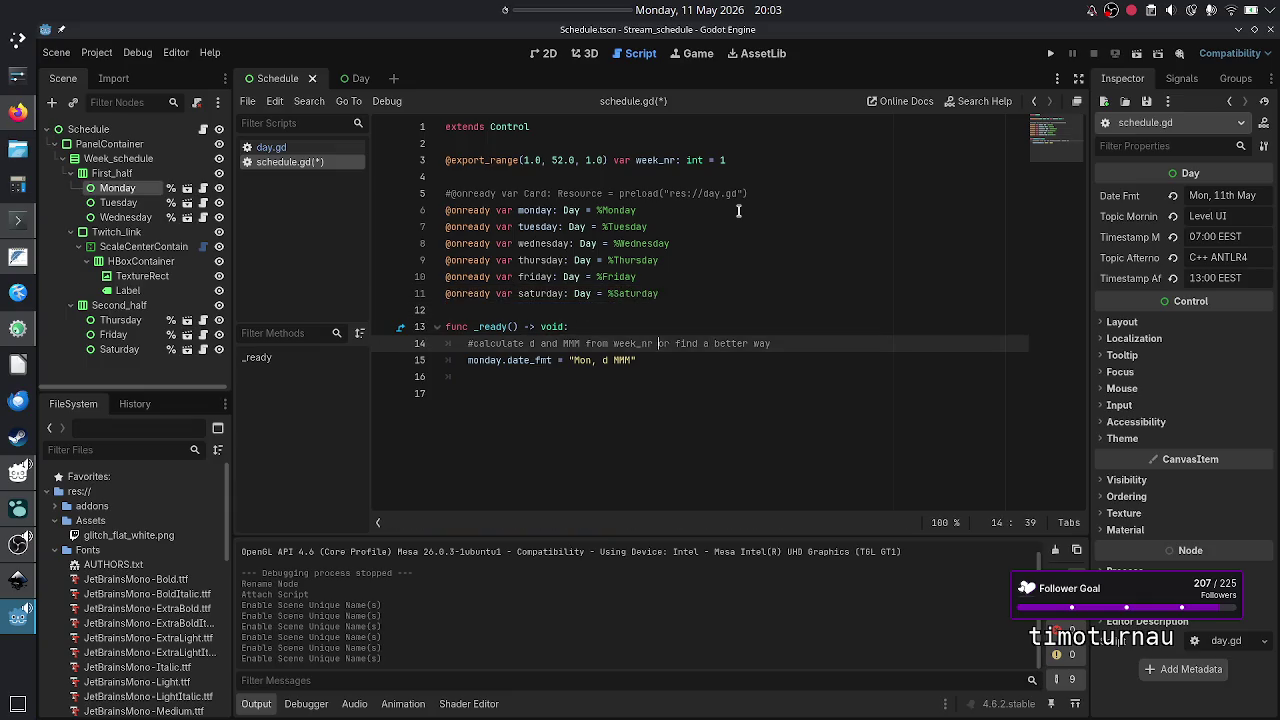
- Copy line 15's monday date_fmt line and paste it five times below
key(Down)
key(Up)
key(shift+End)
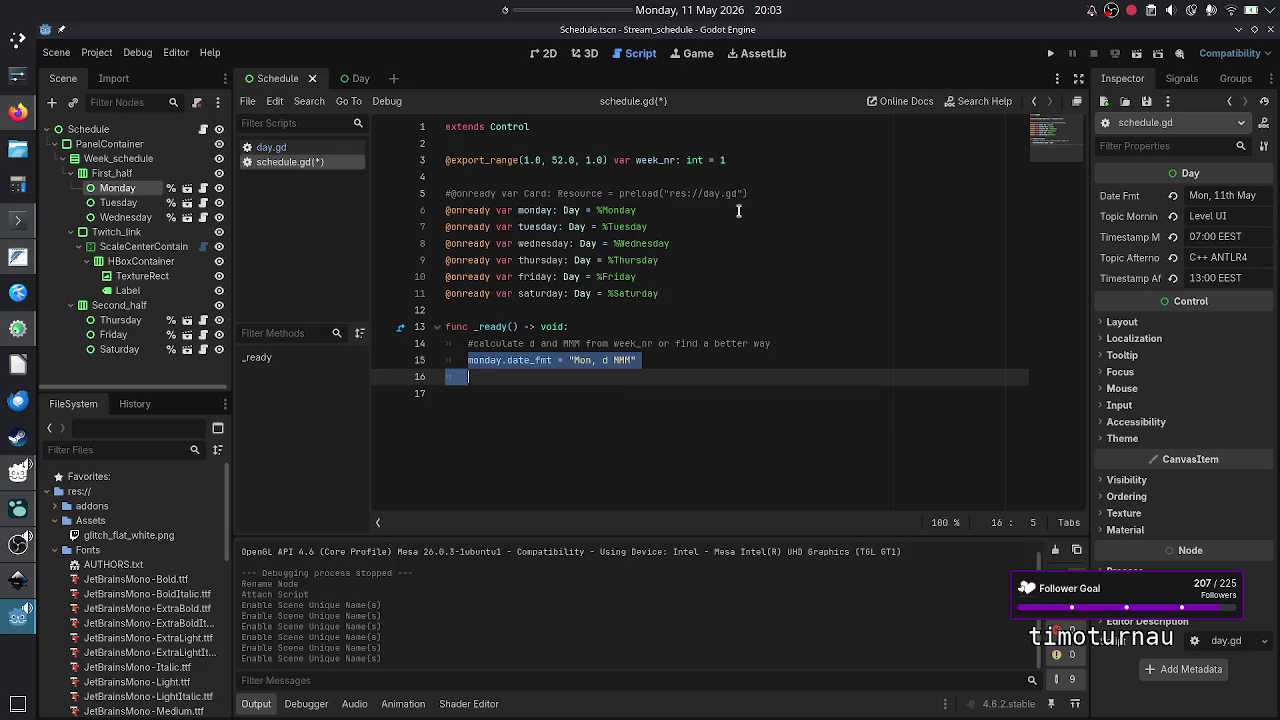
key(ctrl+c)
key(Down)
key(ctrl+v)
key(Down)
key(Left)
key(Return)
key(ctrl+v)
key(Return)
key(ctrl+v)
key(Return)
key(ctrl+v)
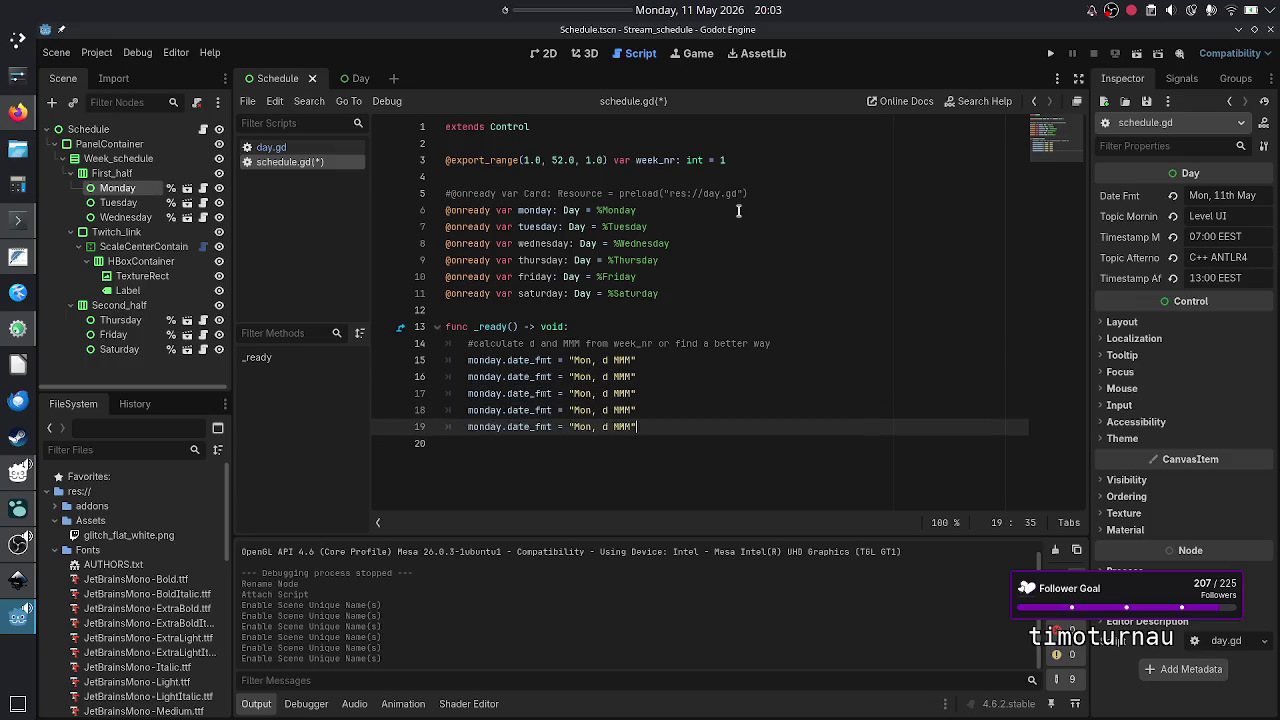
key(Return)
key(ctrl+v)
- Replace the Mon prefix with Tue, Wed and Thu on lines 16–18
key(Up)
key(Up)
key(Up)
key(Left)
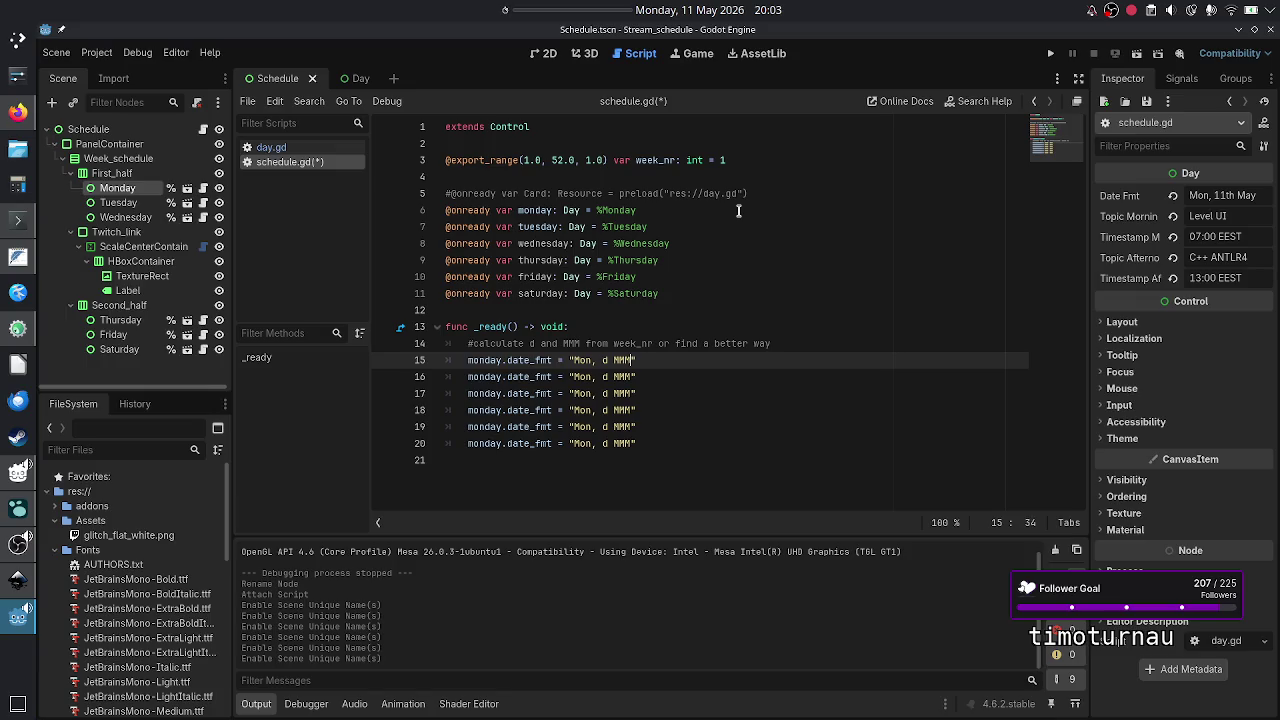
key(Left)
key(Left)
key(Left)
key(Down)
key(BackSpace)
key(BackSpace)
key(BackSpace)
text(Tue)
key(Down)
key(BackSpace)
key(BackSpace)
key(BackSpace)
text(Wed)
key(Down)
key(BackSpace)
key(BackSpace)
key(BackSpace)
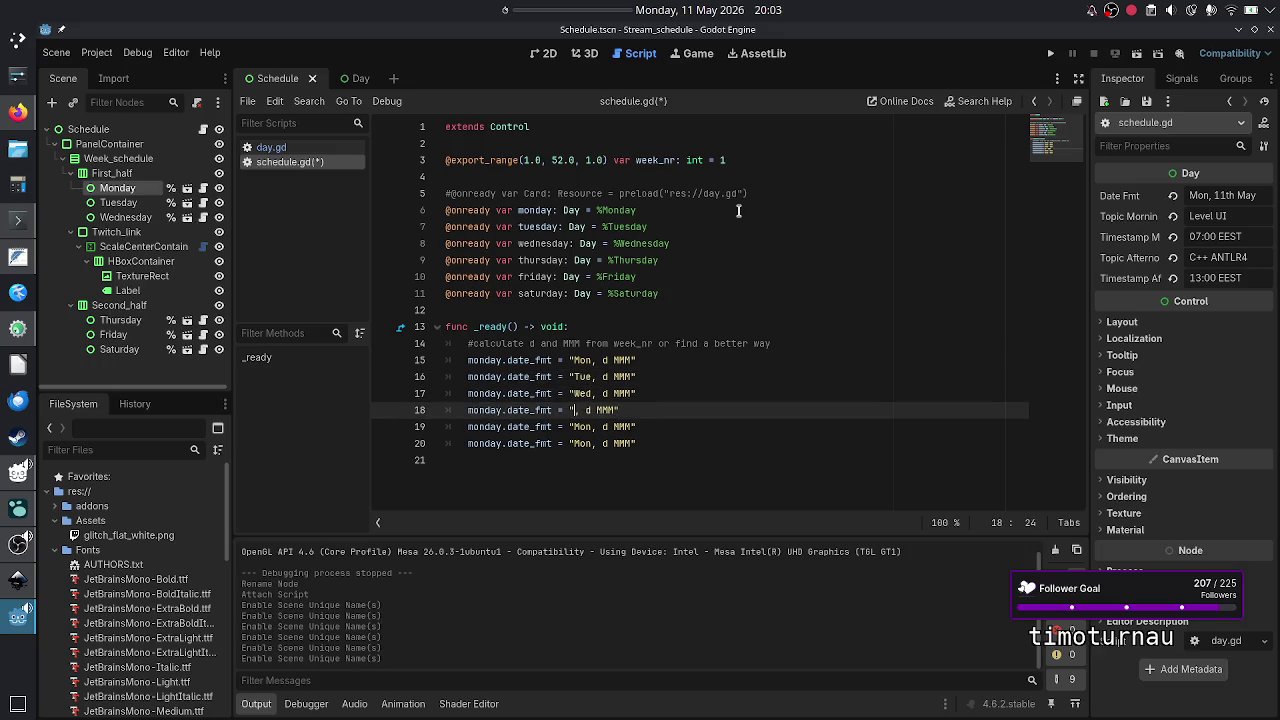
text(Thu)
- Check another window via Alt+Tab, then clear the Mon prefix on line 19
key(alt+Tab)
key(alt+Tab)
key(alt+Tab)
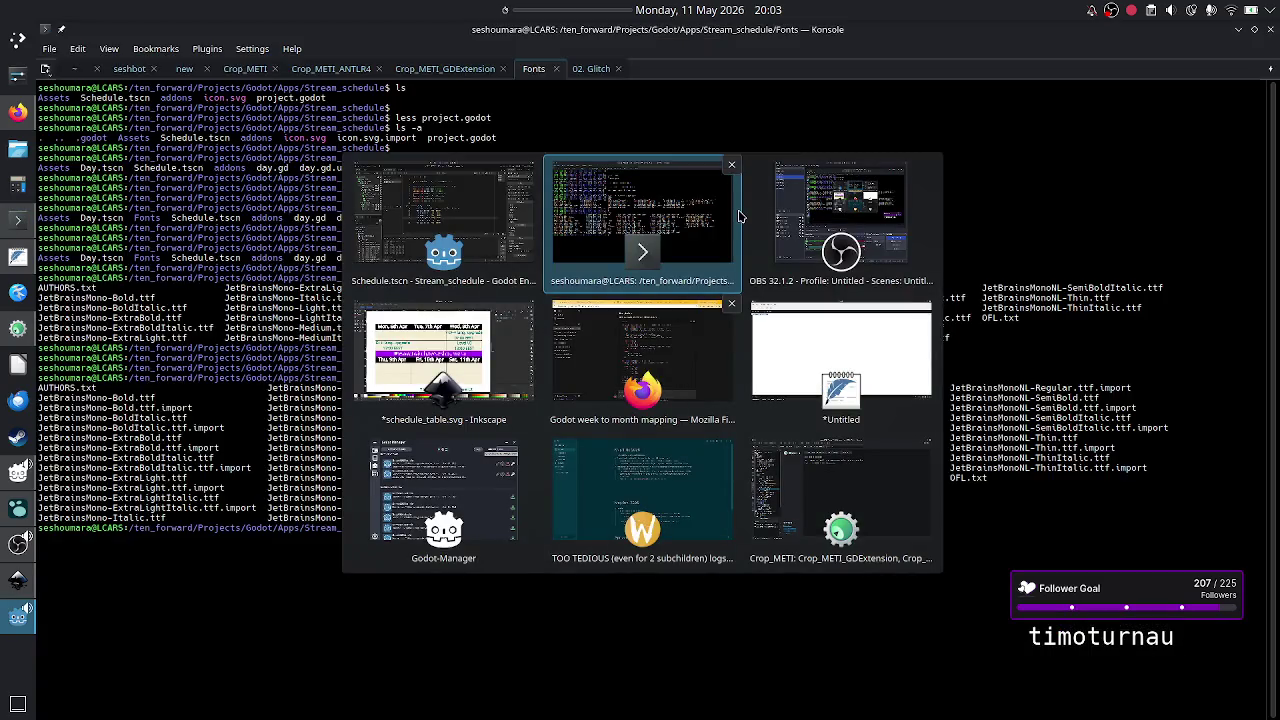
key(alt+Tab)
key(alt+Tab)
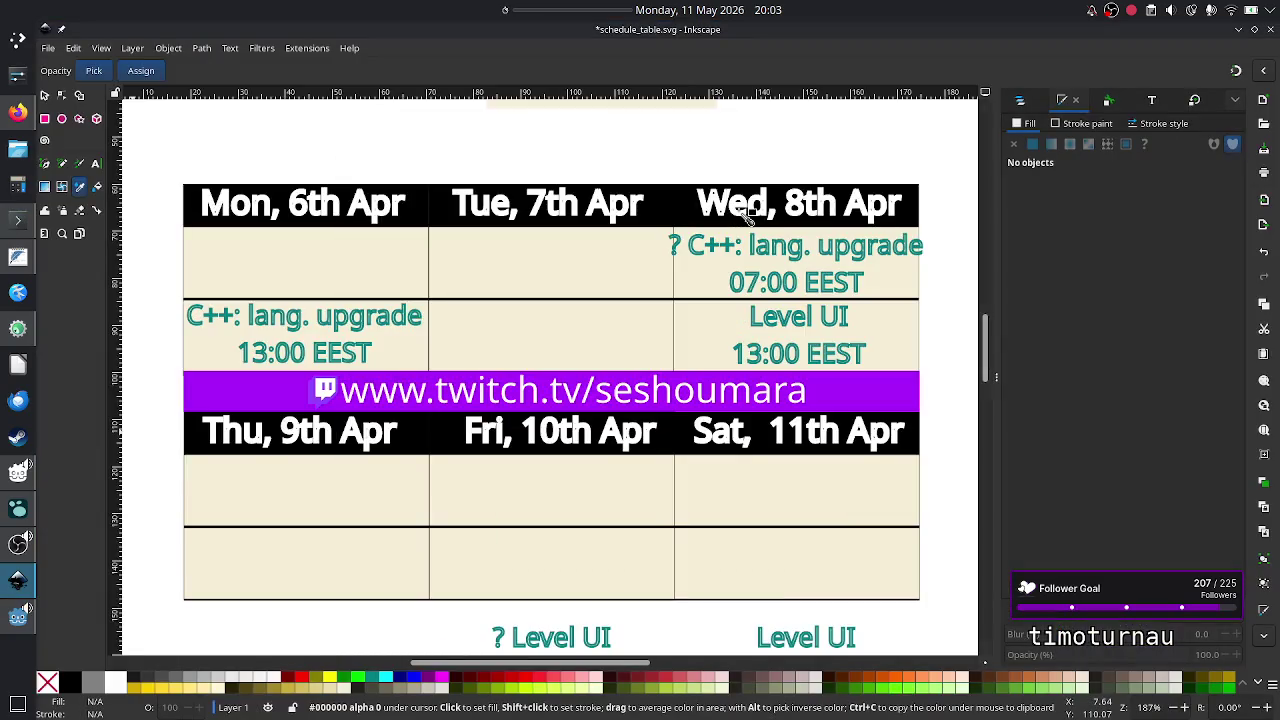
key(alt+Tab)
key(Down)
key(BackSpace)
key(BackSpace)
key(BackSpace)
- Set the date_fmt prefixes on lines 19 and 20 to Fri and Sat
text(Fri)
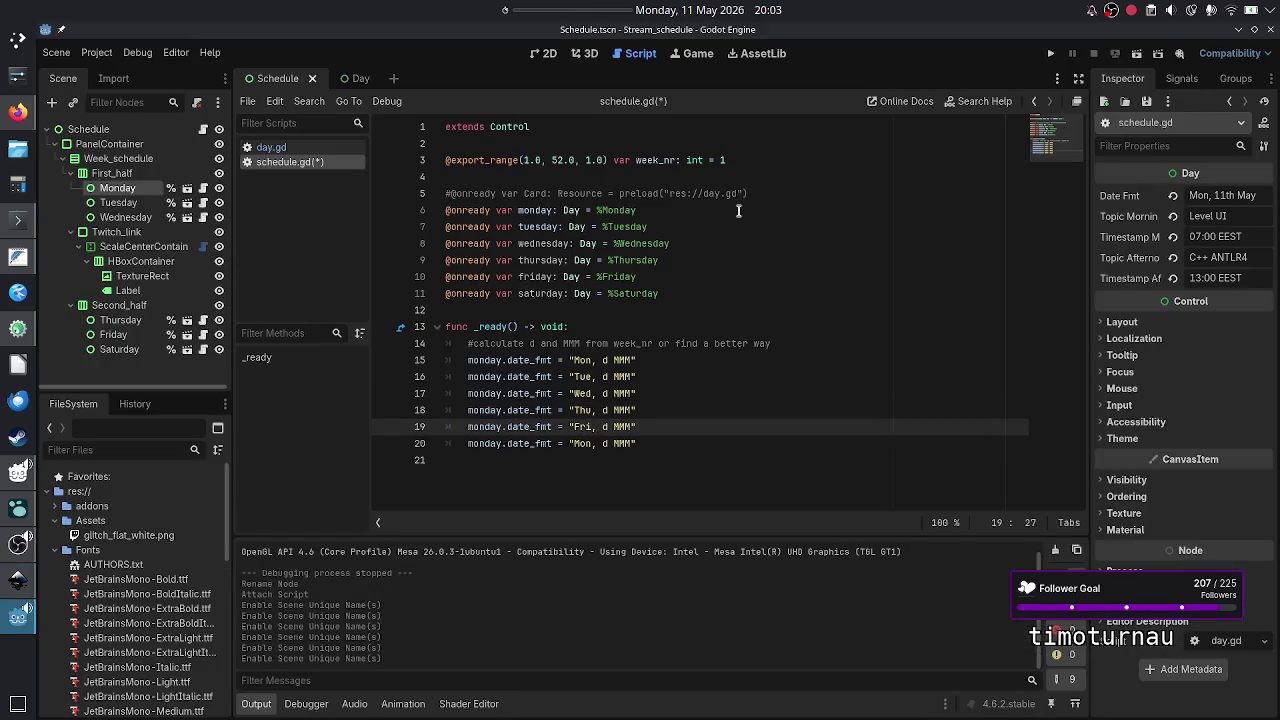
key(Down)
key(BackSpace)
key(BackSpace)
key(BackSpace)
text(Sat)
- Point the date_fmt lines 16–18 at tuesday, wednesday and thursday instead of monday
key(Up)
key(Up)
key(Up)
key(Left)
key(Left)
key(Left)
key(Left)
key(BackSpace)
key(BackSpace)
key(BackSpace)
text(tuesday)
key(Down)
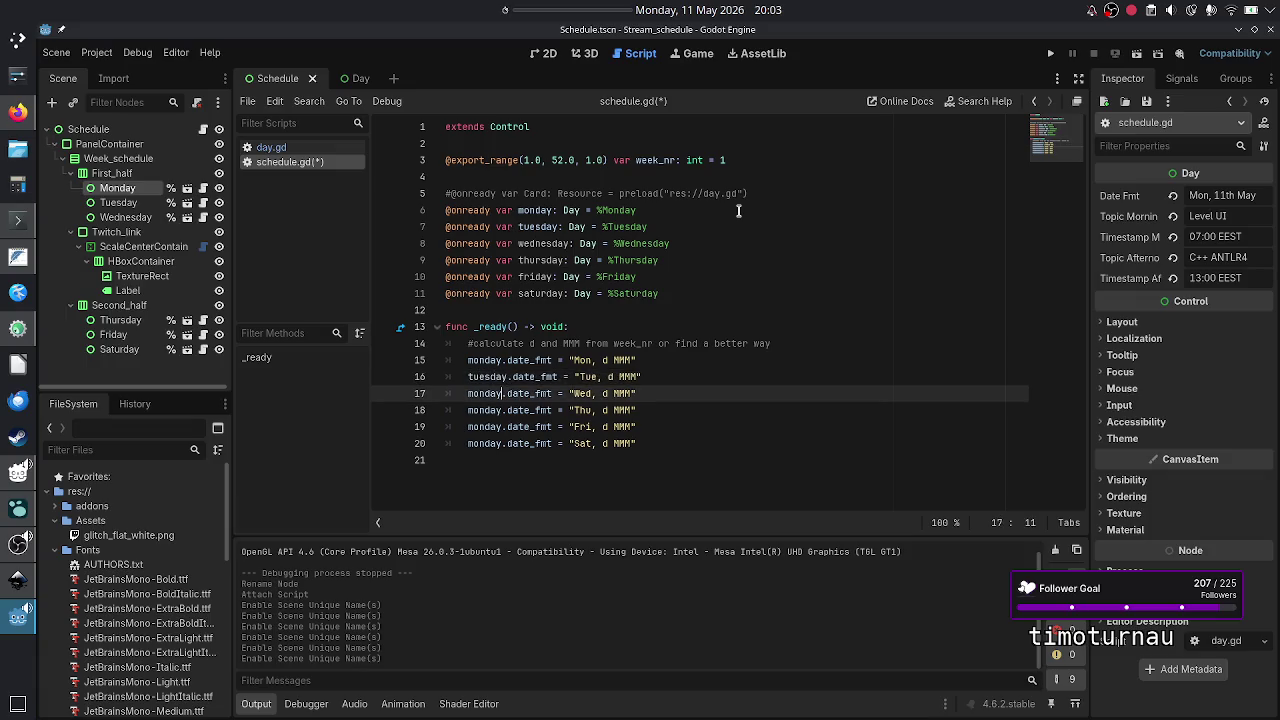
key(BackSpace)
key(BackSpace)
key(BackSpace)
key(BackSpace)
text(wednesday)
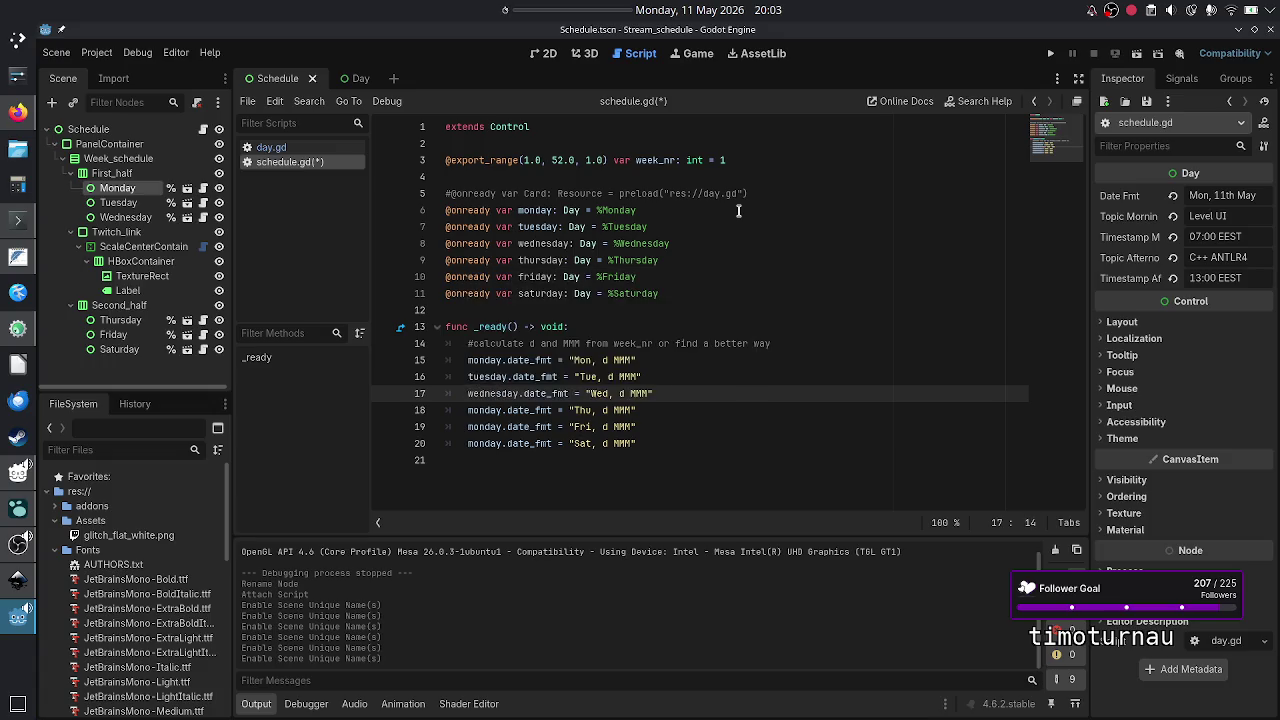
key(Down)
key(BackSpace)
key(BackSpace)
key(BackSpace)
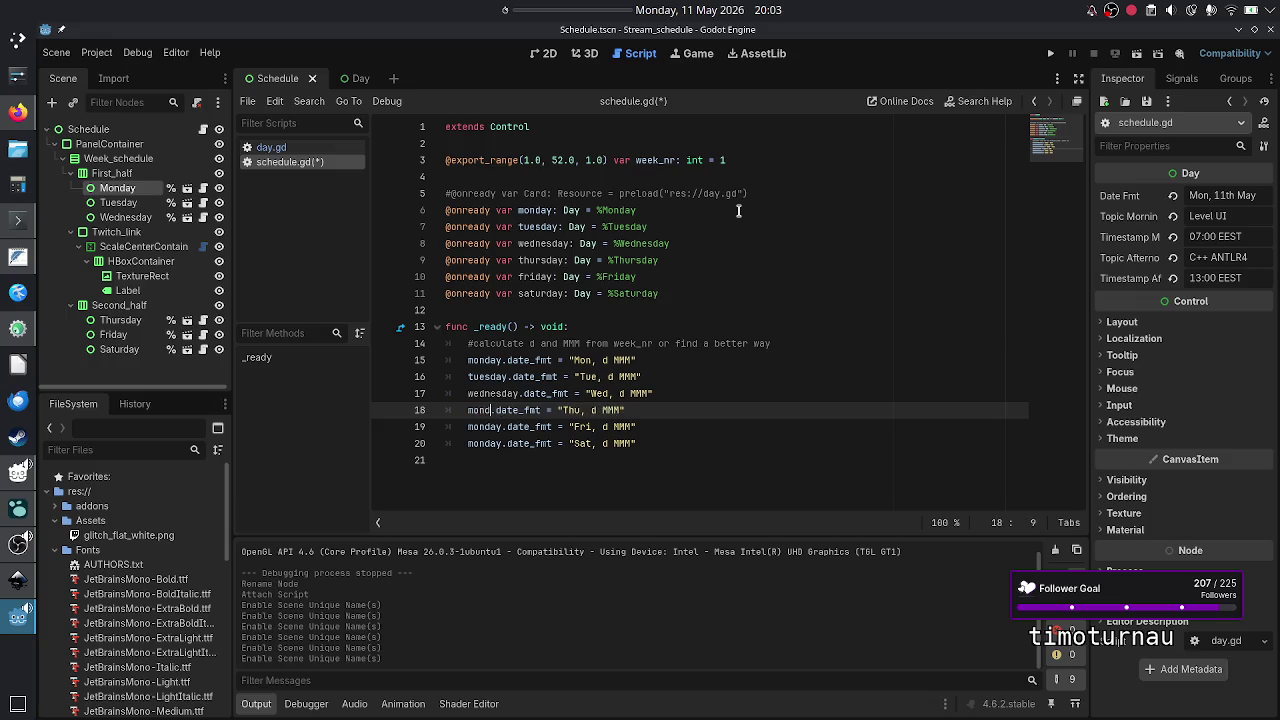
text(thru)
key(BackSpace)
key(BackSpace)
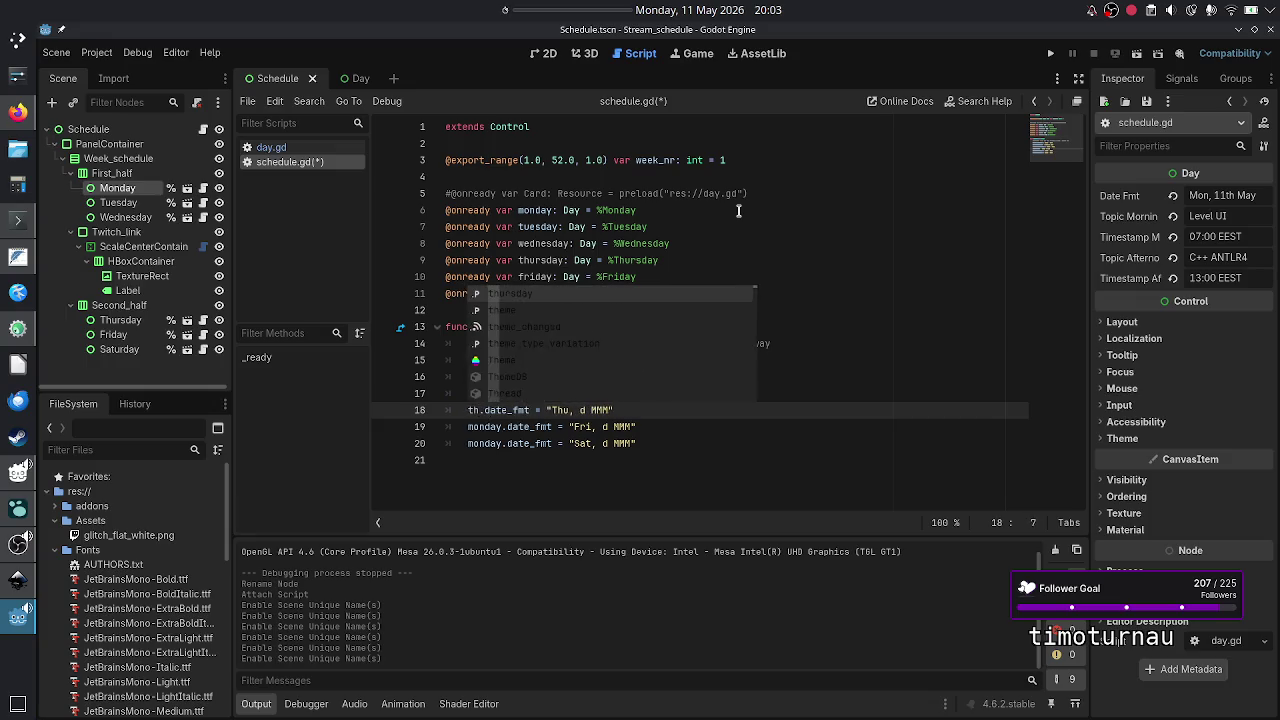
text(urs)
key(Return)
- Retarget line 19's date_fmt from monday to friday, fixing the misspelled name
key(Down)
key(Left)
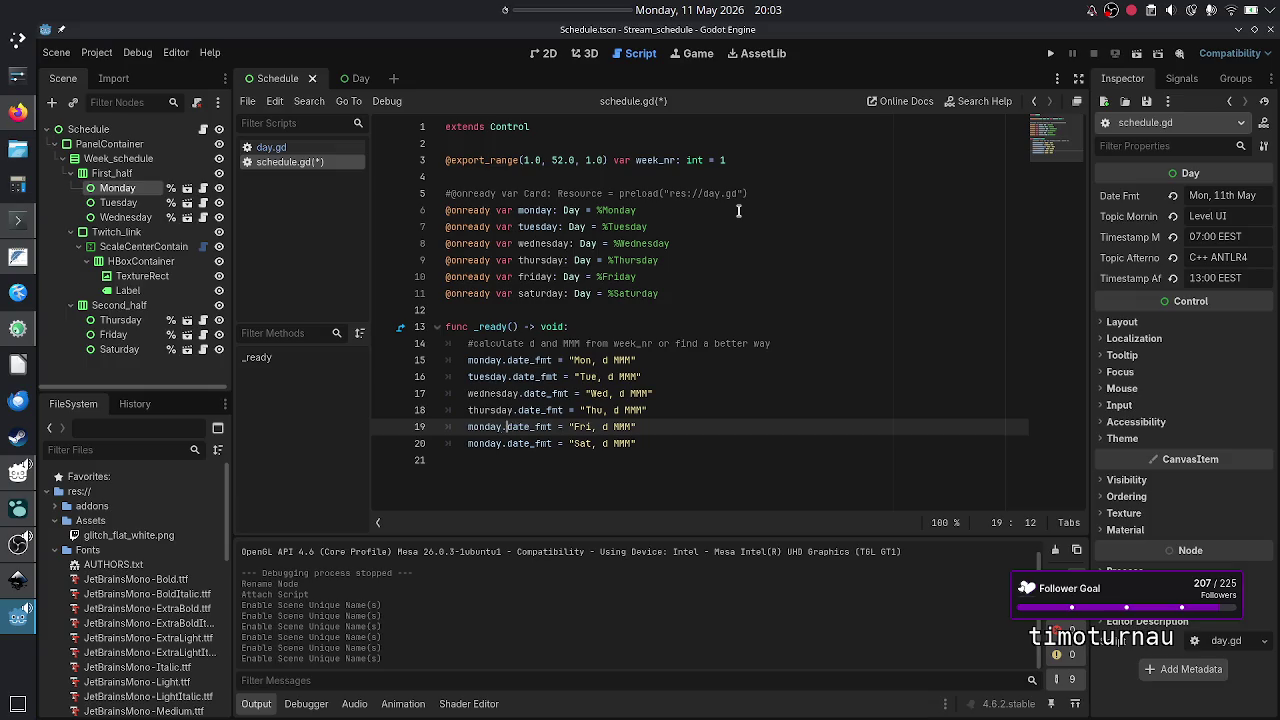
key(BackSpace)
key(BackSpace)
key(BackSpace)
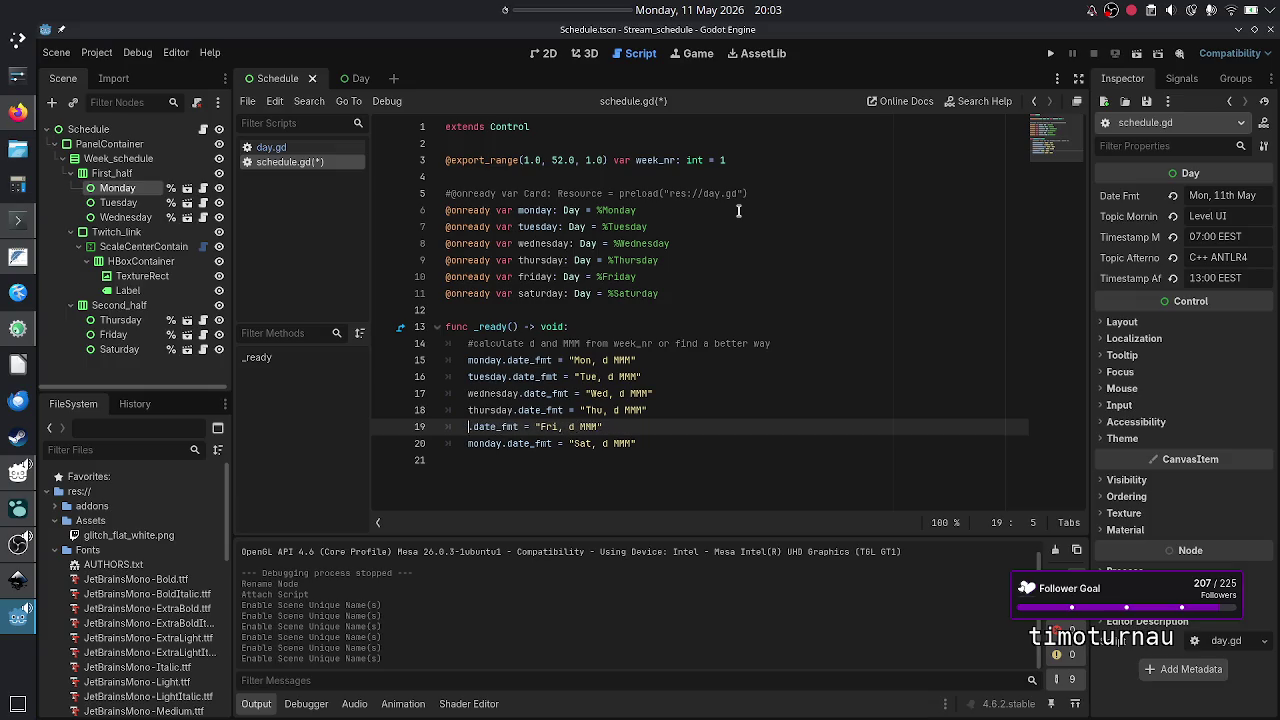
text(fri)
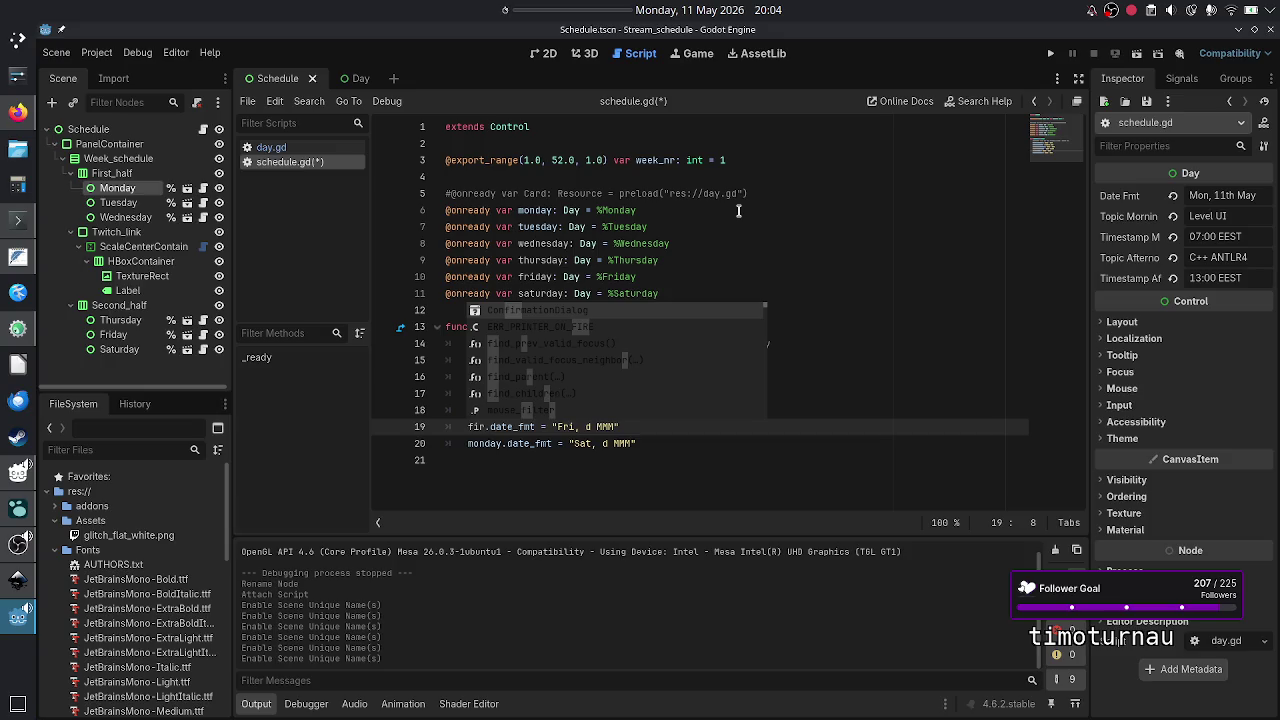
key(Down)
key(Down)
key(Down)
key(Down)
key(Down)
key(Up)
key(Up)
key(Up)
key(Down)
key(Down)
key(Down)
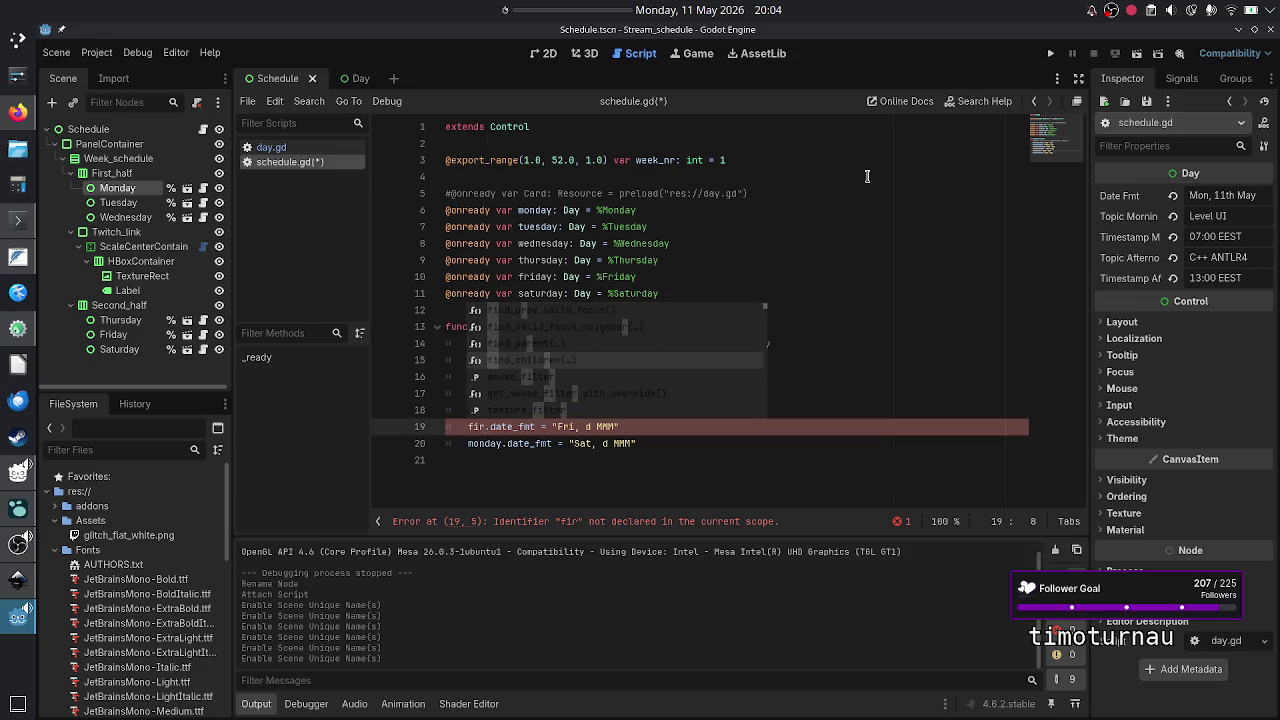
key(Down)
key(Down)
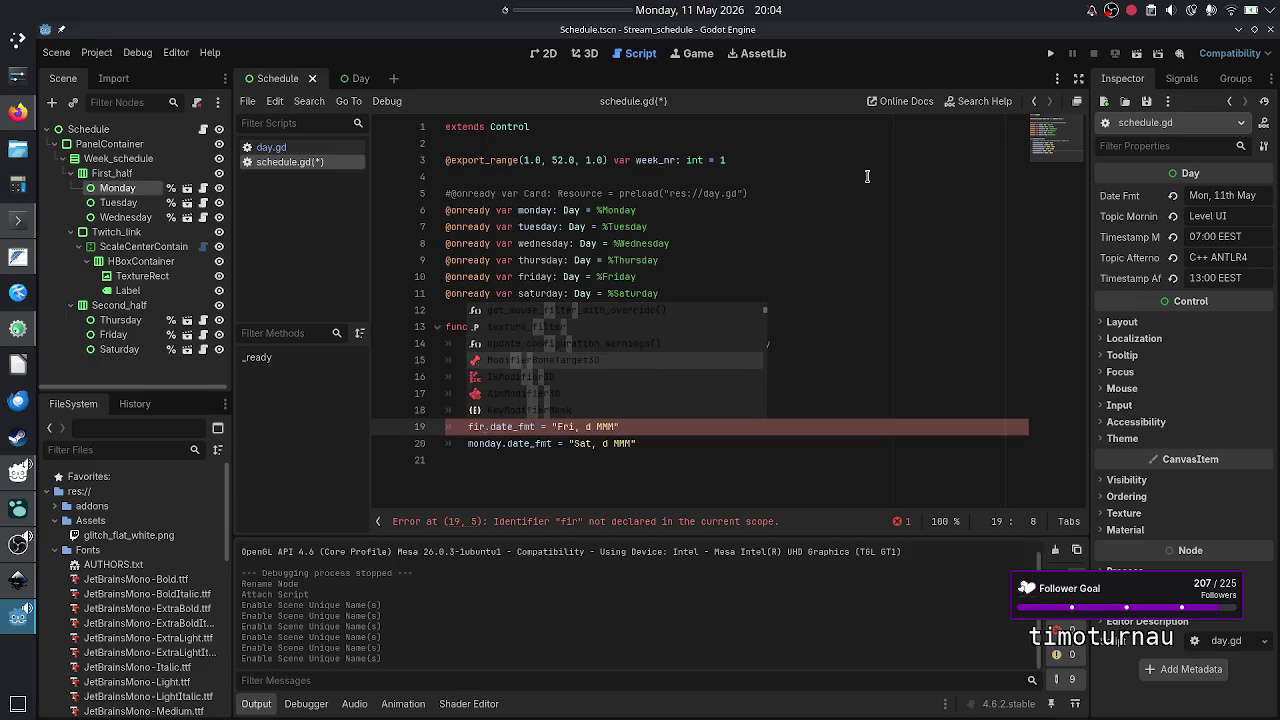
key(Up)
key(Up)
key(Up)
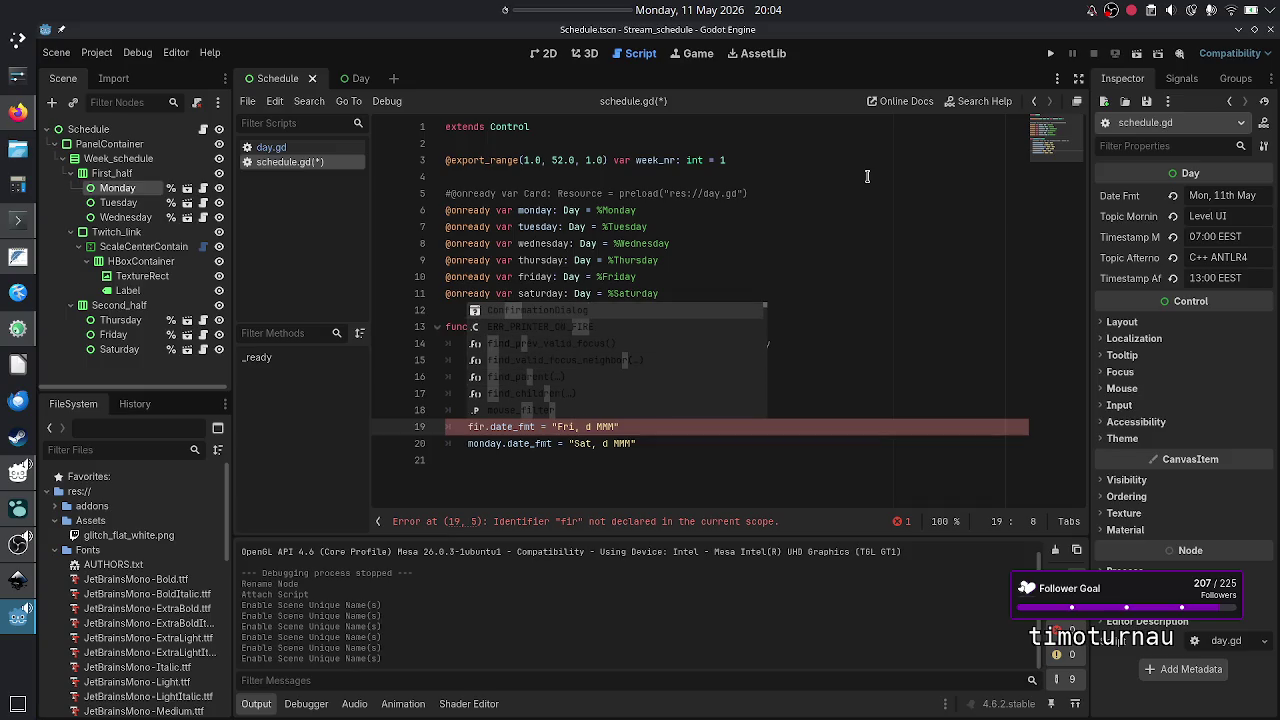
key(BackSpace)
key(BackSpace)
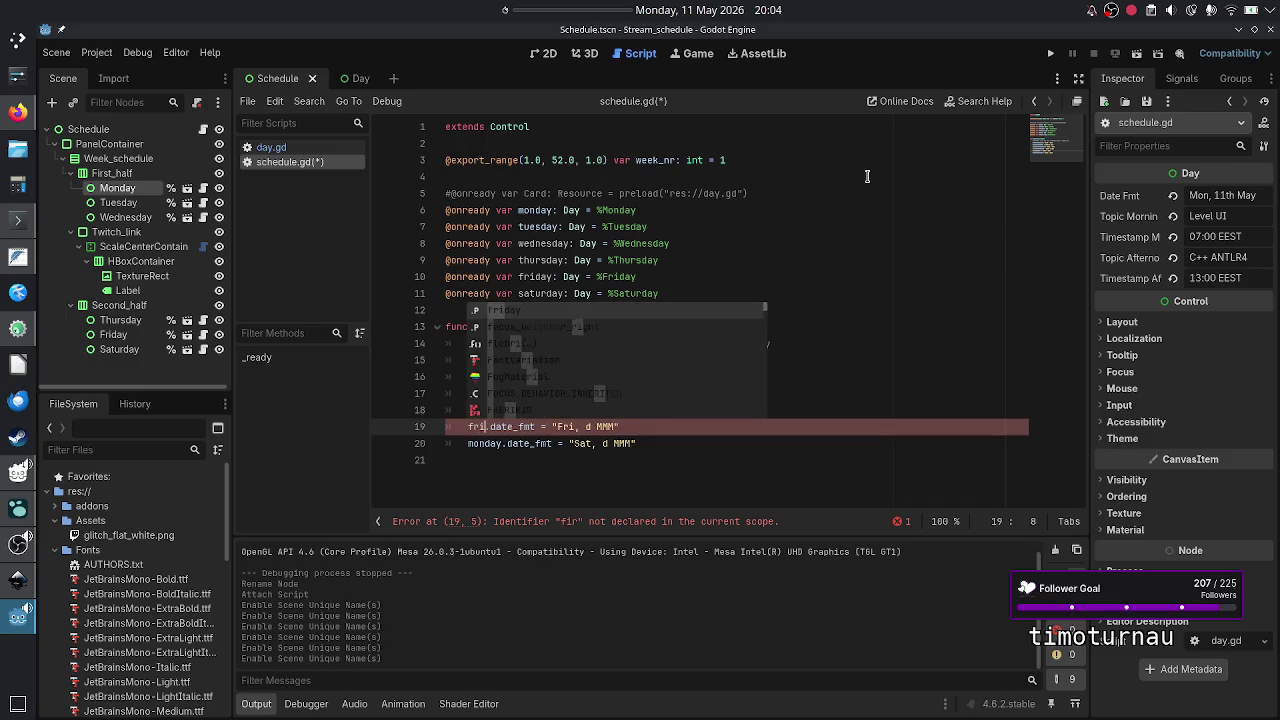
text(riday)
- Retarget line 20's date_fmt to saturday and save schedule.gd
key(Down)
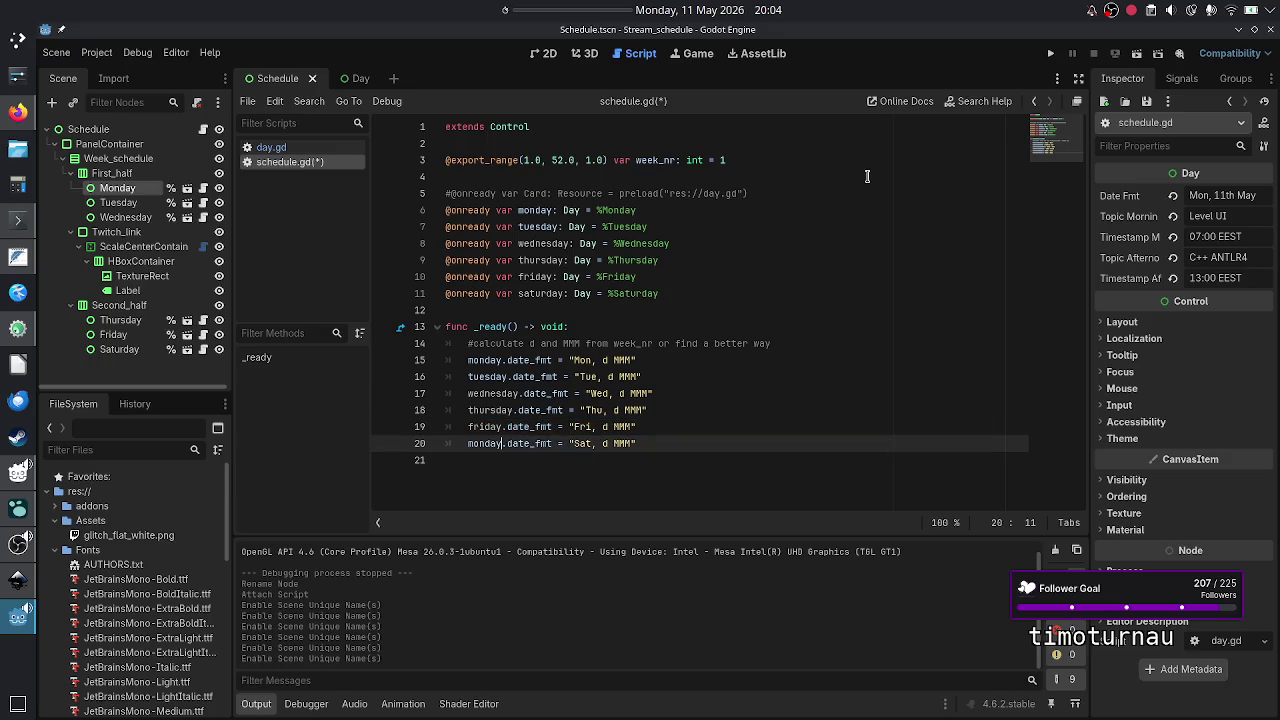
key(BackSpace)
key(BackSpace)
key(BackSpace)
text(satur)
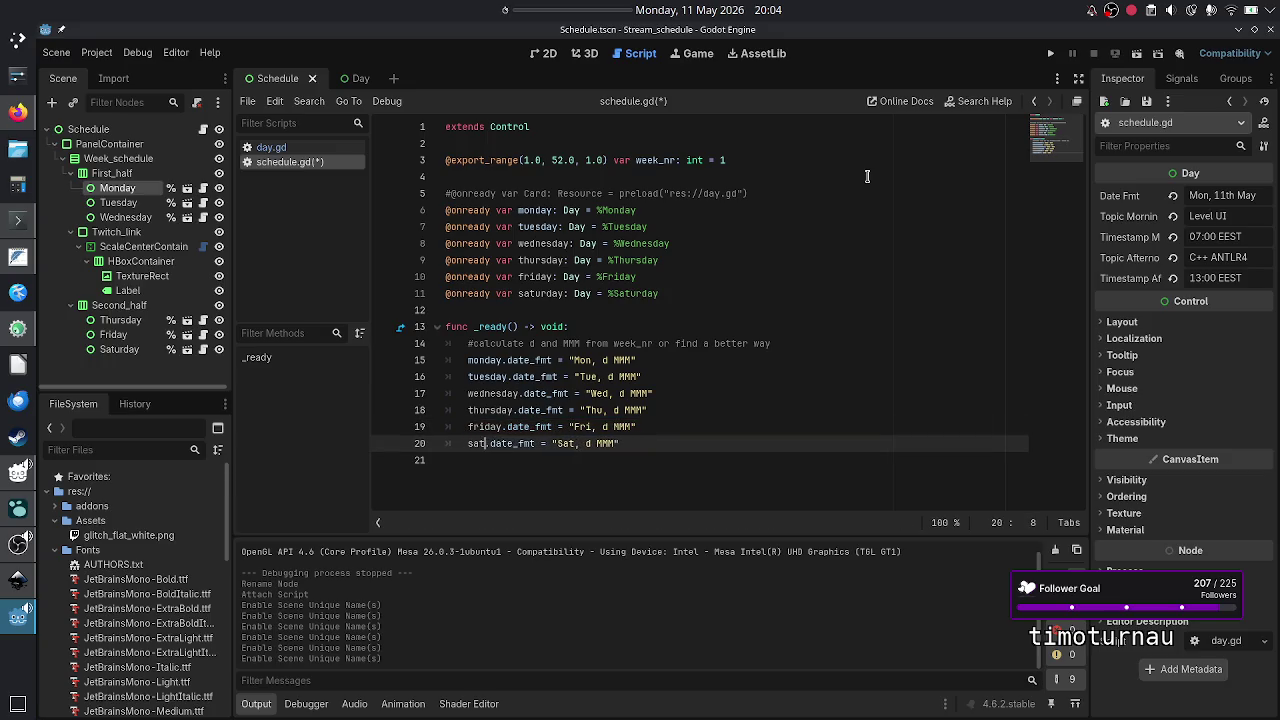
key(Return)
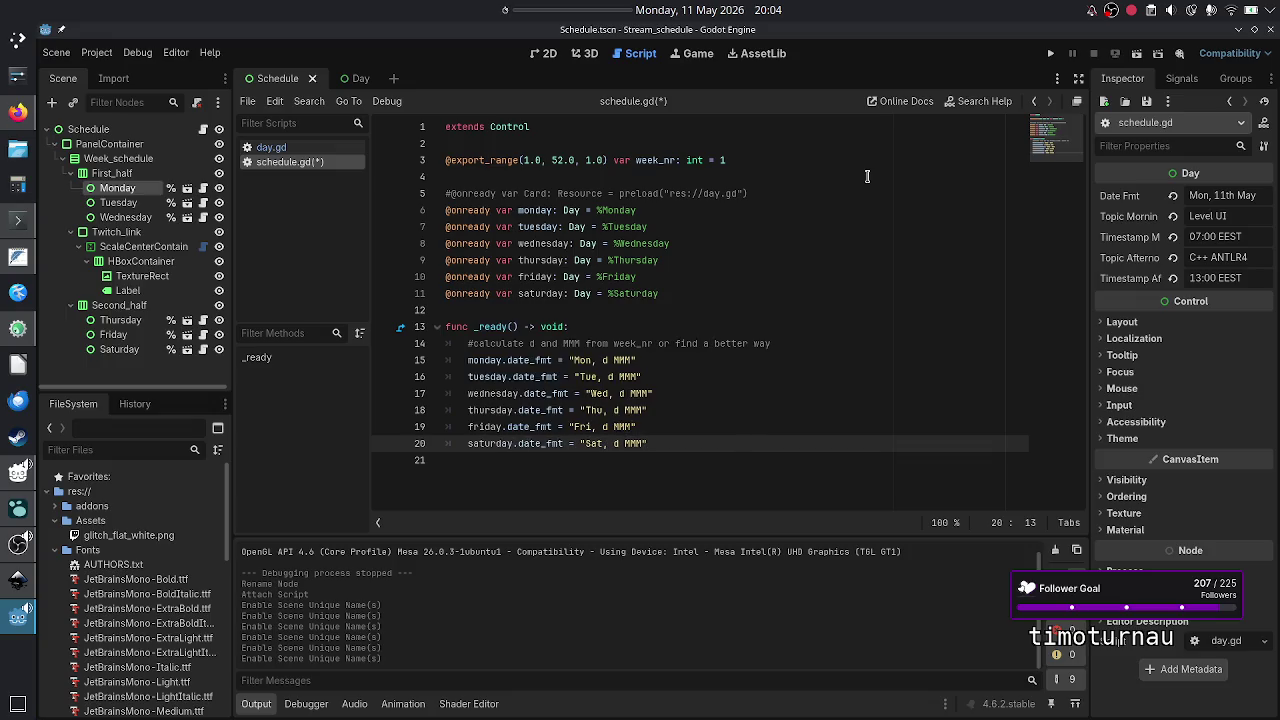
key(Down)
key(ctrl+s)
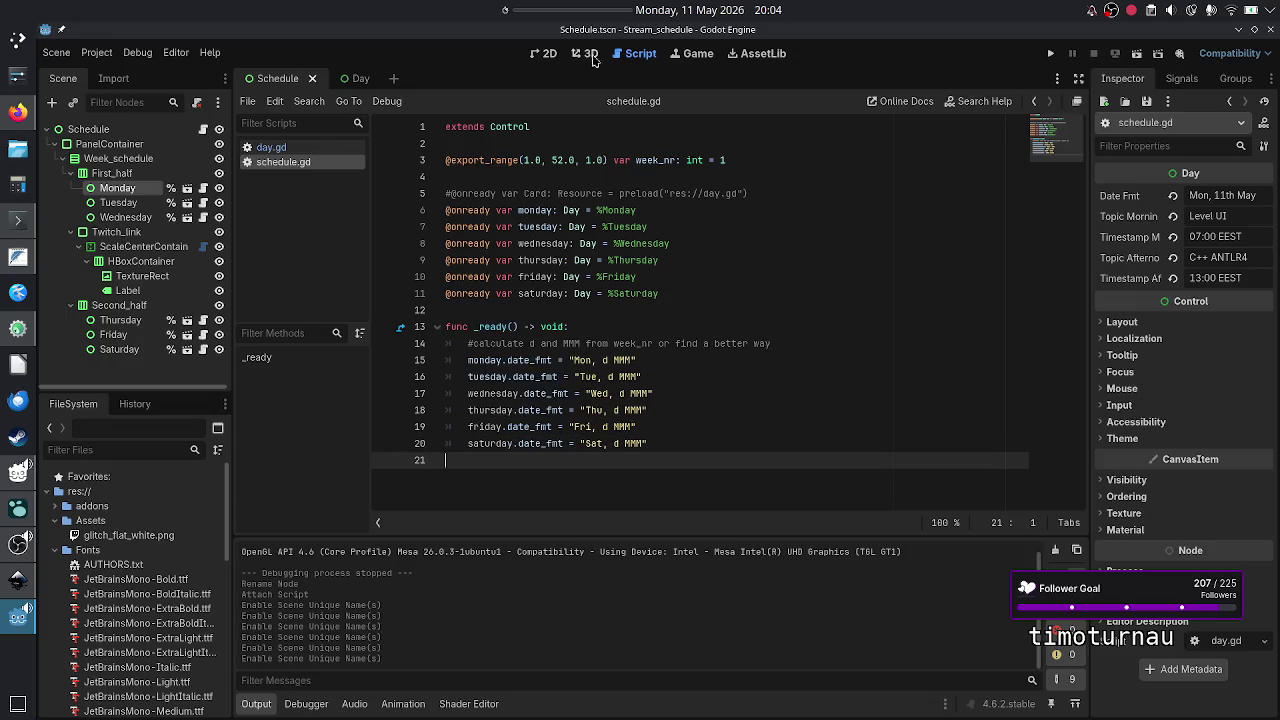
click(546, 53)
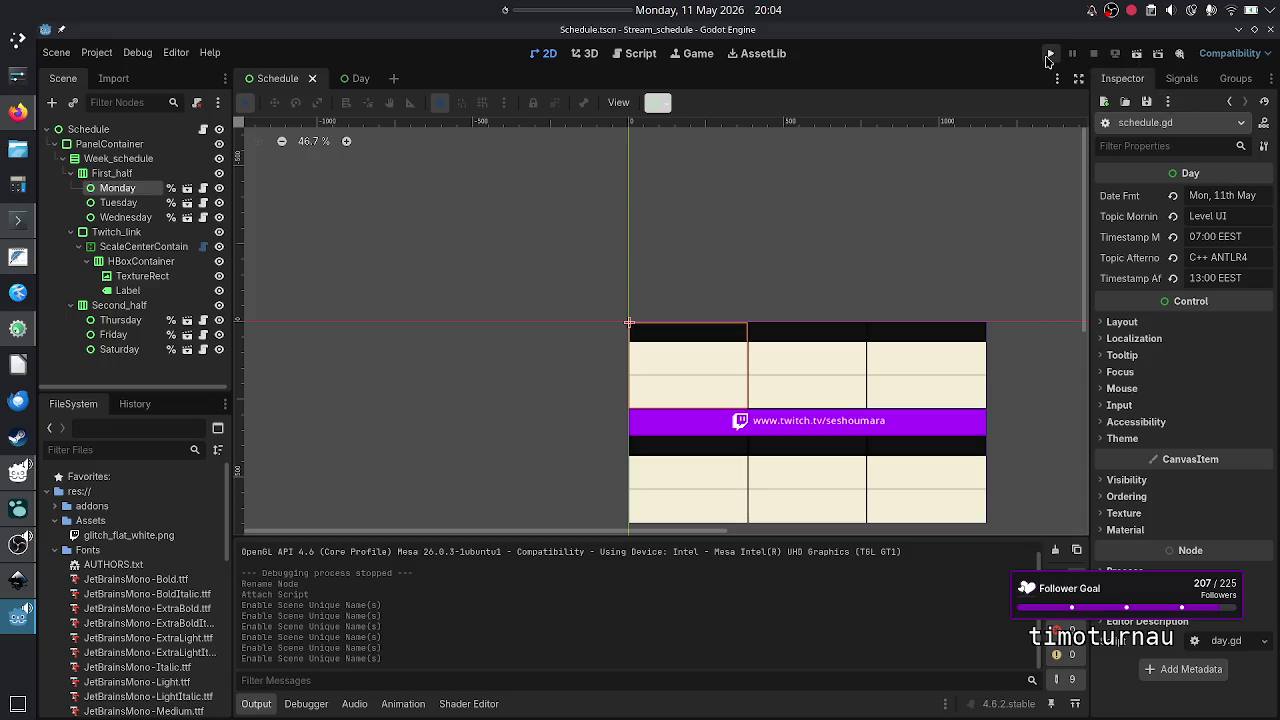
- Run the project, see only Monday's column filled ('Mon, 11th May'), and close the game window
click(1048, 56)
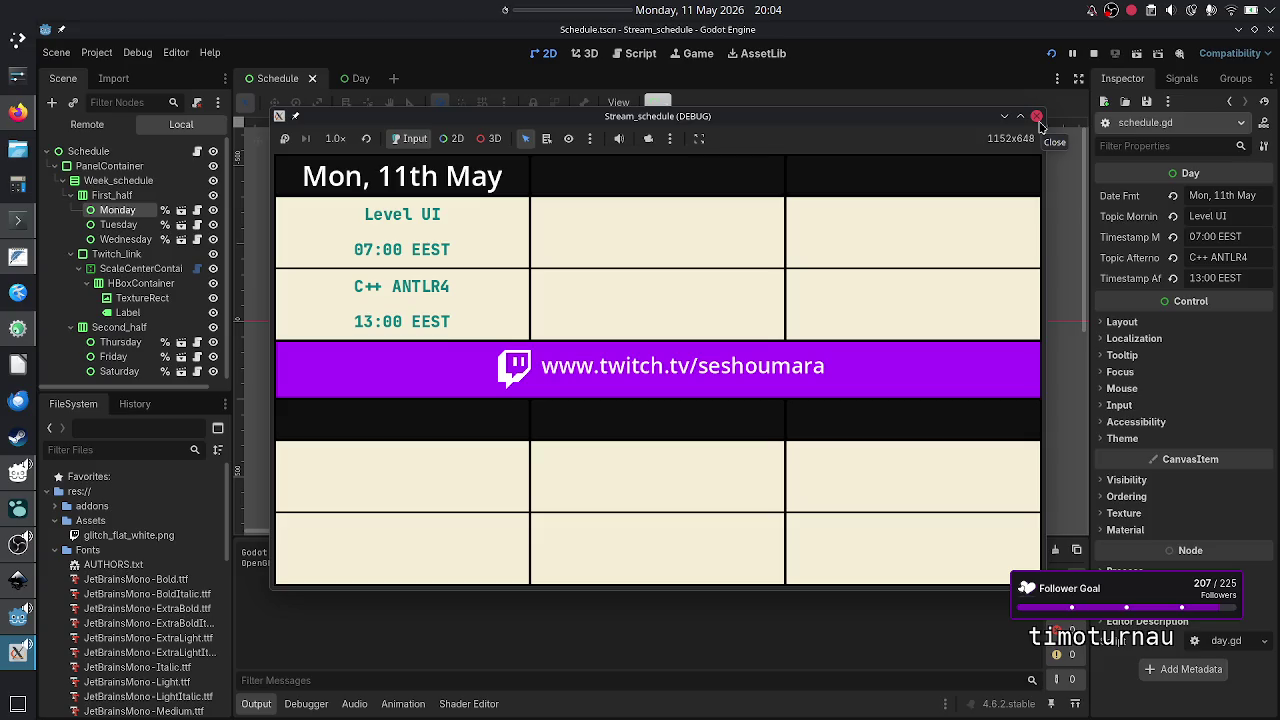
click(1038, 118)
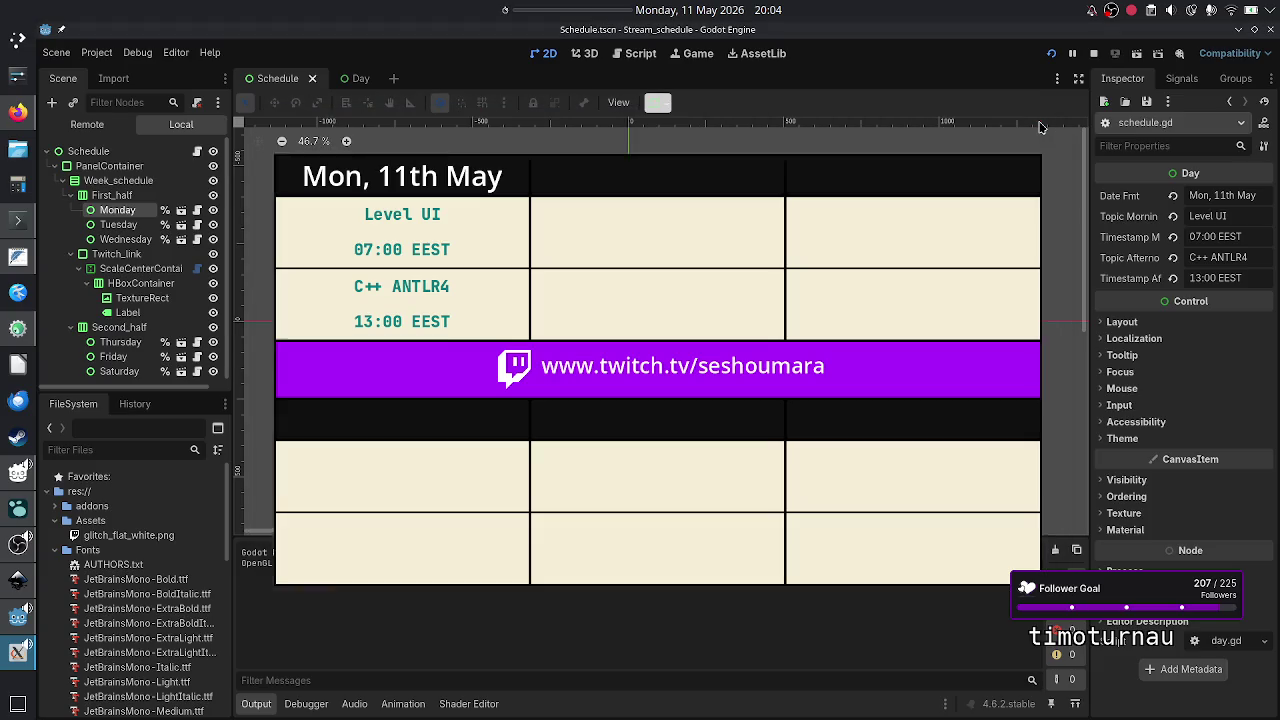
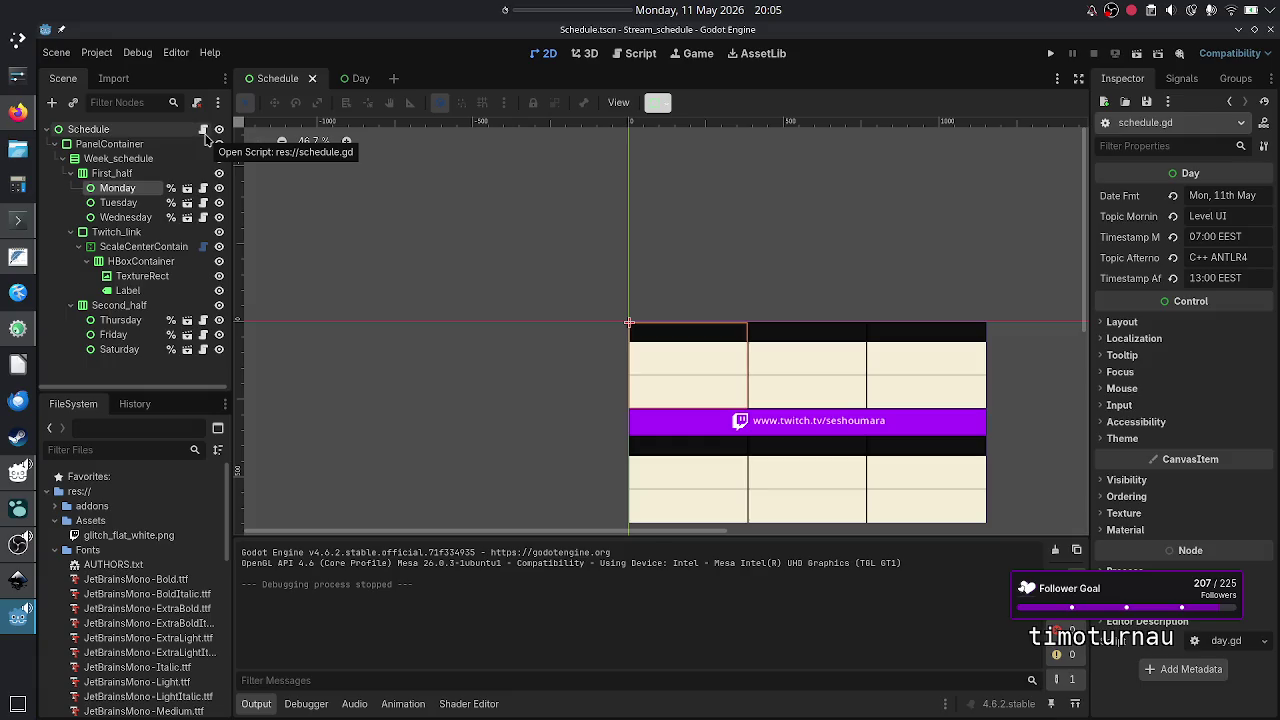
- Open the Day scene's day.gd script in the Script workspace
click(357, 80)
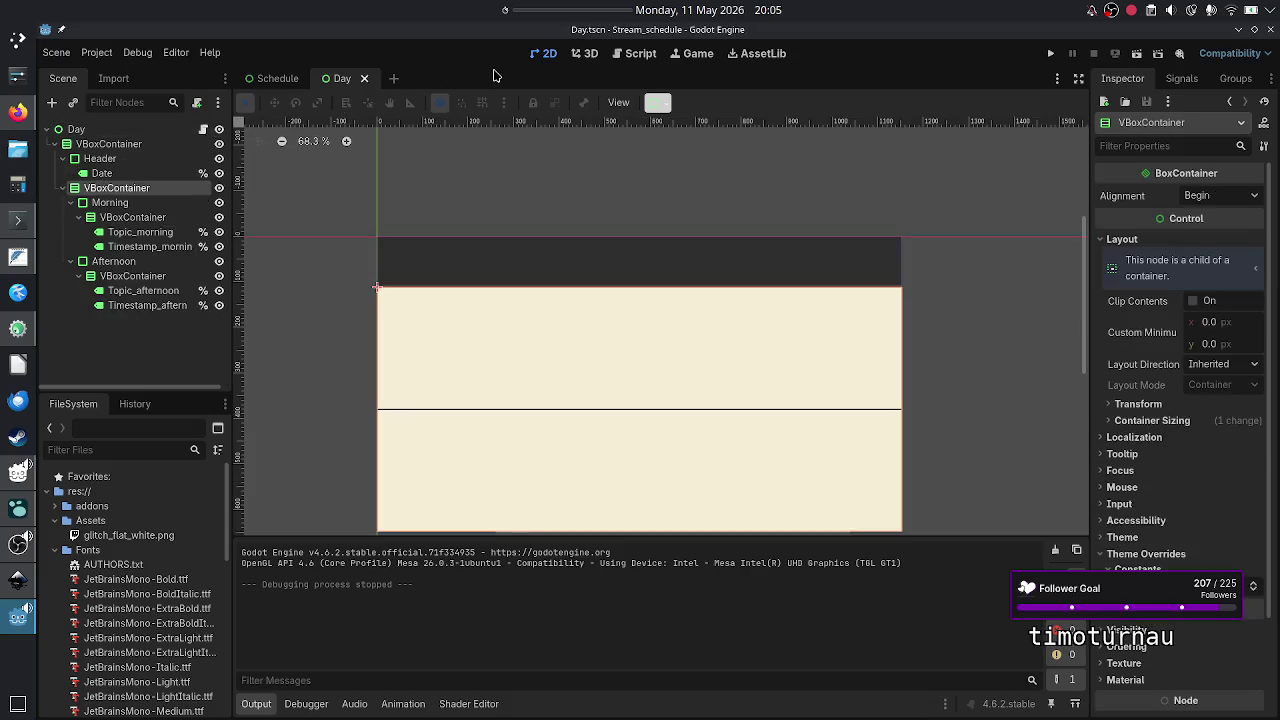
click(645, 58)
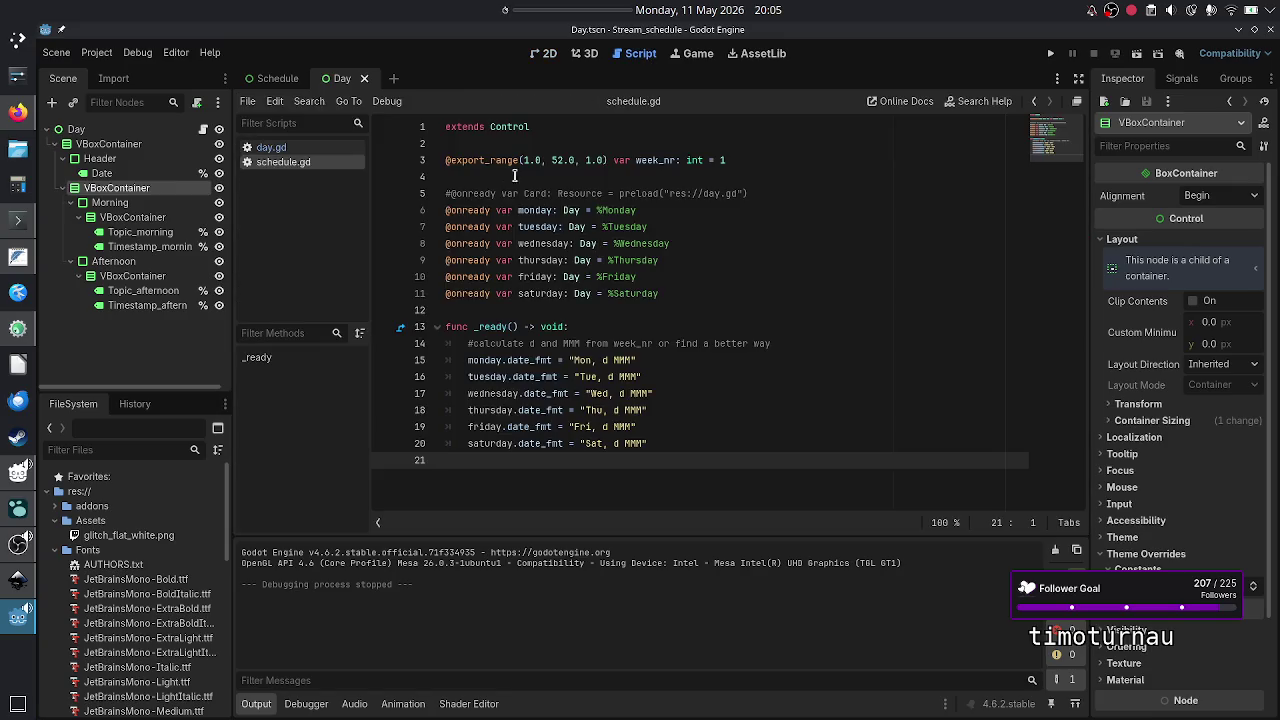
click(300, 150)
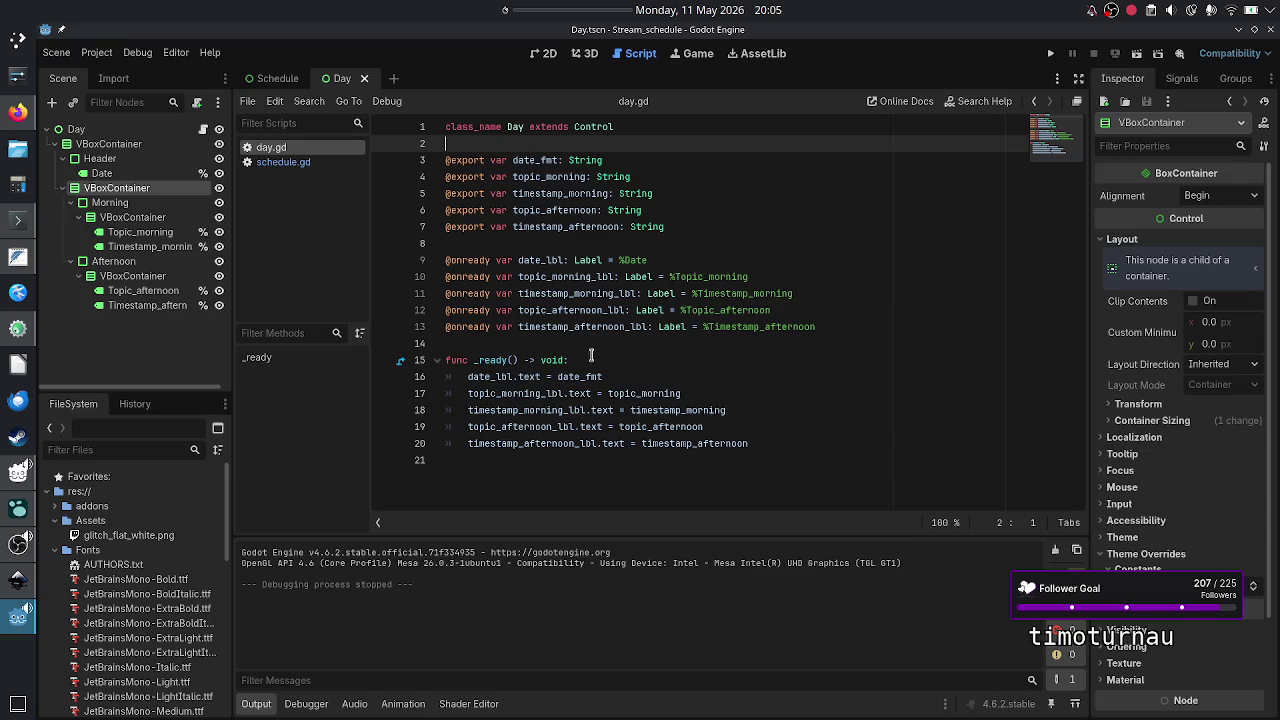
- Select the _ready label assignments, then remove a stray colon on the date_fmt declaration
click(624, 364)
key(Right)
key(shift+Down)
key(shift+Down)
key(shift+Down)
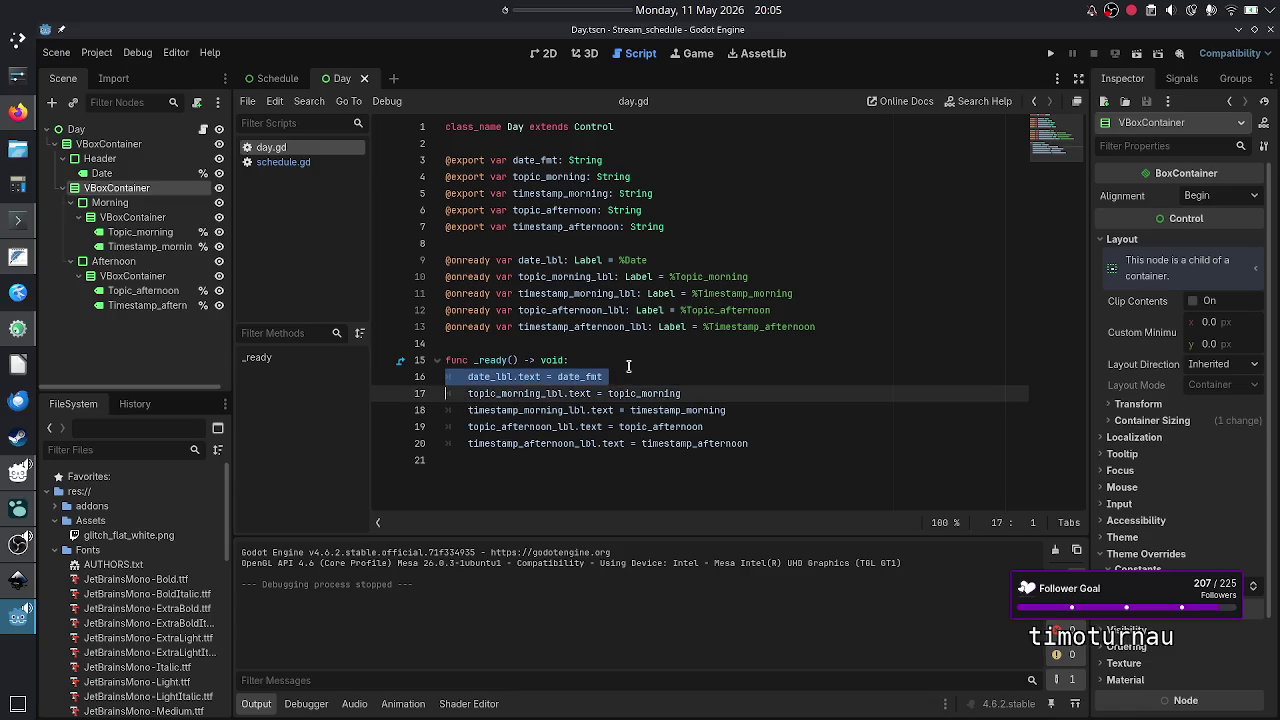
key(shift+End)
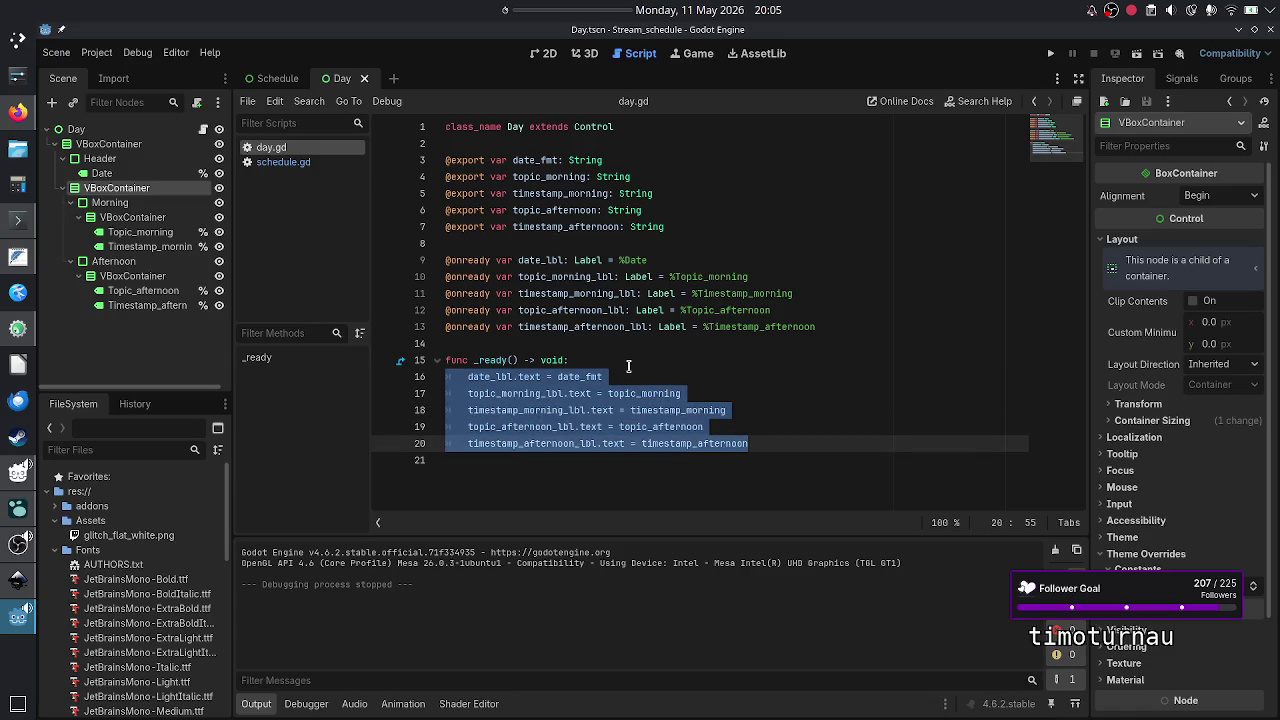
key(Up)
key(Up)
key(Up)
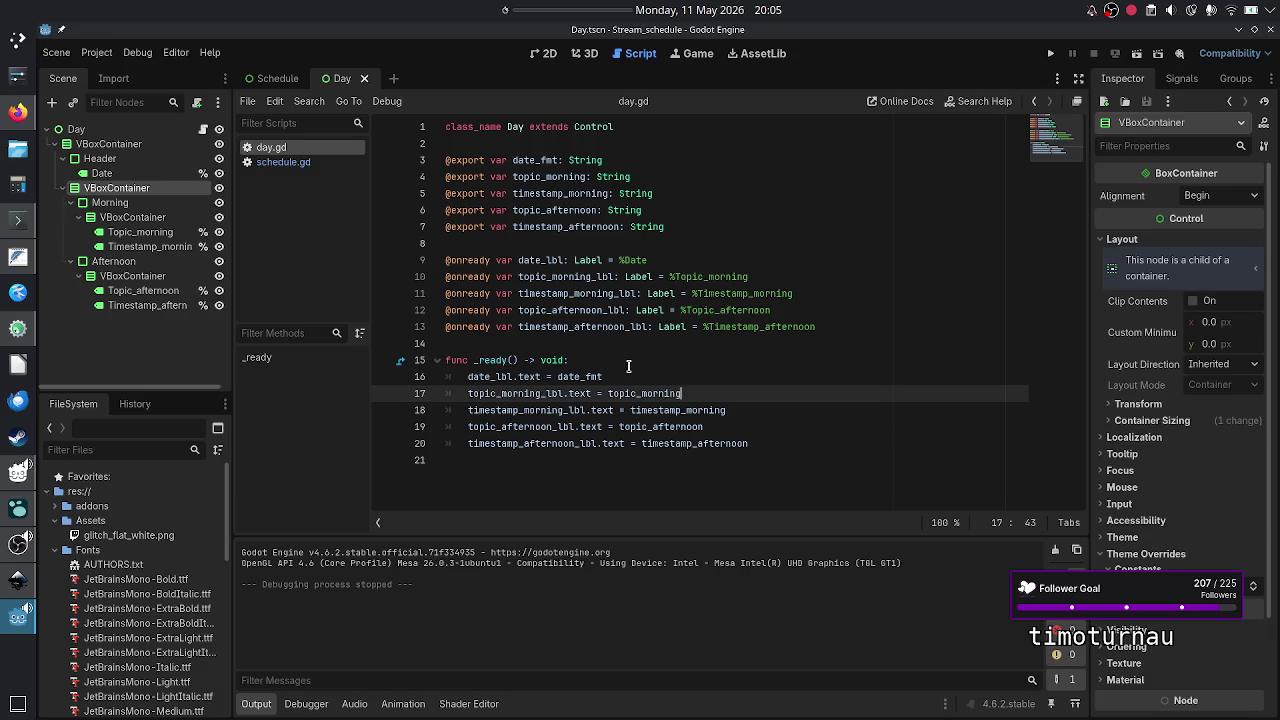
text(:)
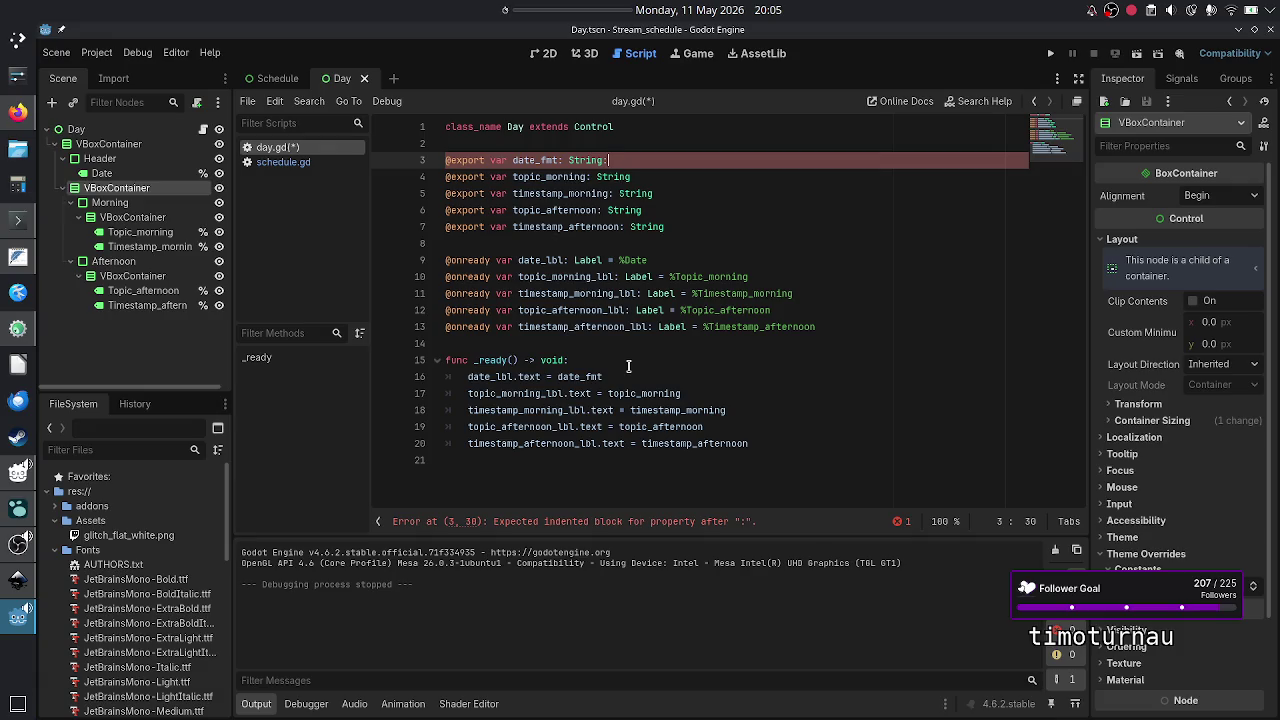
key(BackSpace)
- Reselect the label assignment lines in the _ready body, then deselect
key(Down)
key(Down)
key(Down)
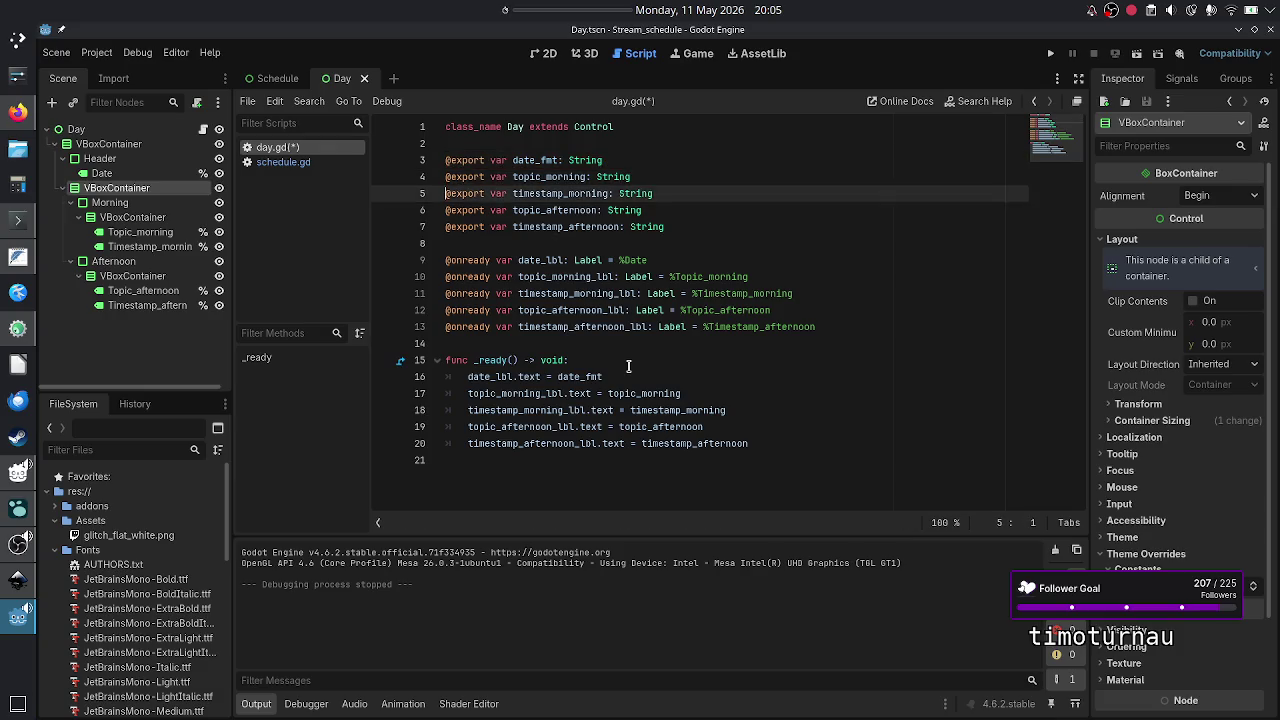
key(Down)
key(Down)
key(Down)
key(Right)
key(shift+Down)
key(shift+Down)
key(shift+Down)
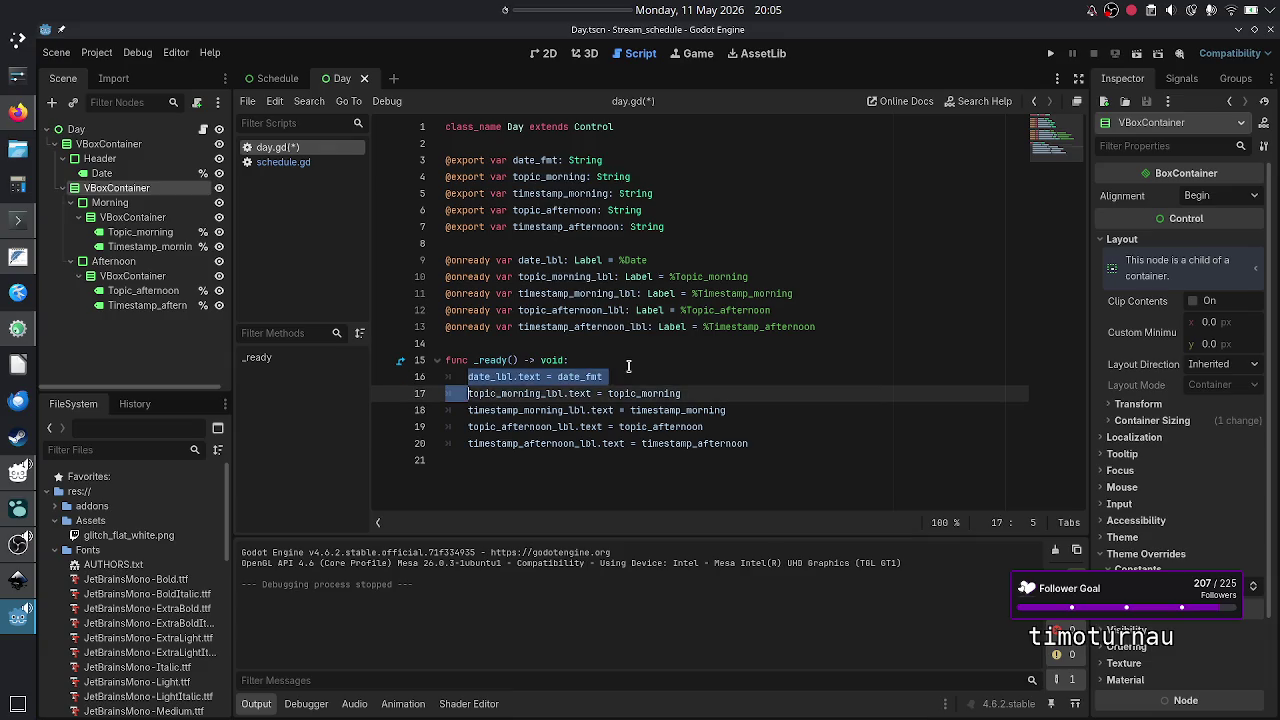
key(shift+End)
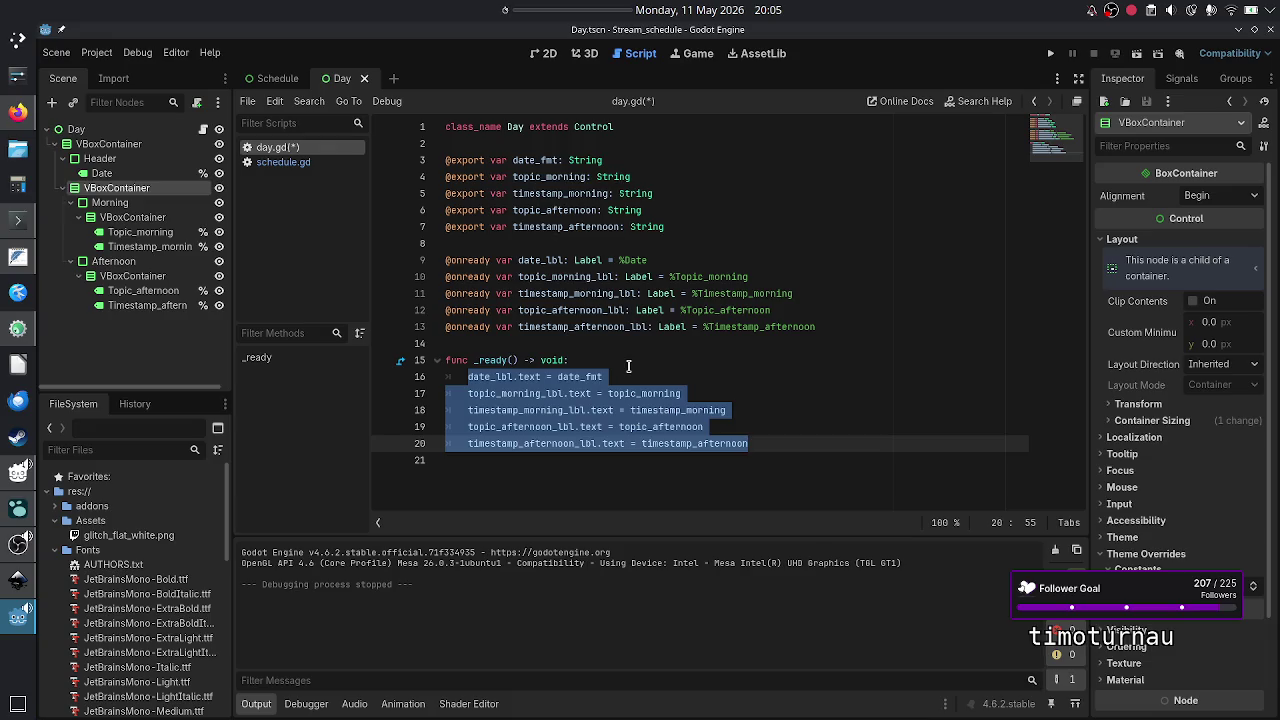
key(Up)
key(Up)
key(Up)
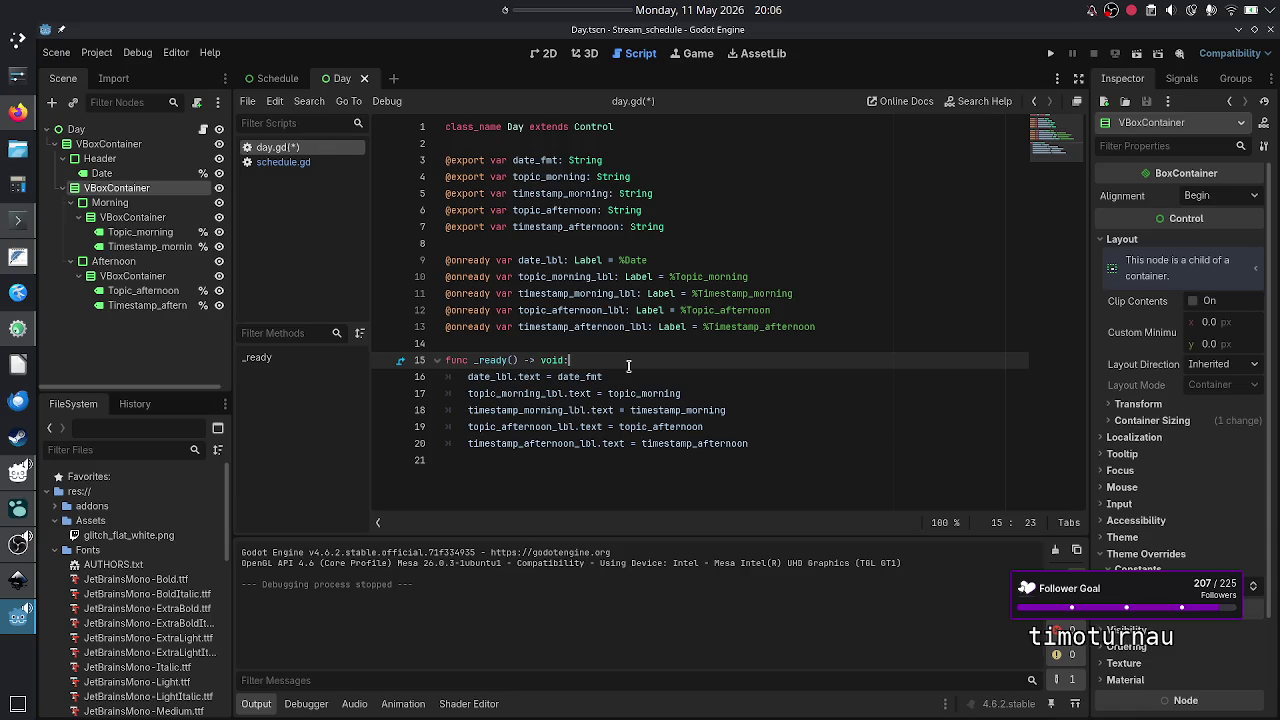
key(Up)
key(Up)
key(Up)
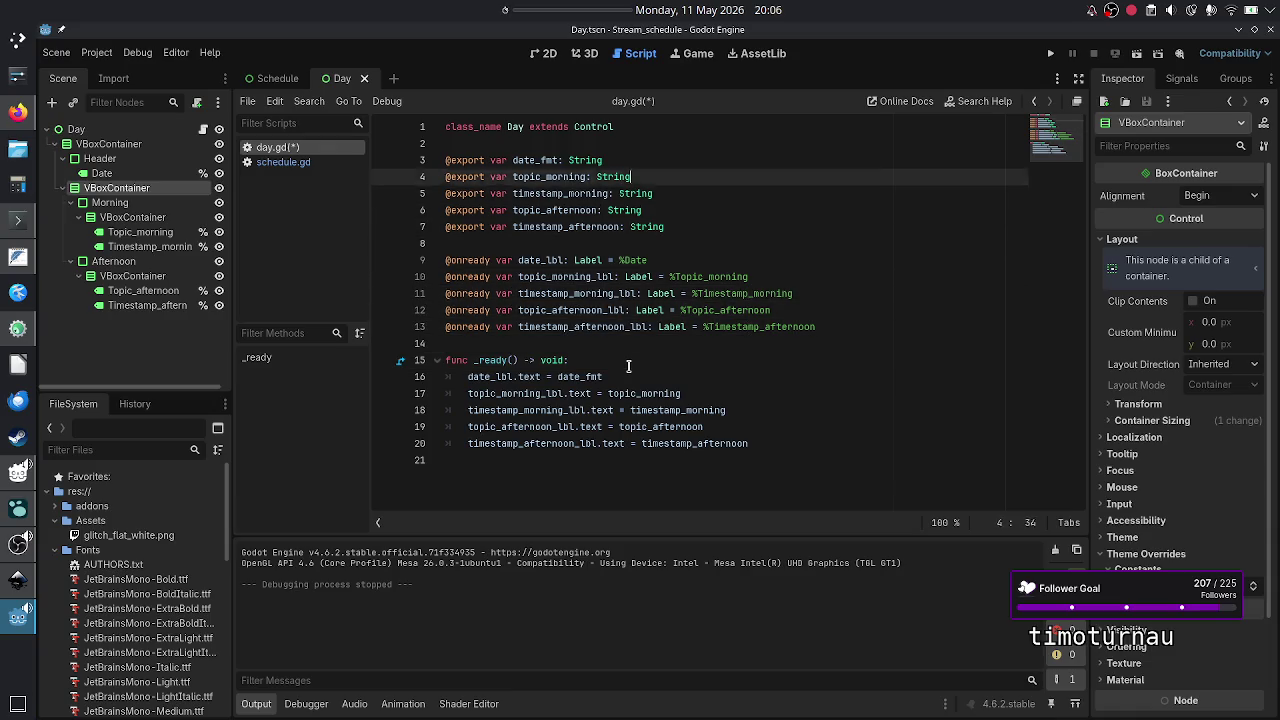
key(Down)
key(shift+Down)
key(shift+Down)
key(shift+Down)
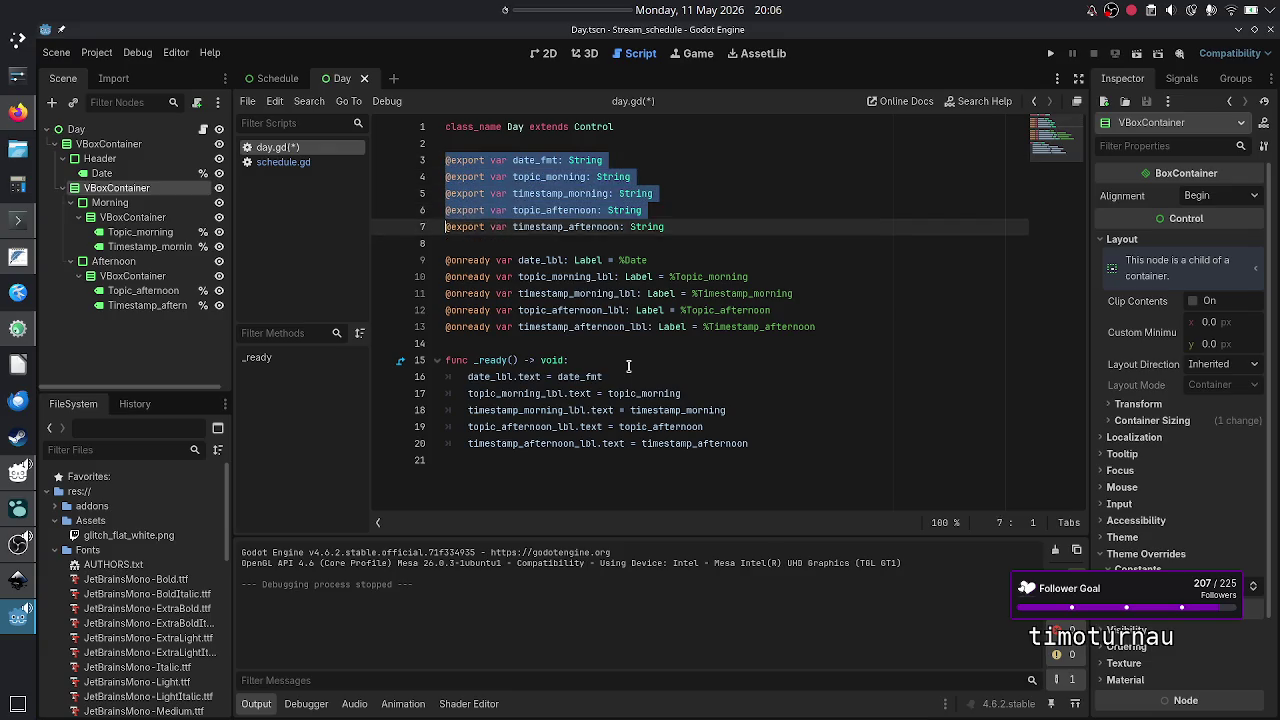
key(shift+Left)
key(ctrl+c)
key(Delete)
key(Delete)
key(Delete)
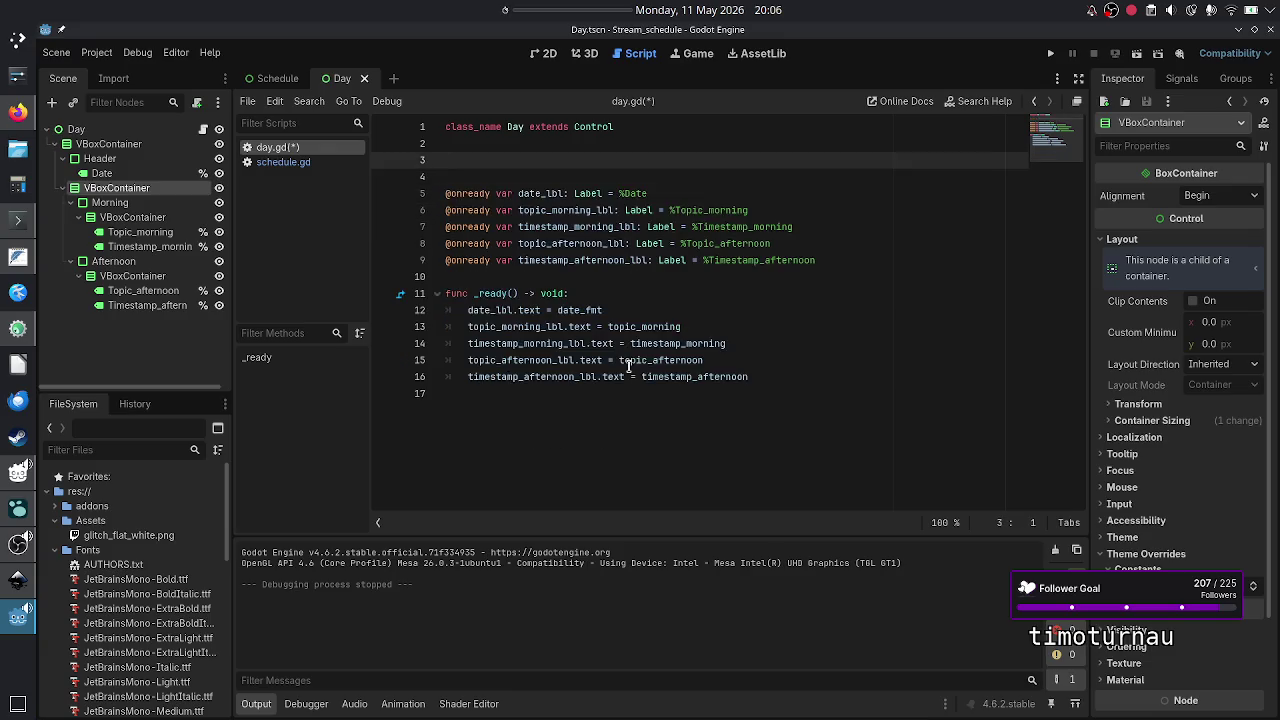
key(Down)
key(Down)
key(Down)
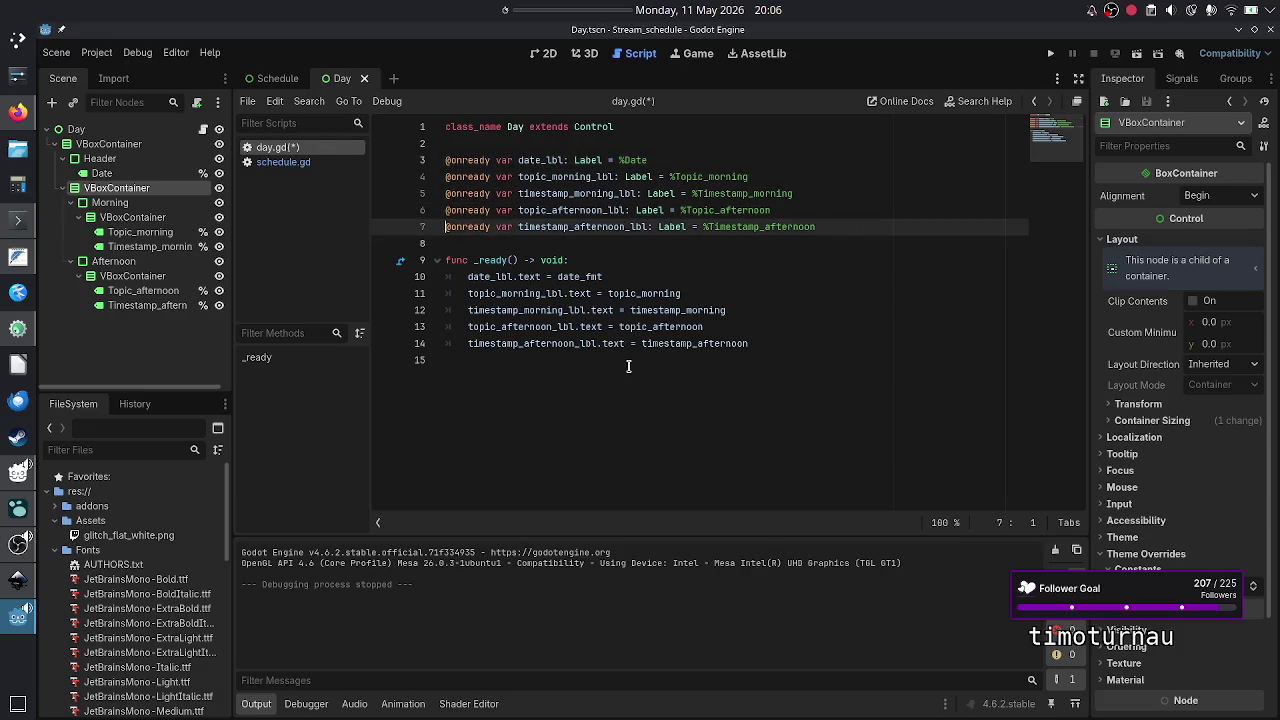
key(Return)
key(Return)
key(Up)
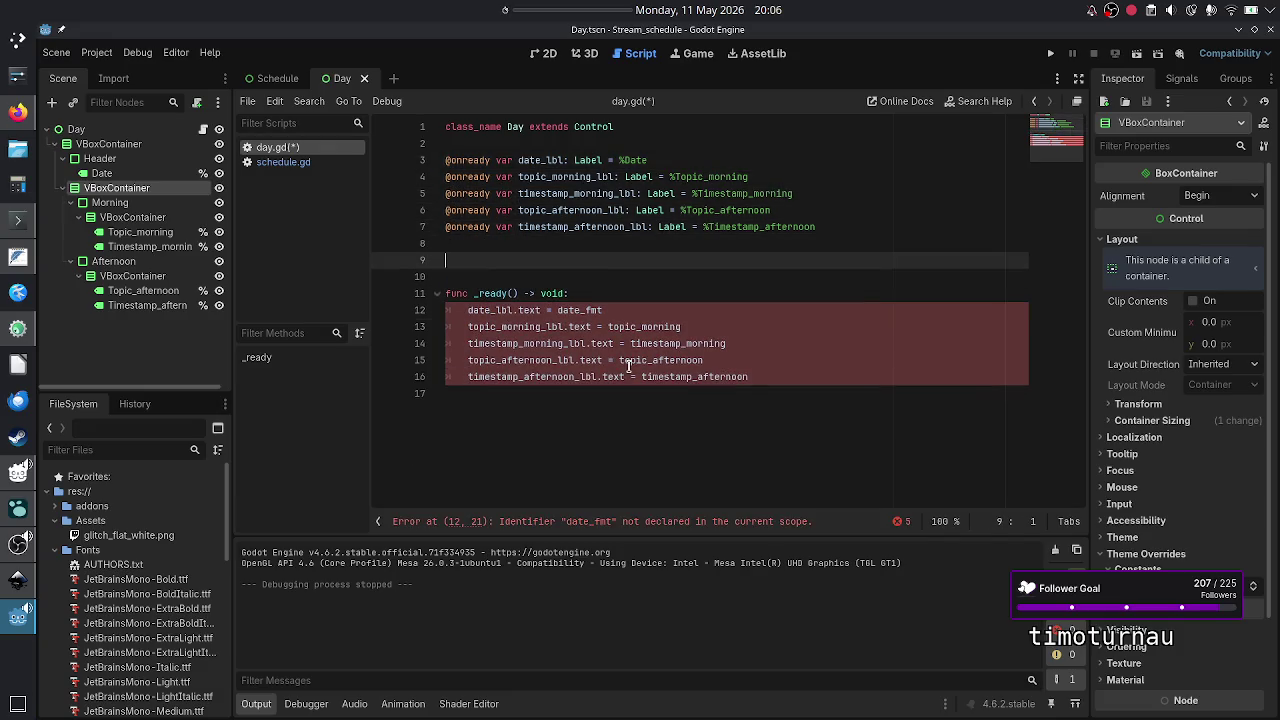
key(ctrl+v)
key(Up)
key(Up)
key(Up)
key(Up)
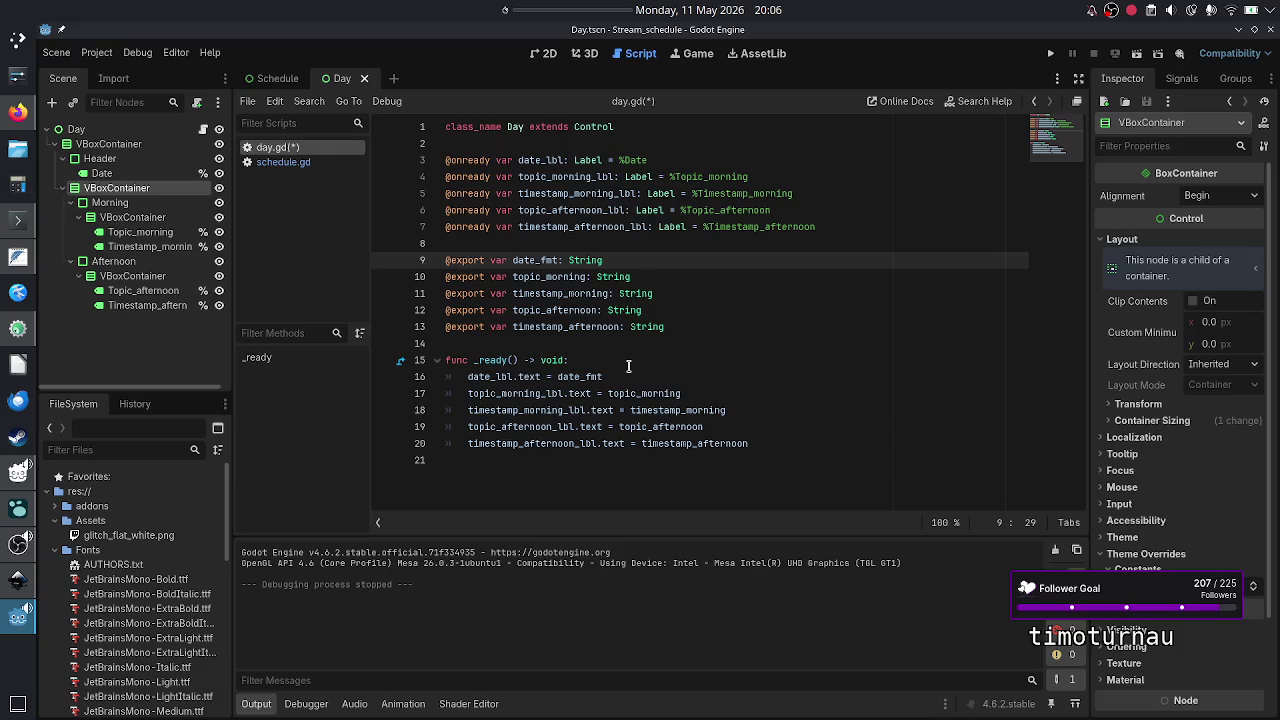
text(:)
key(Return)
text(set)
text(()
text(value)
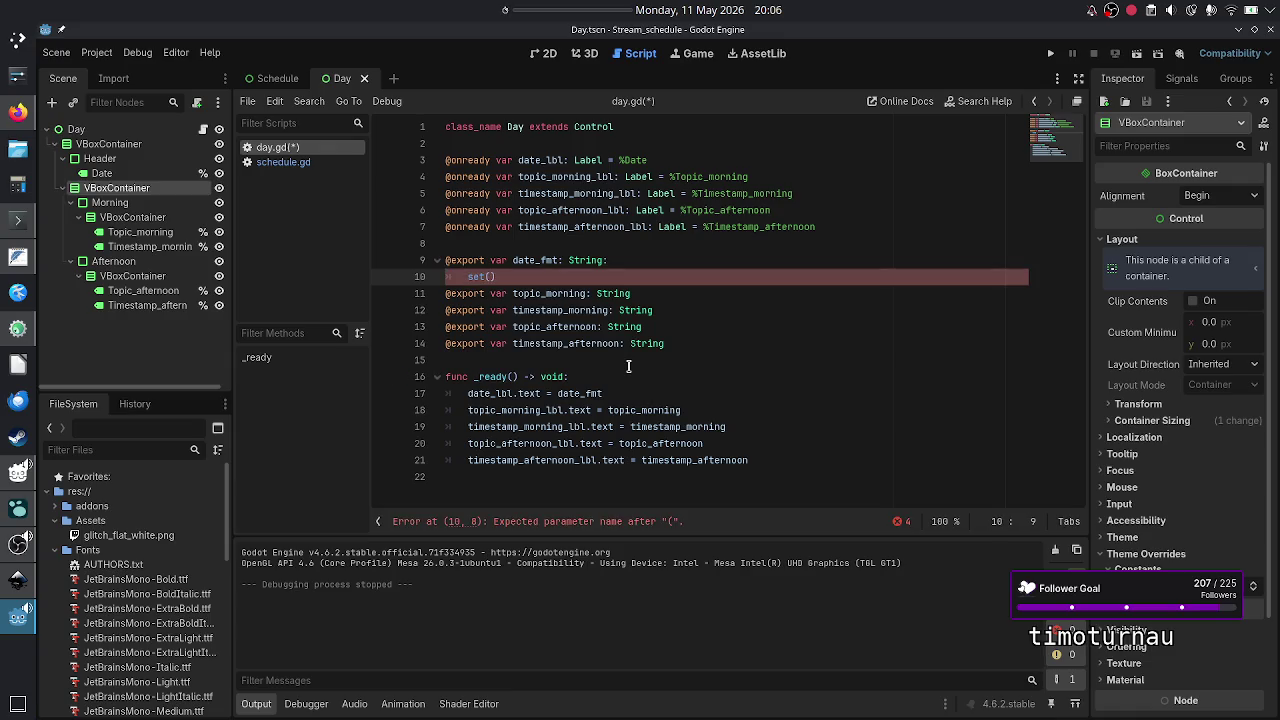
text():)
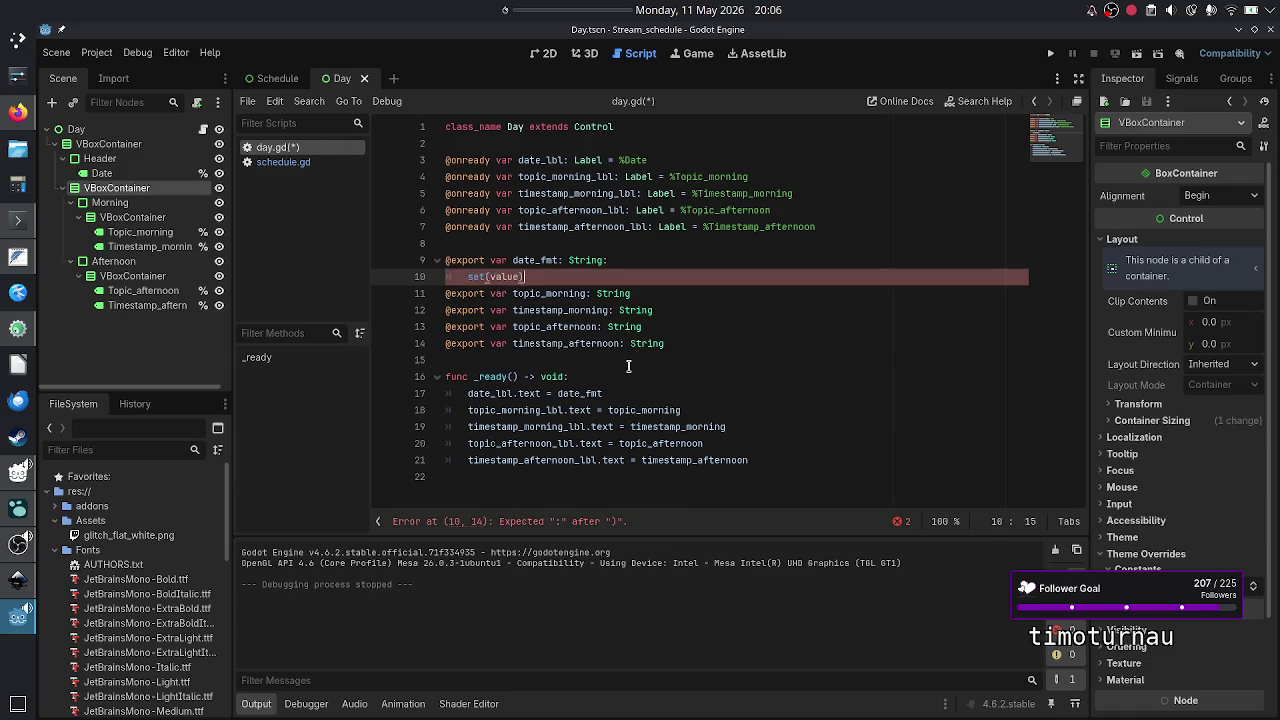
key(Return)
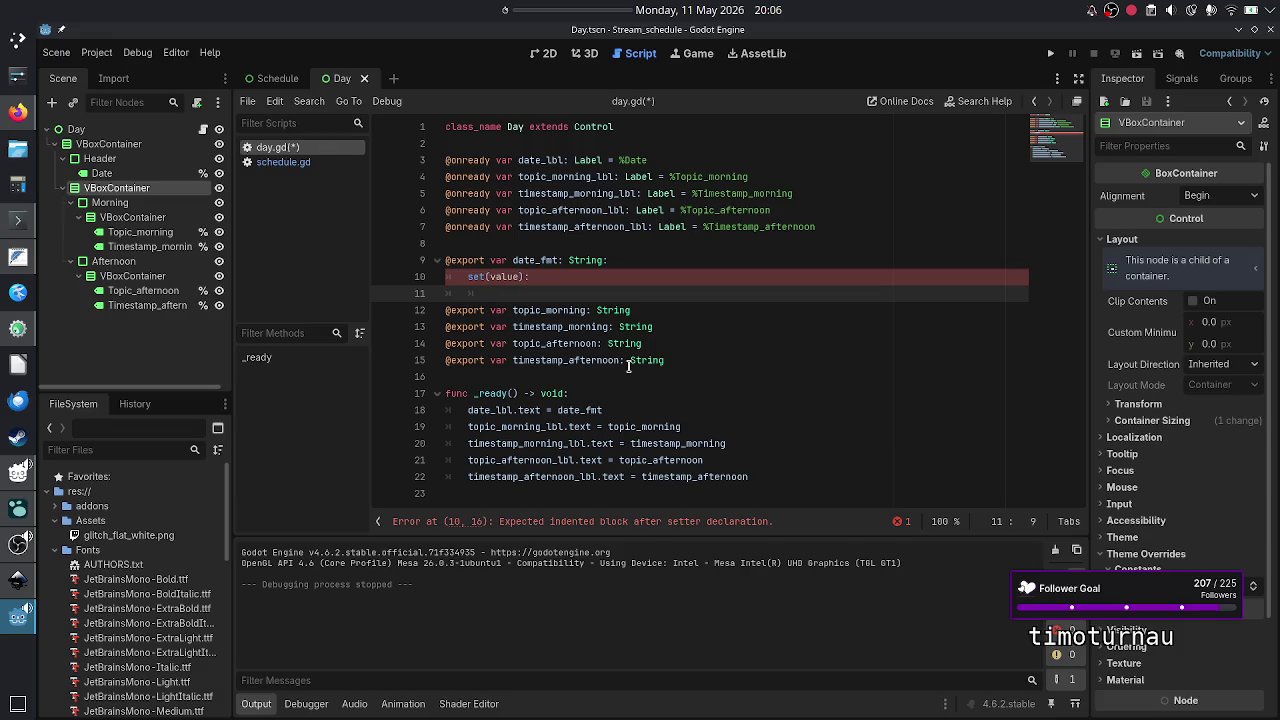
text(date_l)
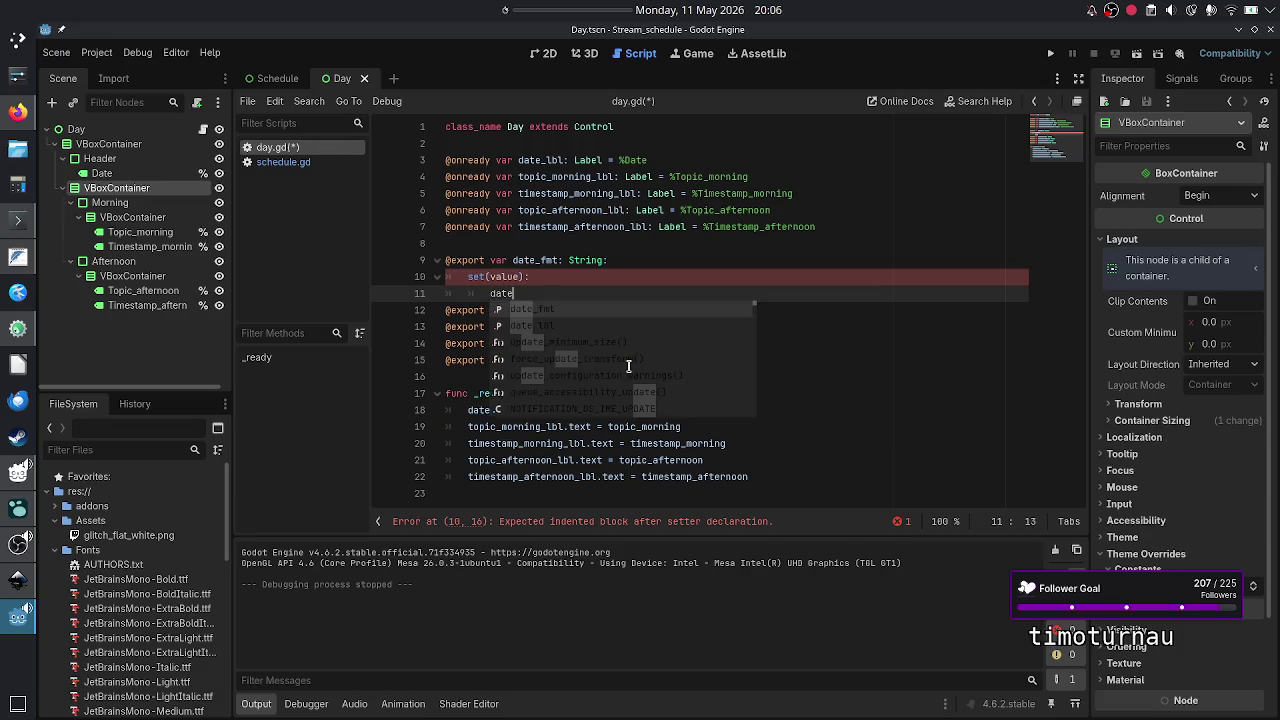
key(Return)
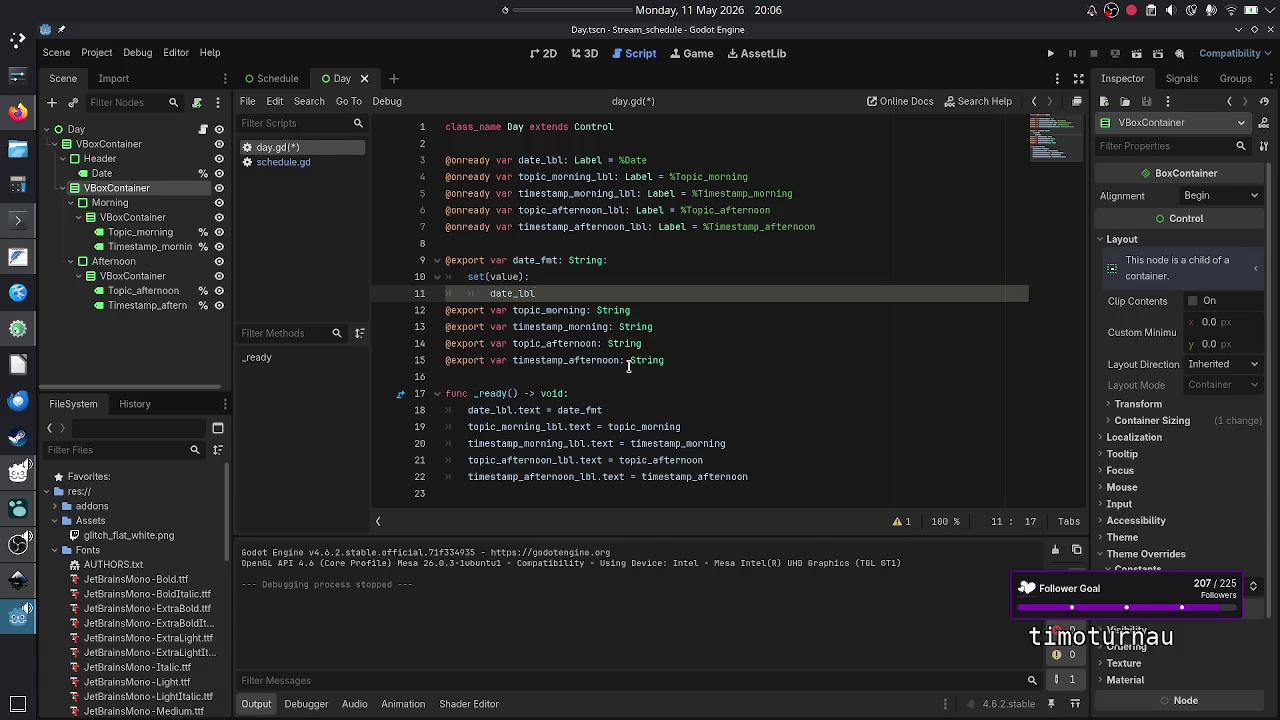
text(.text = )
text(= )
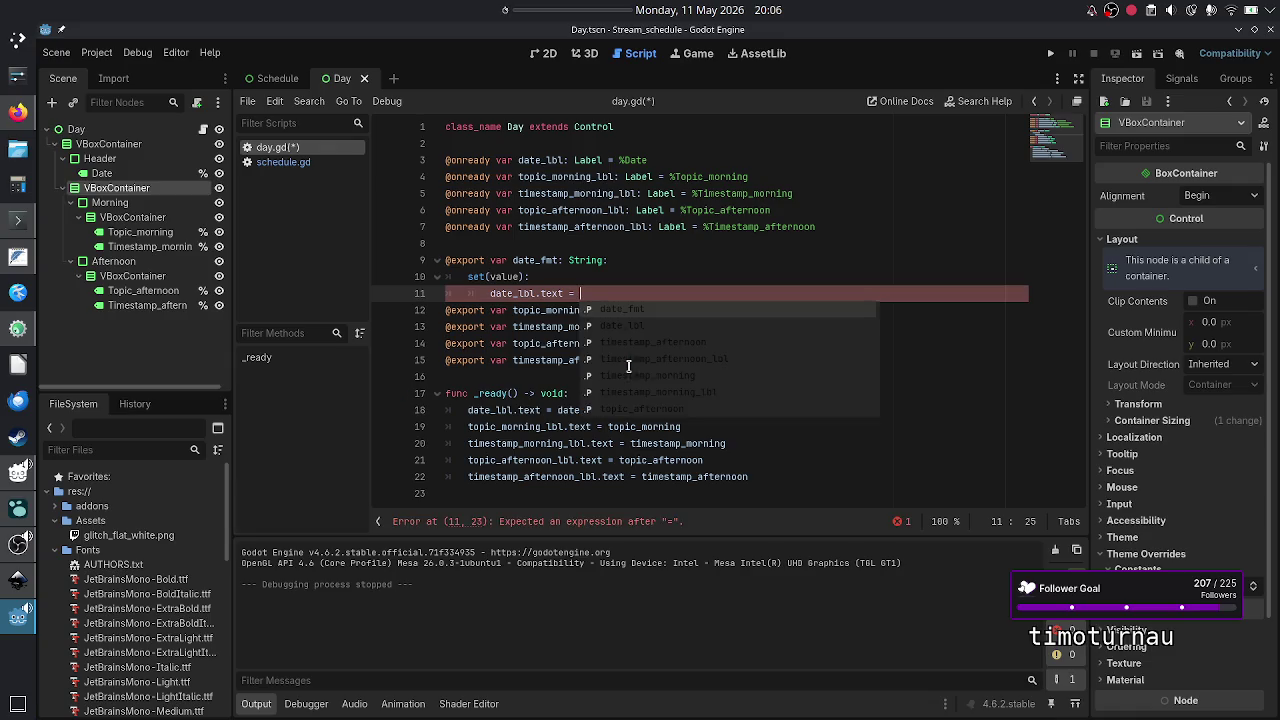
text(value)
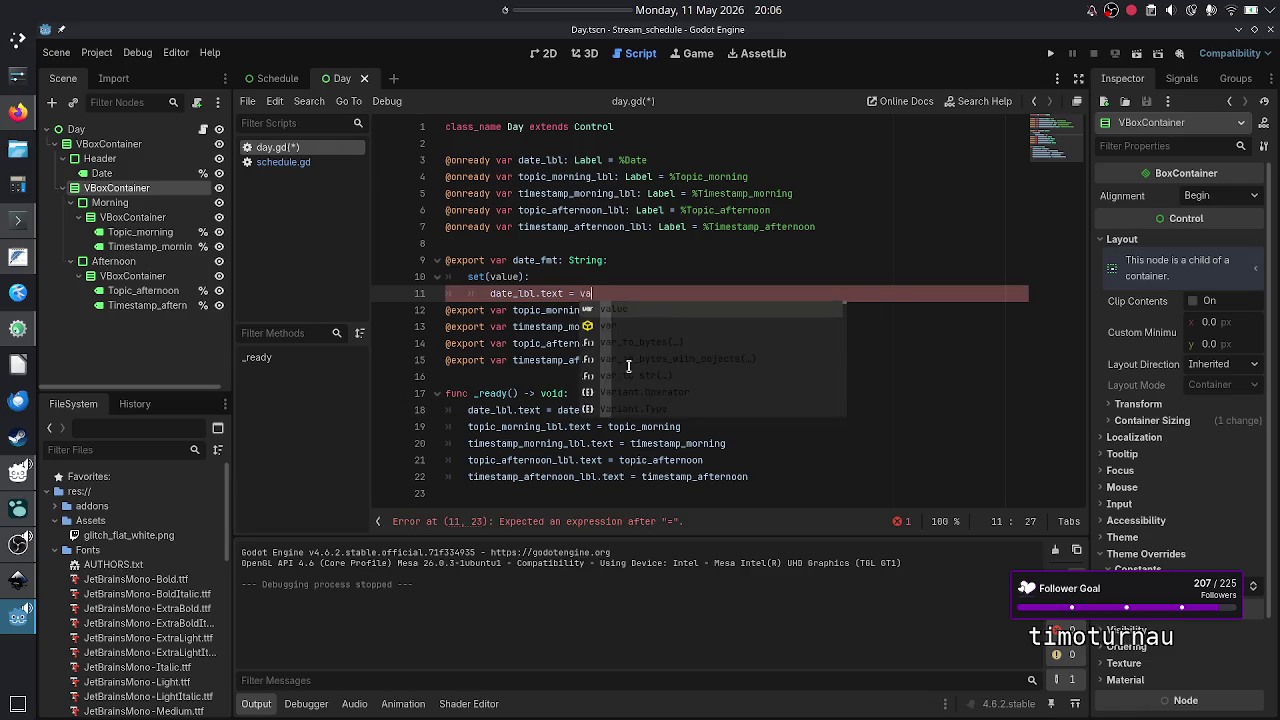
key(Up)
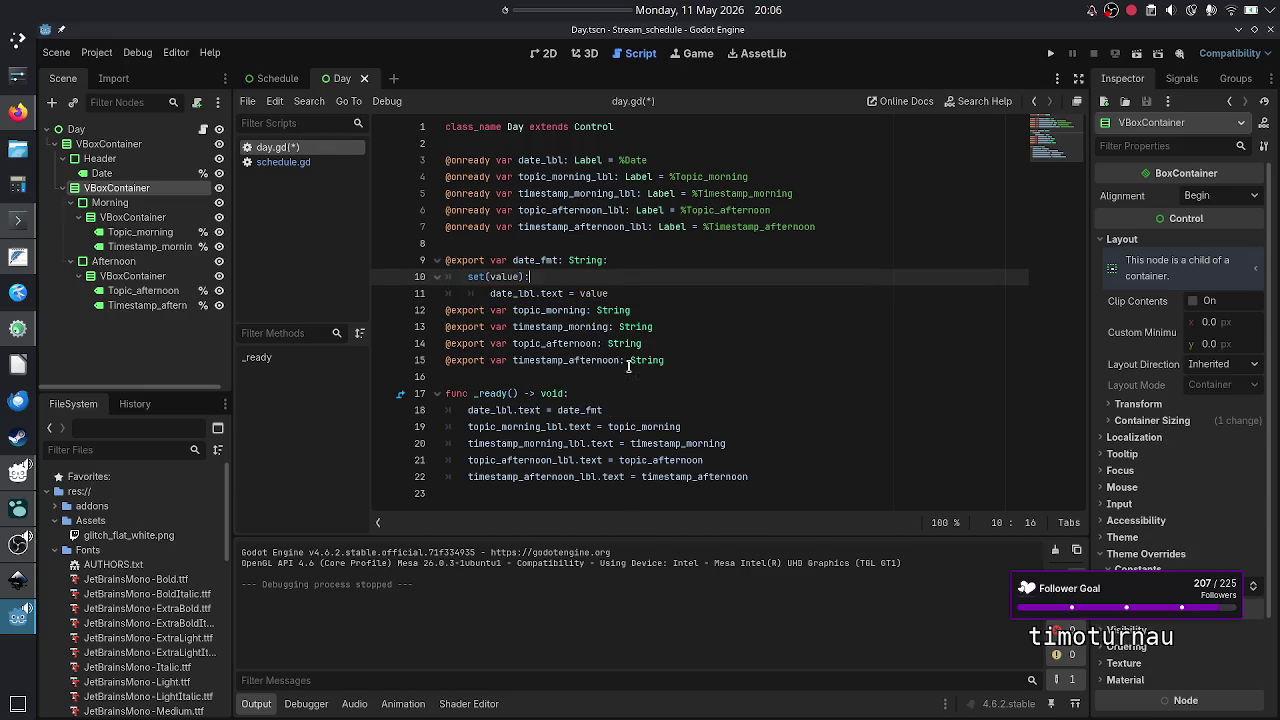
key(Return)
text(data_)
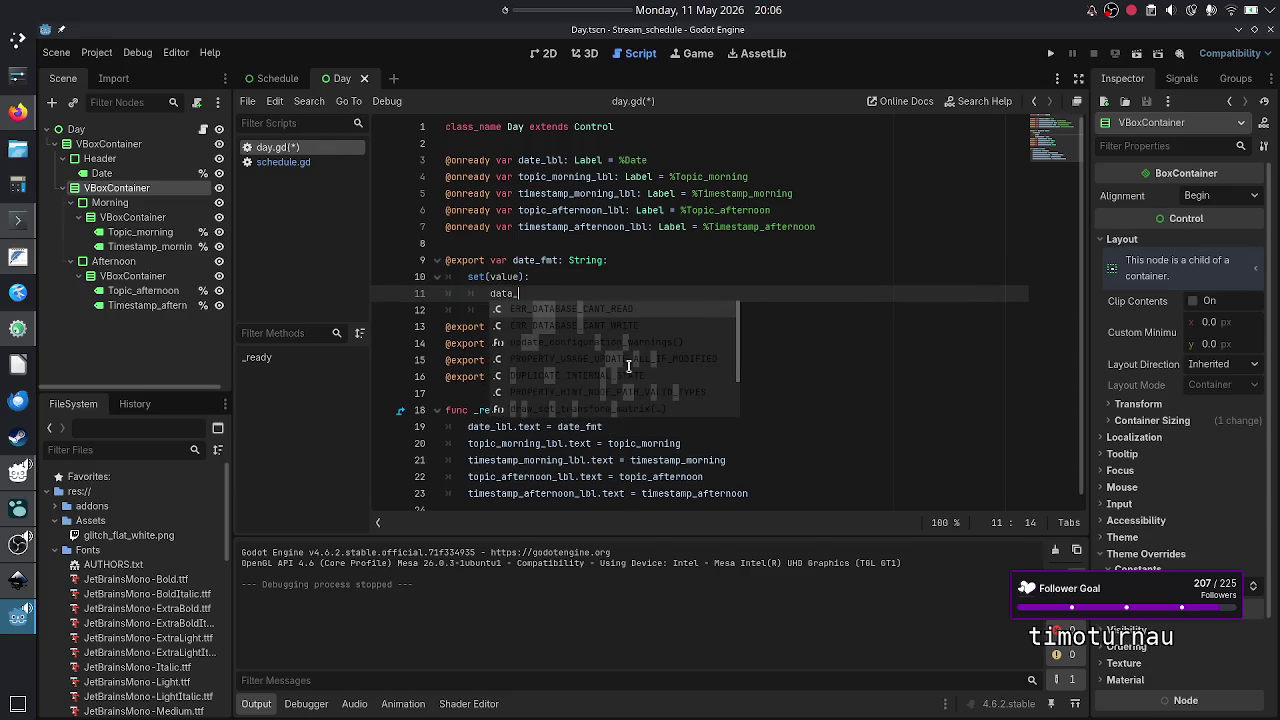
key(BackSpace)
text(e_fmt = val)
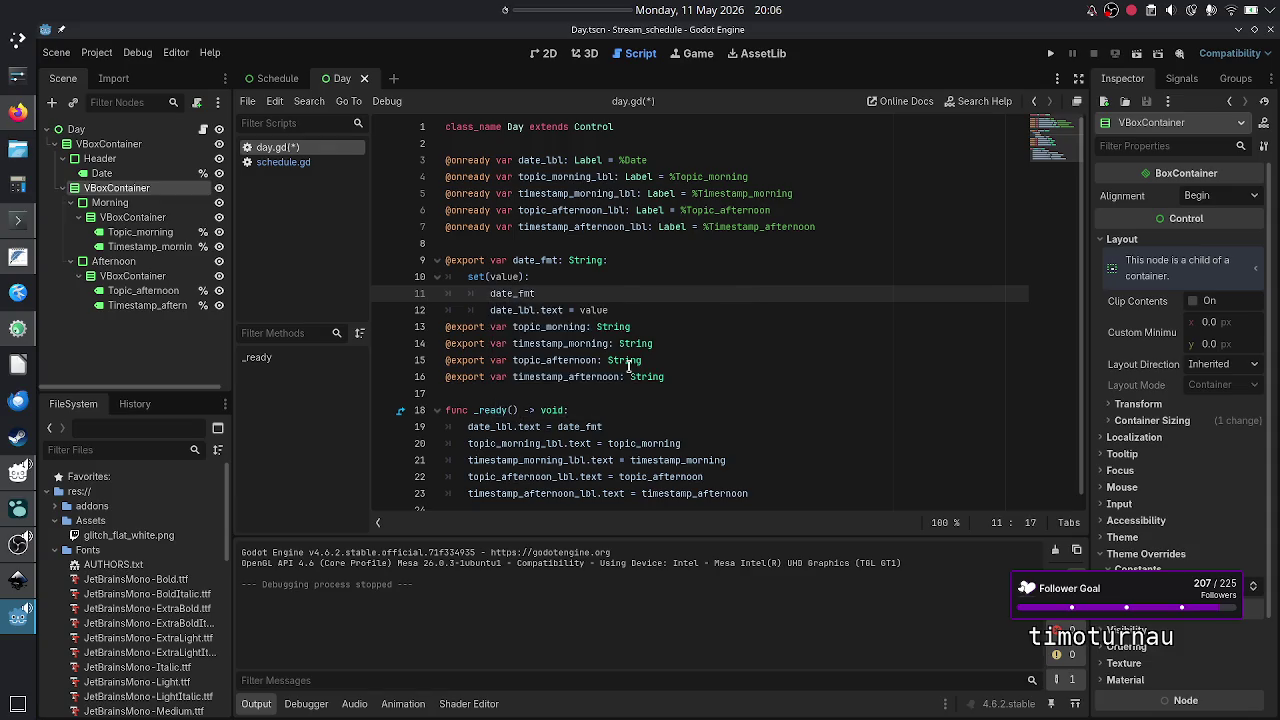
key(Return)
key(Down)
text(valu)
key(BackSpace)
key(BackSpace)
key(BackSpace)
text(date_fmt)
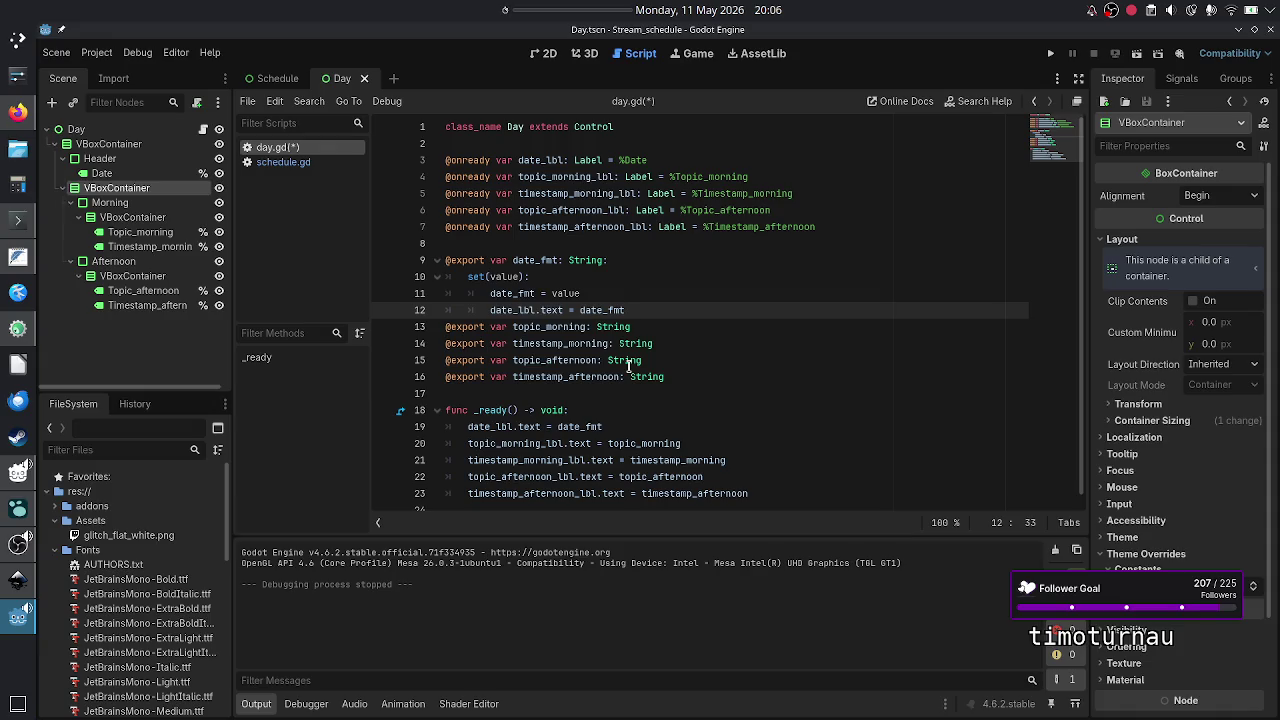
key(Down)
key(Down)
key(Down)
key(Up)
key(Up)
key(Up)
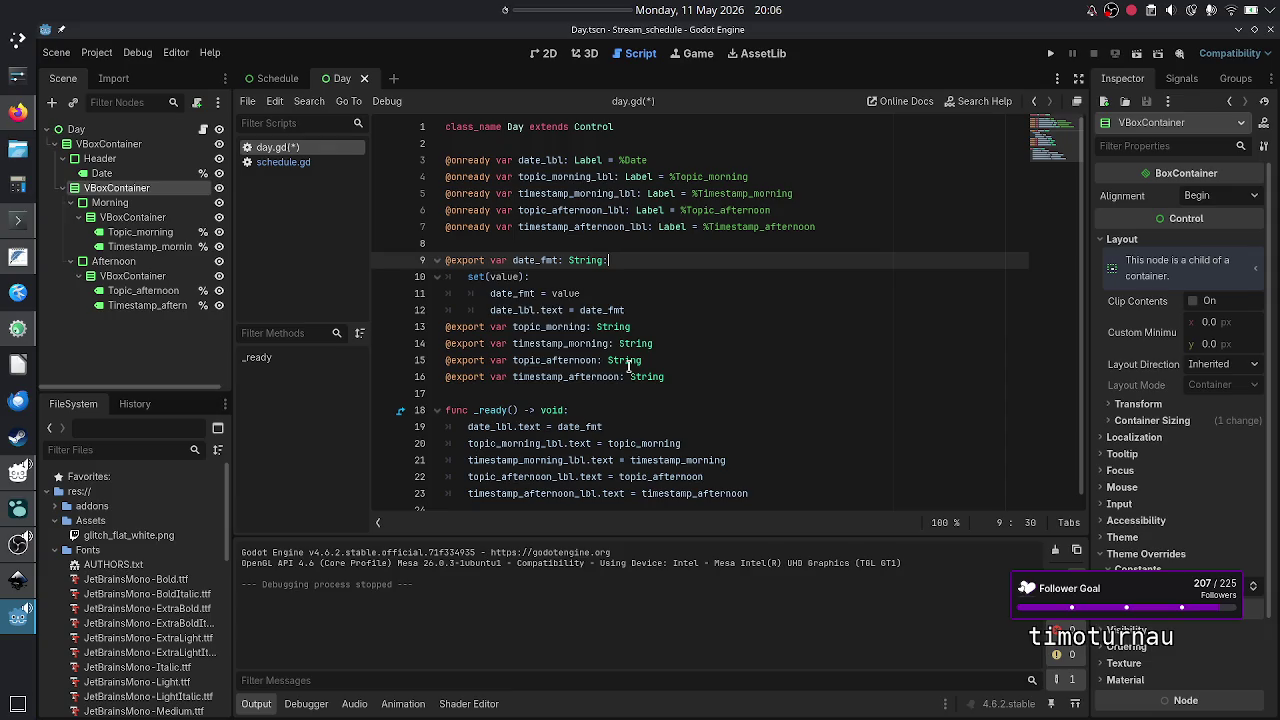
key(Down)
key(Down)
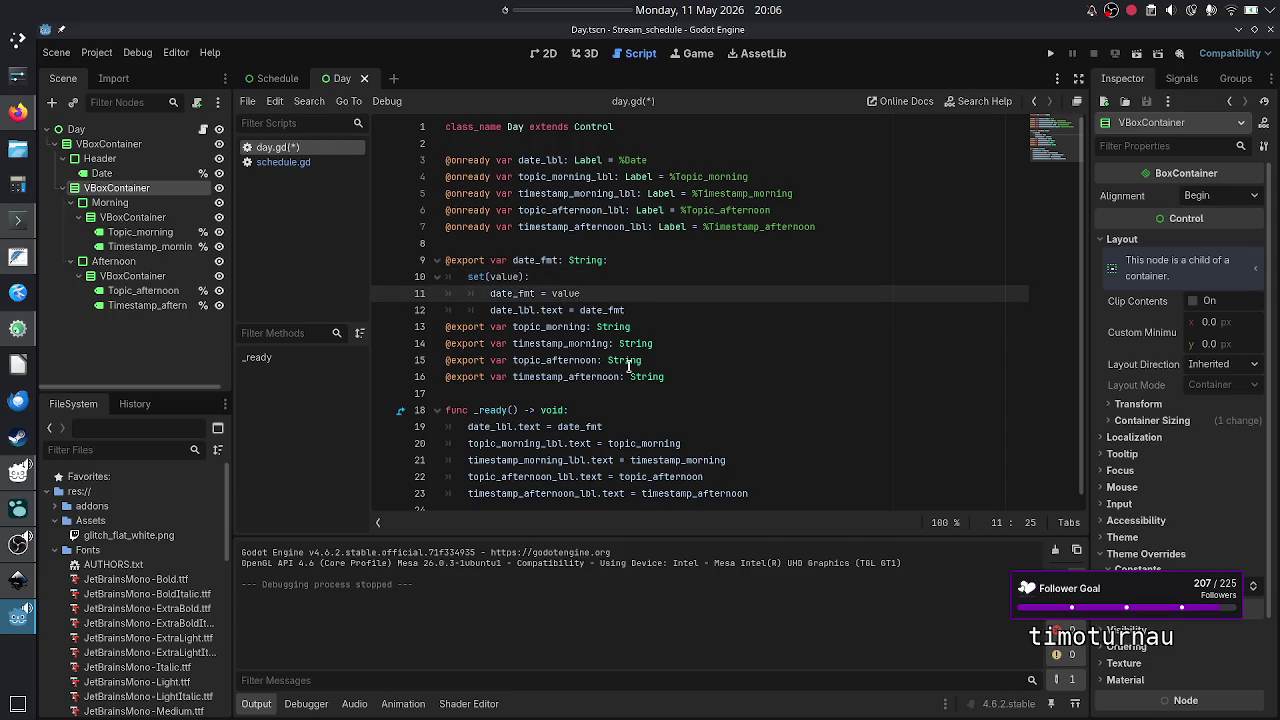
key(ctrl+d)
key(Left)
key(Left)
key(Left)
key(Down)
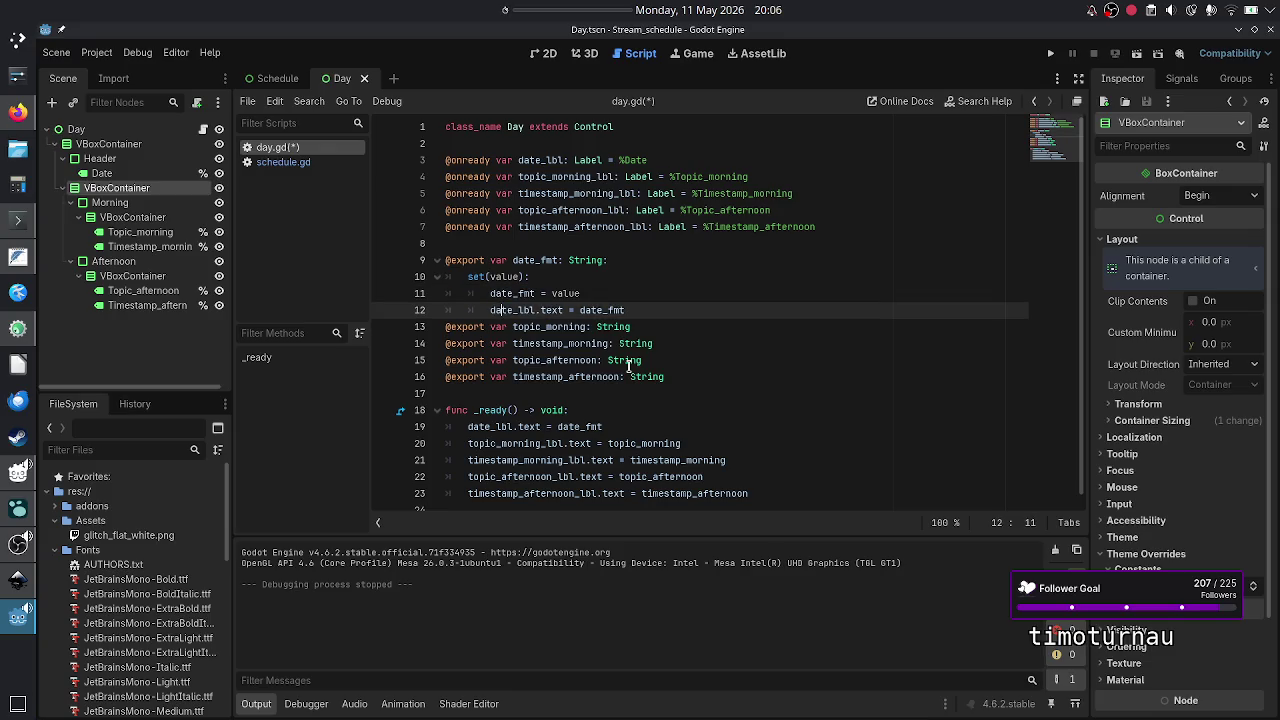
key(shift+Right)
key(shift+Right)
key(shift+Right)
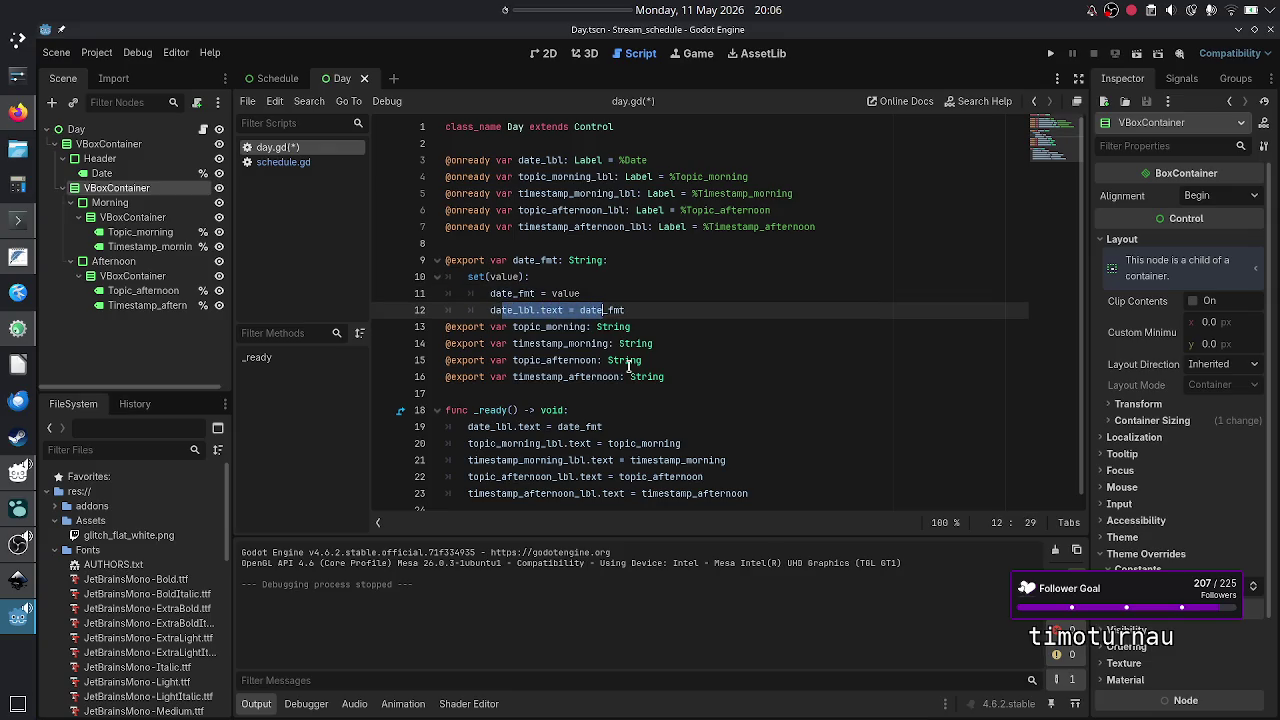
key(Right)
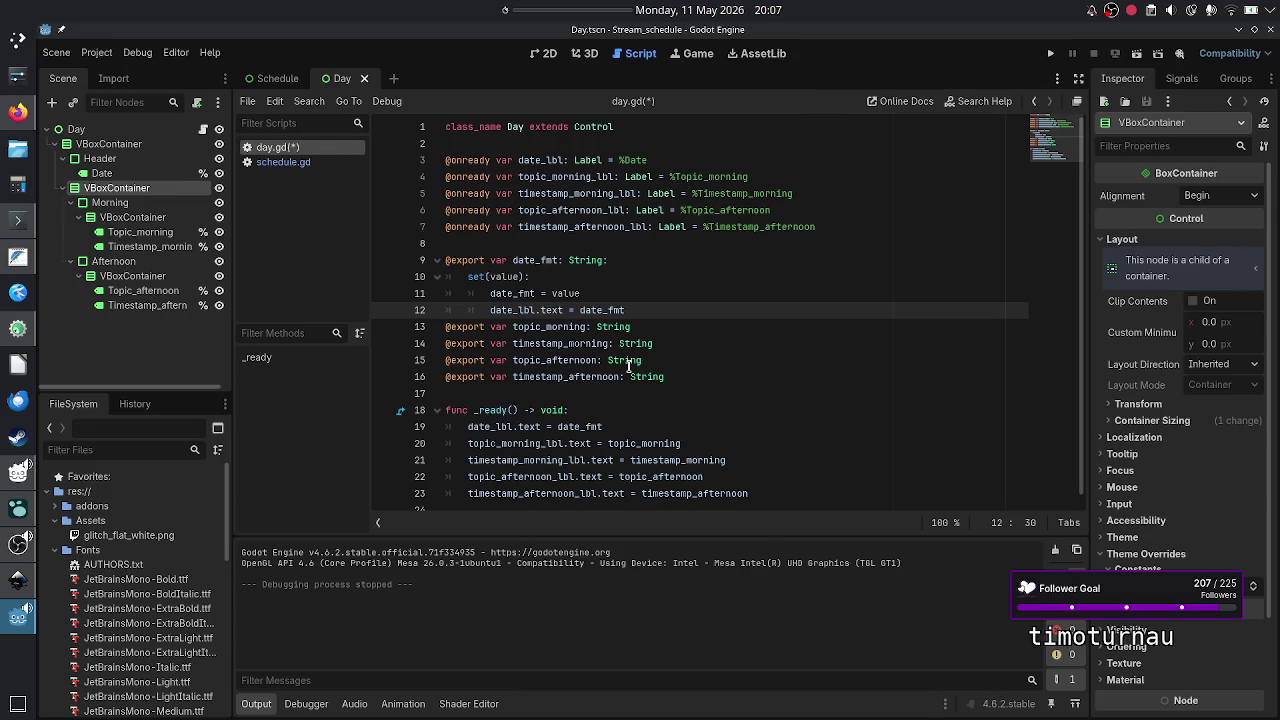
key(Left)
key(Left)
key(Left)
key(Up)
key(Up)
key(Up)
key(Down)
key(Down)
key(Down)
key(Right)
key(Right)
key(Right)
key(Up)
key(Up)
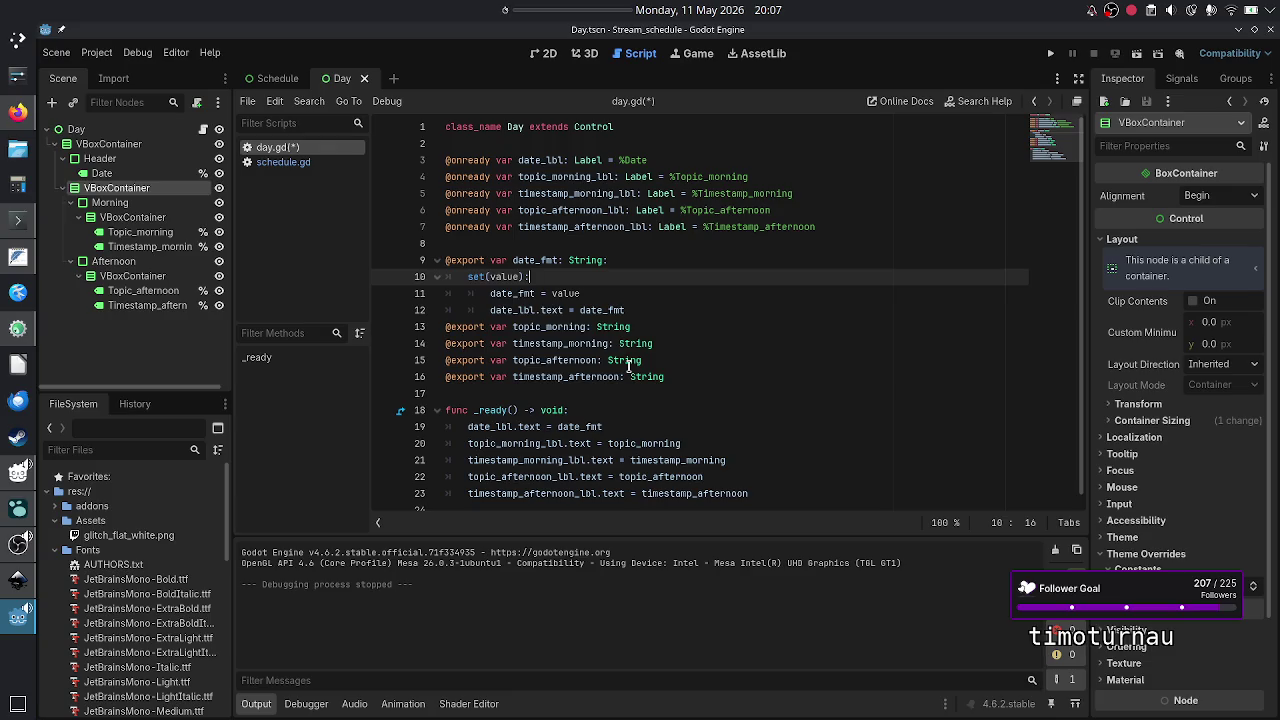
key(Down)
key(Up)
key(Down)
key(Home)
key(Down)
key(Down)
key(Down)
key(Down)
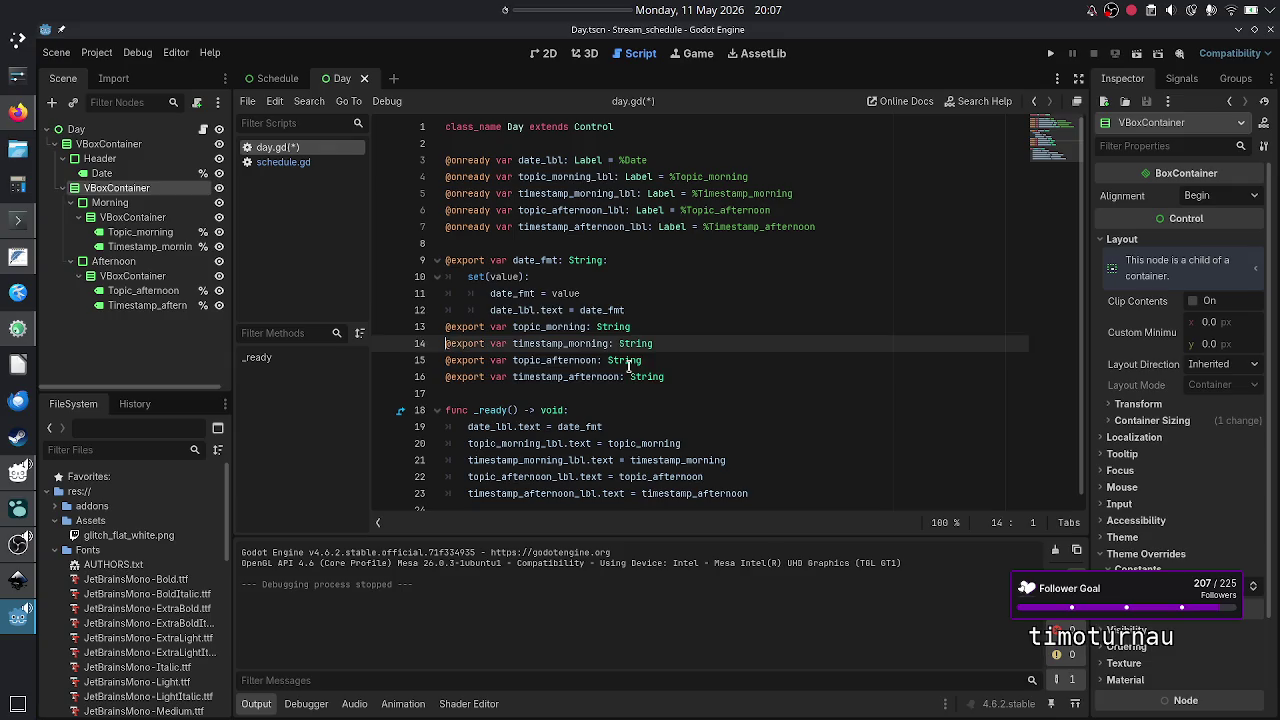
key(Right)
key(Right)
key(Right)
key(shift+Right)
key(shift+Right)
key(shift+Right)
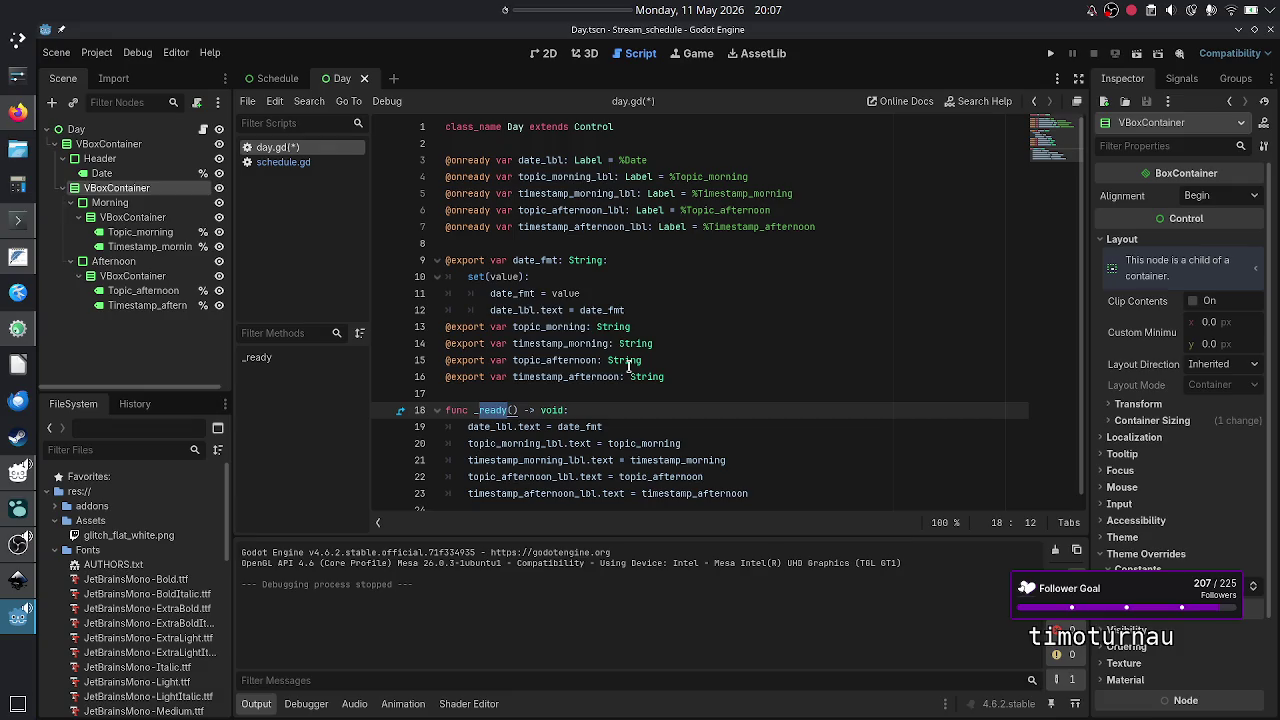
key(Up)
key(Up)
key(Up)
key(Up)
key(Up)
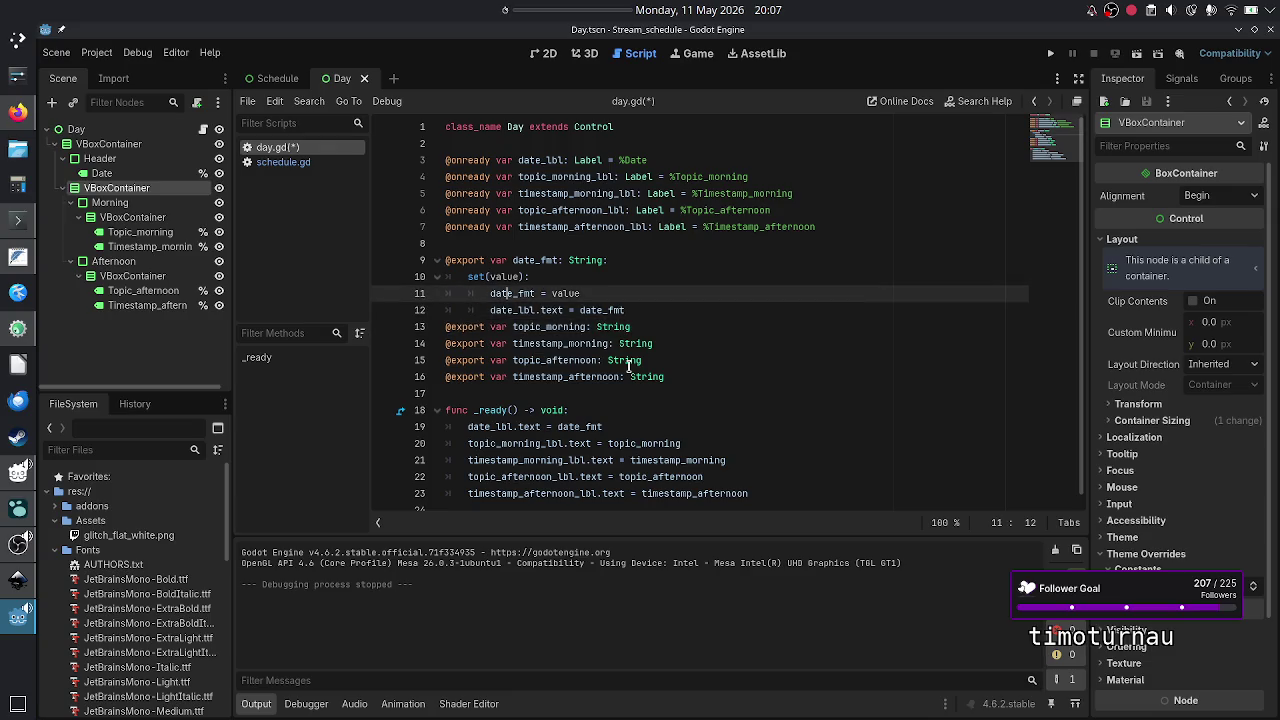
key(Up)
key(Down)
key(Down)
key(Down)
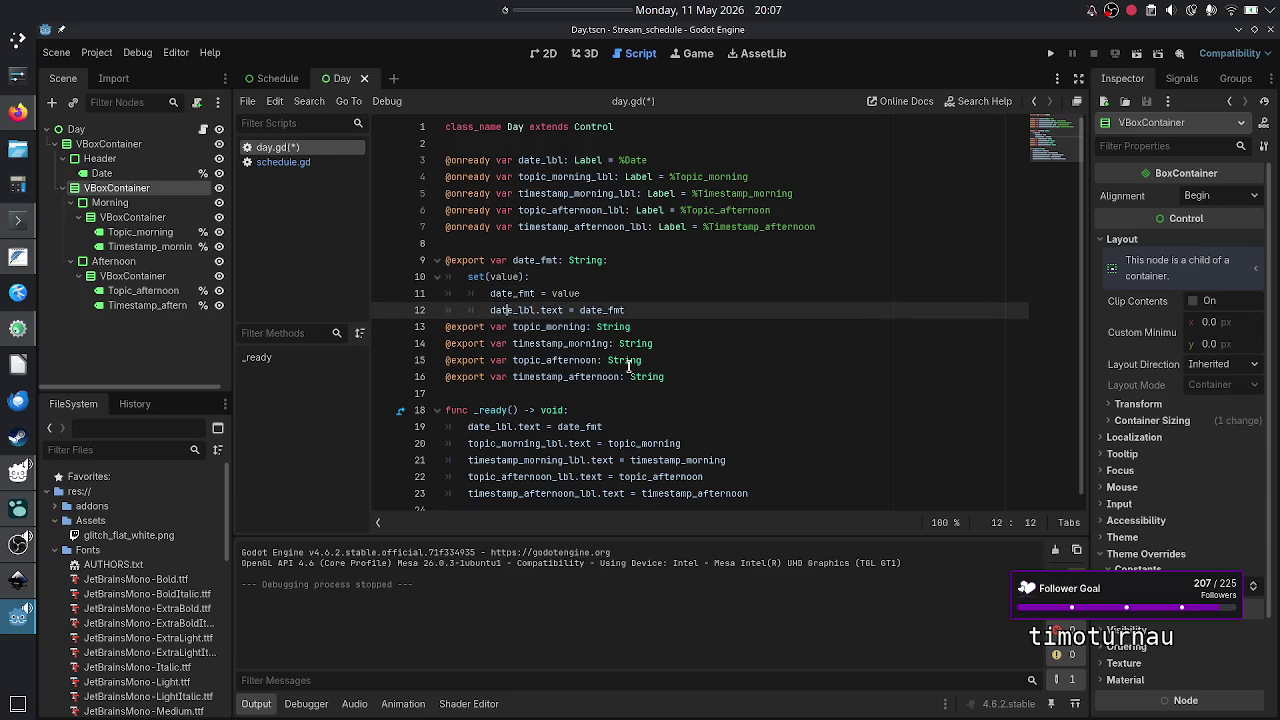
key(End)
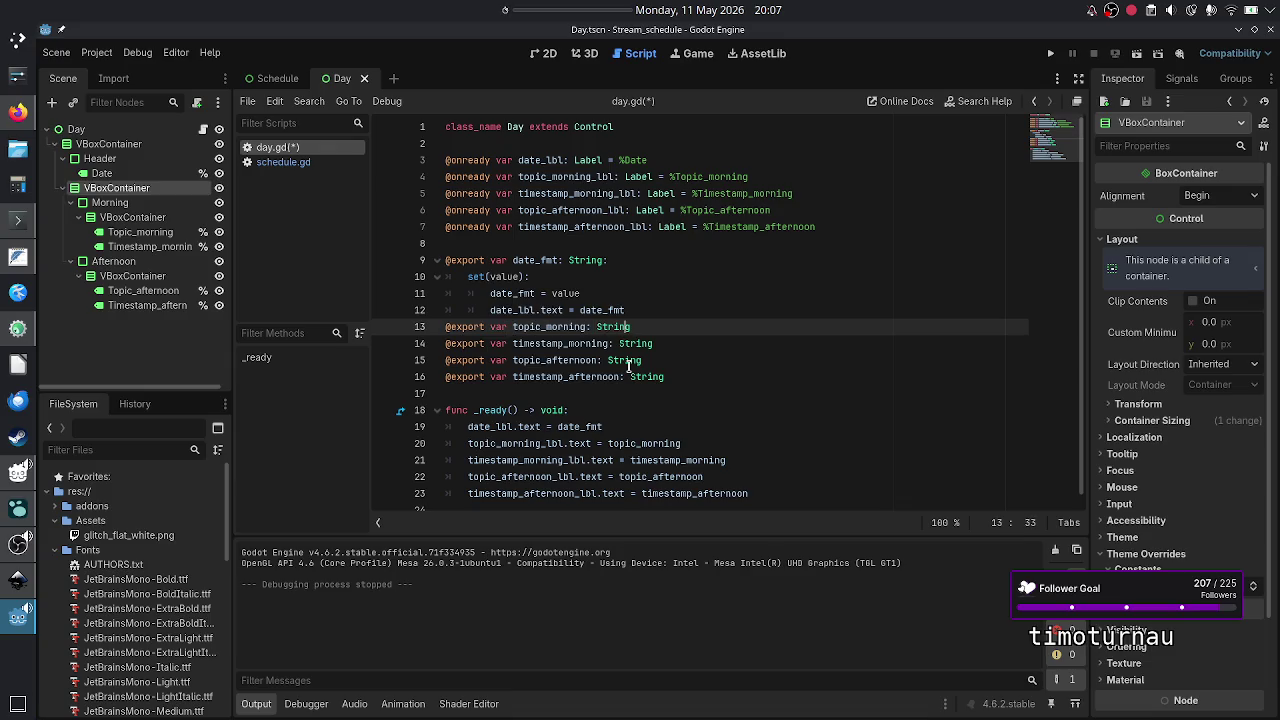
text(:)
key(Return)
- Add a topic_morning setter: topic_morning = value and topic_morning_lbl.text = topic_morning
text(set)
text((val)
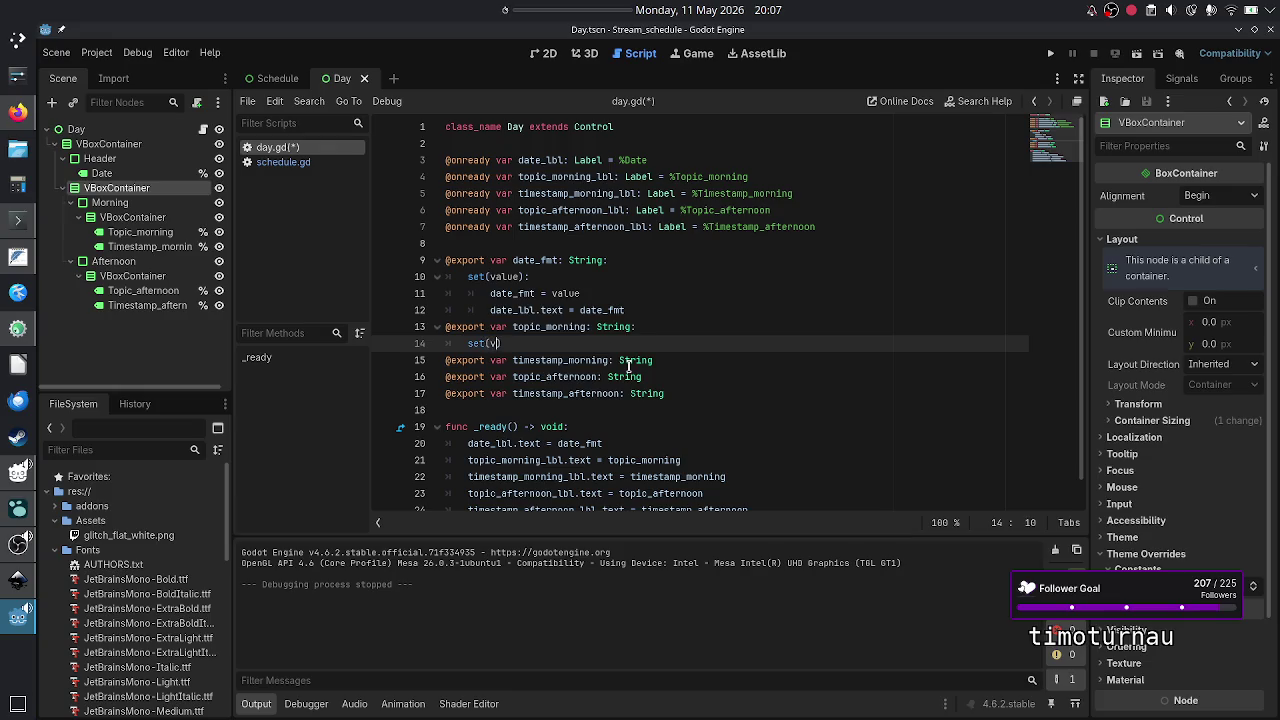
text(ue):)
key(Return)
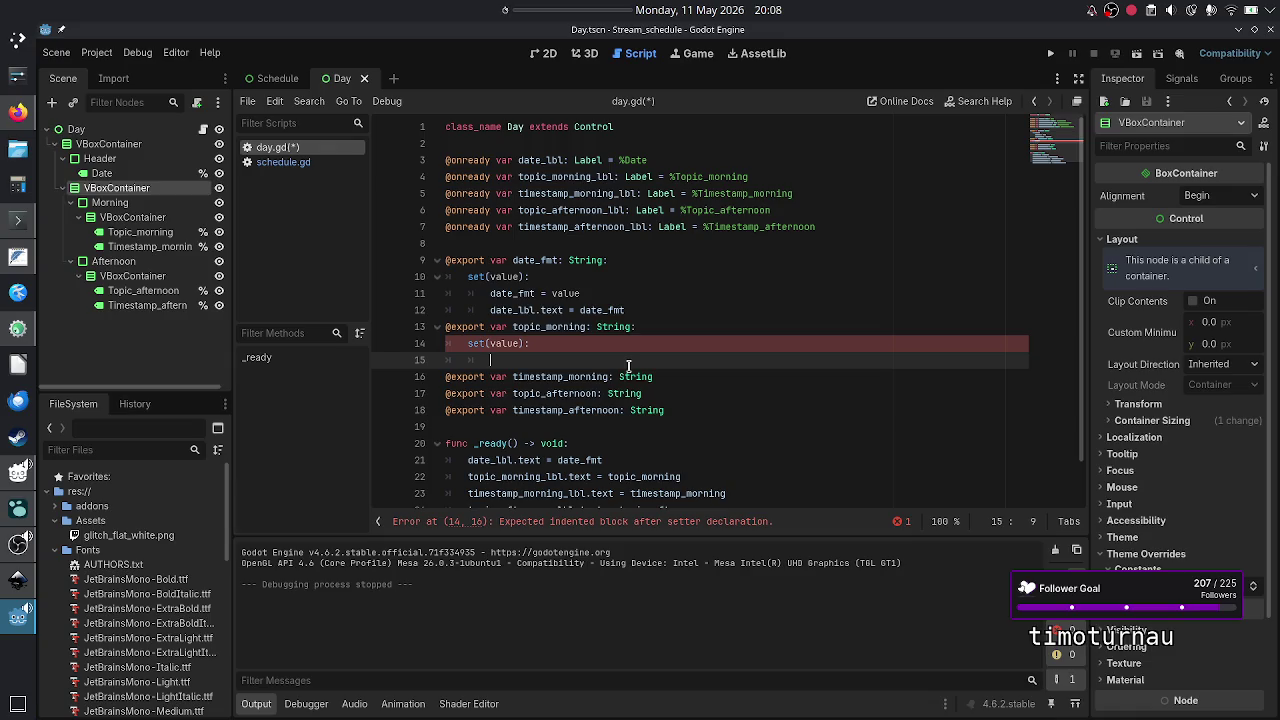
text(topic_mor)
text(n)
key(Return)
text(=)
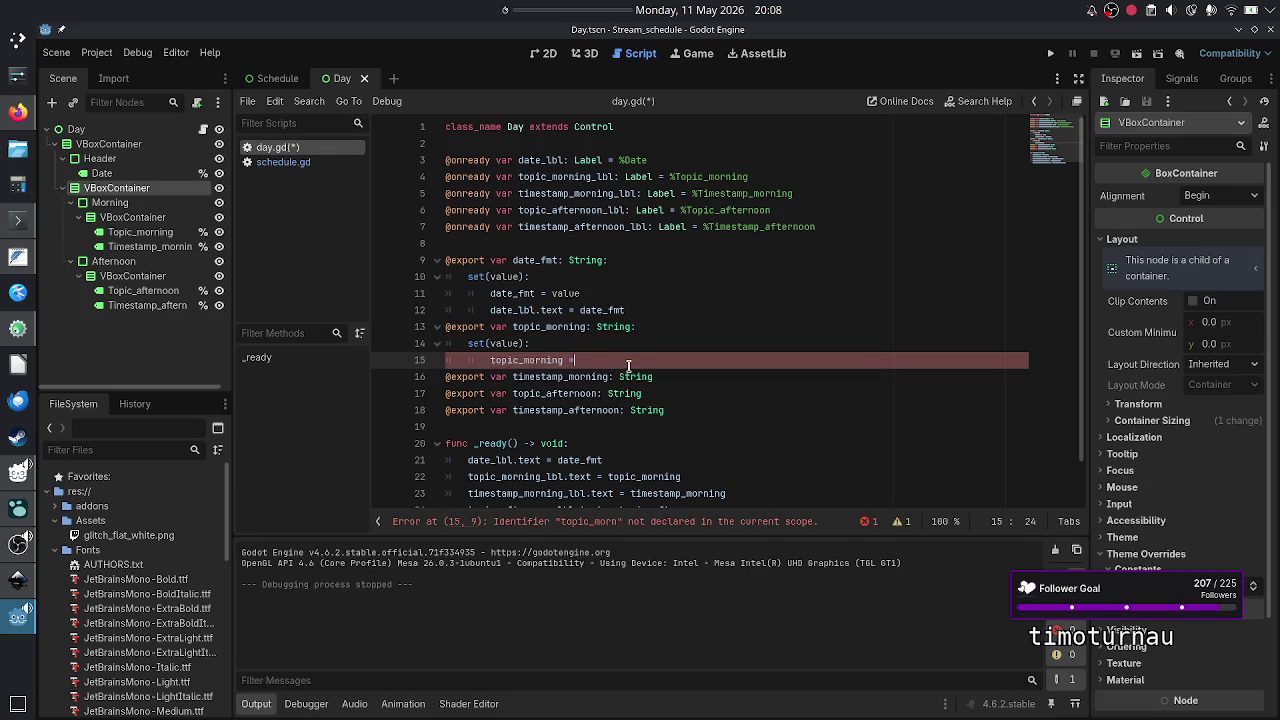
text( value)
key(Return)
text(top)
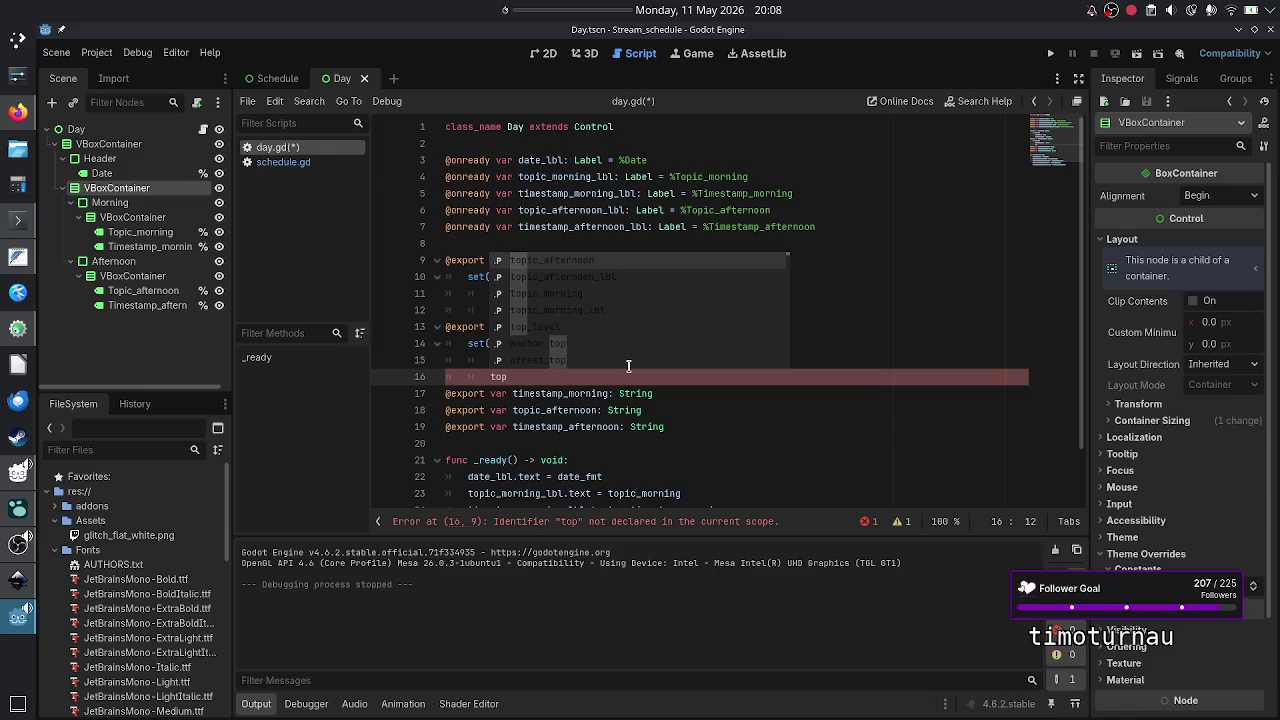
key(Down)
key(Down)
key(Down)
key(Return)
text(.text = topic_afternoo)
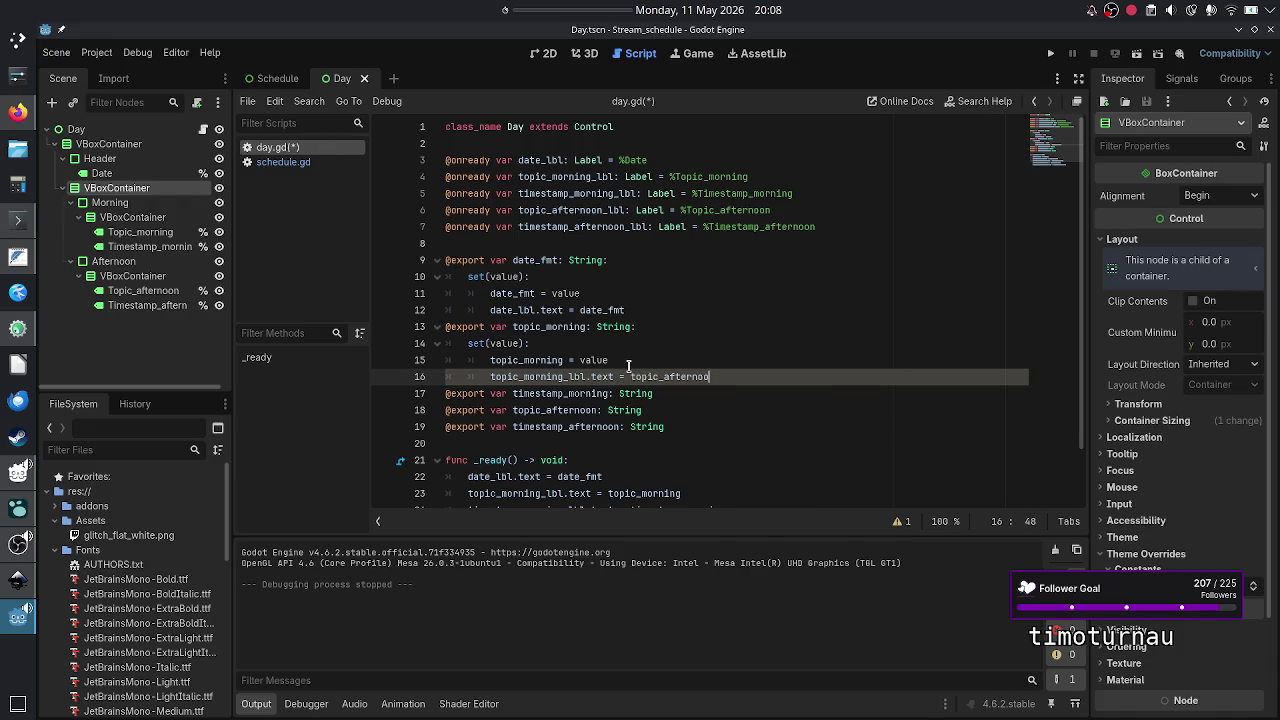
key(BackSpace)
key(BackSpace)
key(BackSpace)
key(BackSpace)
key(BackSpace)
key(BackSpace)
key(BackSpace)
key(BackSpace)
text(m)
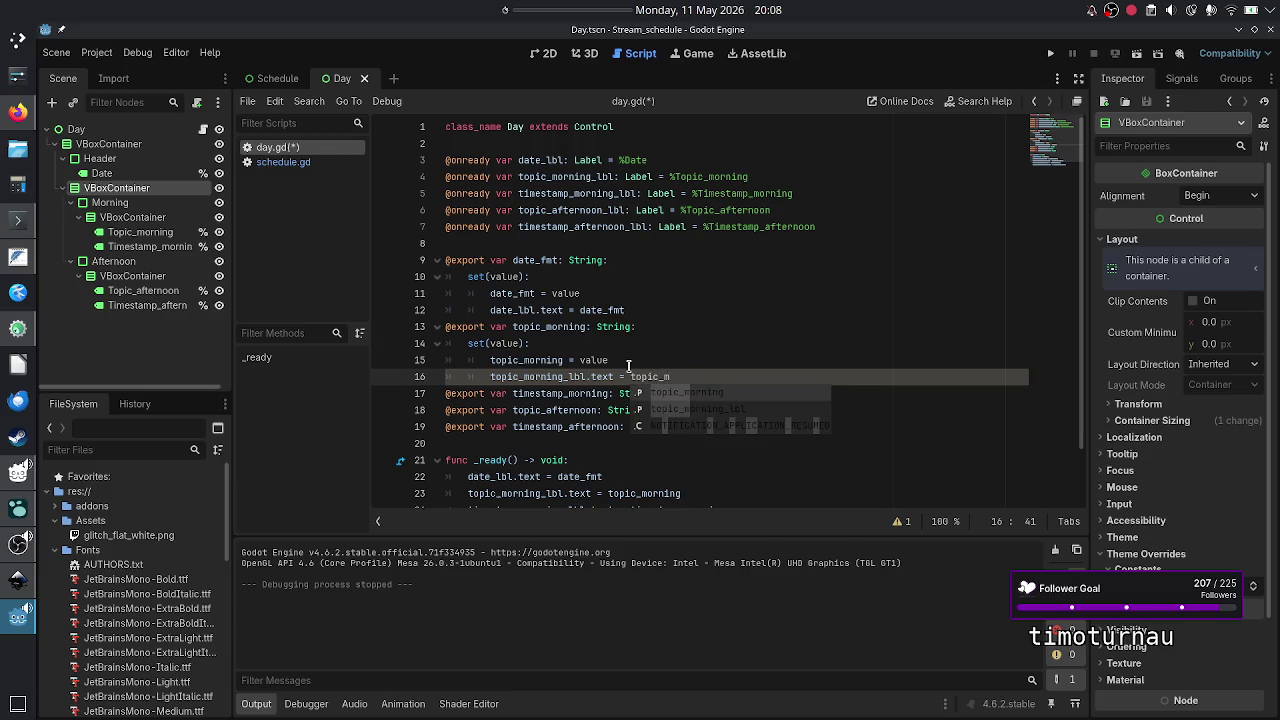
key(Return)
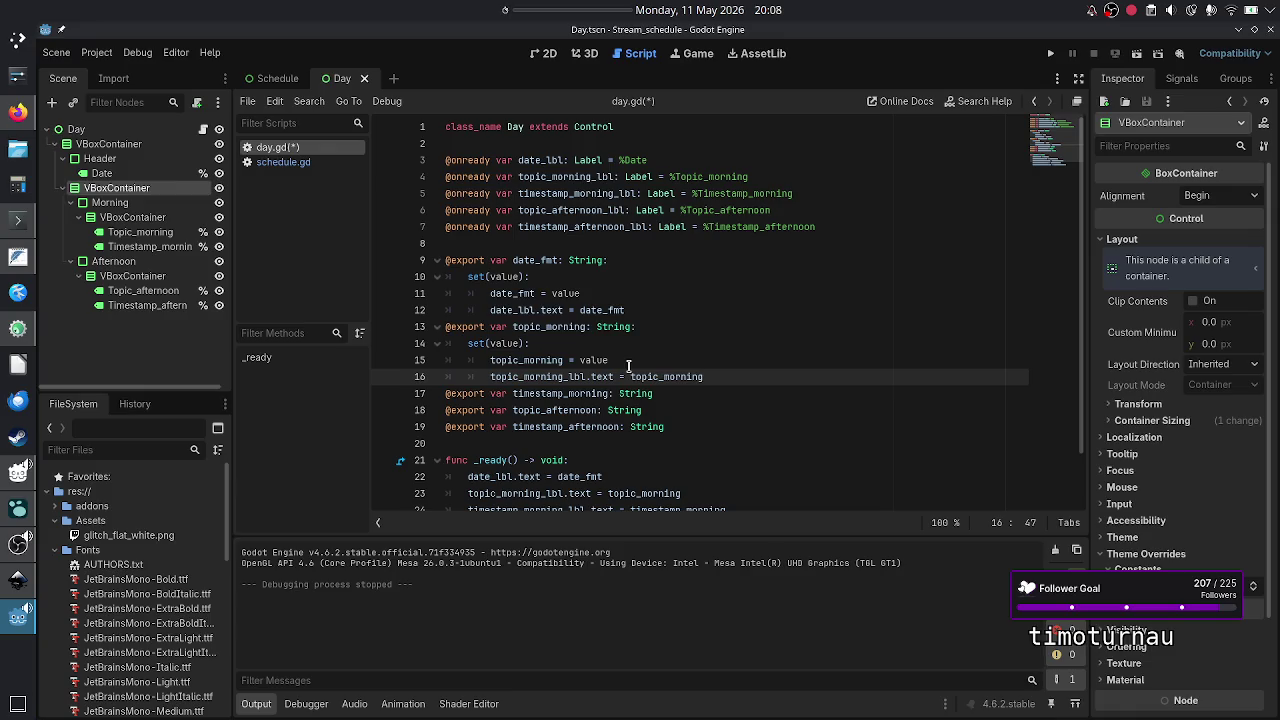
- Add a timestamp_morning setter storing value and setting timestamp_morning_lbl.text
click(645, 395)
text(:)
key(Return)
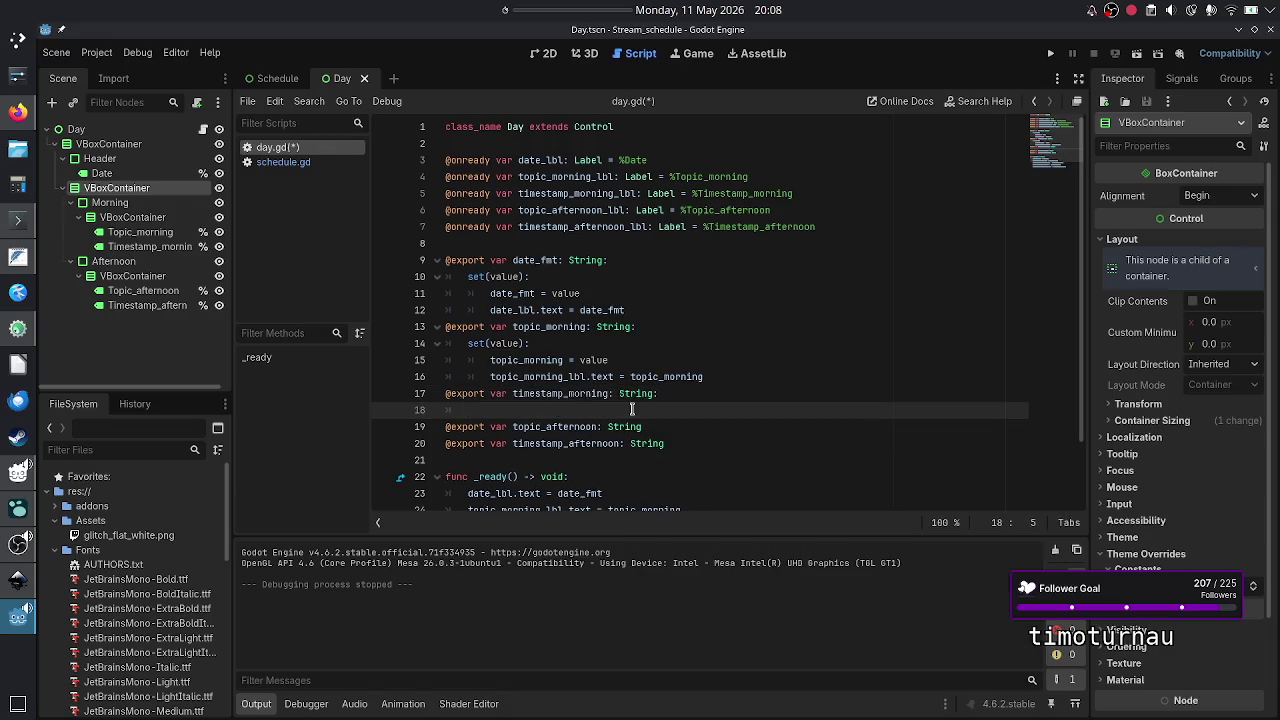
text(timesta)
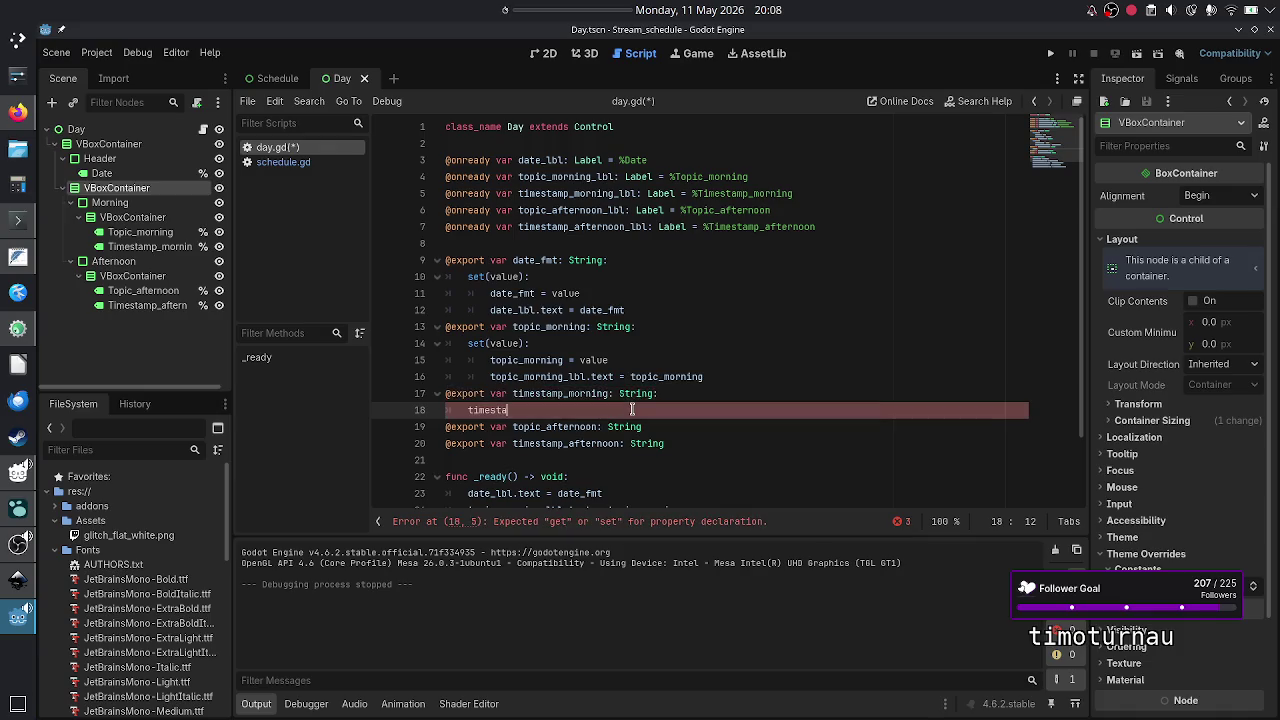
key(BackSpace)
key(BackSpace)
key(BackSpace)
text(set(value):)
key(Return)
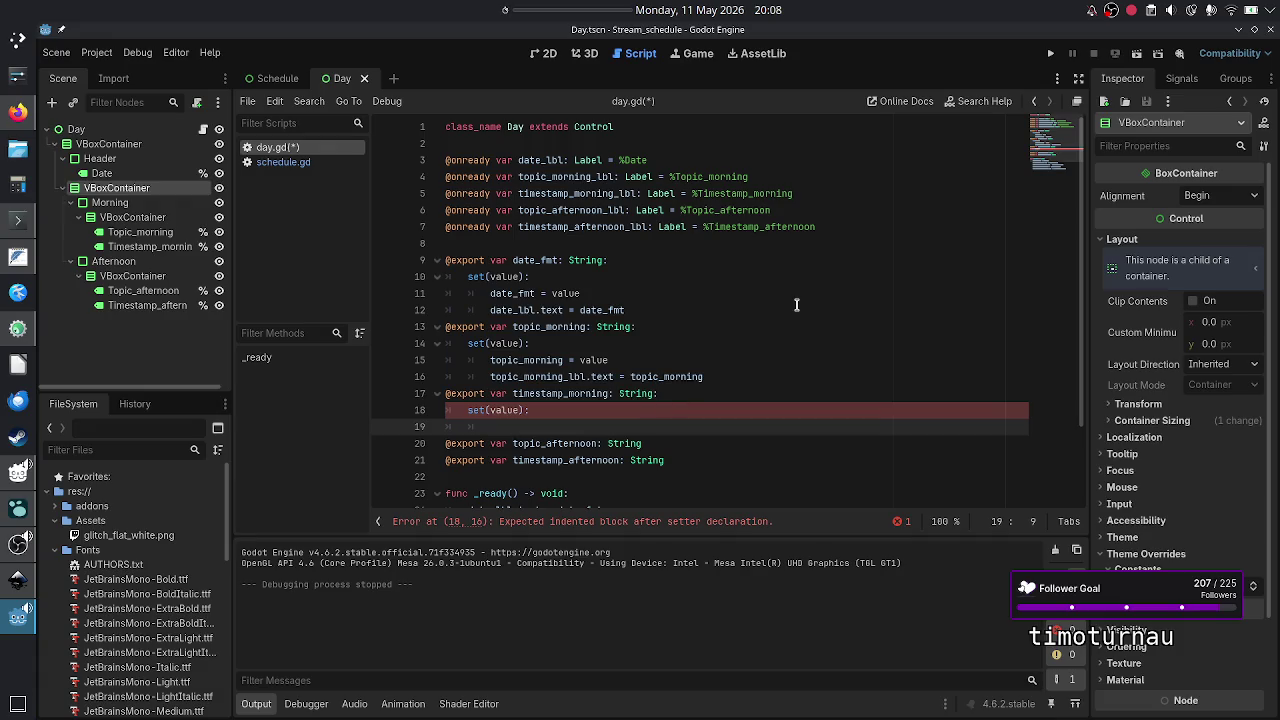
text(timestam)
text(p_mor)
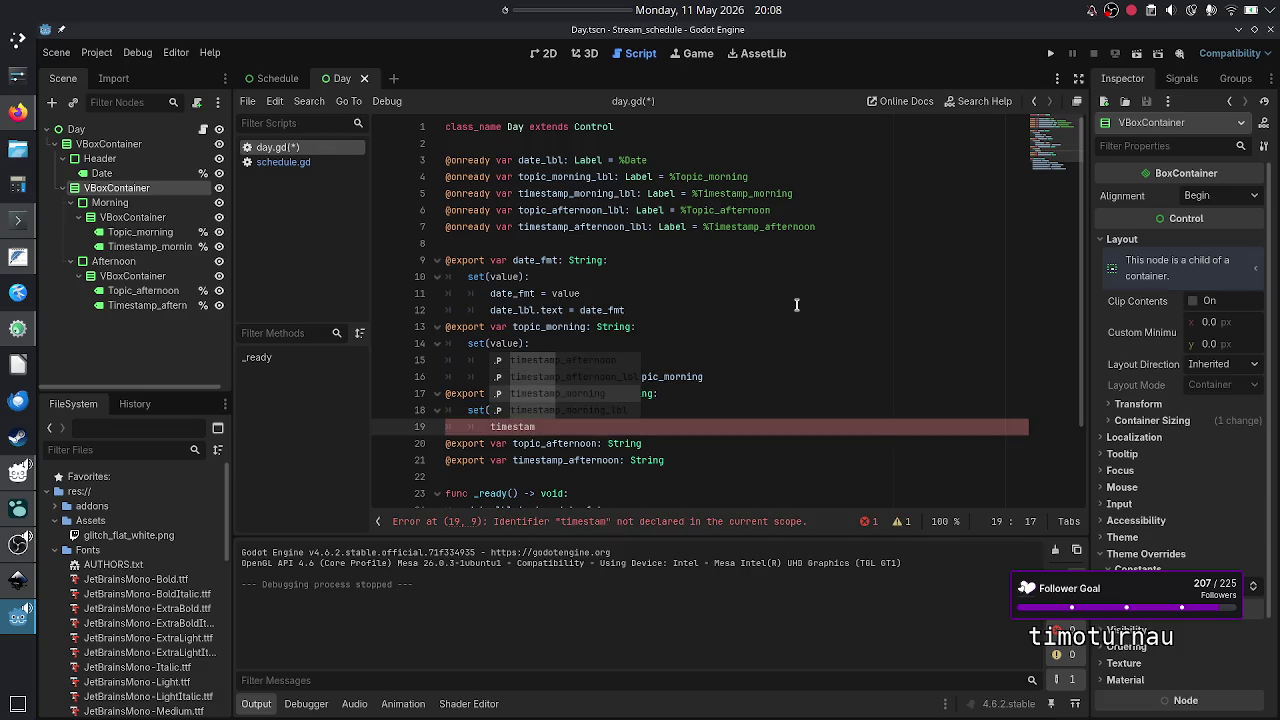
key(Return)
text(= value)
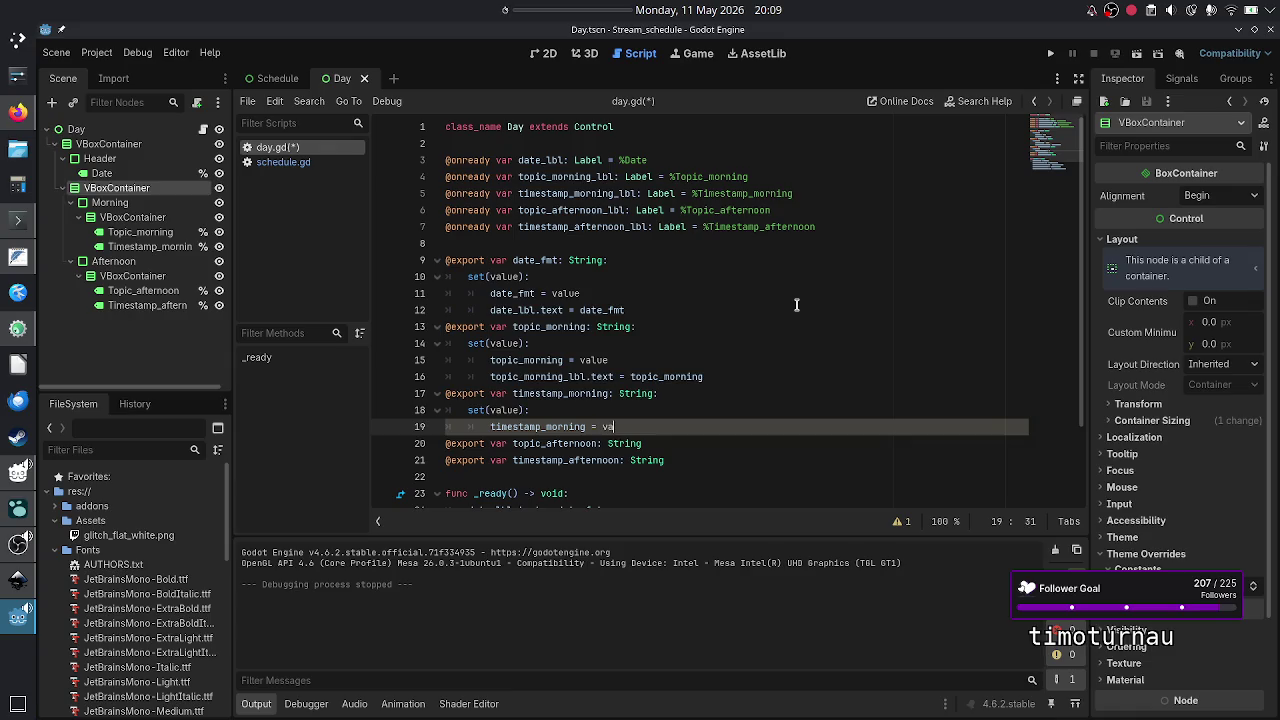
key(Escape)
key(Return)
text(timestam)
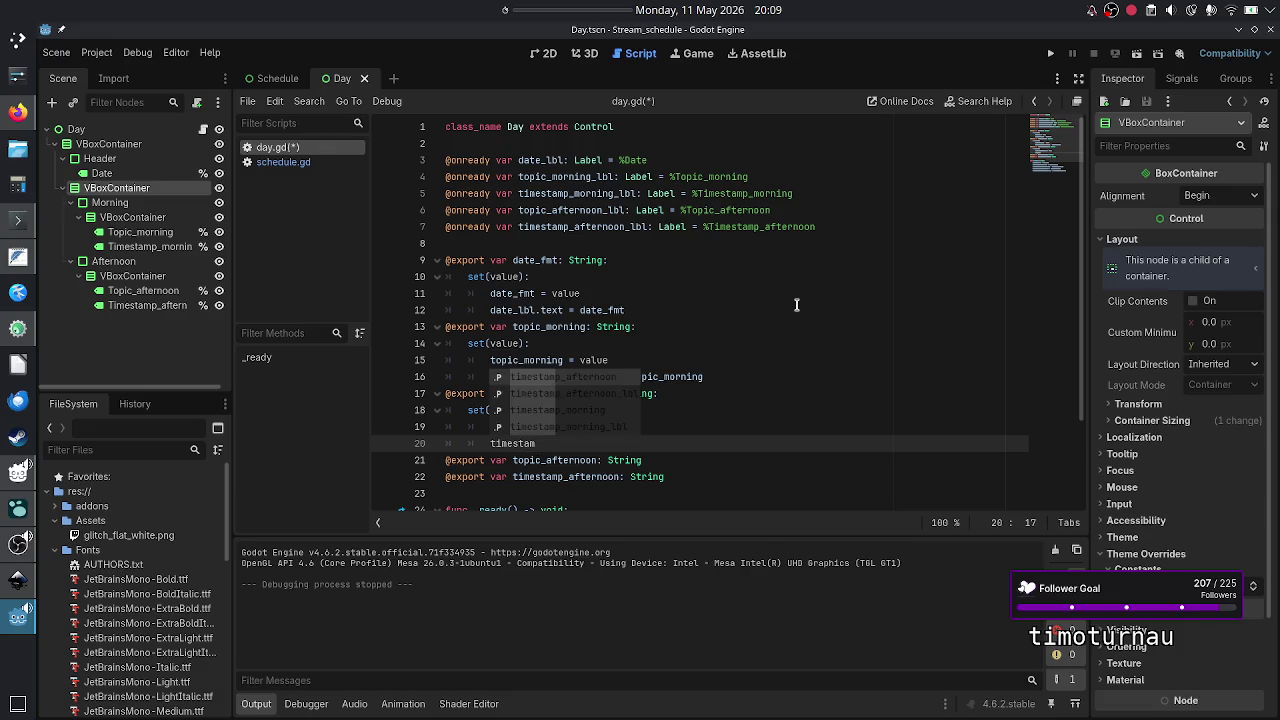
key(Down)
key(Down)
key(Down)
key(Return)
text(.t)
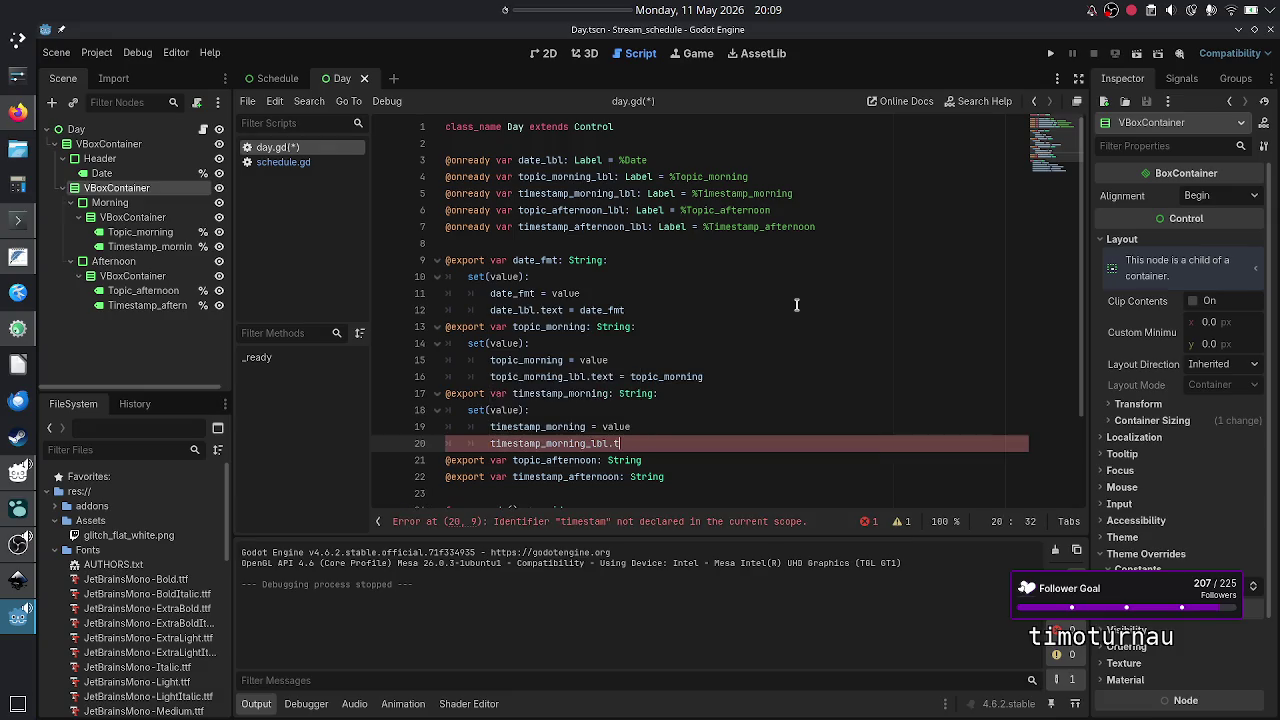
text(ext = ti)
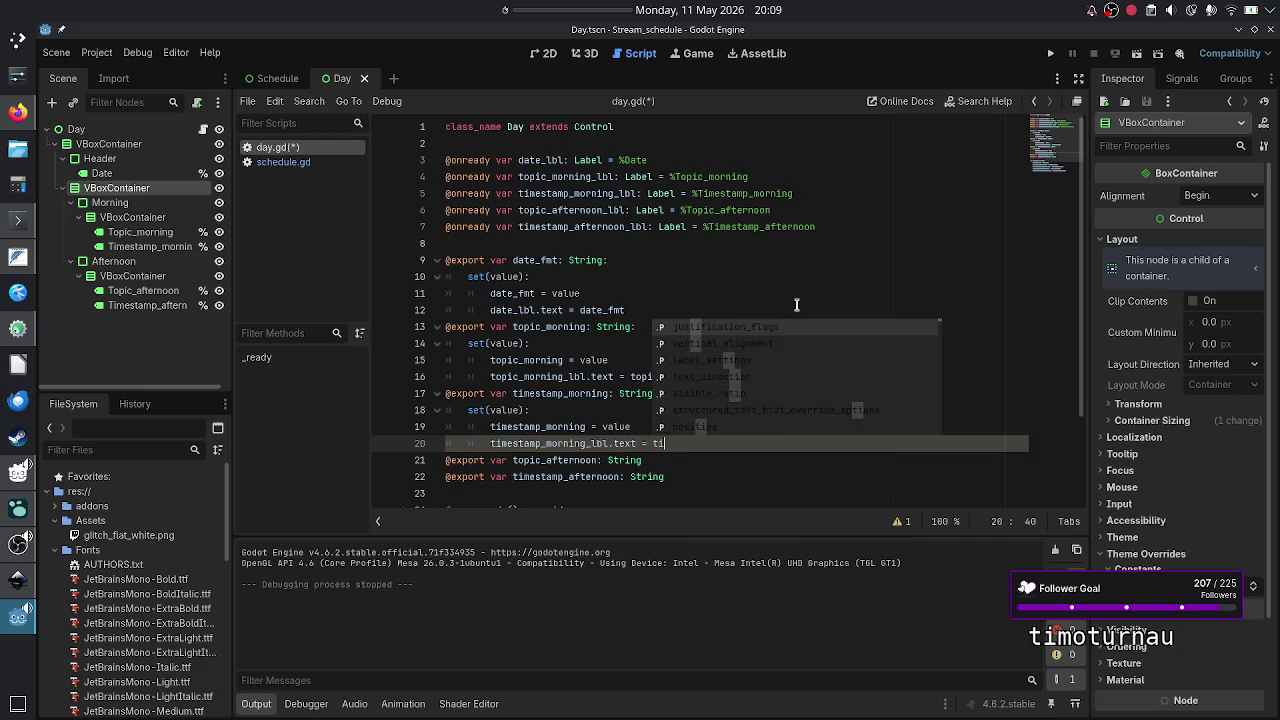
text(mest)
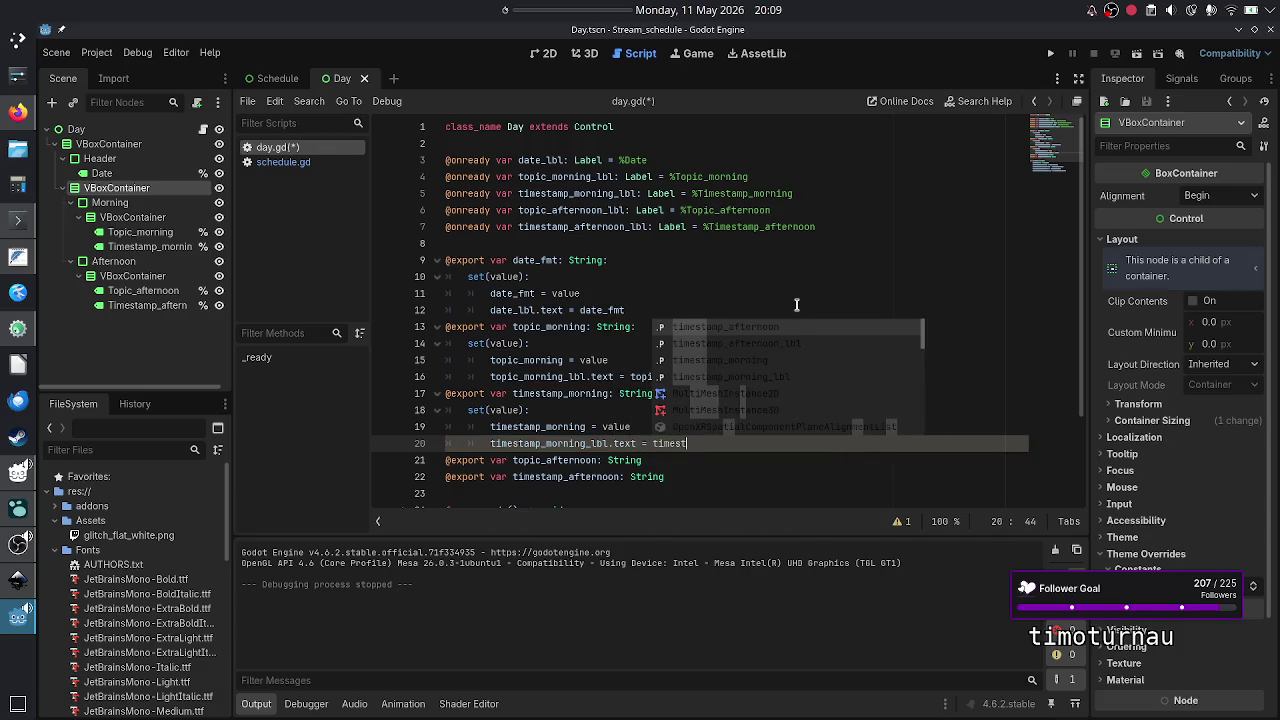
key(Down)
key(Down)
key(Return)
- Add a topic_afternoon setter storing value and setting topic_afternoon_lbl.text
key(Down)
text(:)
key(Return)
text(set_)
key(BackSpace)
text((value):)
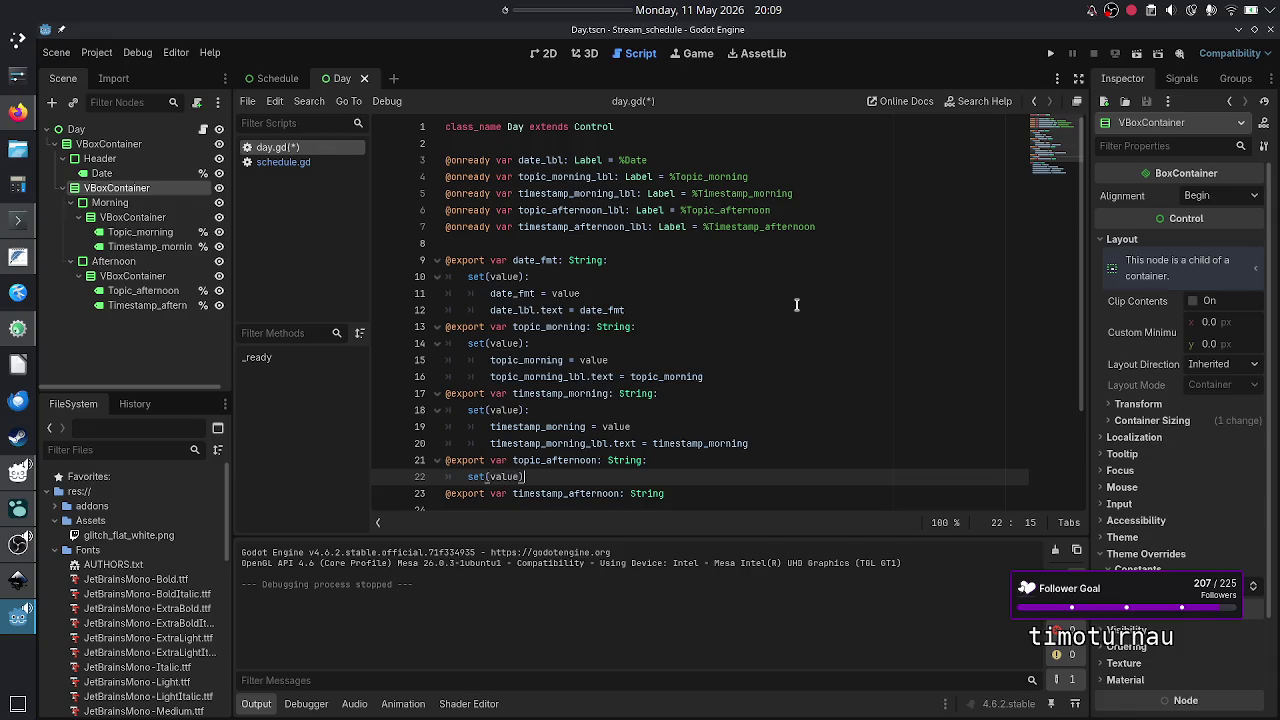
key(Return)
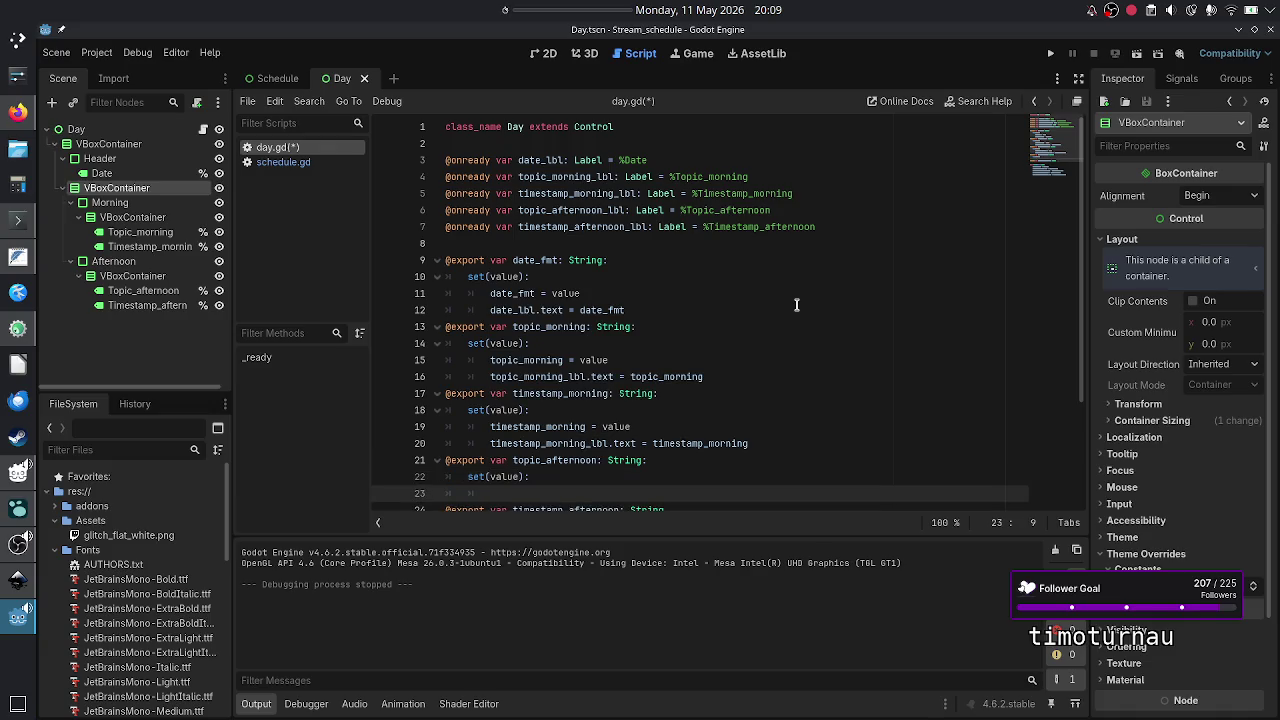
text(topic_af)
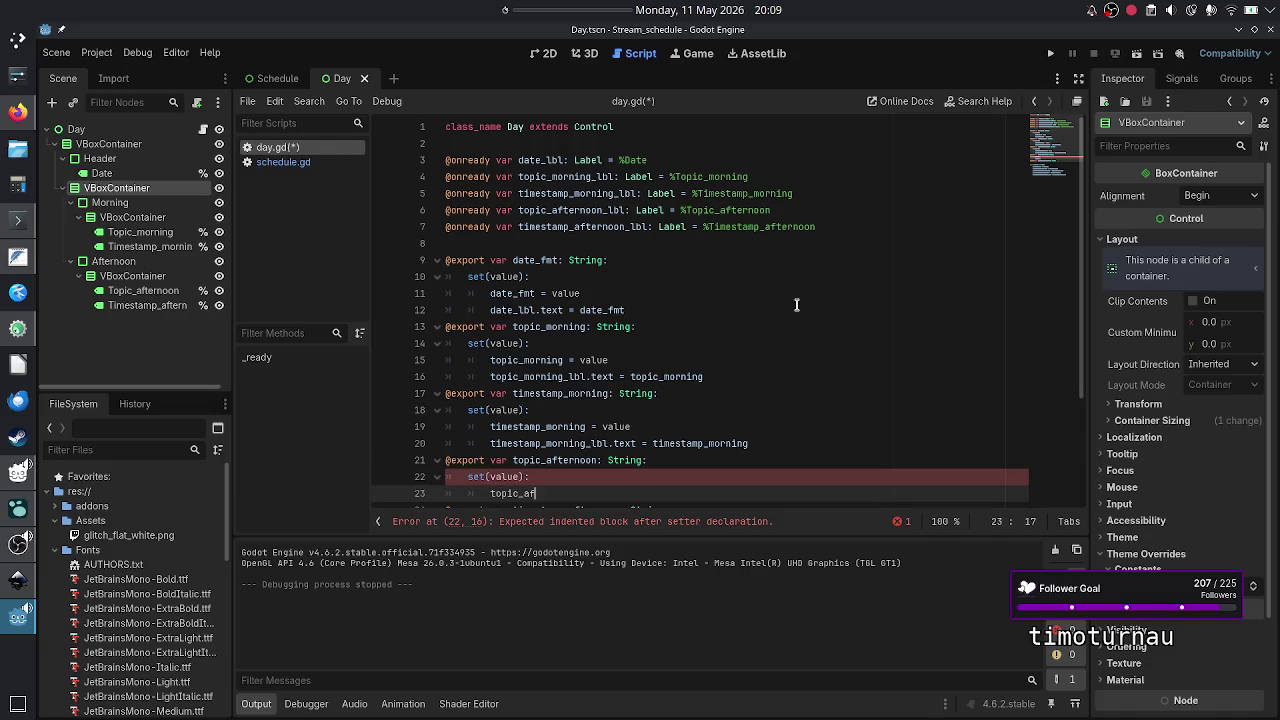
key(Return)
text(= value)
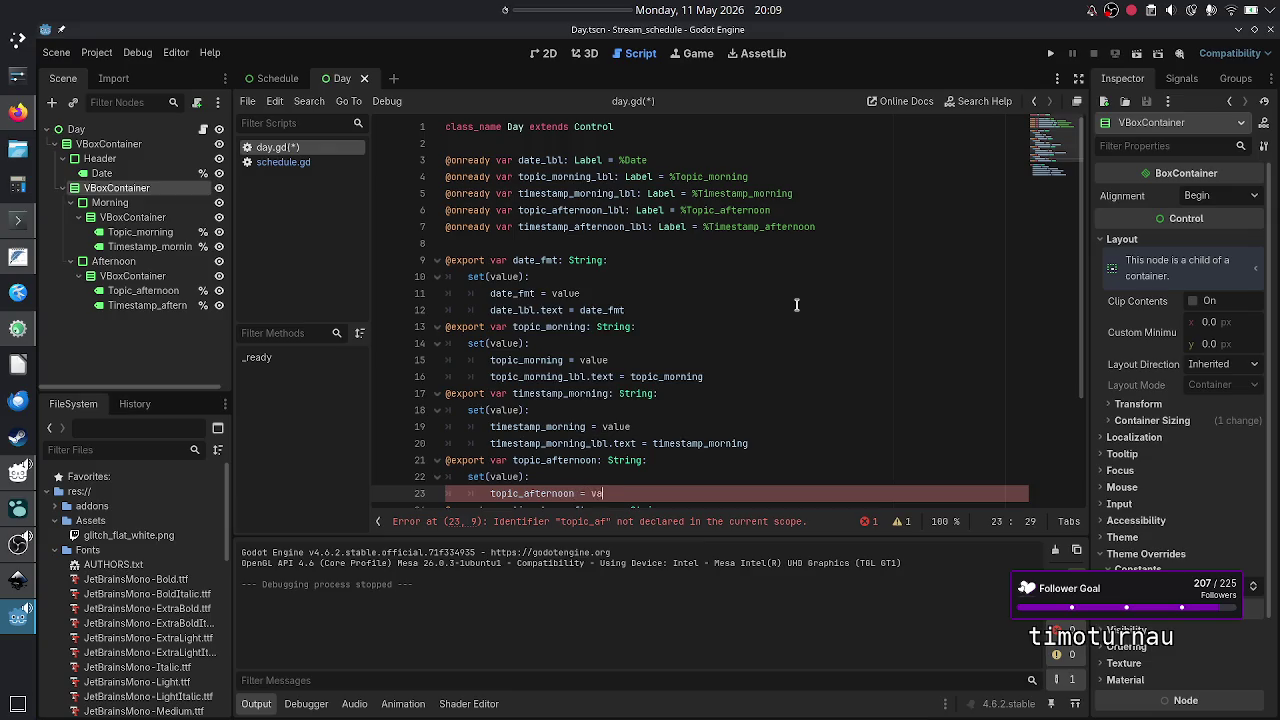
key(Return)
text(topic)
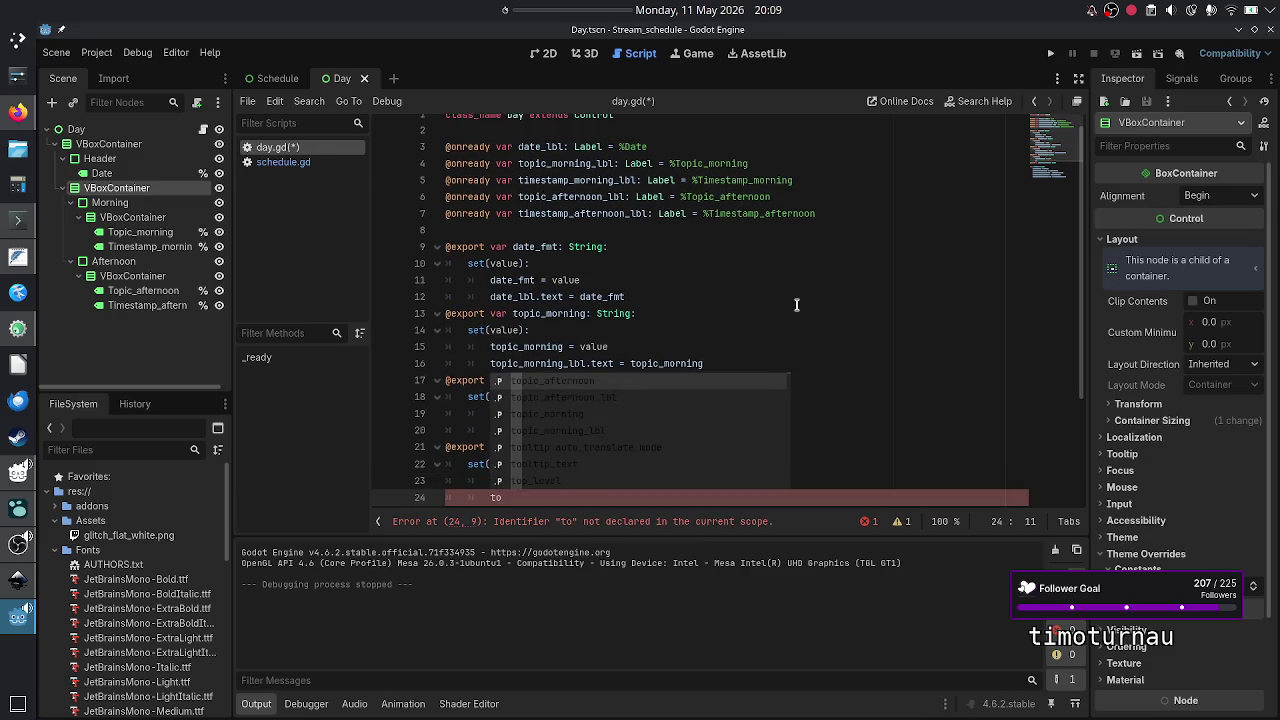
key(Down)
key(Return)
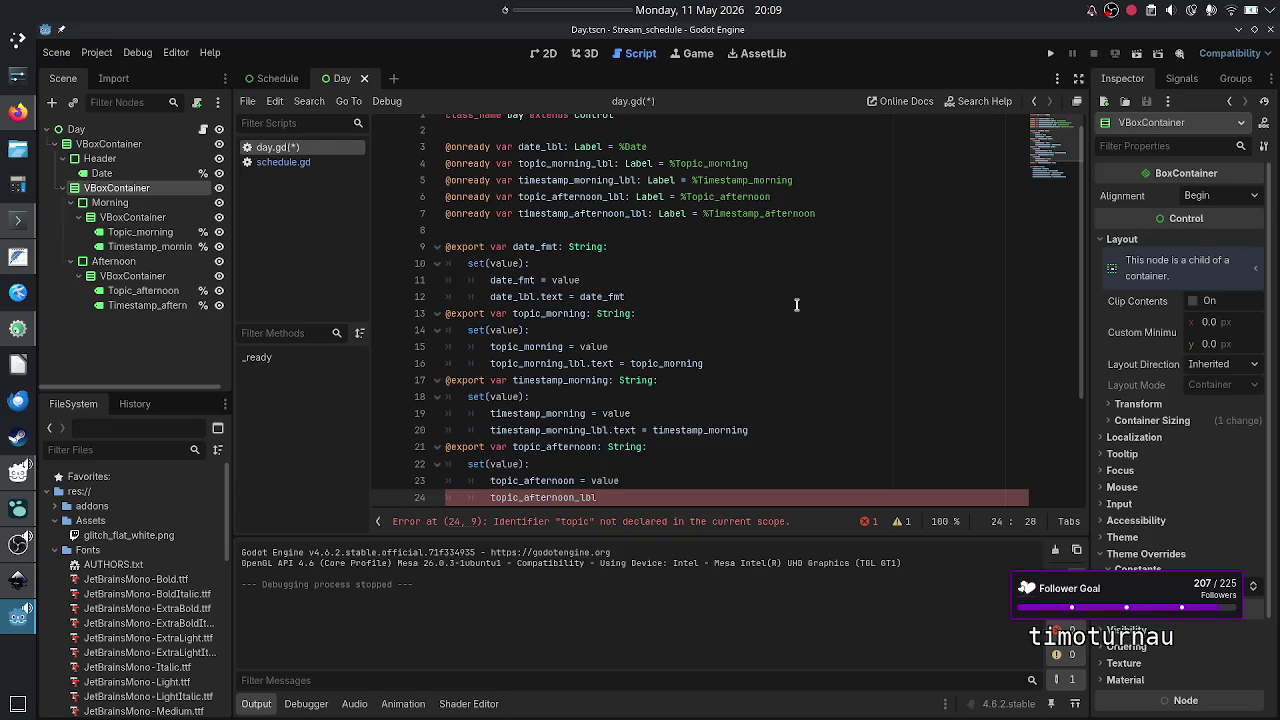
text(.text = to)
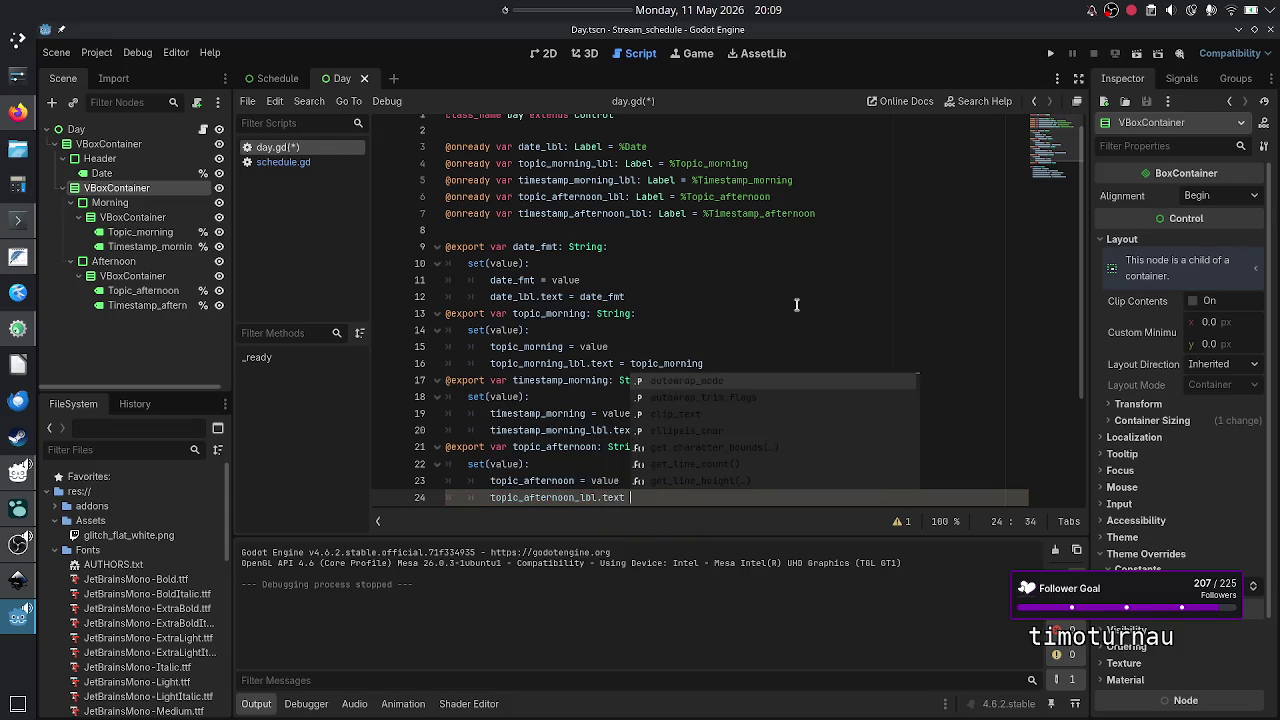
text(pic)
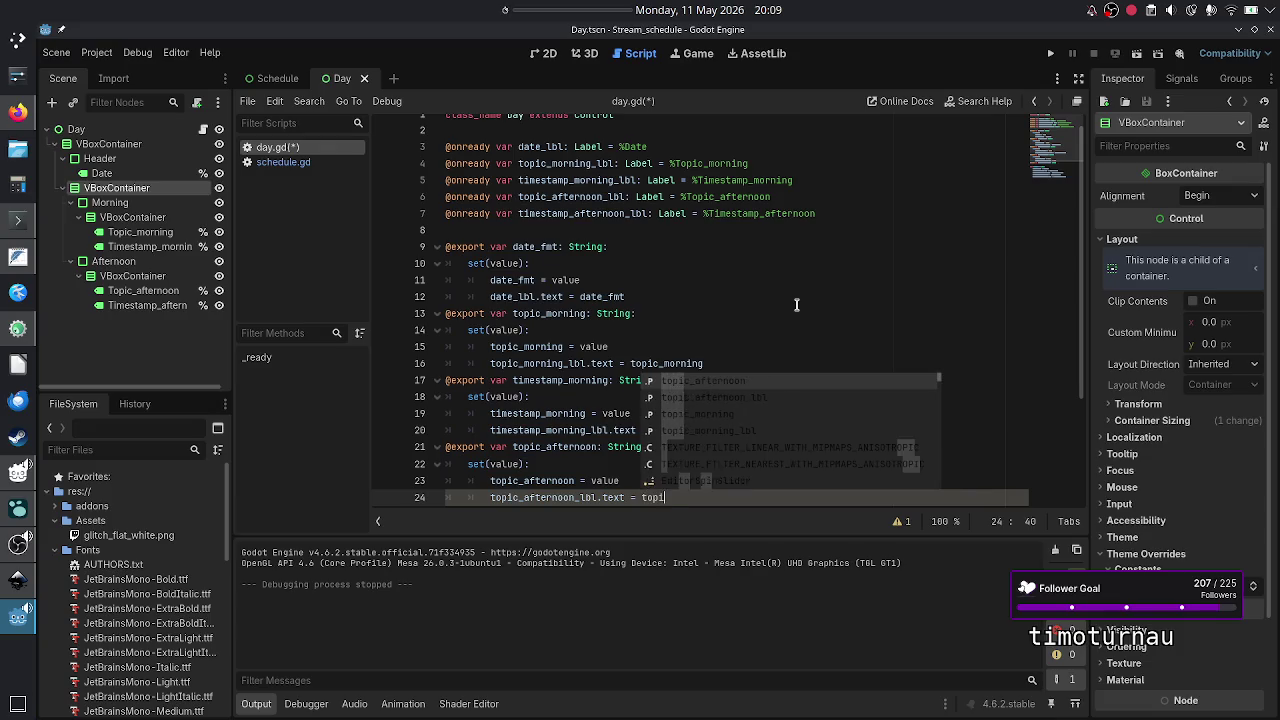
key(Return)
key(Down)
- Add a timestamp_afternoon setter storing value and setting timestamp_afternoon_lbl.text
key(Home)
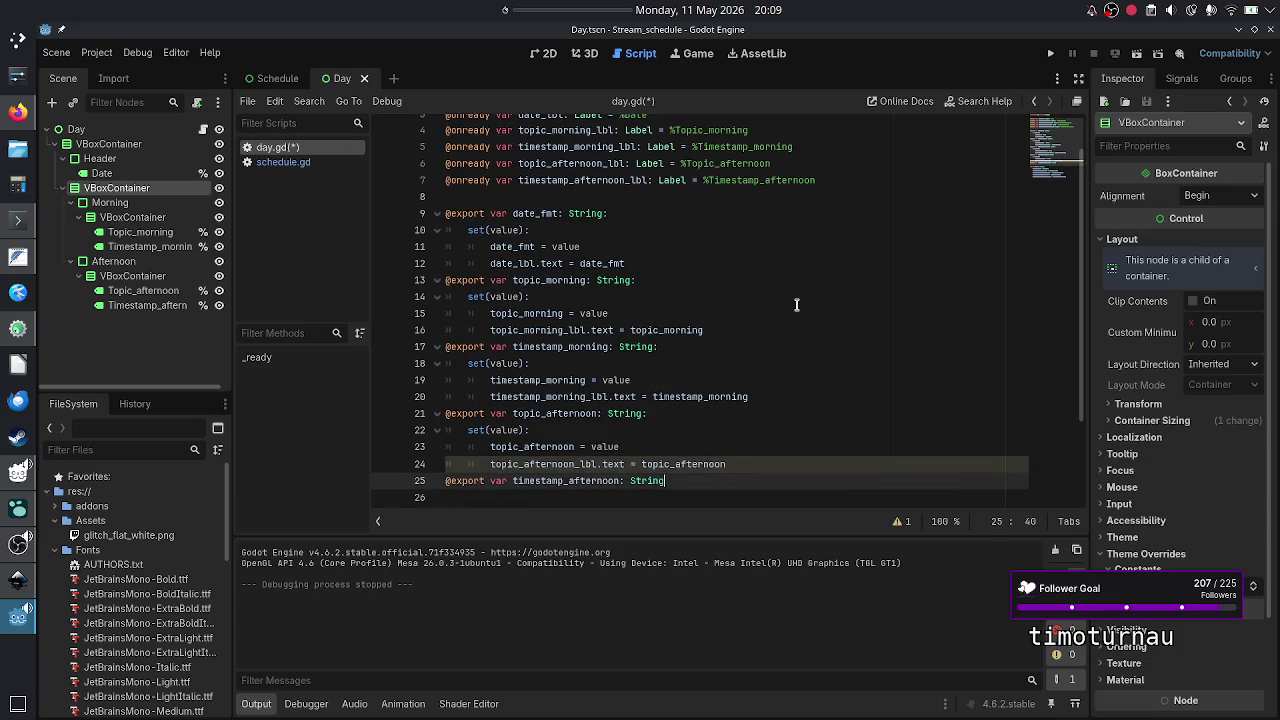
key(End)
text(:)
key(Return)
text(set(value))
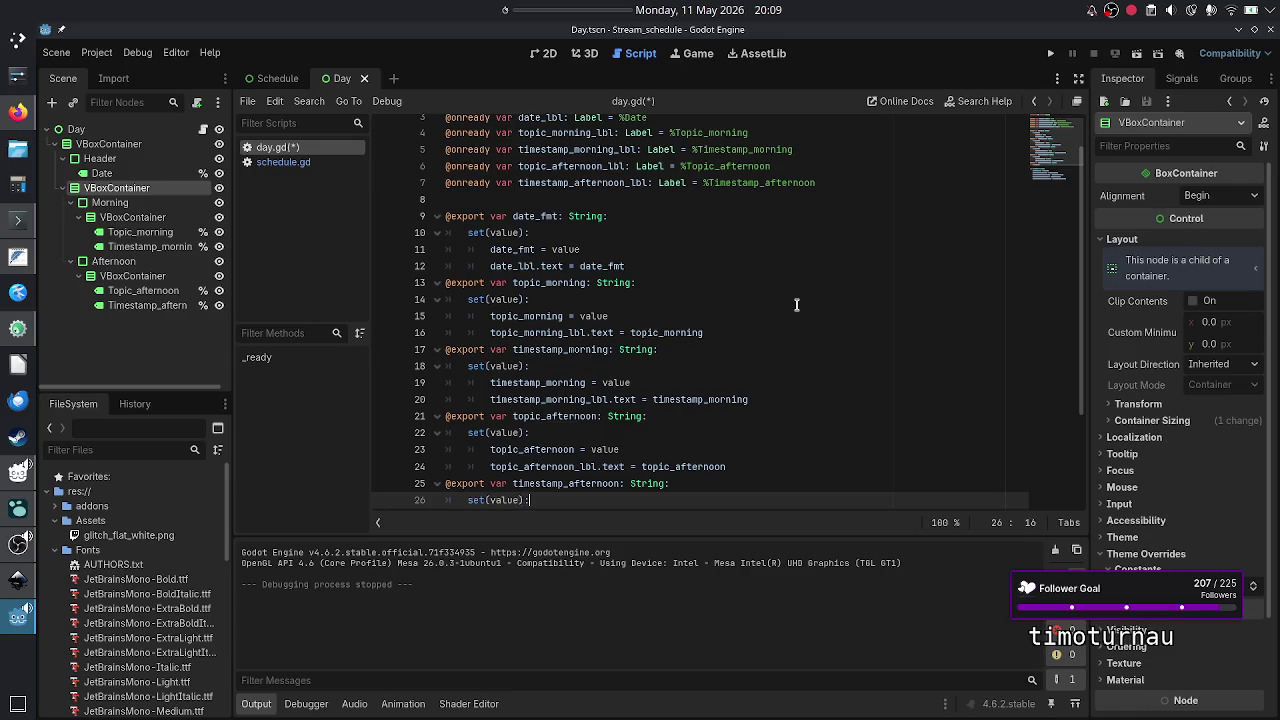
text(:)
key(Return)
text(timestam)
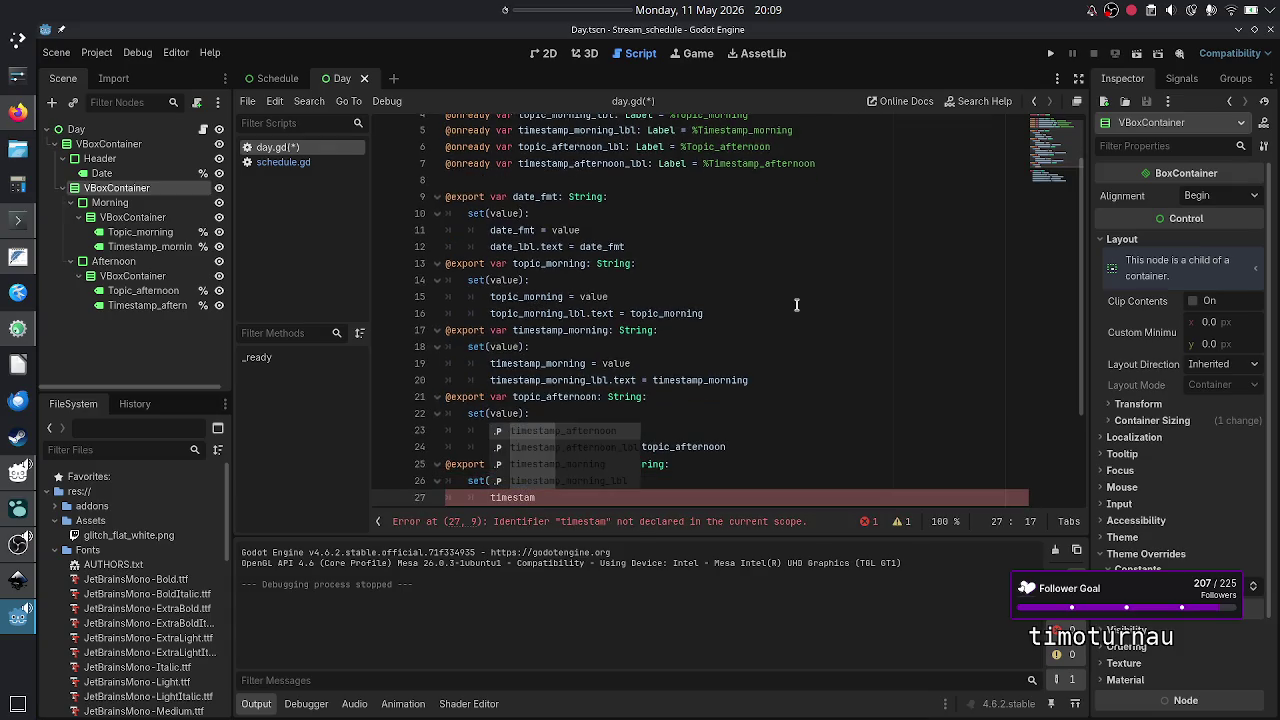
key(Return)
text(= value)
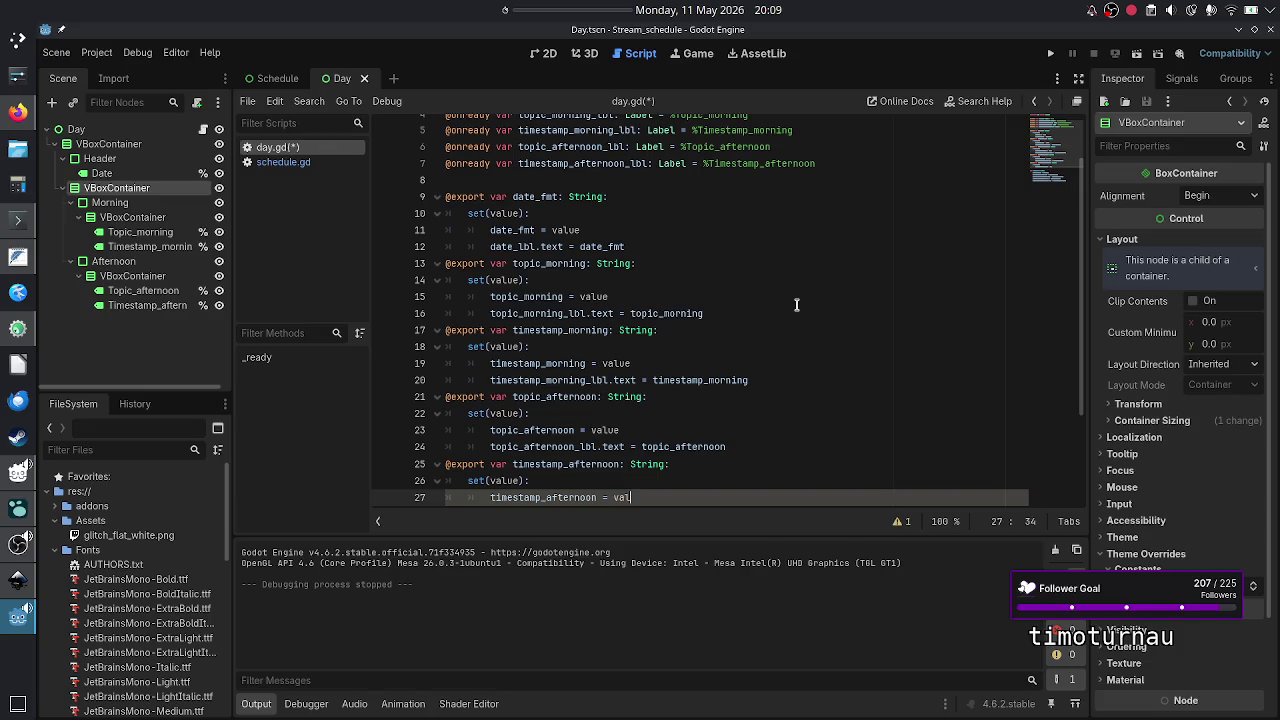
key(Return)
text(time_)
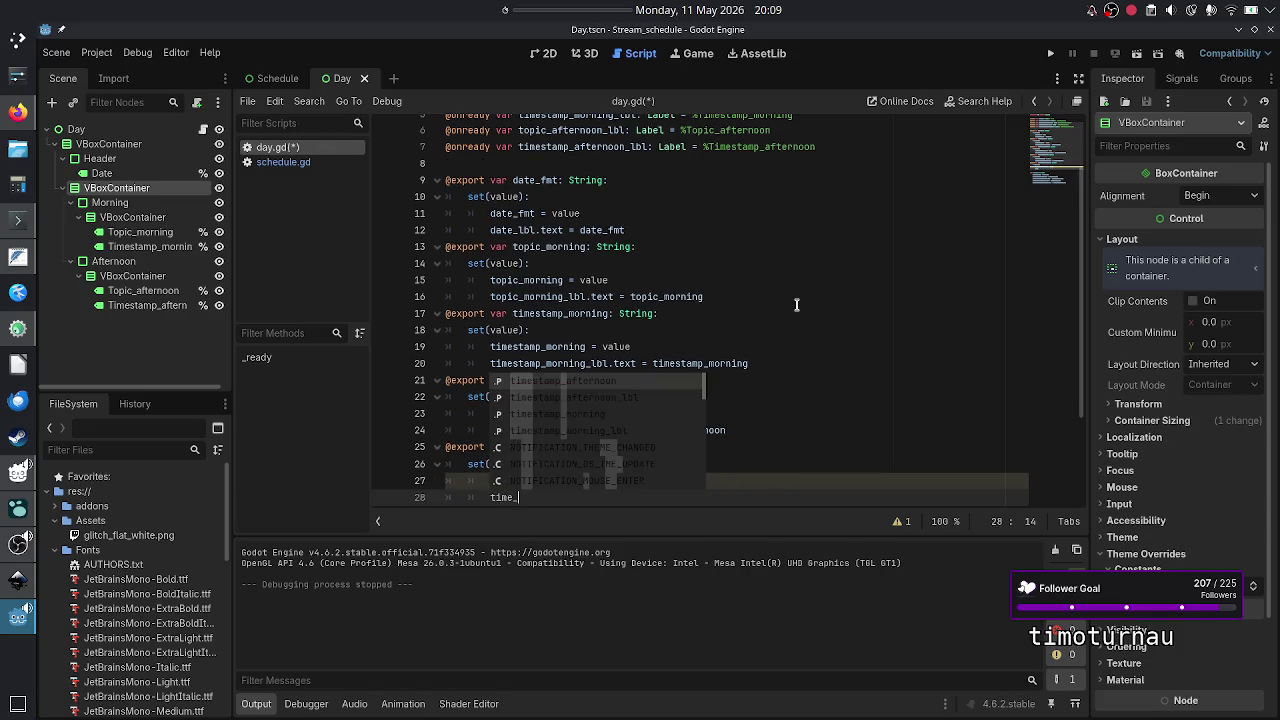
key(BackSpace)
text(stamp_a)
key(Down)
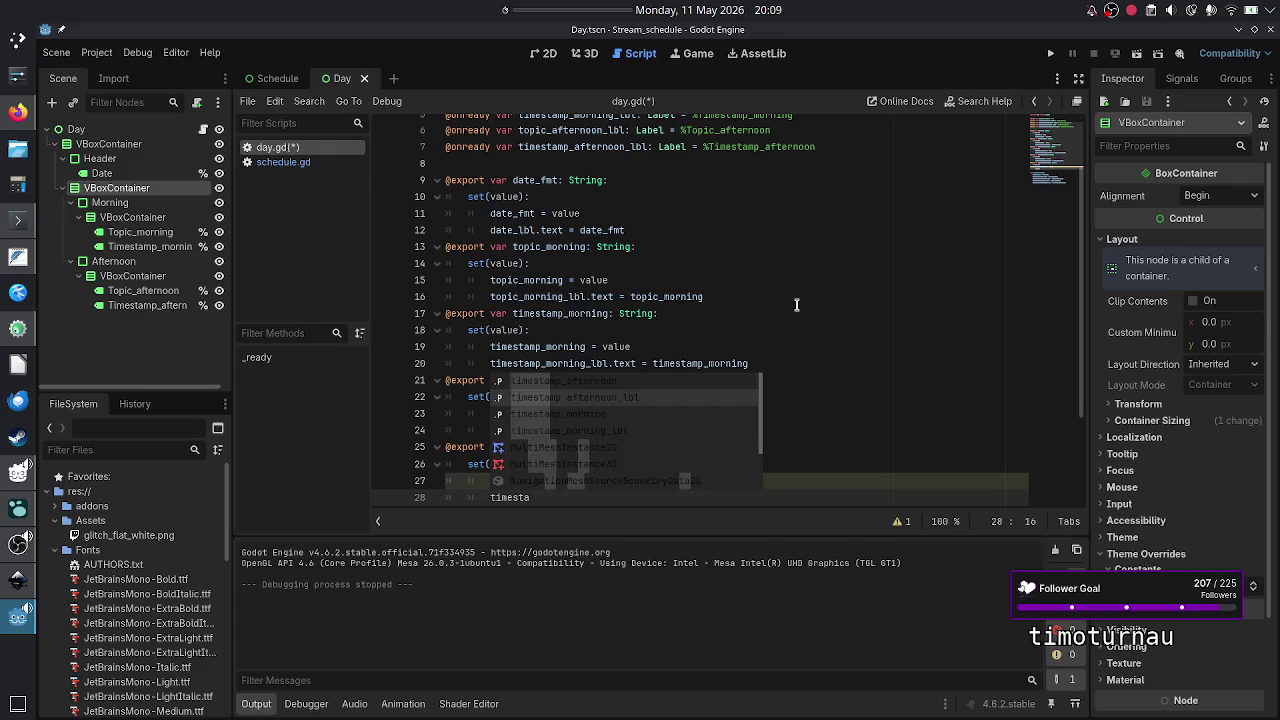
key(Return)
text(.text)
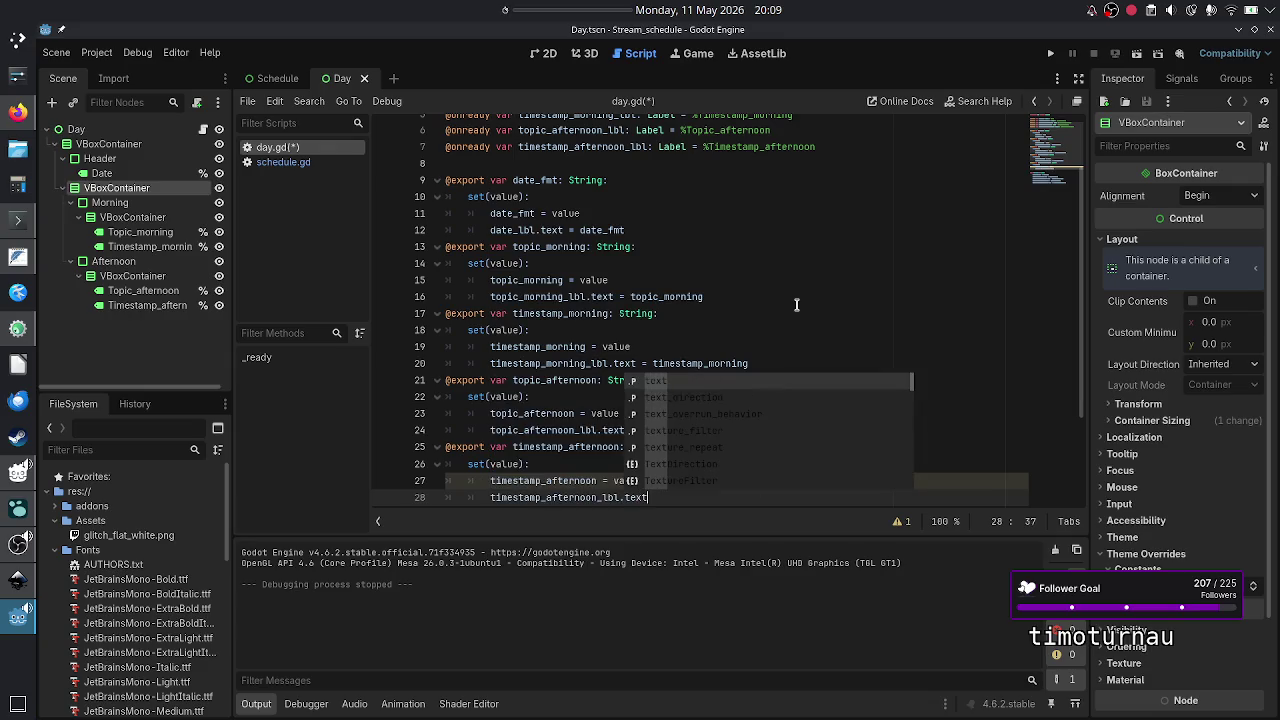
text( = times)
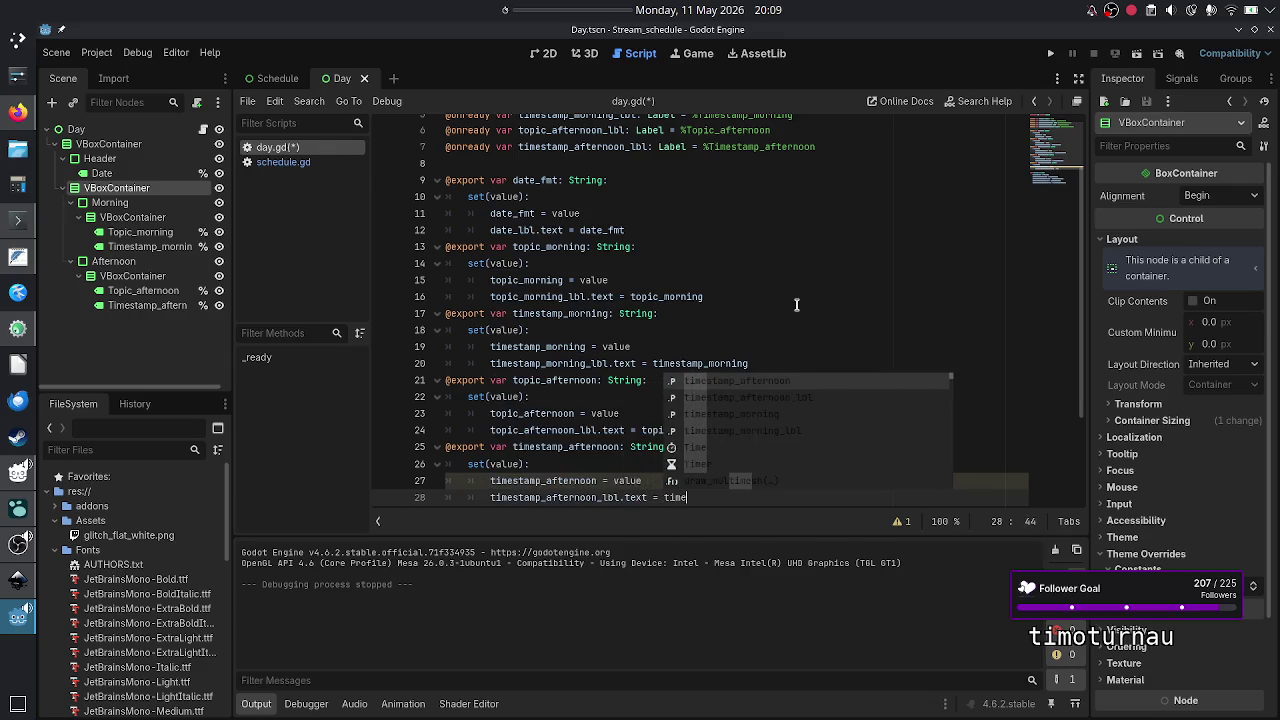
key(Return)
- Comment out the five label text assignments in _ready with Ctrl+K
key(Down)
key(Down)
key(Home)
key(shift+Down)
key(shift+Down)
key(shift+Down)
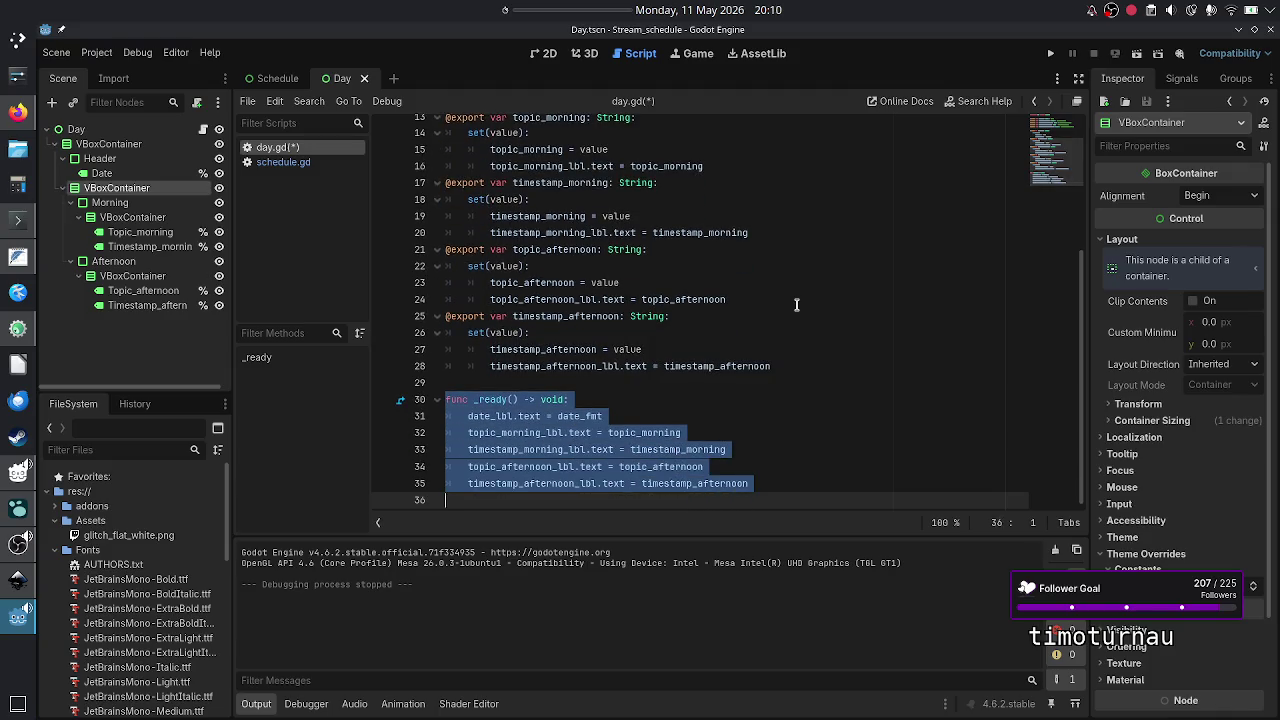
key(Up)
key(Up)
key(Up)
key(Home)
key(ctrl+k)
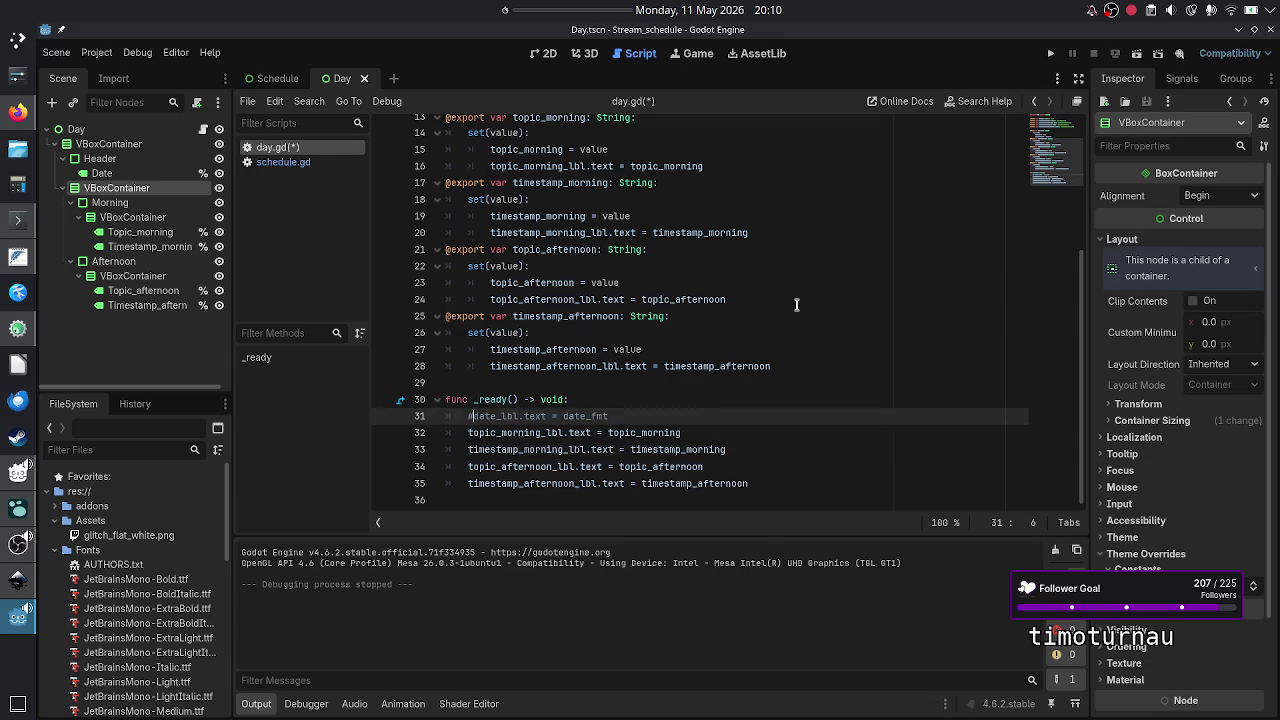
key(Down)
key(ctrl+k)
key(Down)
key(ctrl+k)
key(Down)
key(ctrl+k)
key(Down)
key(ctrl+k)
- Add pass at the end of _ready, save day.gd, and run the Day scene alone
key(Down)
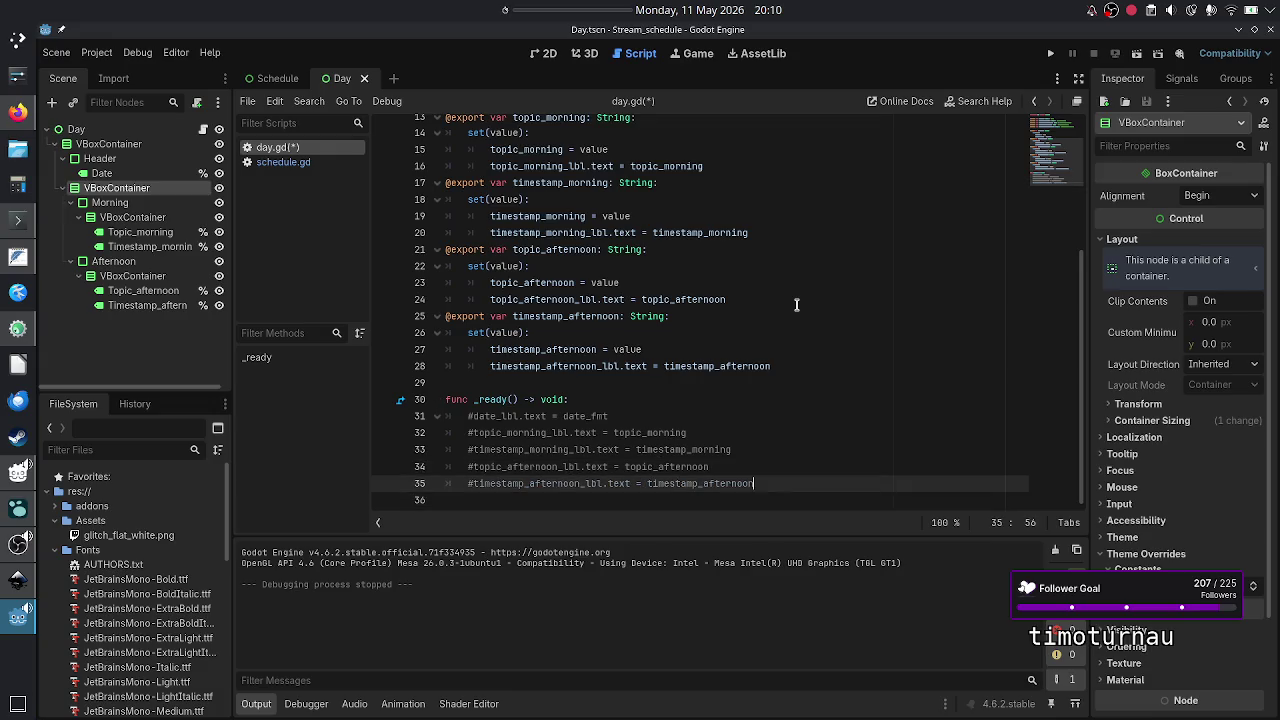
text(pass)
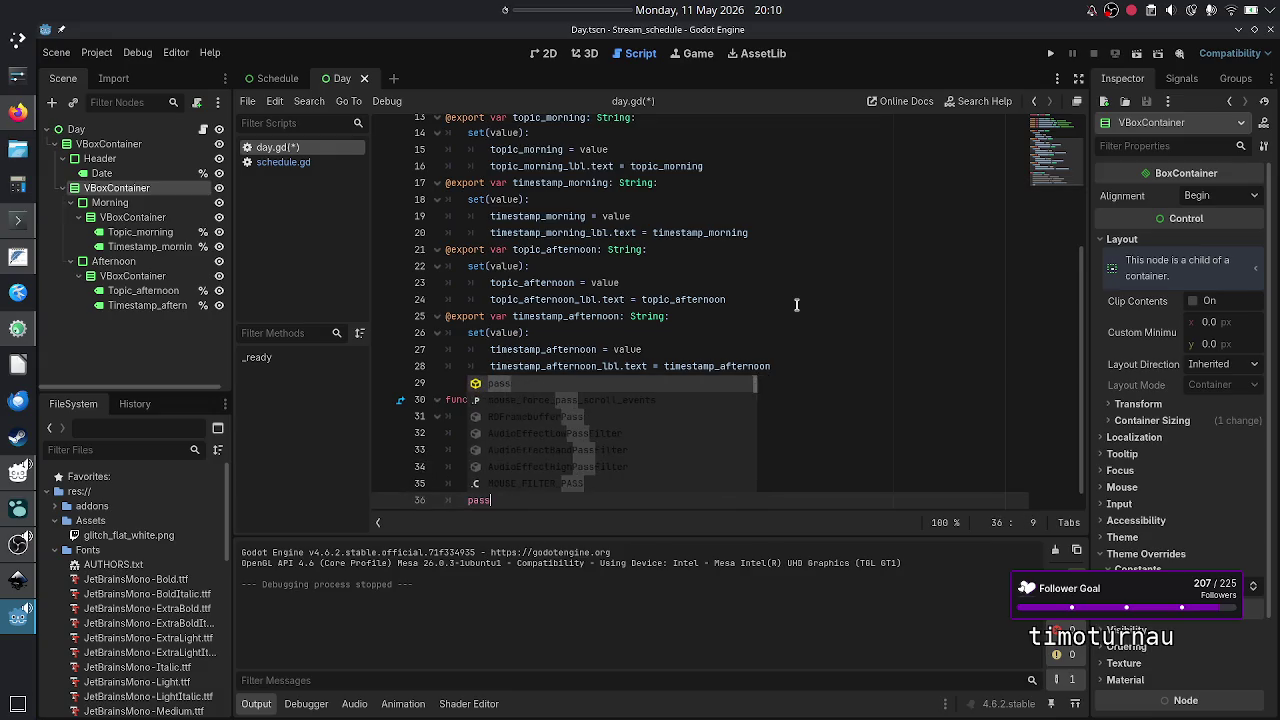
key(Return)
key(ctrl+s)
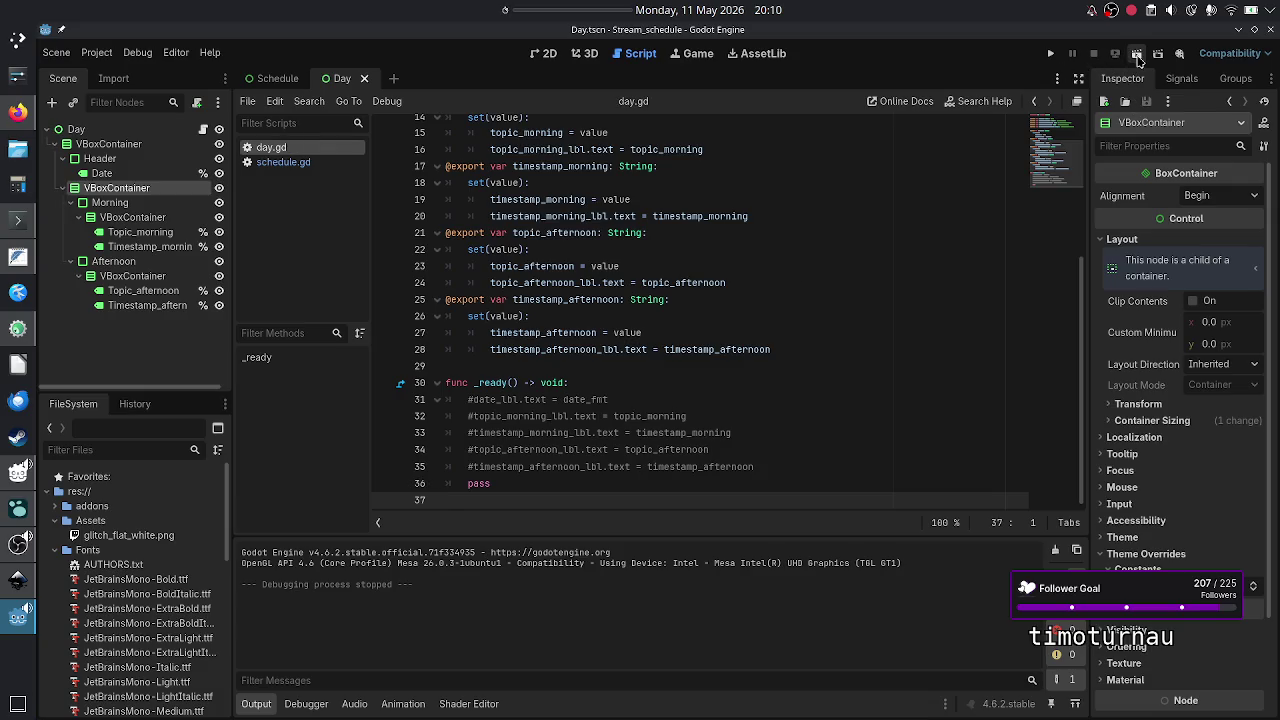
click(1137, 56)
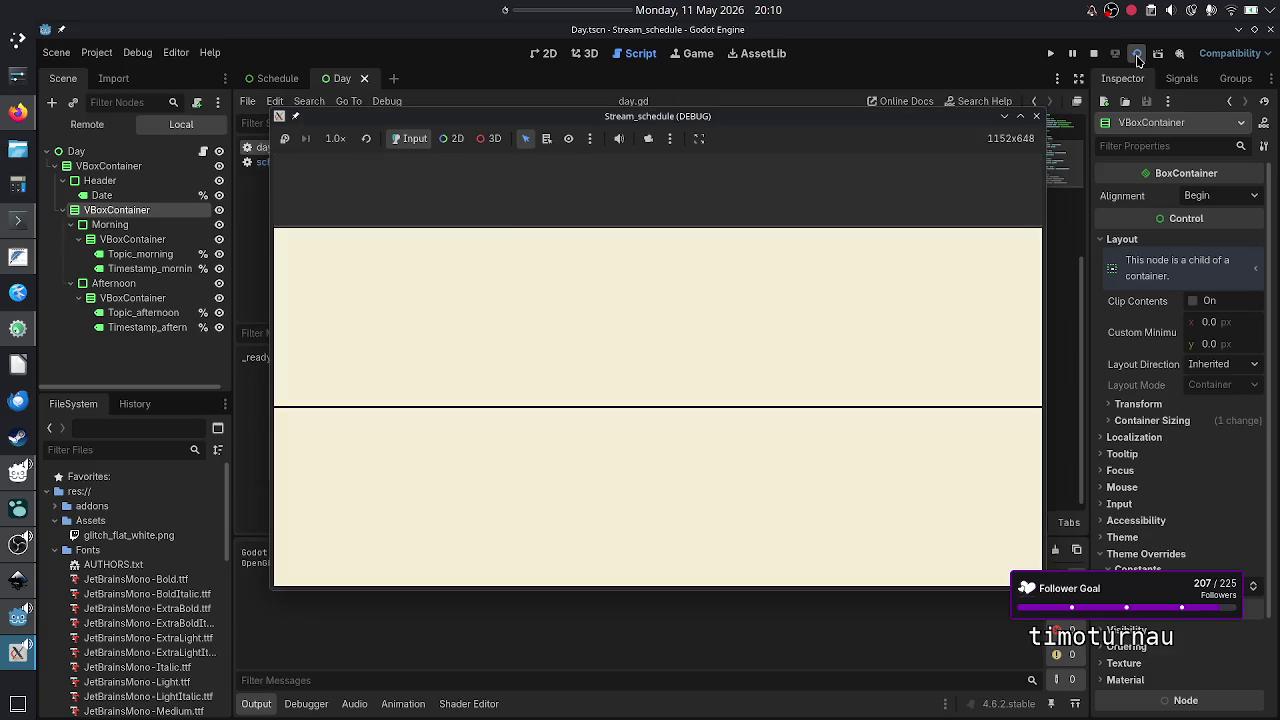
- Close the game window and run the whole project, stopping at the null date_lbl error
click(1037, 117)
click(1051, 54)
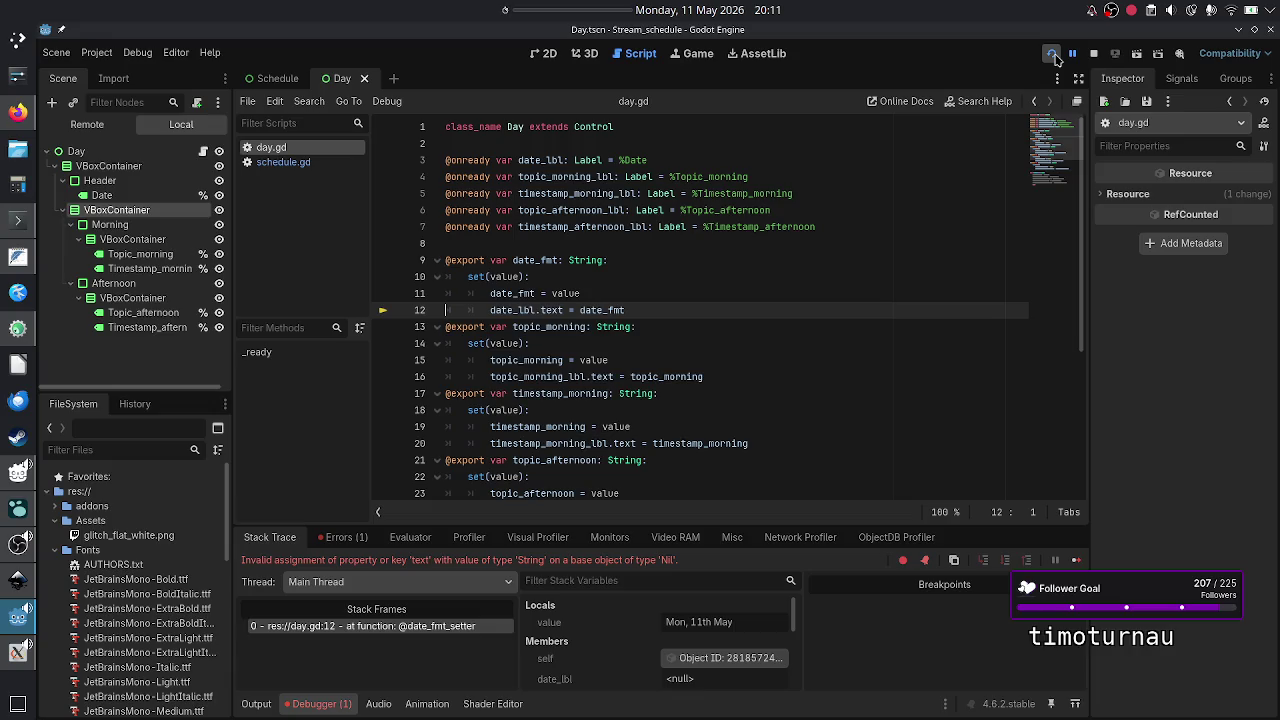
key(Left)
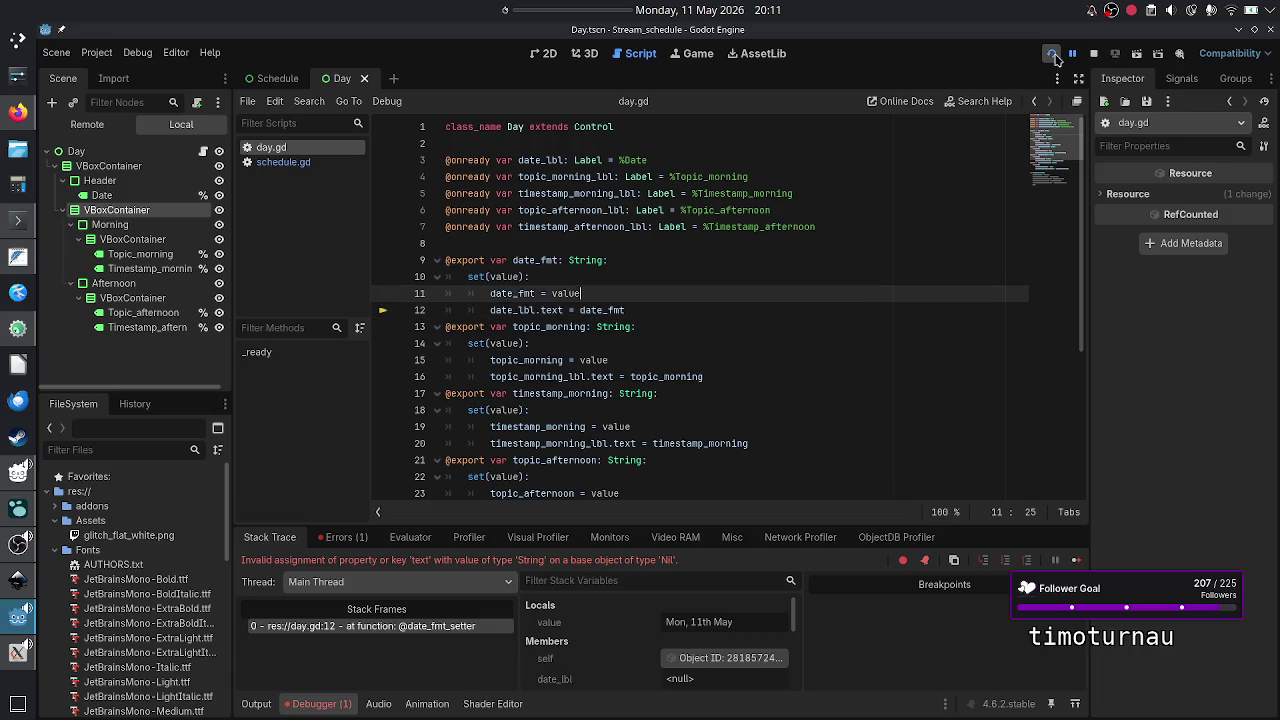
key(Return)
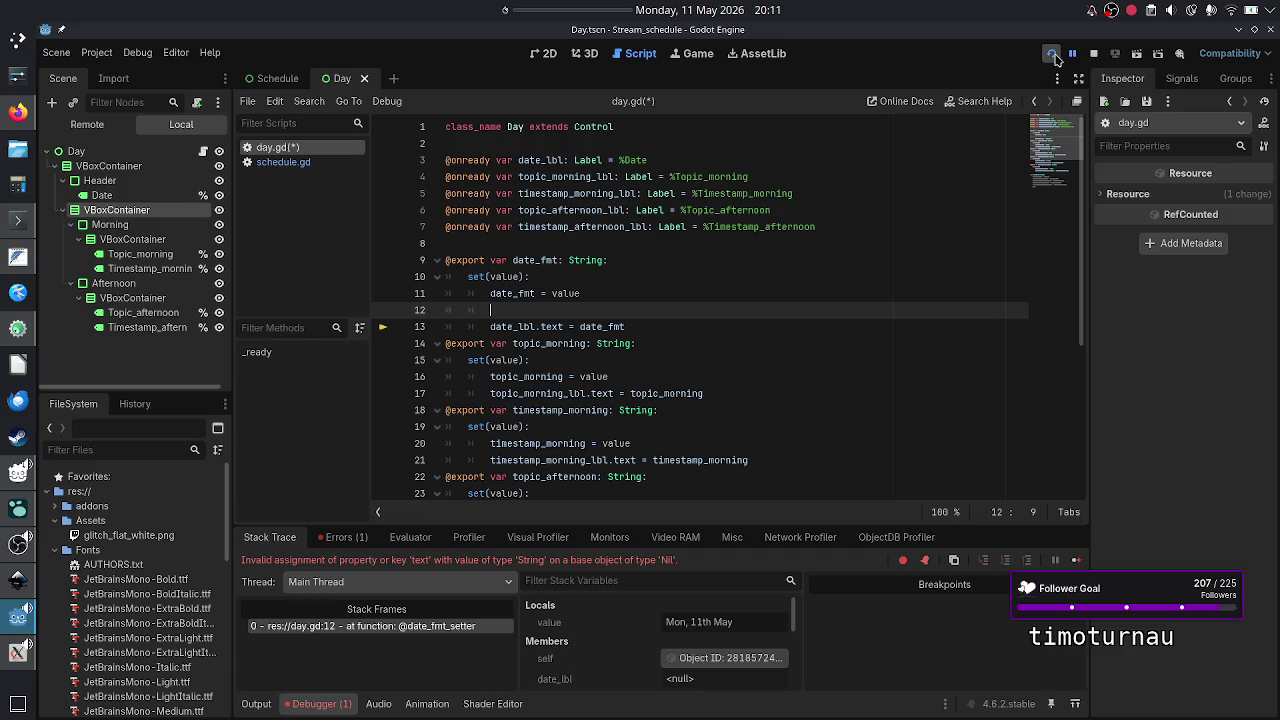
key(BackSpace)
key(BackSpace)
key(BackSpace)
key(Up)
key(Up)
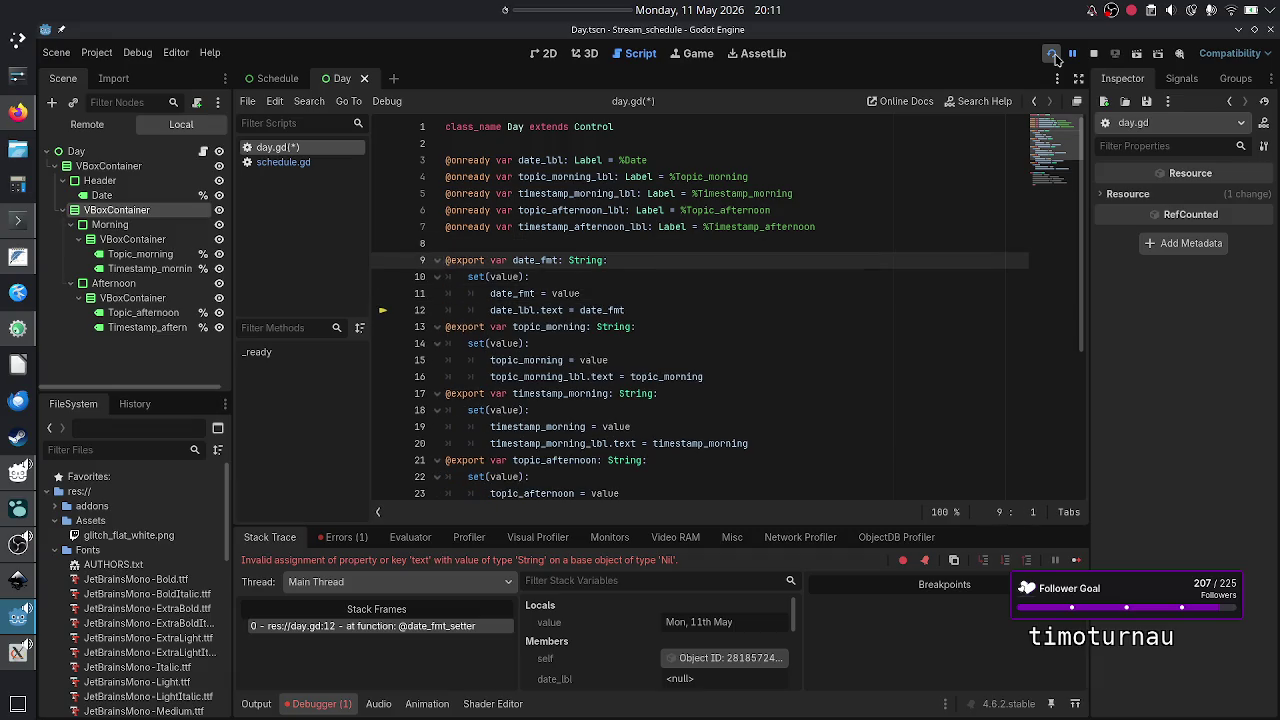
text(@onrea)
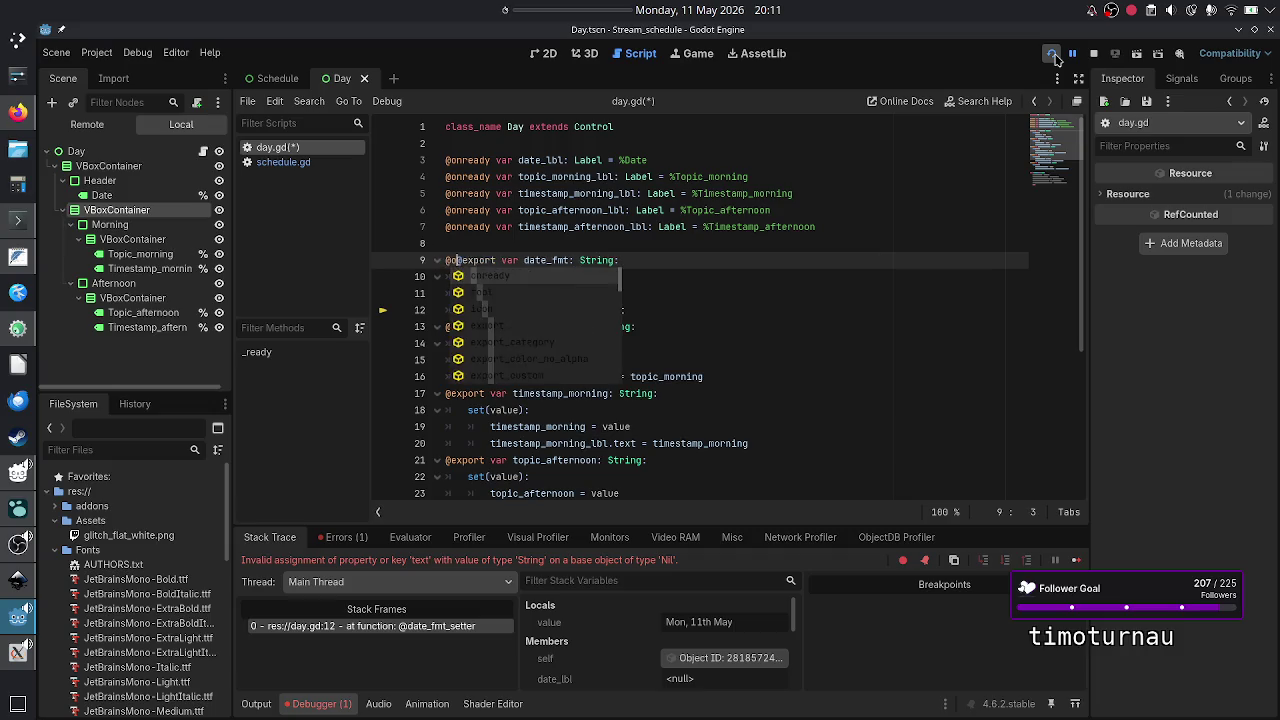
text(dy @)
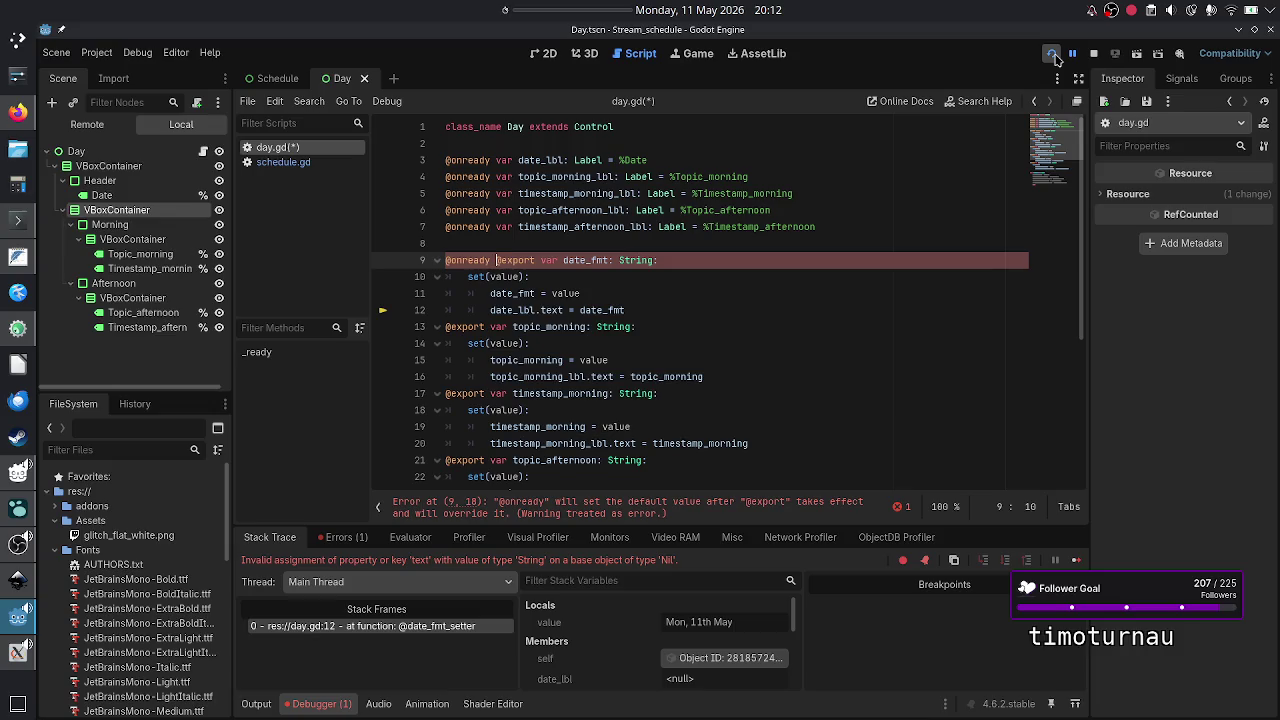
key(BackSpace)
key(BackSpace)
key(BackSpace)
key(BackSpace)
key(BackSpace)
key(BackSpace)
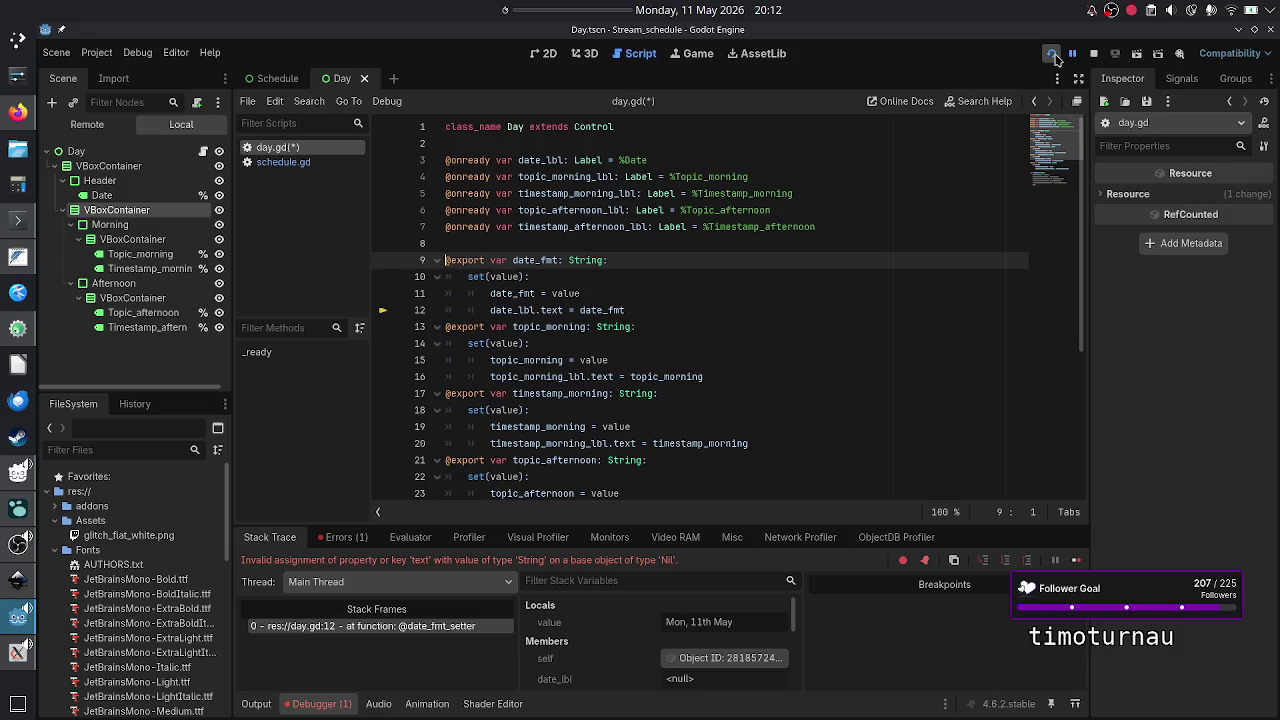
key(shift+End)
key(Down)
key(Down)
key(Up)
key(Down)
key(Home)
key(Up)
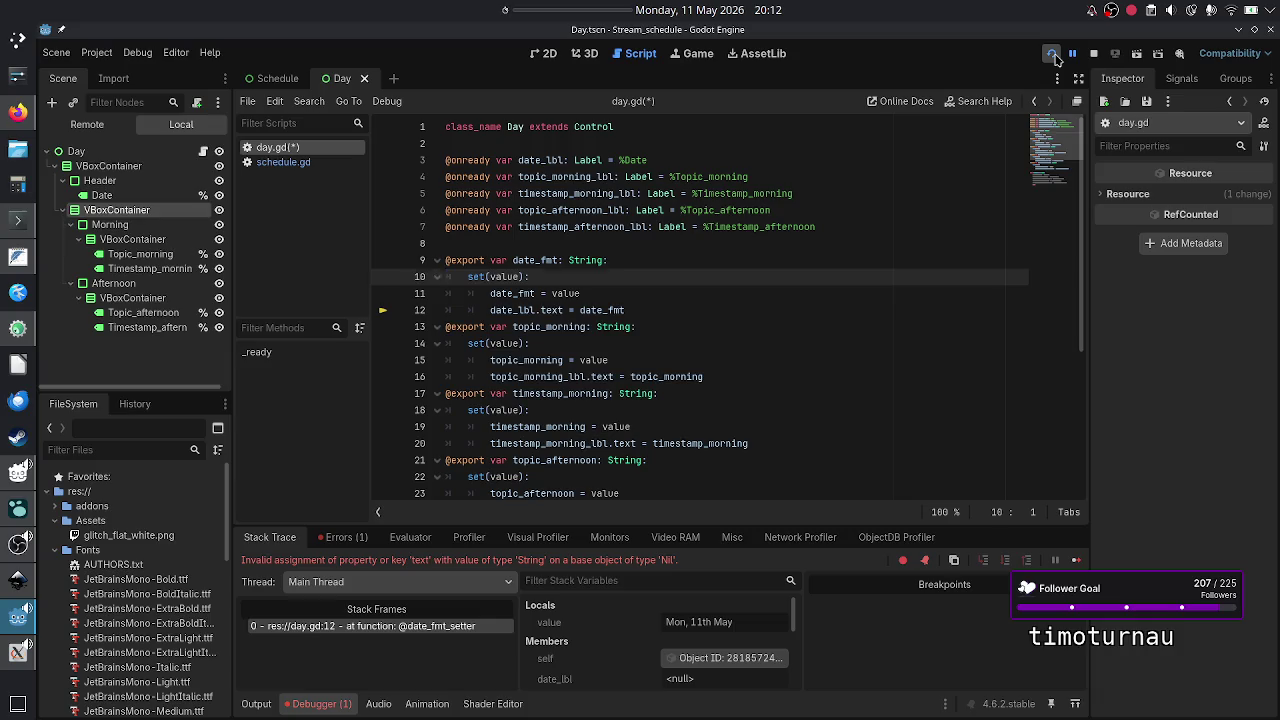
key(End)
key(Down)
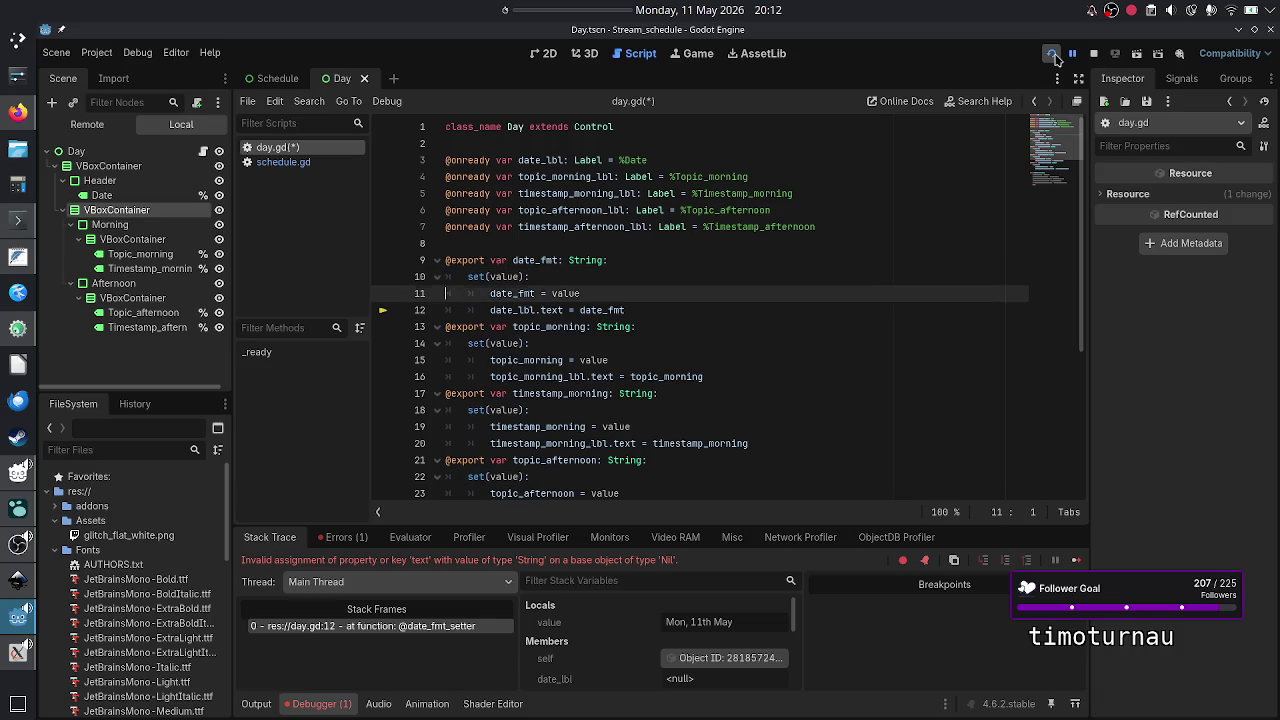
key(Down)
key(Home)
key(shift+End)
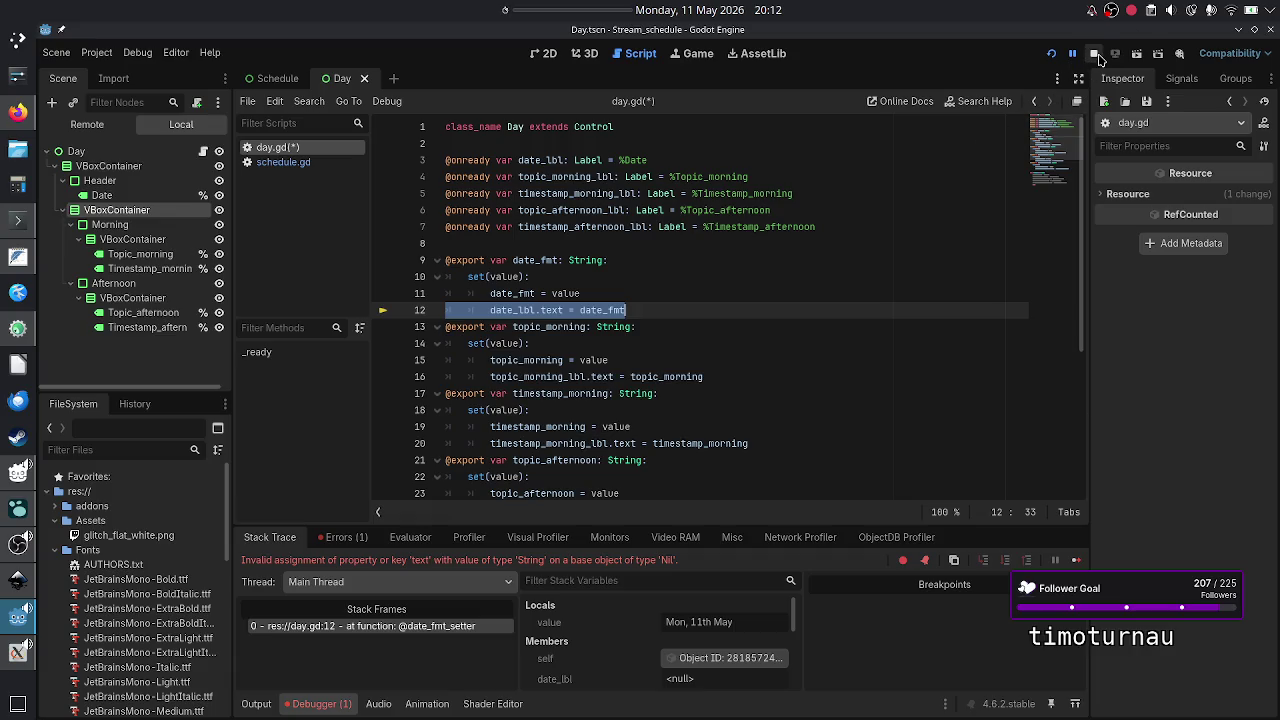
click(1094, 53)
- Save day.gd, then add and remove a trial 'fun' line below _ready
click(696, 327)
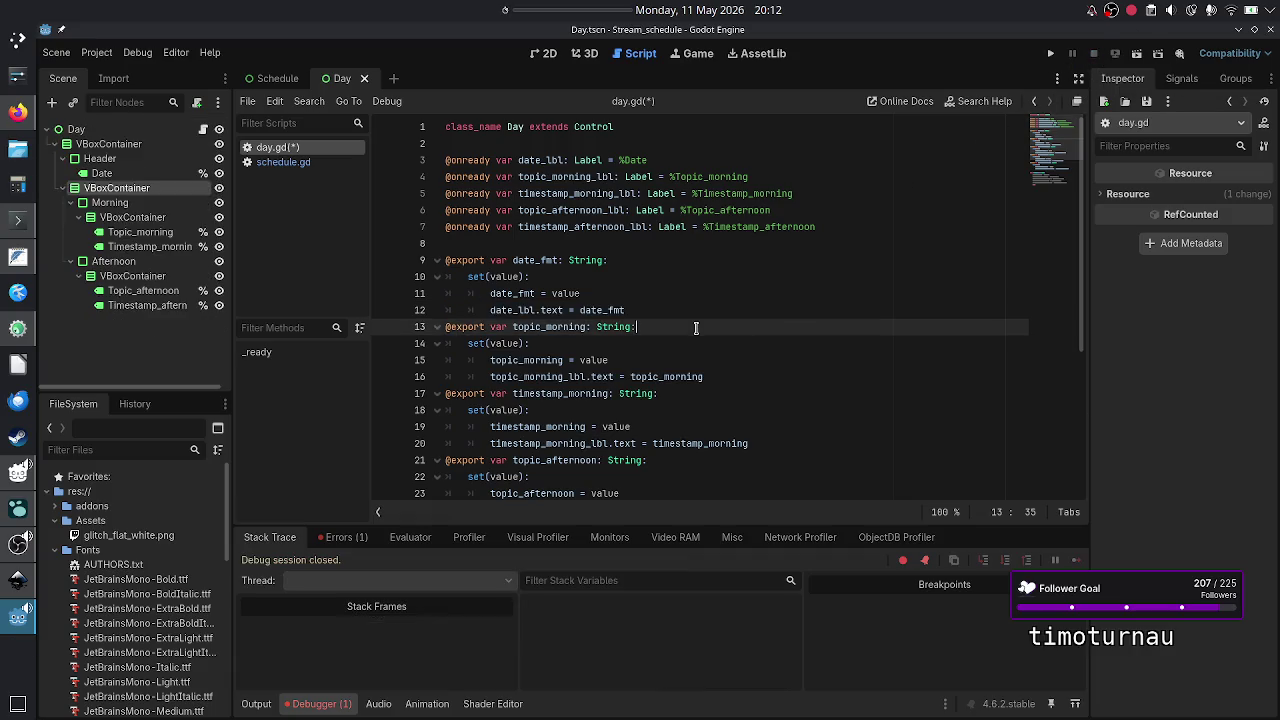
key(ctrl+s)
scroll(656, 326, down, 5)
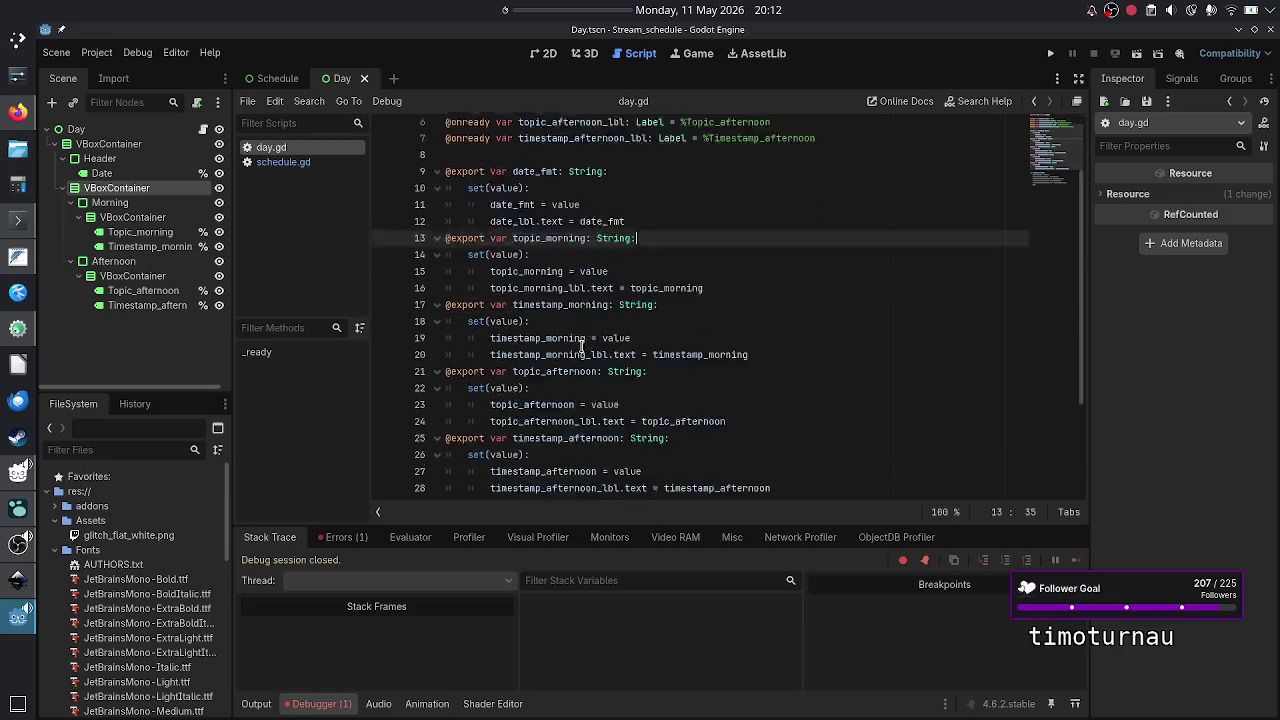
click(501, 490)
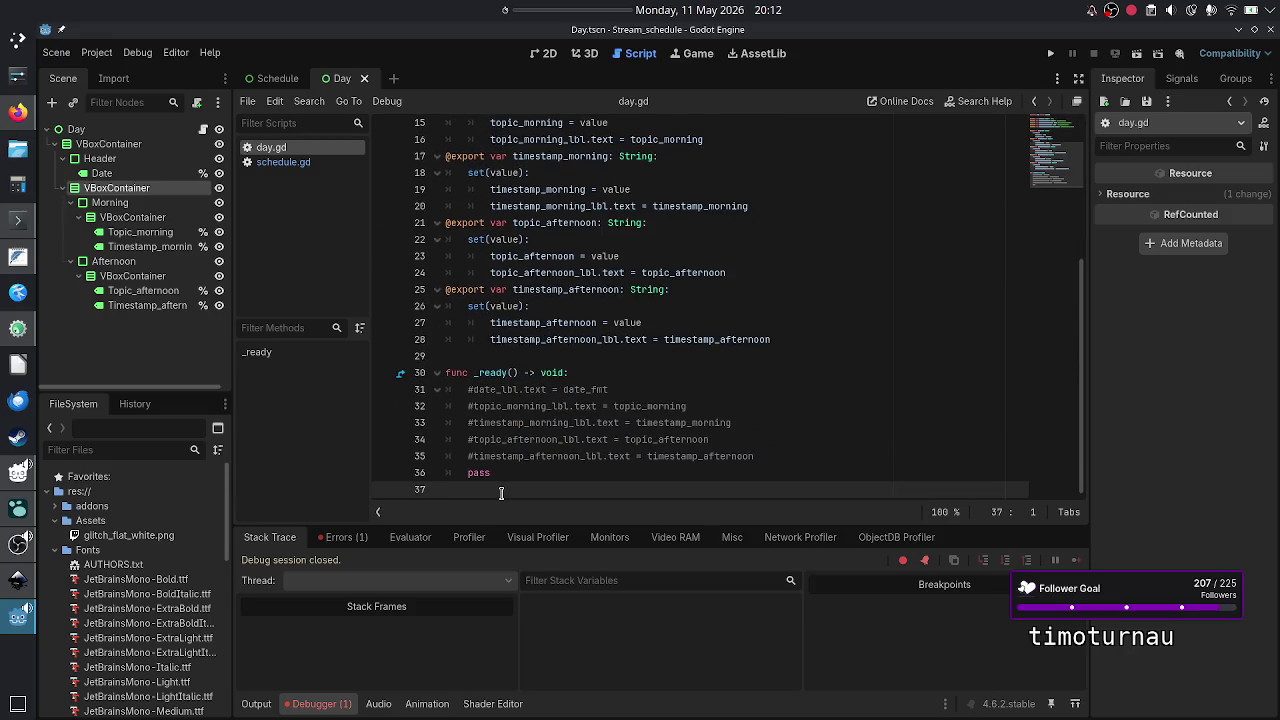
key(Return)
text(fun)
key(BackSpace)
key(BackSpace)
key(BackSpace)
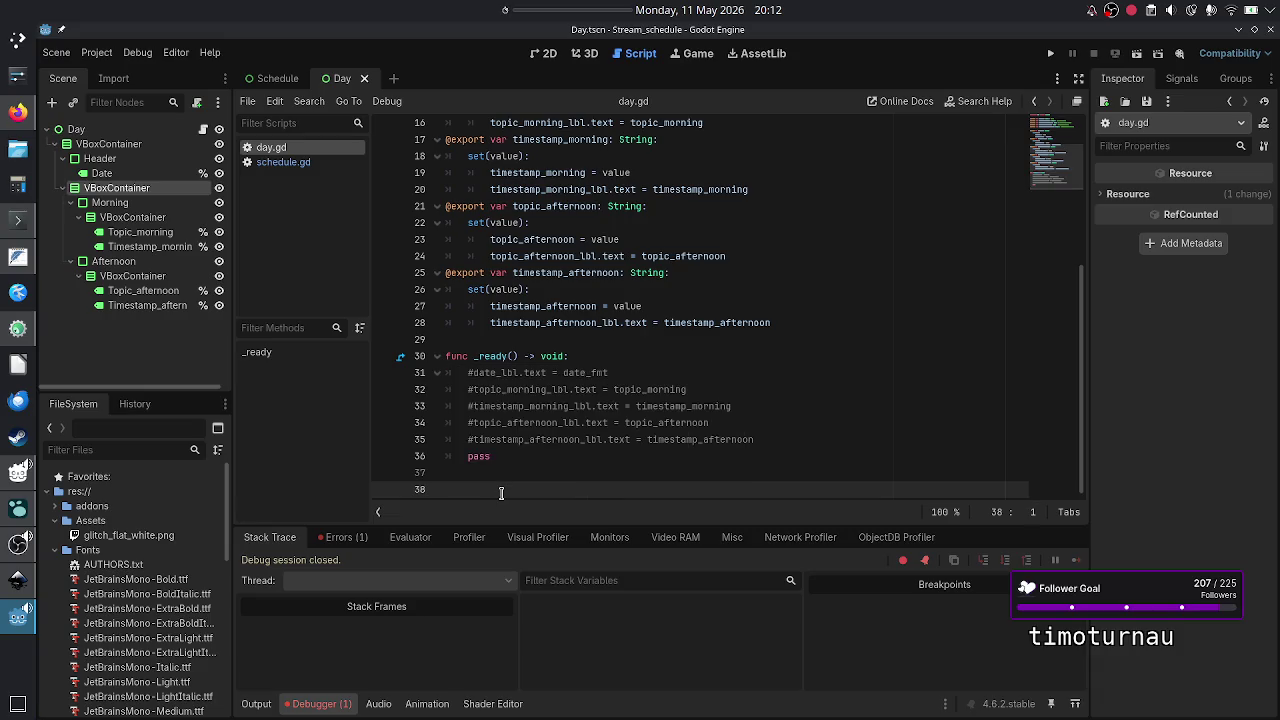
key(BackSpace)
key(Up)
key(Up)
key(Up)
key(Up)
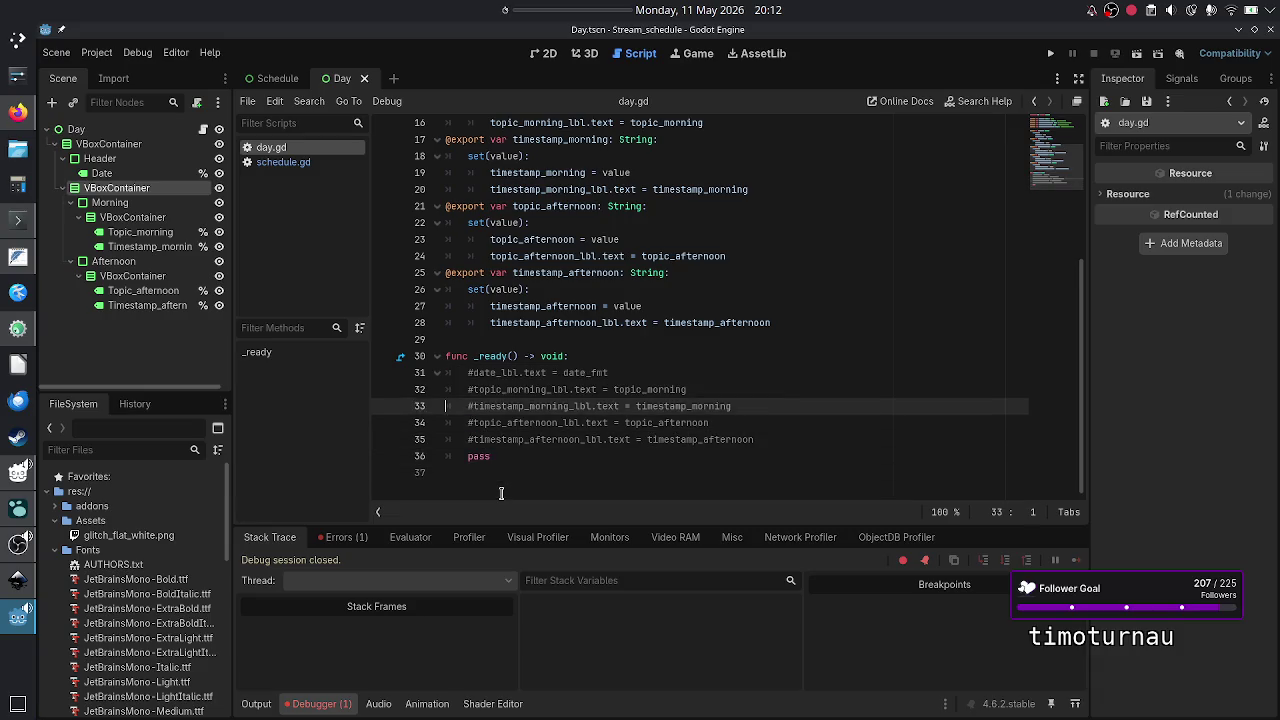
key(Right)
key(Right)
key(Right)
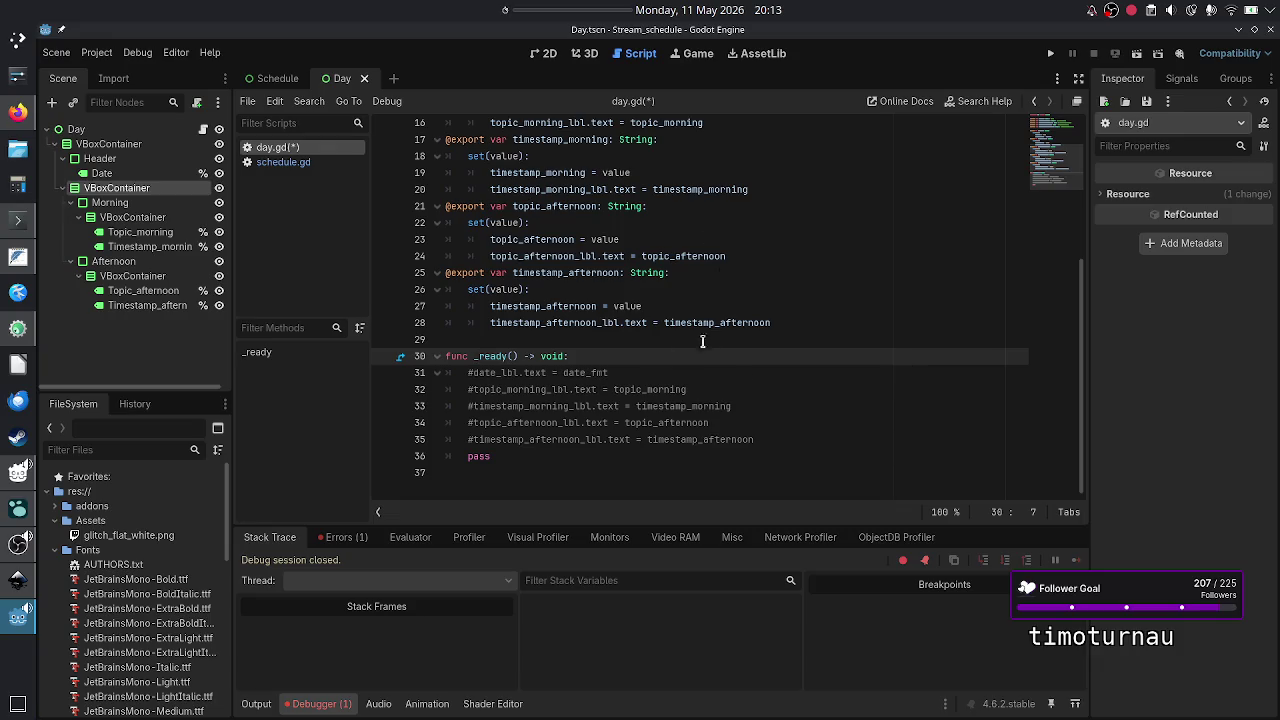
- Review _ready and lines 15–16 of day.gd, then switch to the browser's Duck.ai chat
scroll(612, 193, up, 5)
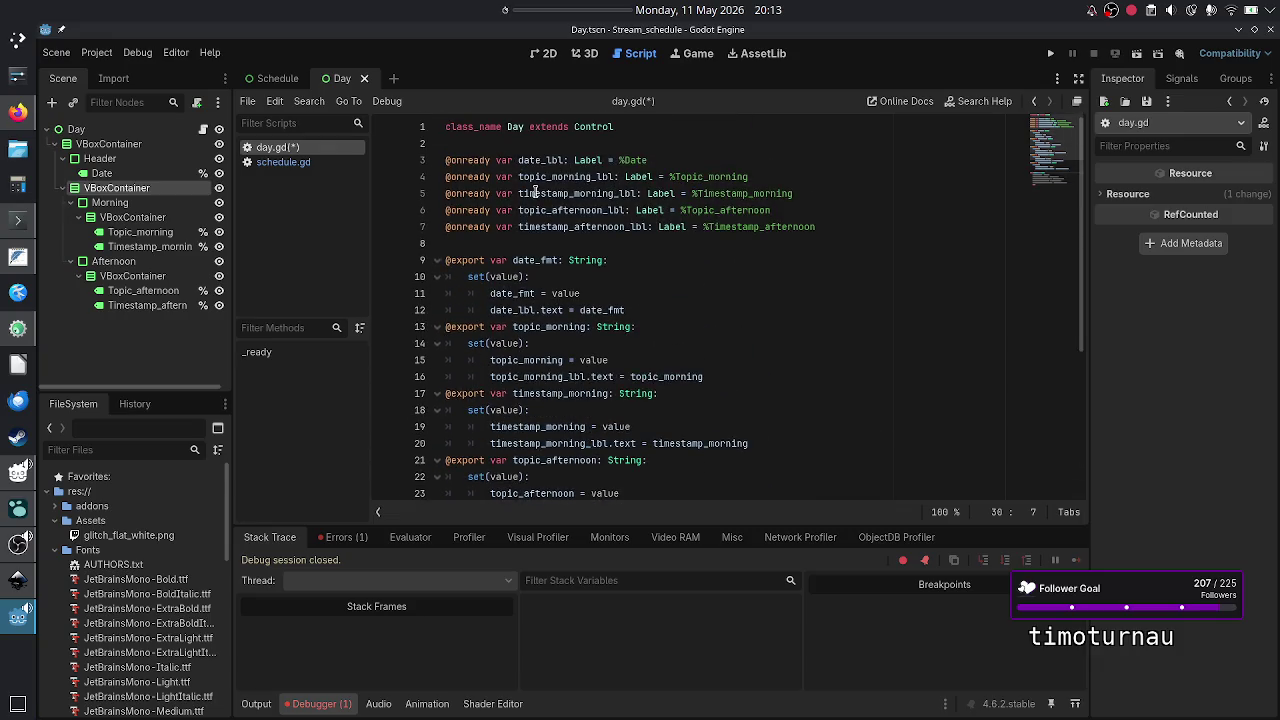
scroll(555, 197, down, 5)
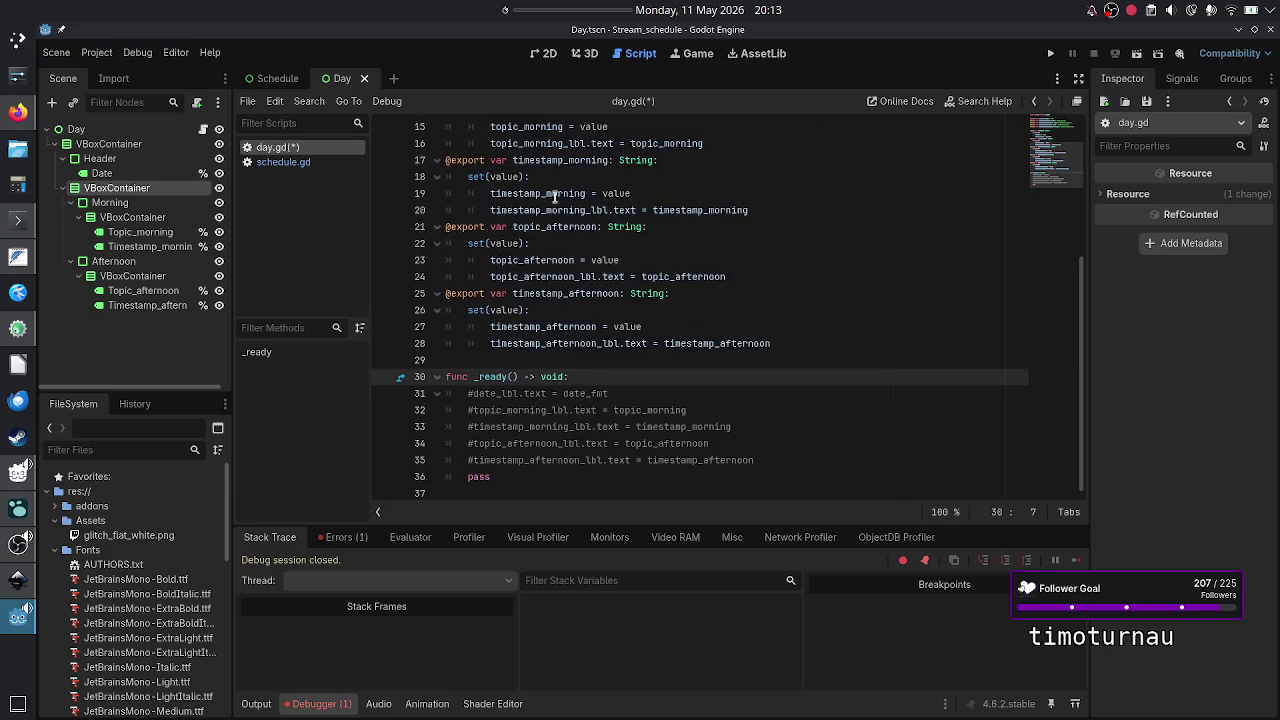
click(544, 443)
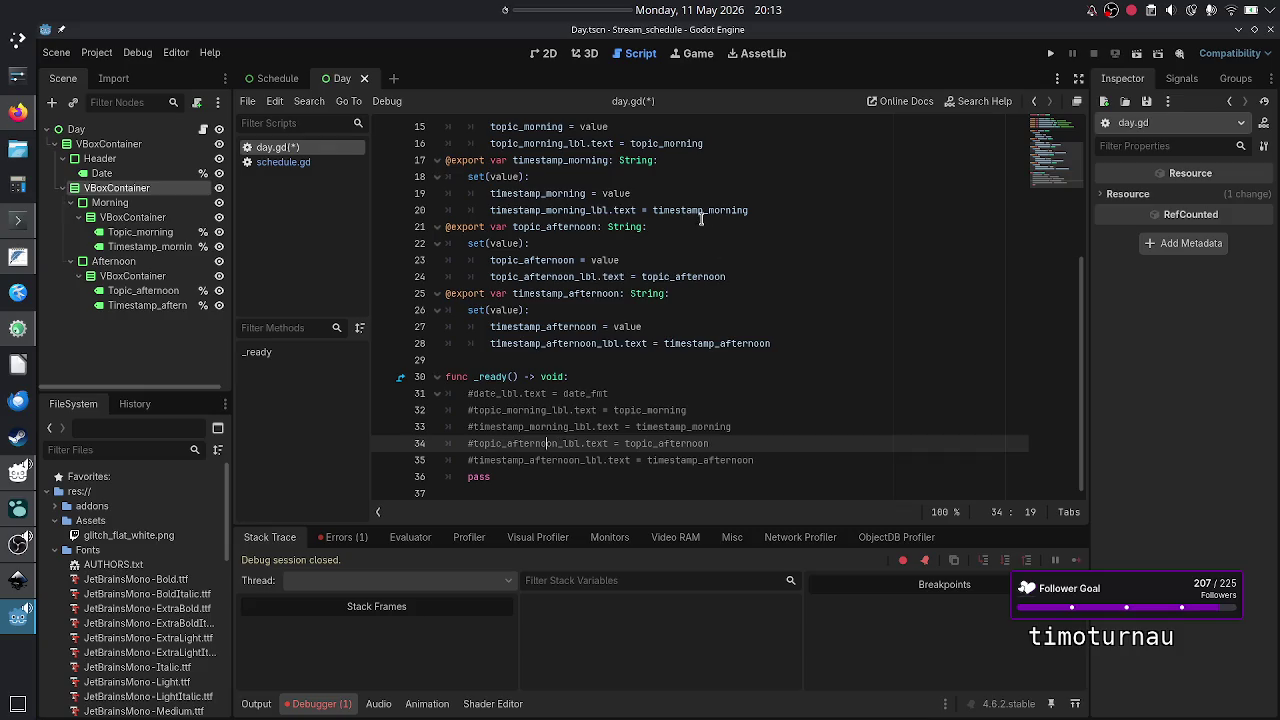
scroll(701, 218, up, 5)
scroll(701, 220, down, 1)
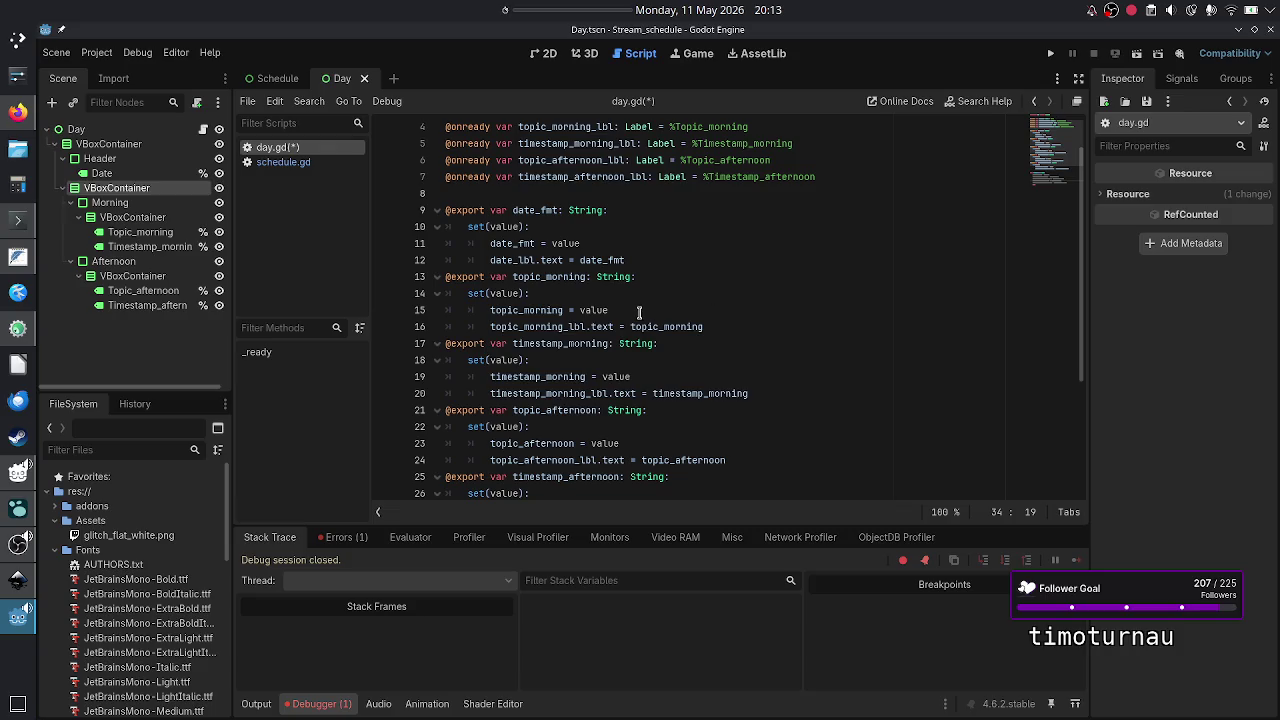
click(639, 313)
click(750, 323)
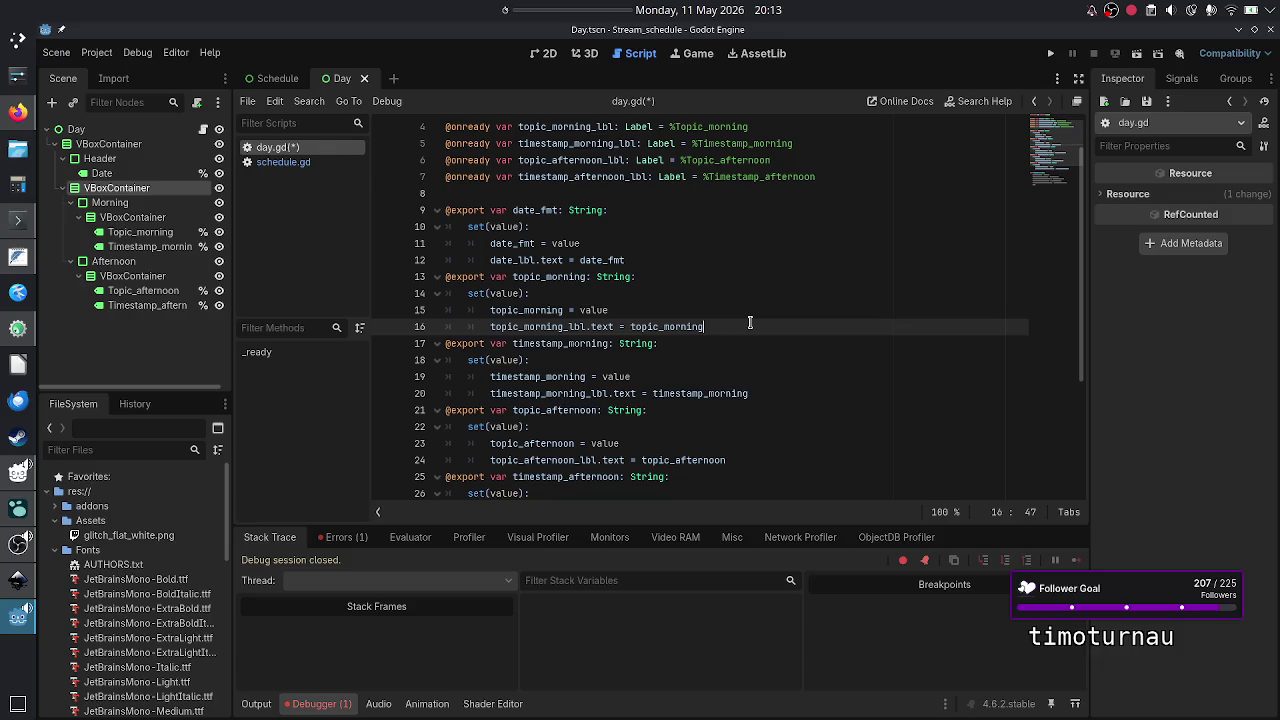
click(18, 113)
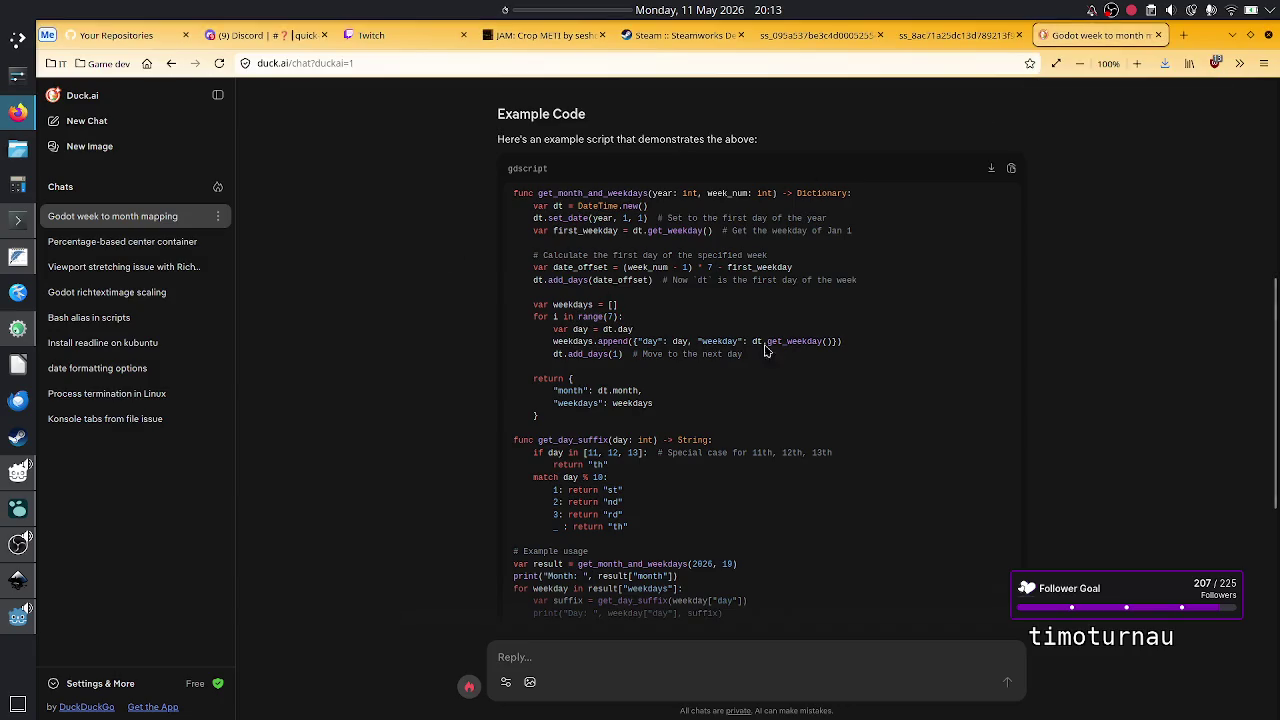
- Search 'godot gdscript basics' in a new tab and open the GDScript basics docs page
click(1183, 35)
click(725, 247)
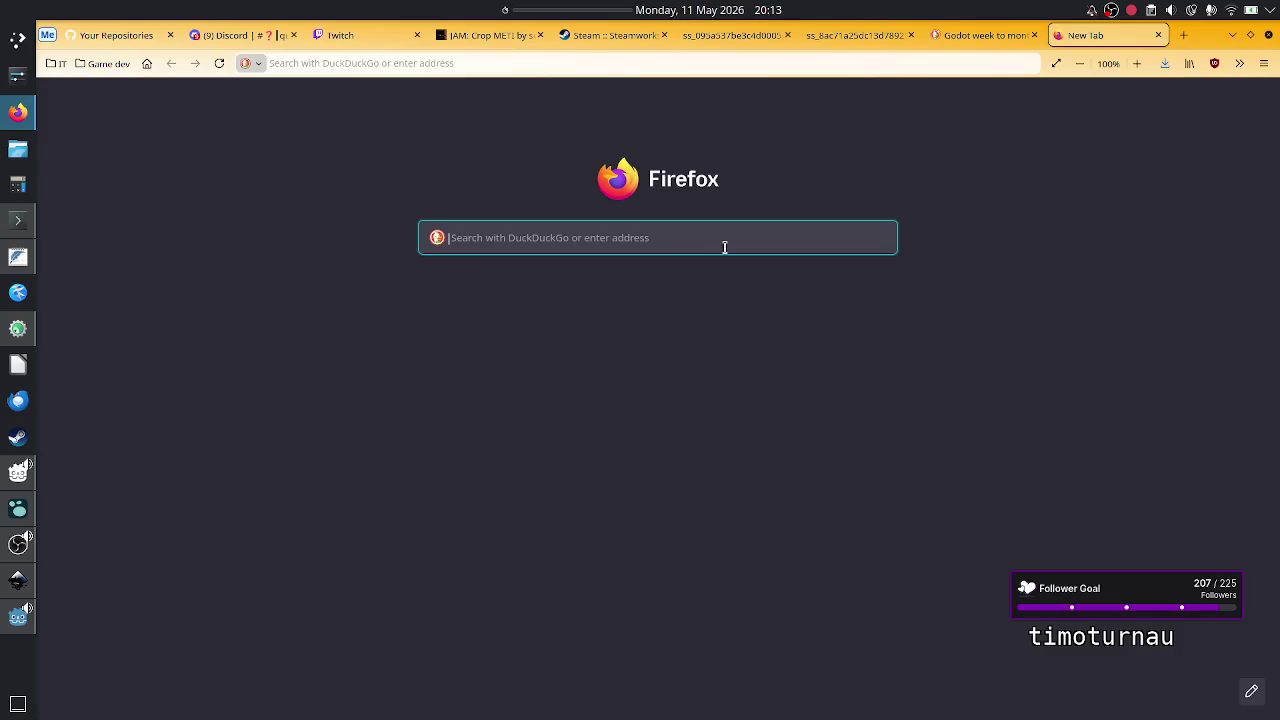
text(godot )
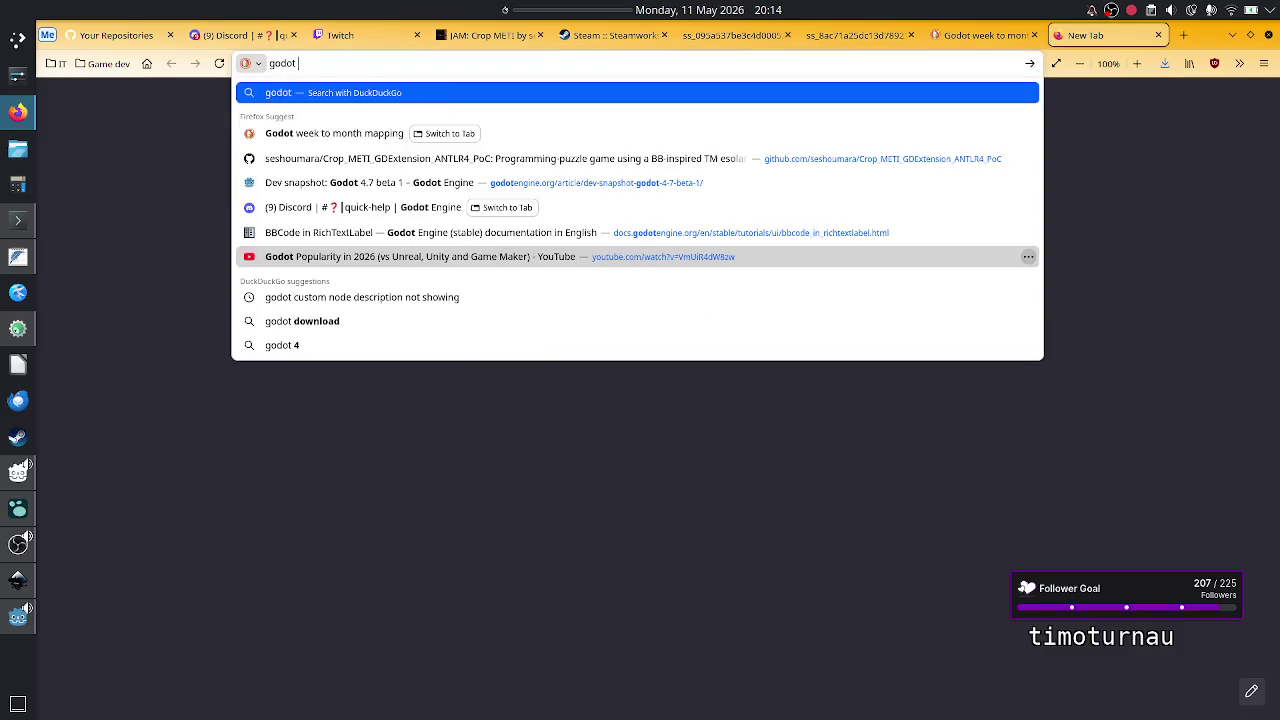
text(basic)
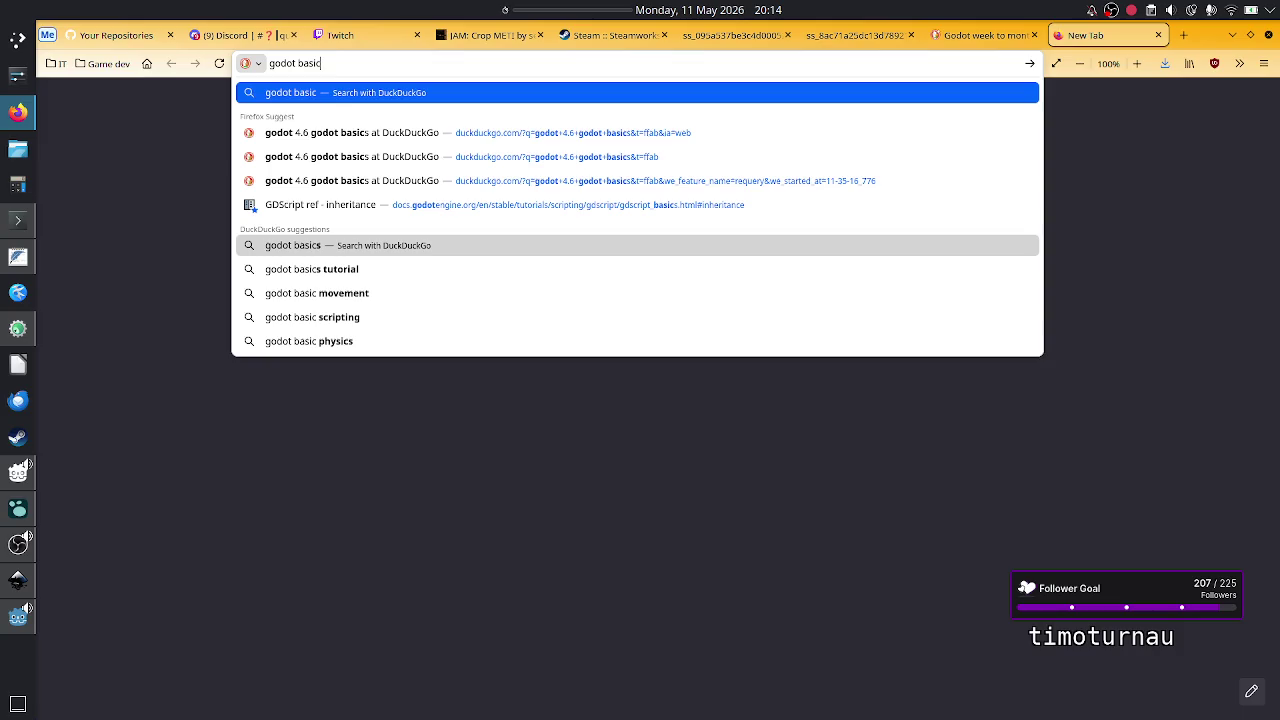
key(BackSpace)
key(BackSpace)
key(BackSpace)
key(BackSpace)
key(BackSpace)
text(g)
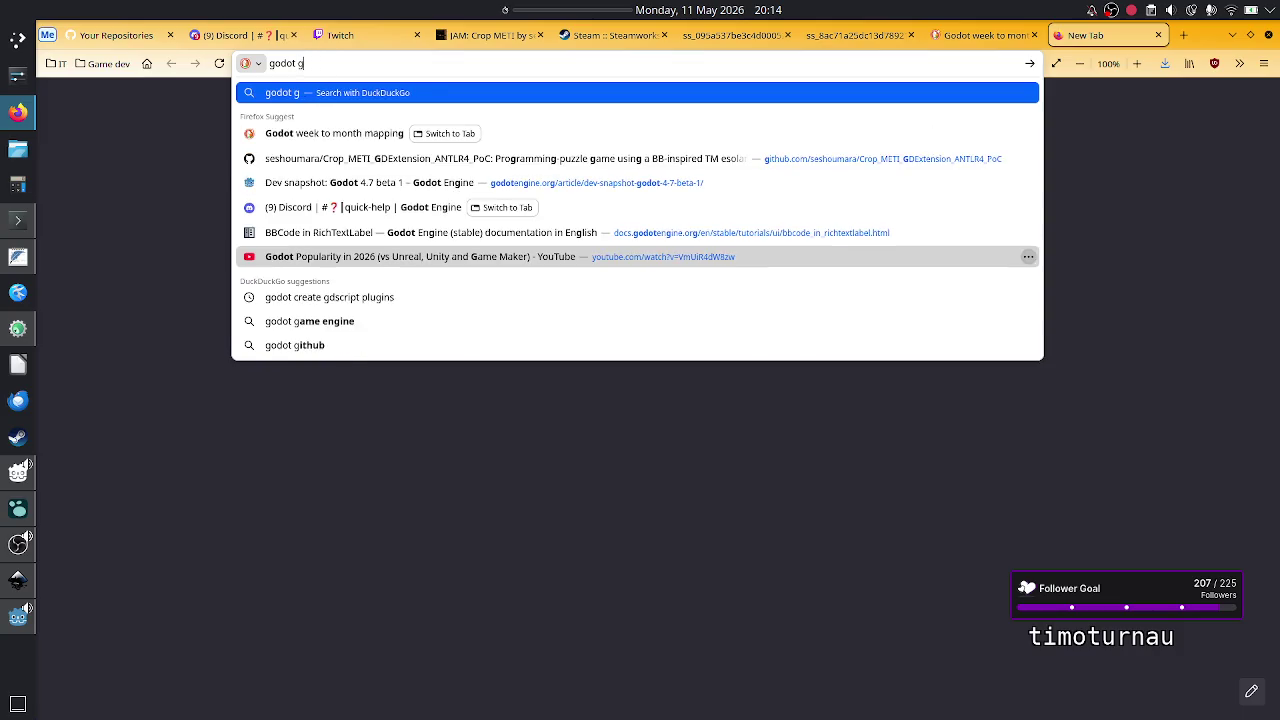
text(dscript basics)
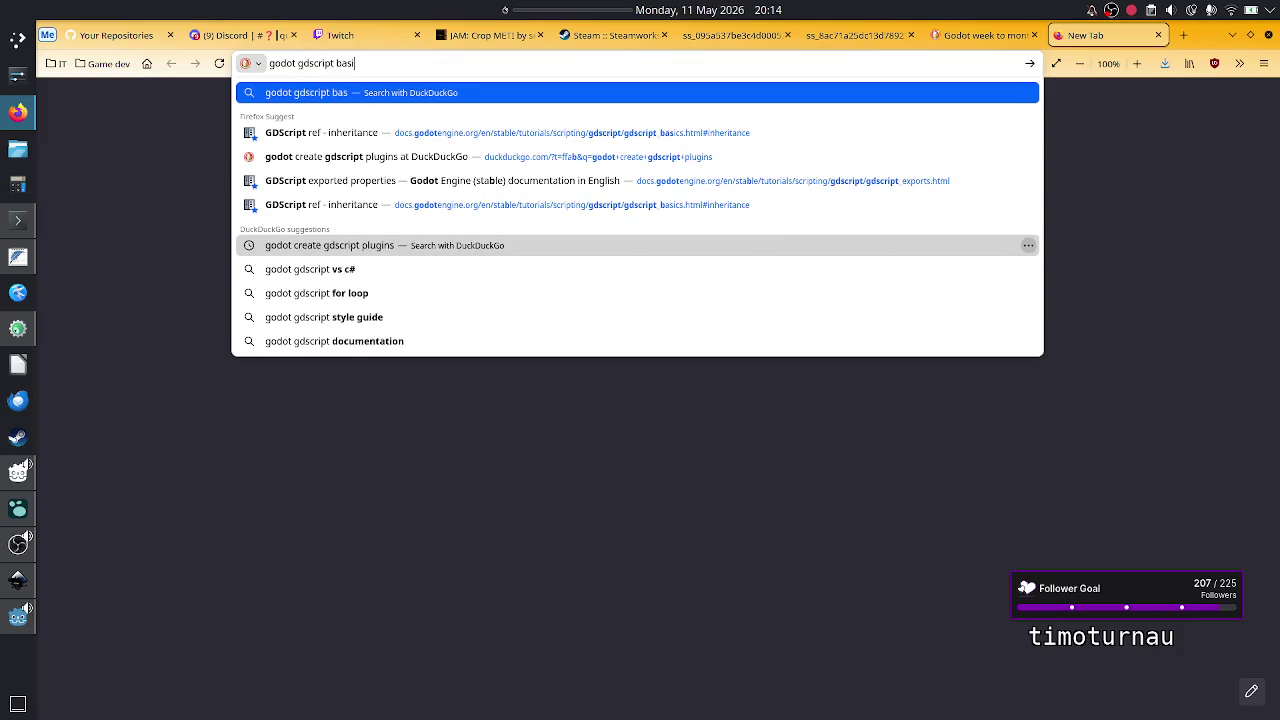
key(Return)
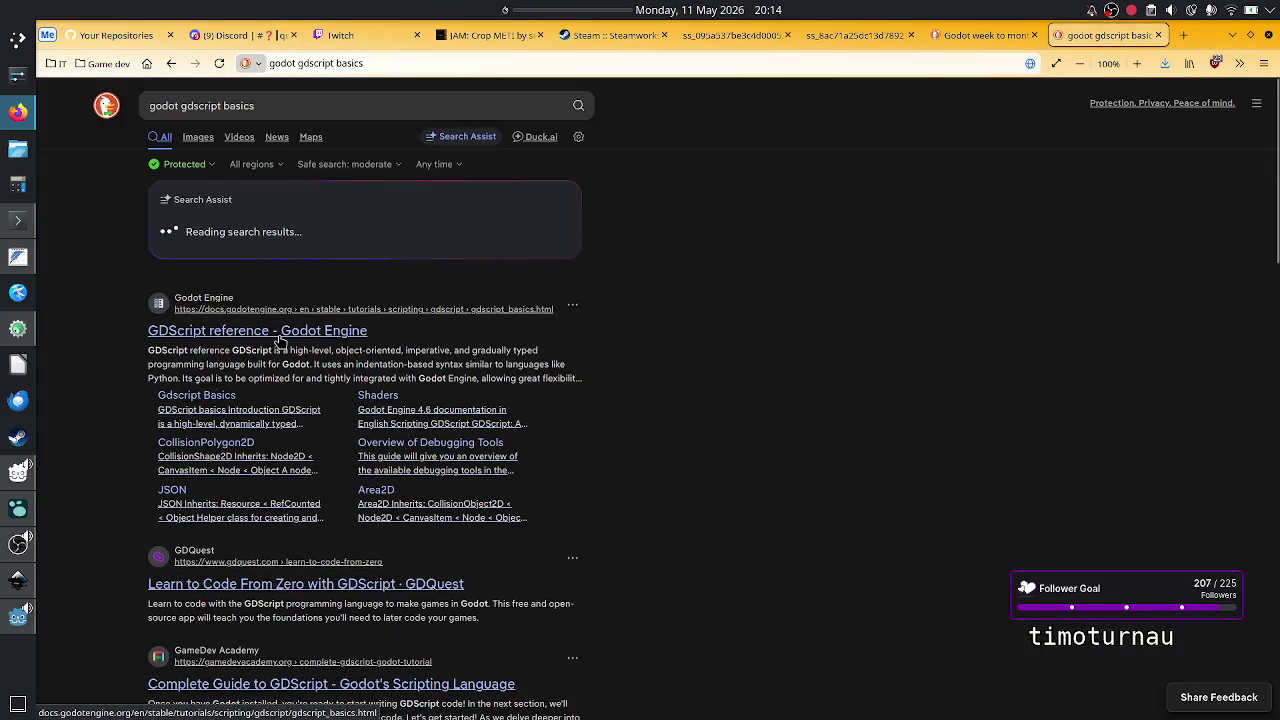
click(225, 397)
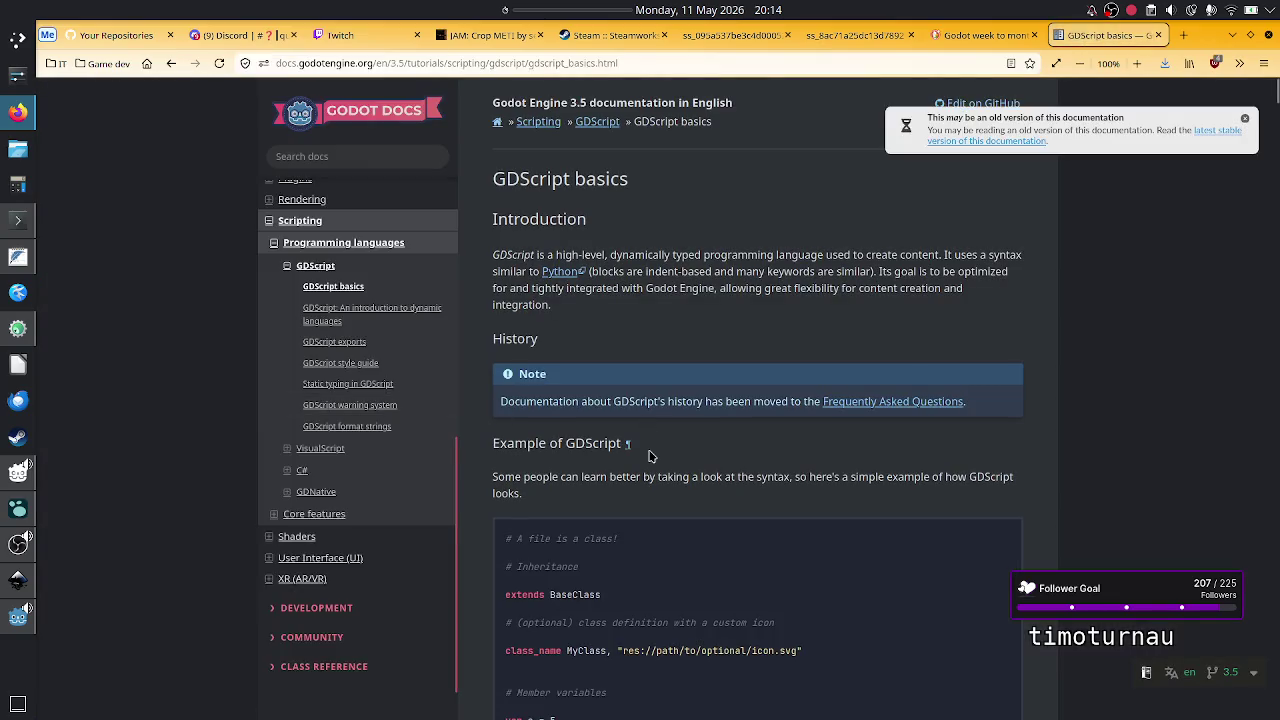
- Find 'export' on the page and open the GDScript exports documentation page
key(ctrl+f)
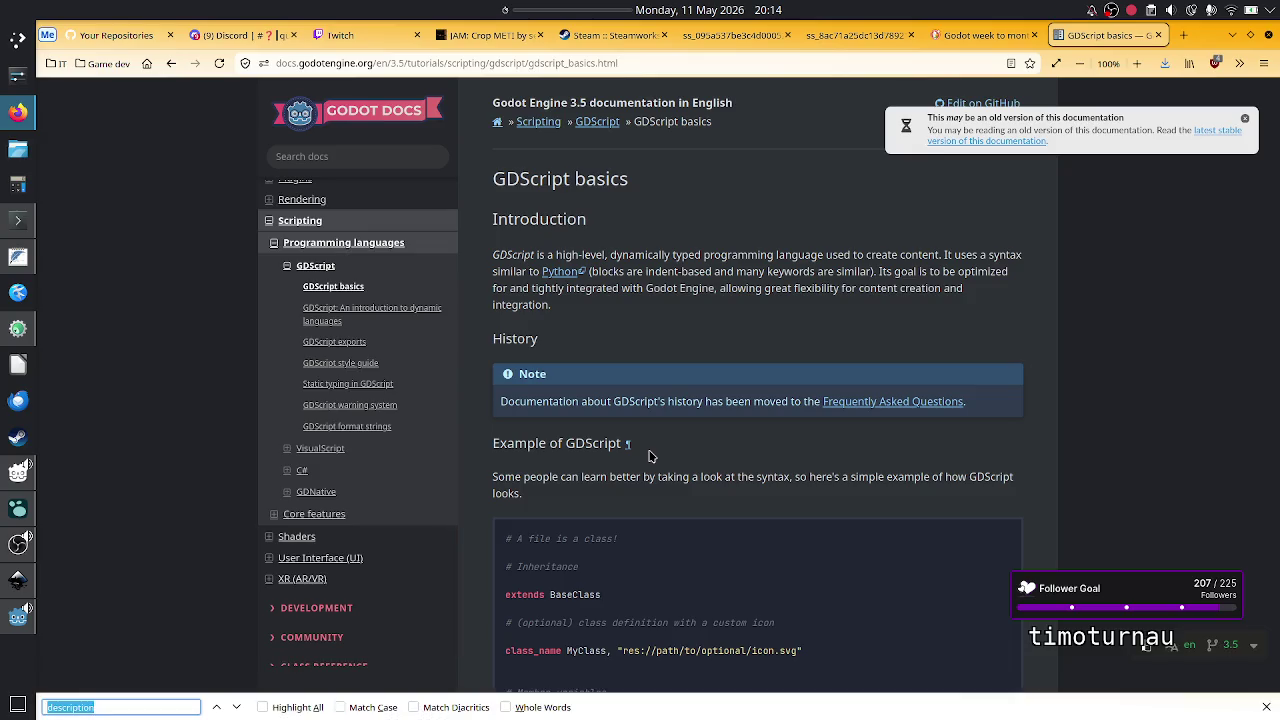
text(export)
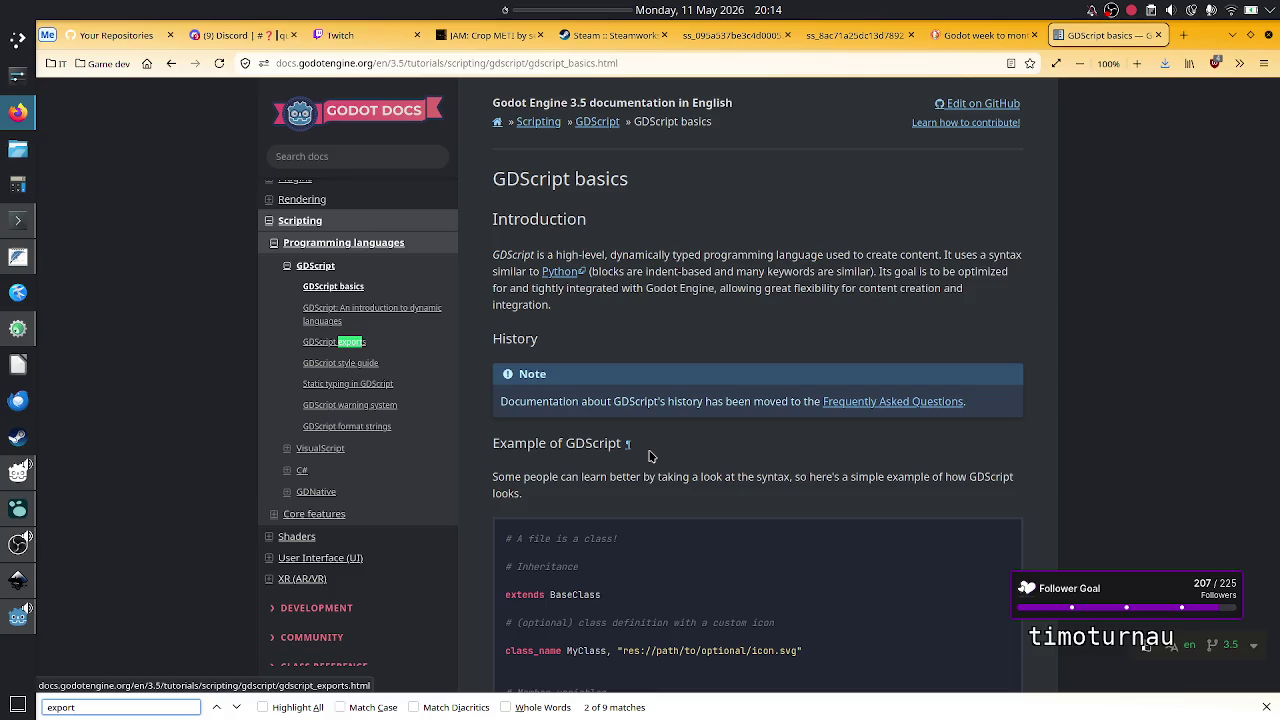
click(352, 344)
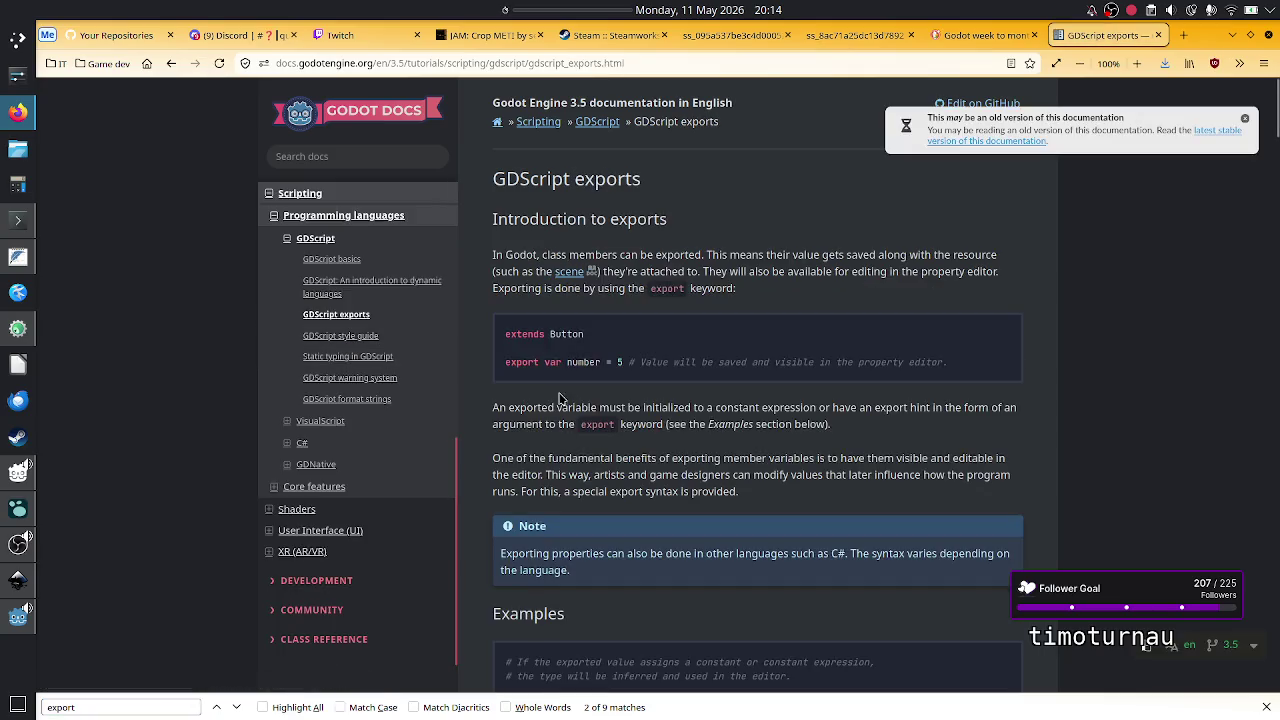
scroll(572, 412, down, 2)
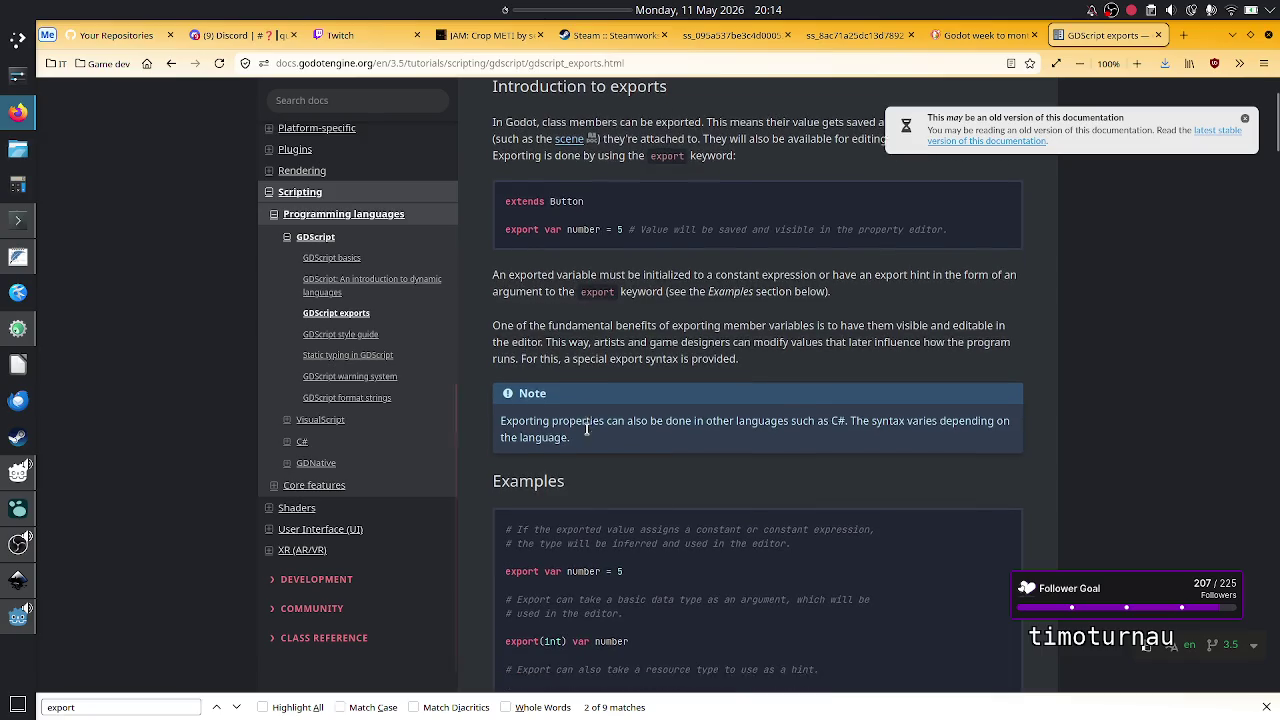
scroll(587, 428, down, 2)
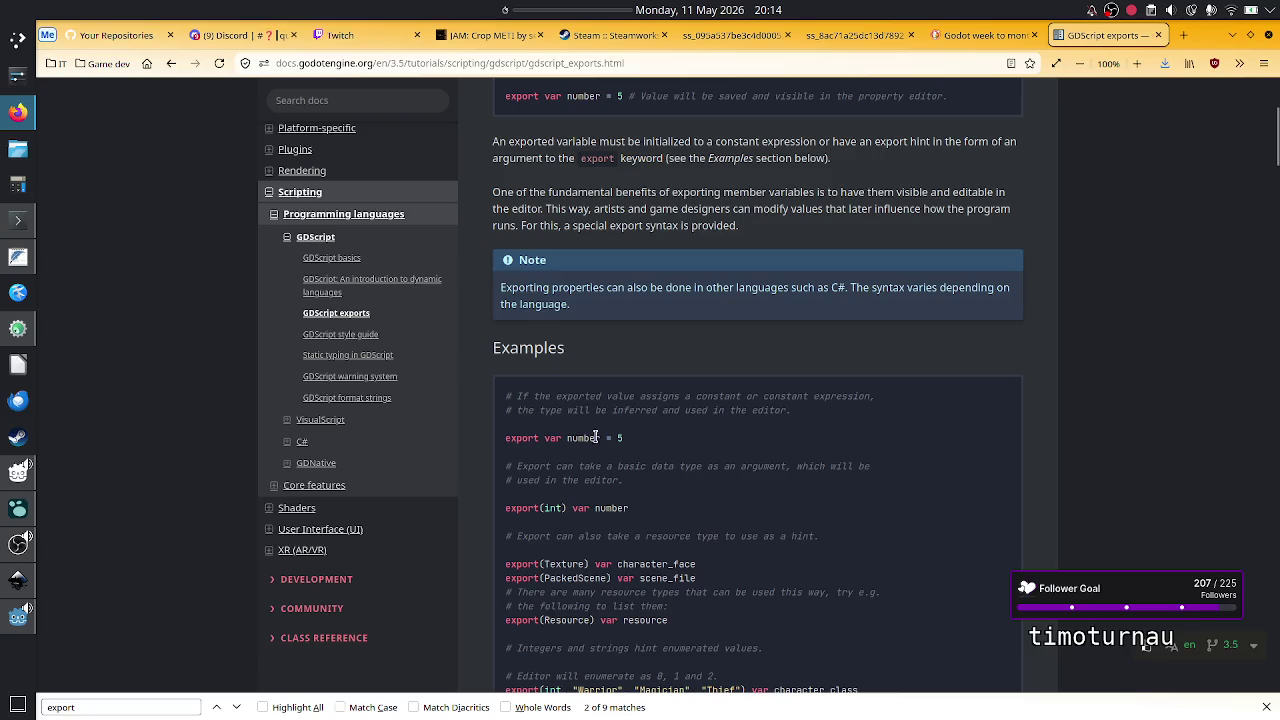
- Switch the exports page to Godot docs version 4.6
click(1266, 707)
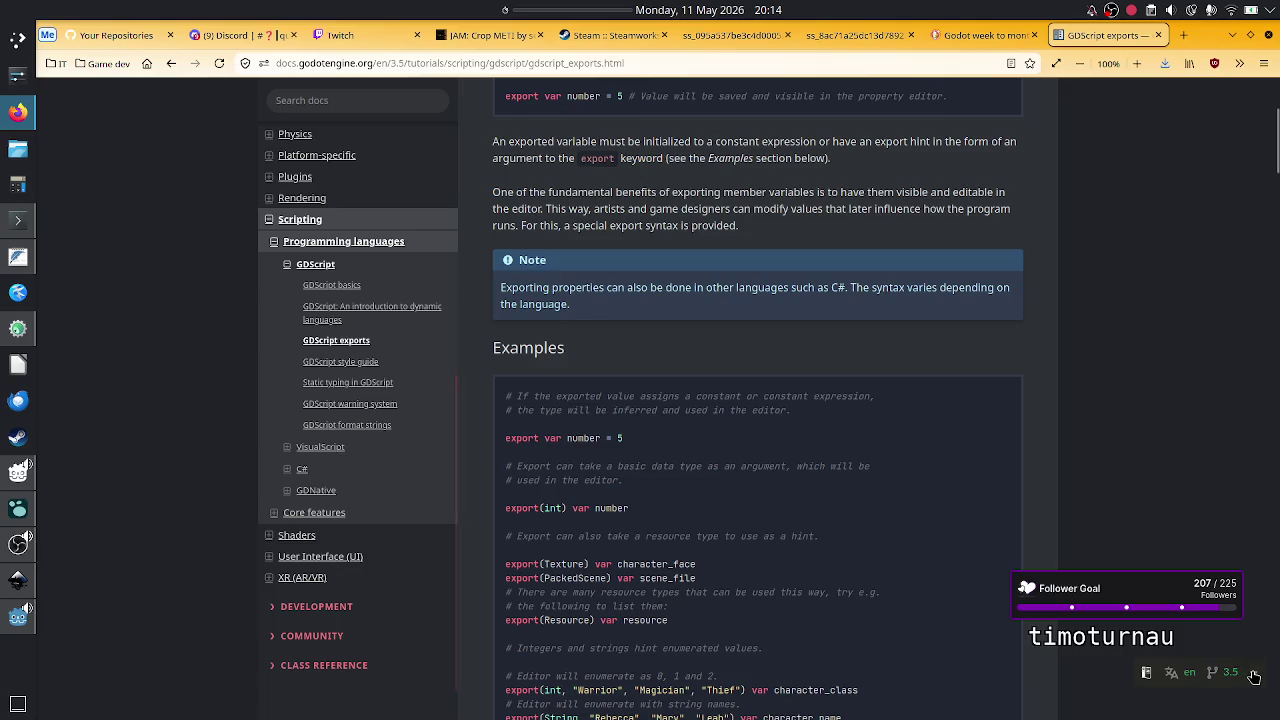
click(1255, 677)
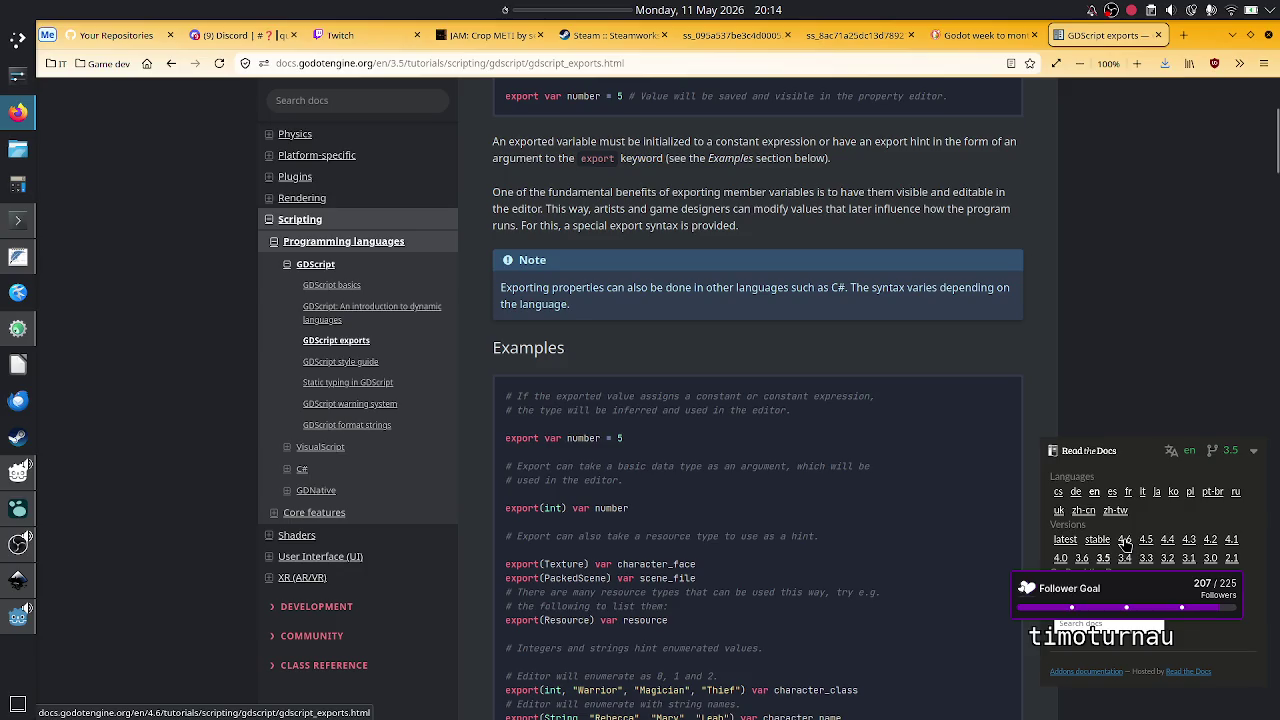
click(1125, 541)
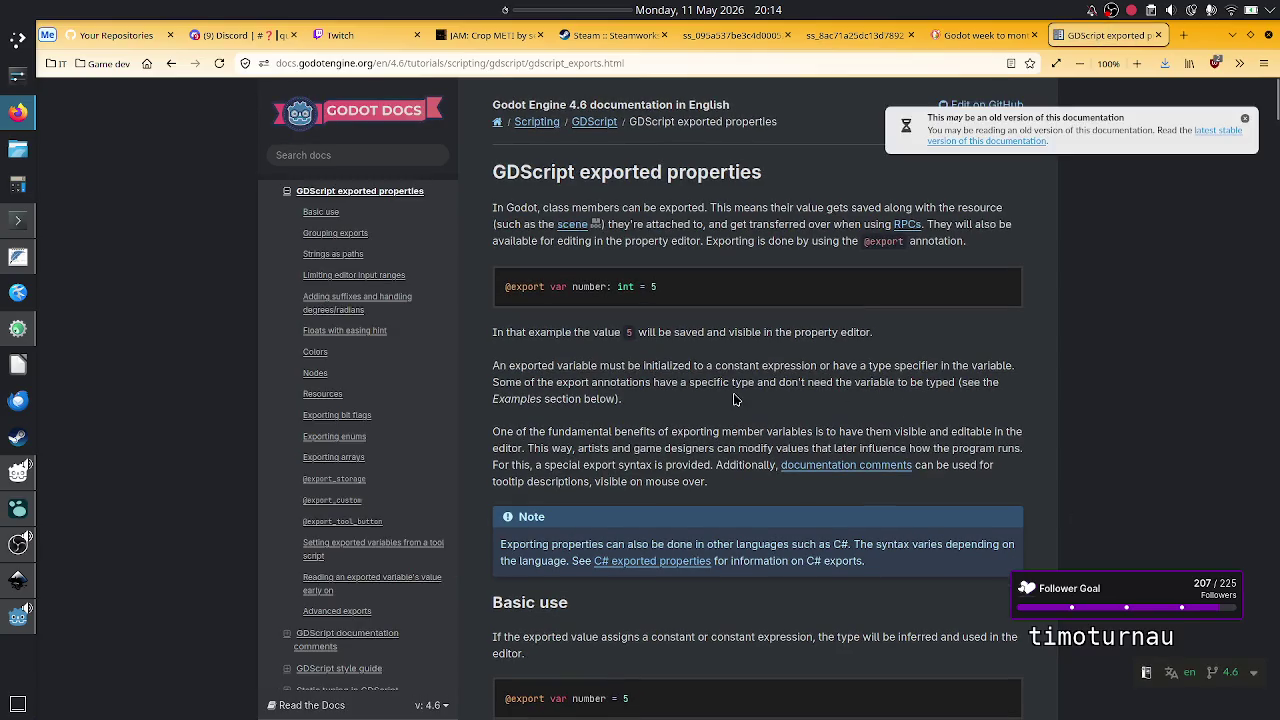
- Scroll the exported properties page down to the 'Reading an exported variable's value early on' section
scroll(630, 365, down, 5)
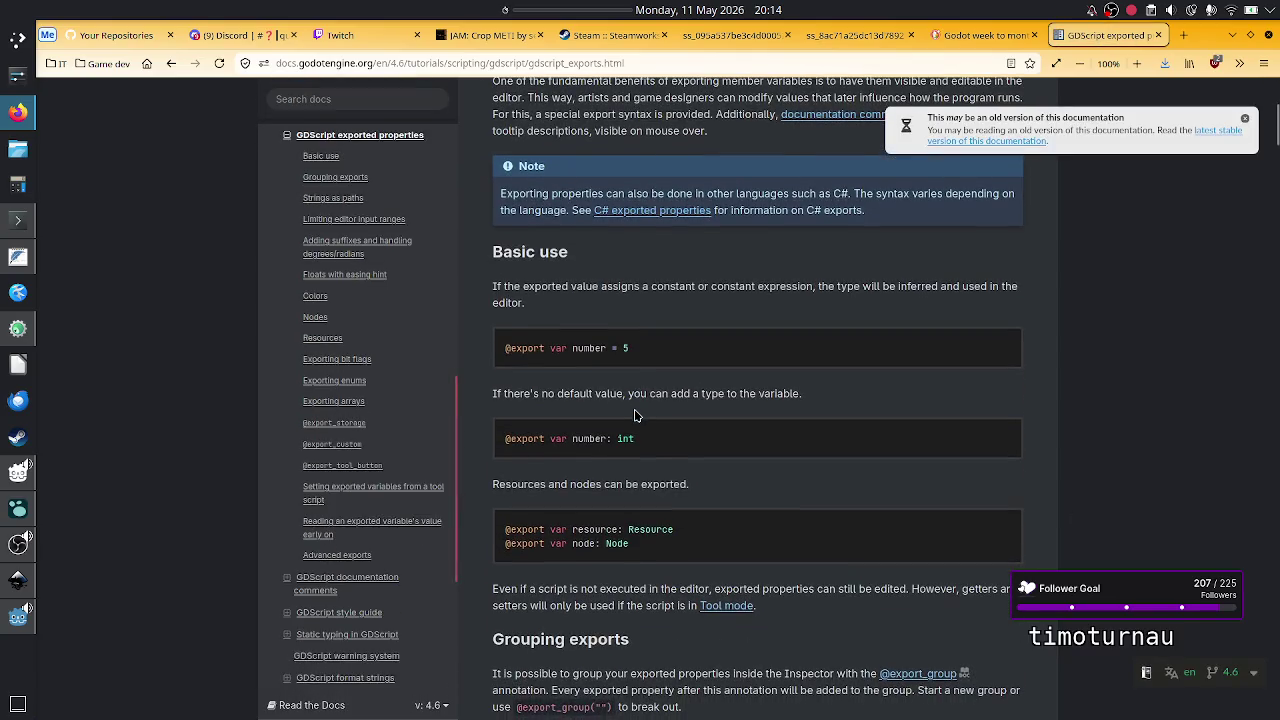
scroll(634, 414, down, 6)
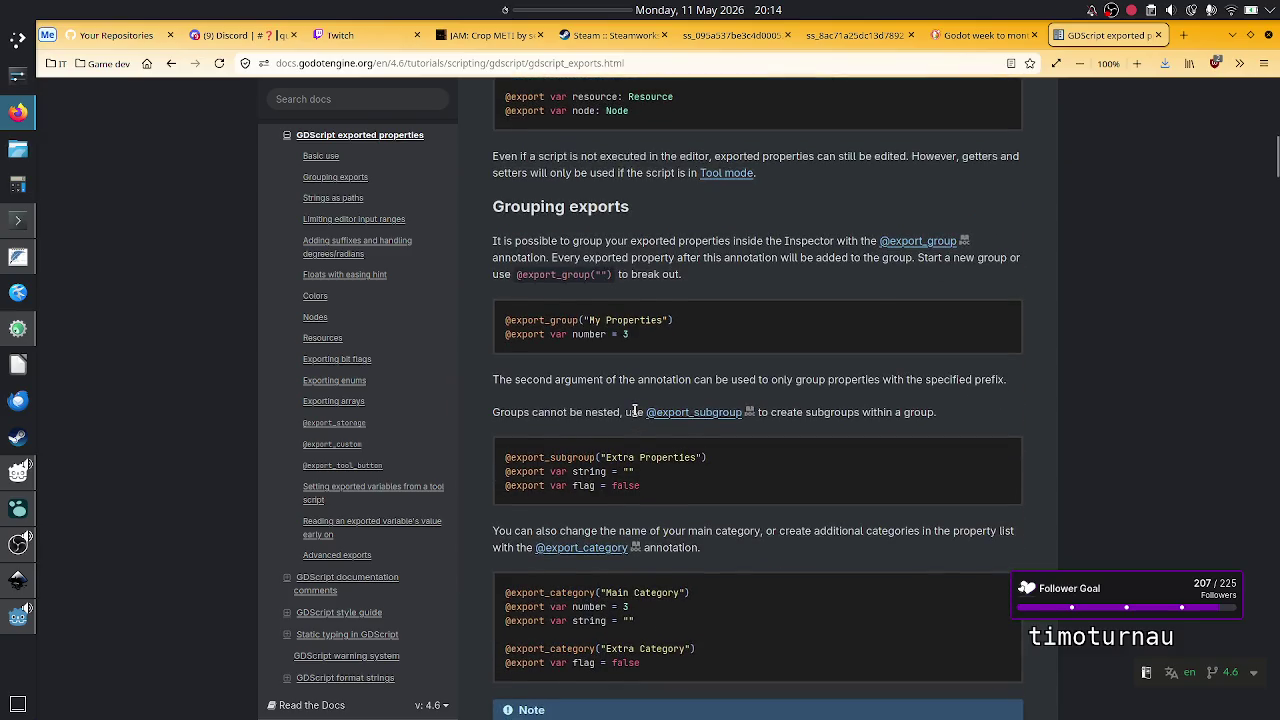
scroll(634, 412, down, 5)
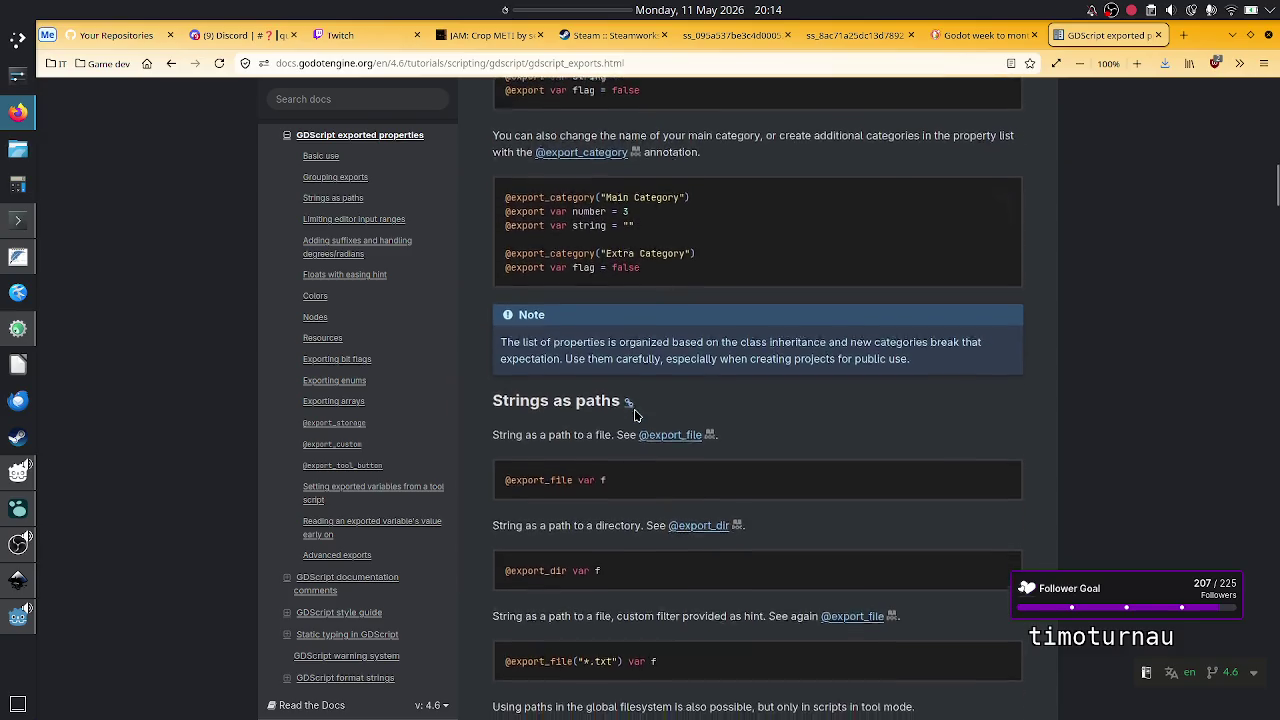
scroll(634, 413, down, 5)
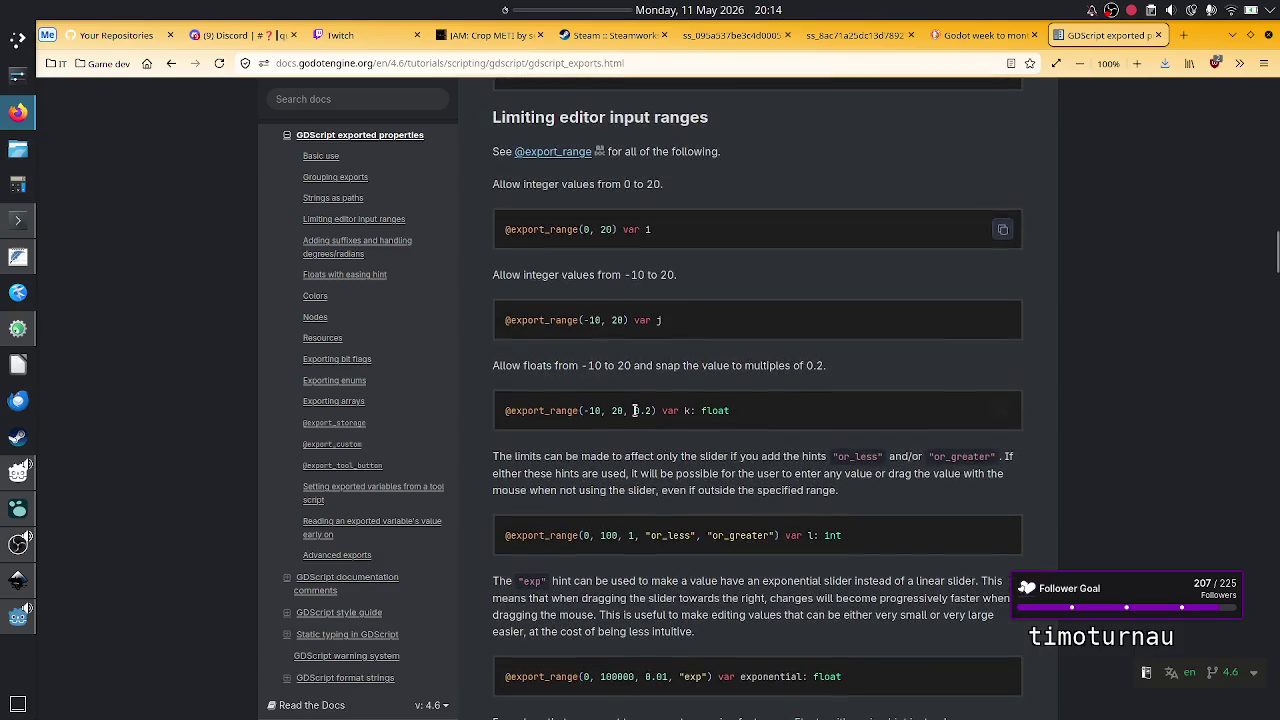
scroll(634, 410, down, 12)
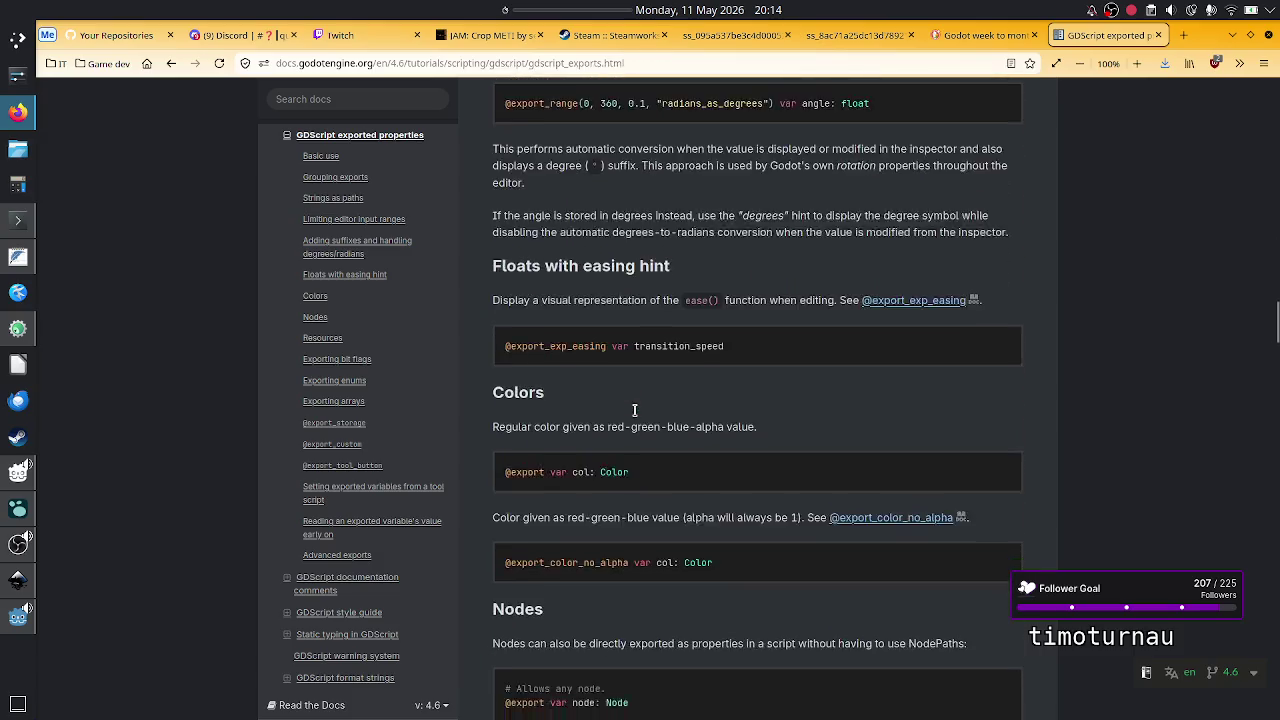
scroll(634, 410, down, 6)
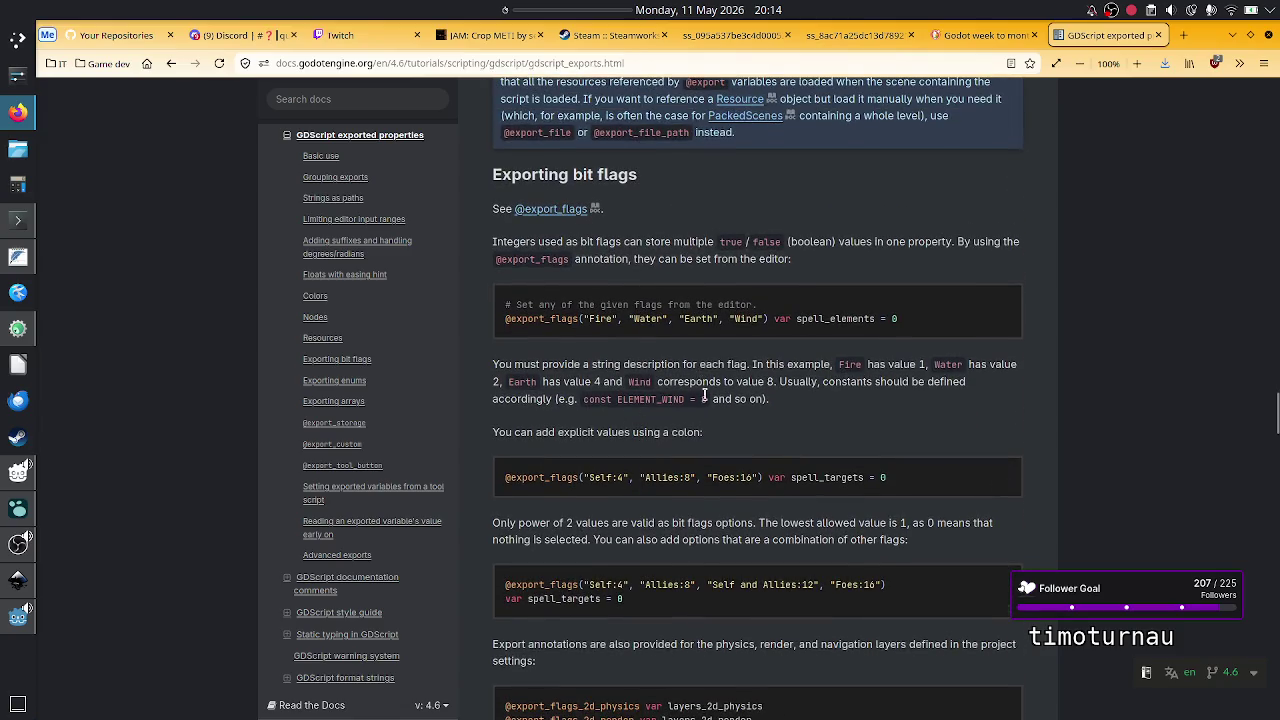
scroll(705, 394, down, 6)
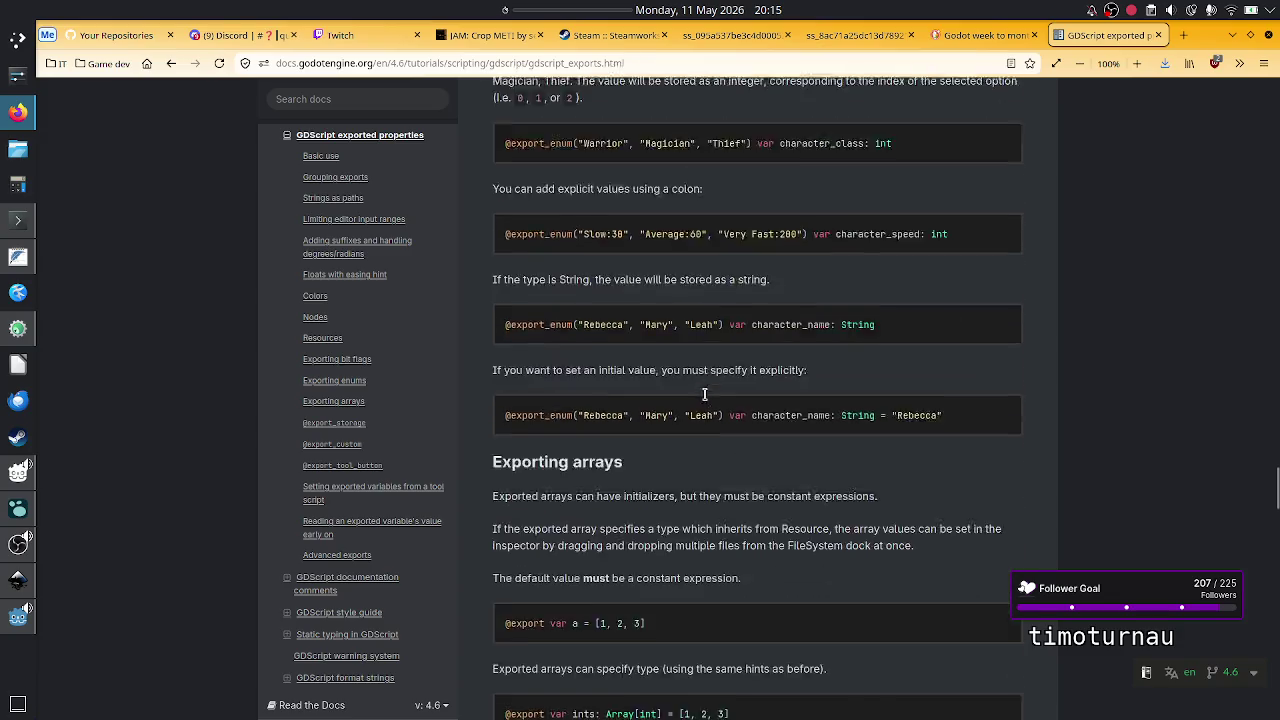
scroll(705, 394, down, 14)
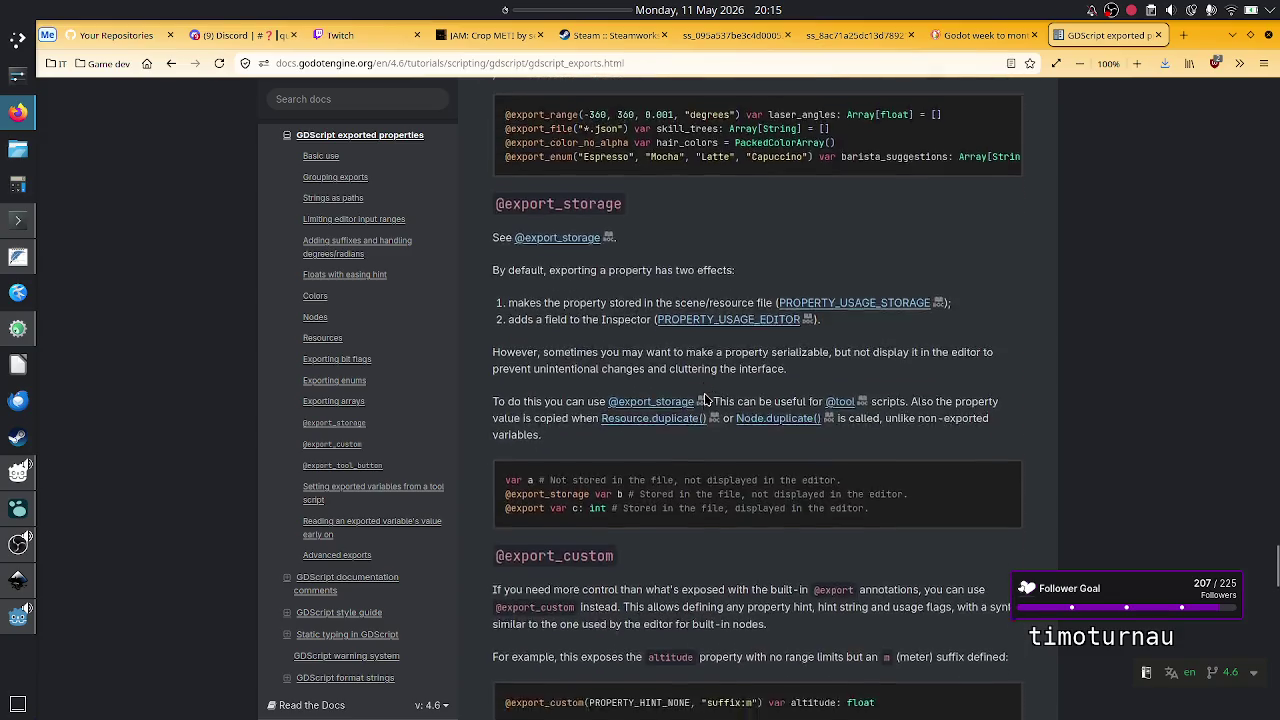
scroll(705, 398, down, 7)
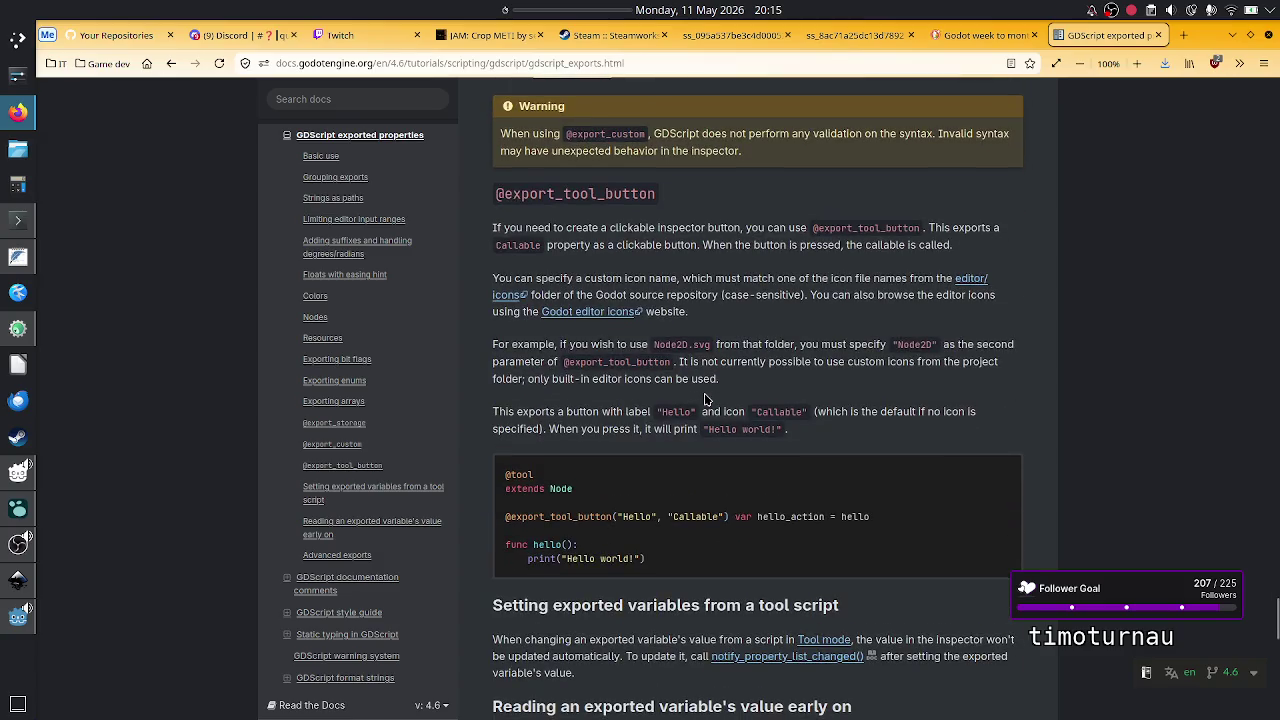
scroll(705, 399, down, 4)
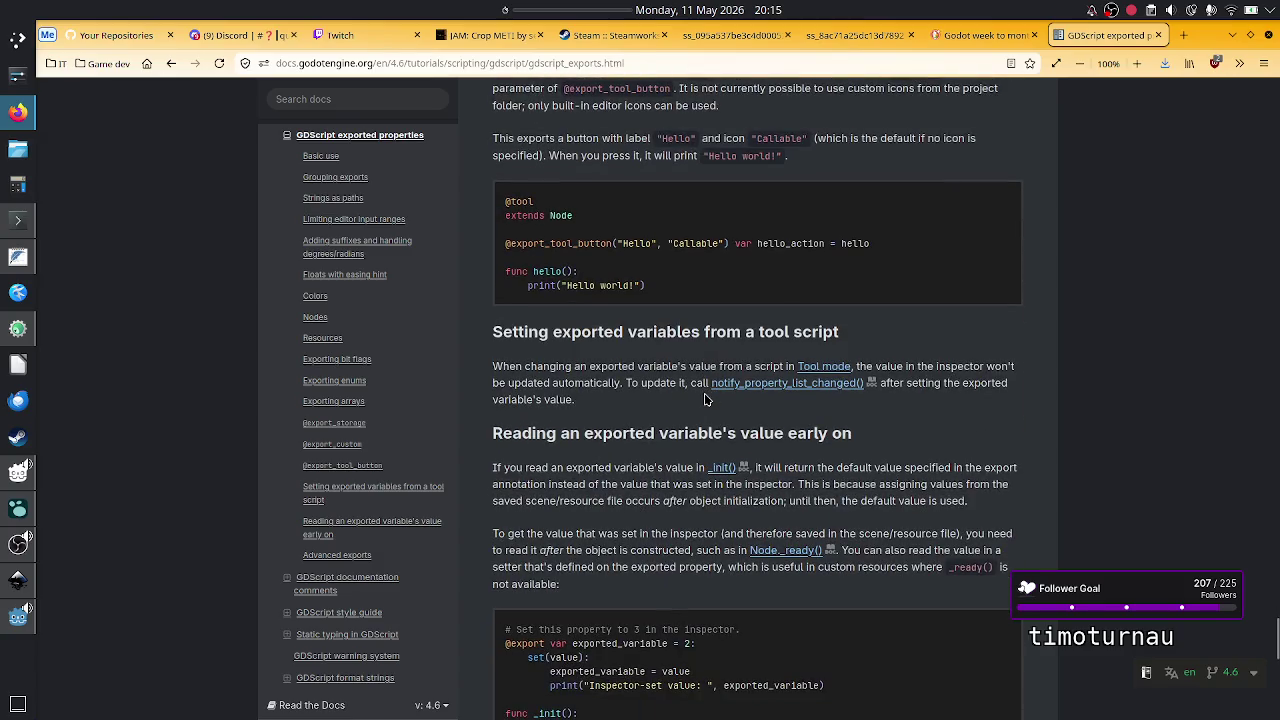
scroll(705, 399, down, 2)
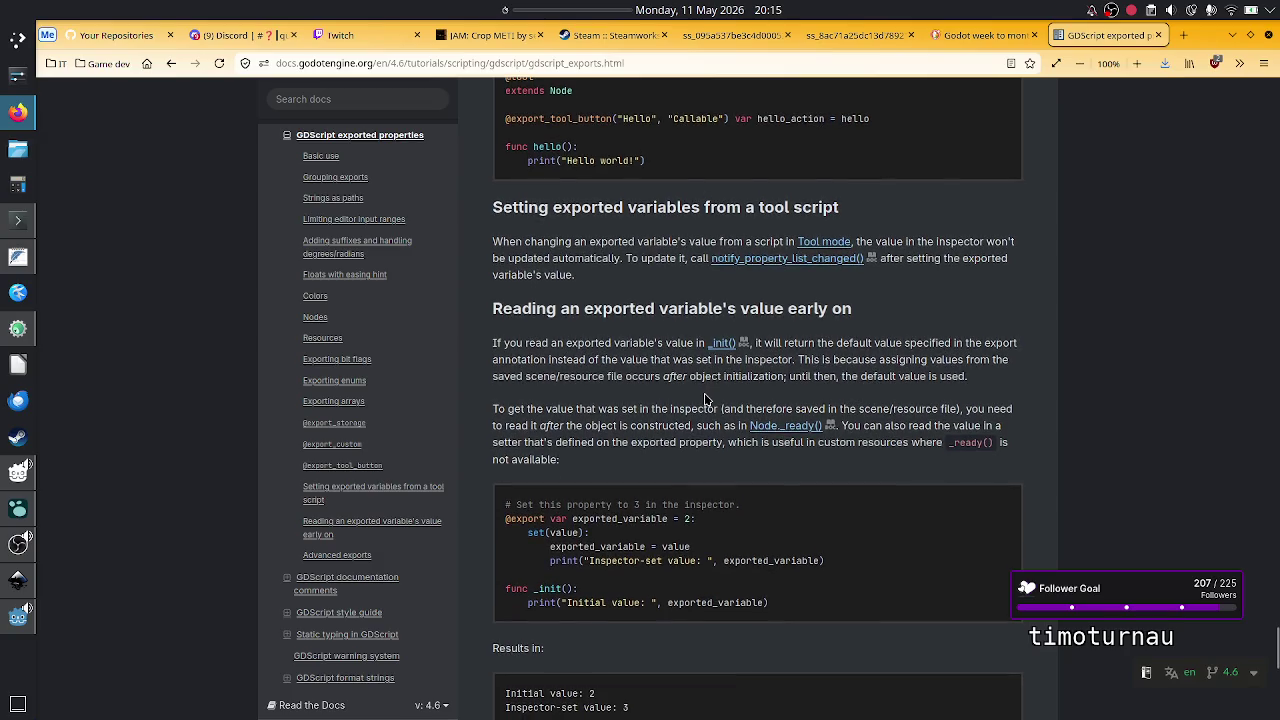
- Highlight the section heading and the Inspector-set print line of the setter example
drag(622, 308, 776, 308)
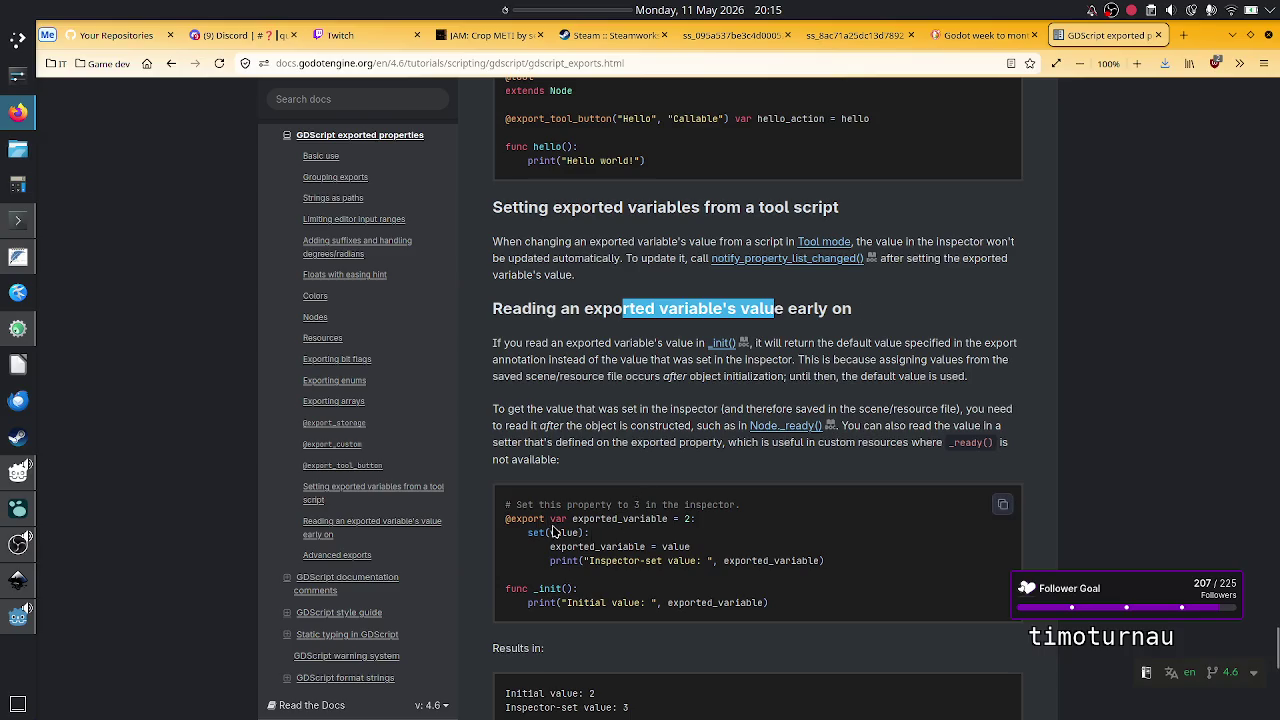
drag(600, 546, 685, 546)
click(683, 546)
drag(553, 562, 722, 563)
click(722, 563)
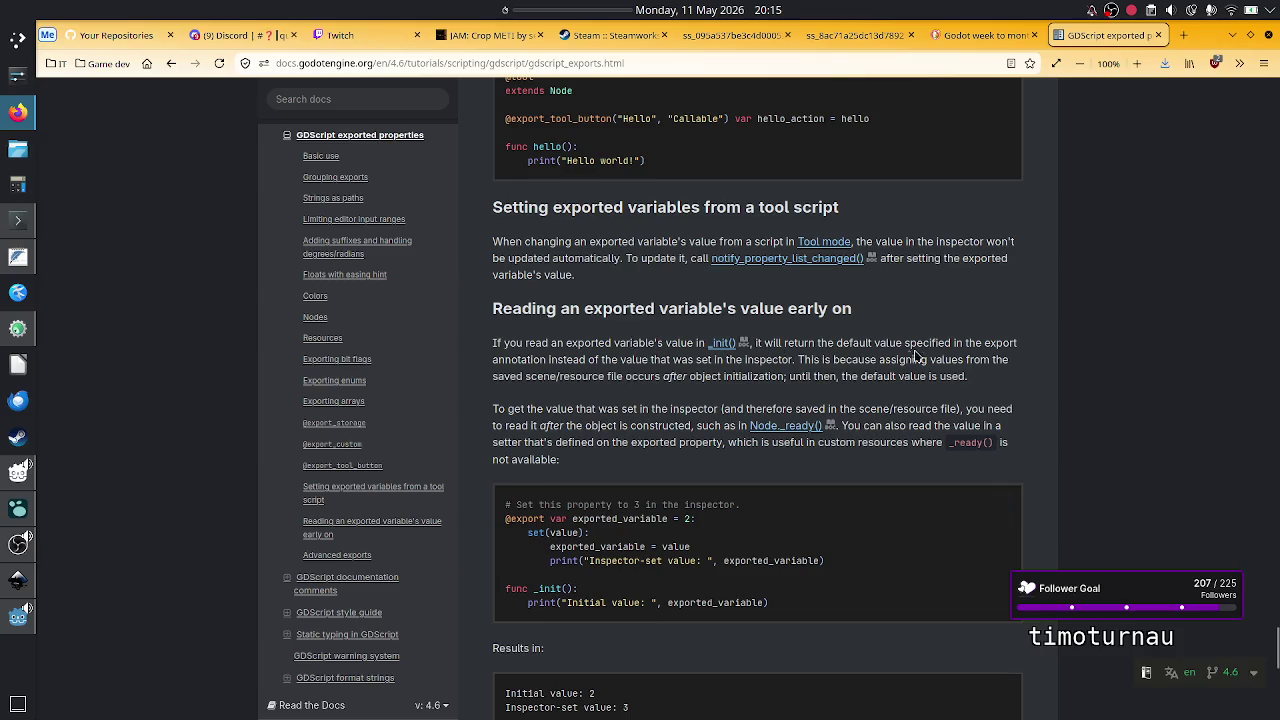
- Read the passage on export defaults, Inspector values, initialization and setters, then return to Godot
drag(938, 343, 985, 343)
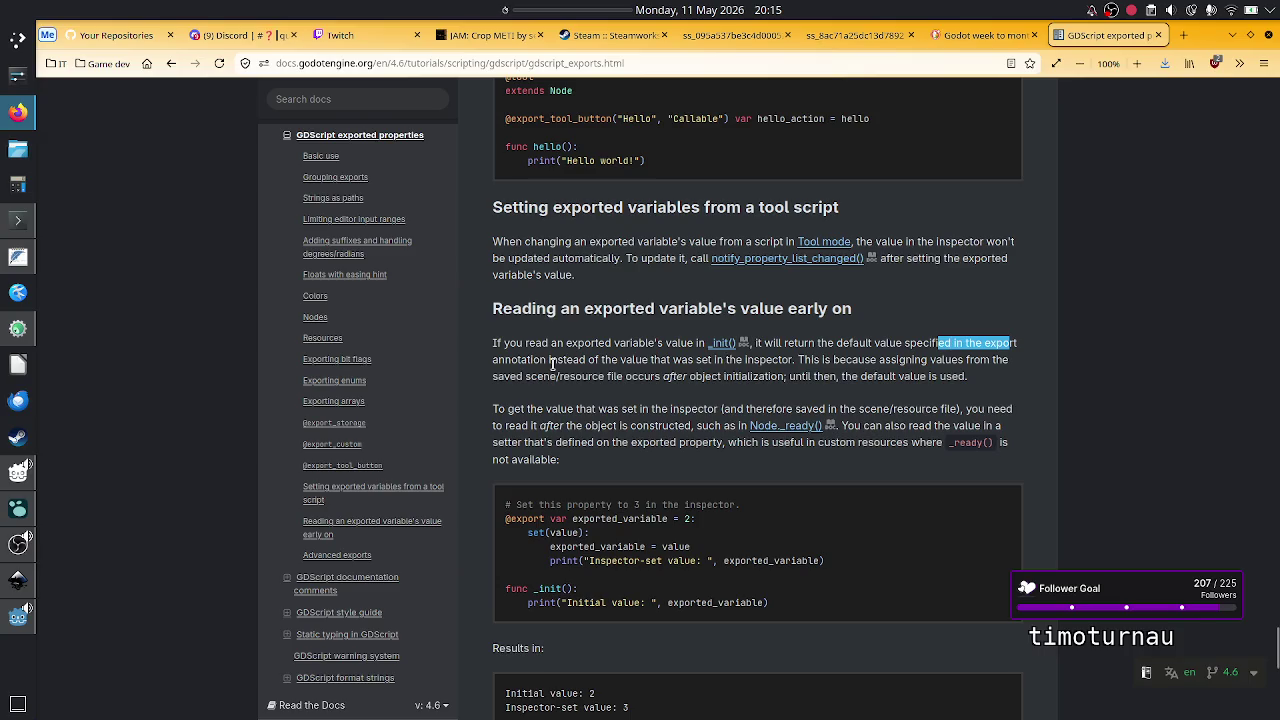
mouse_move(578, 360)
mouse_down()
mouse_move(770, 362)
mouse_move(785, 375)
mouse_move(788, 362)
mouse_up()
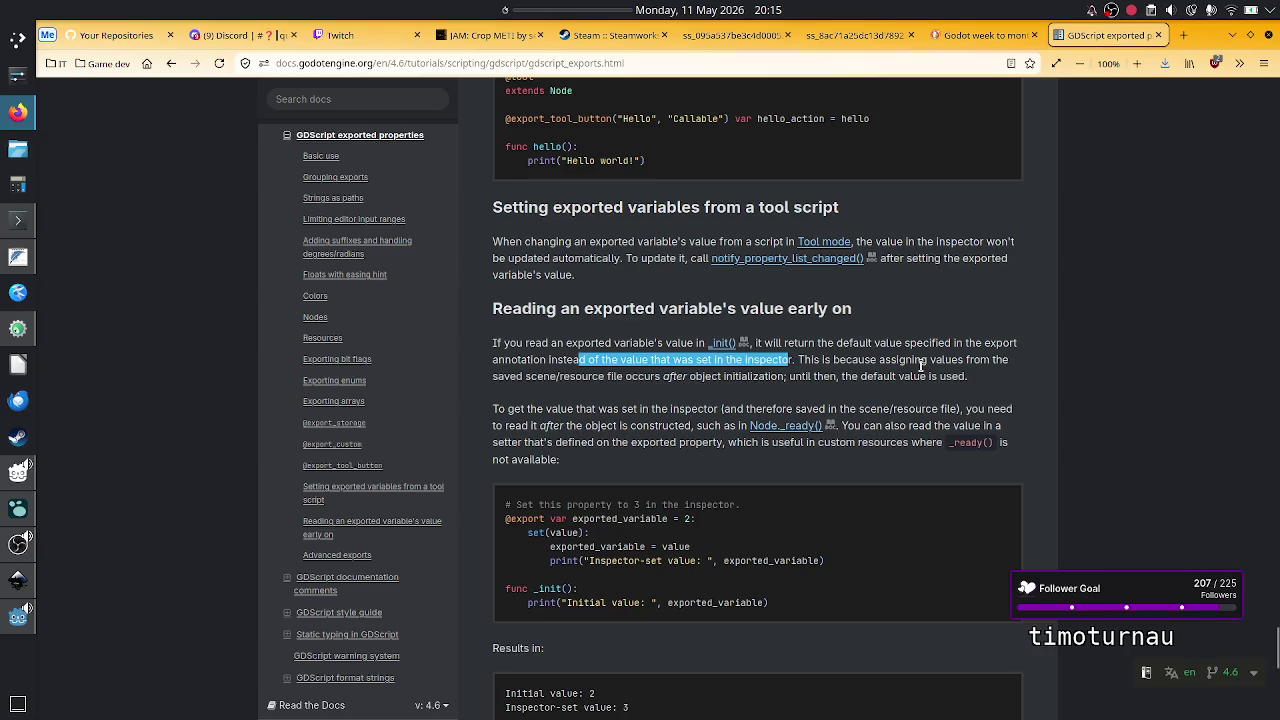
drag(920, 360, 946, 362)
drag(582, 376, 726, 377)
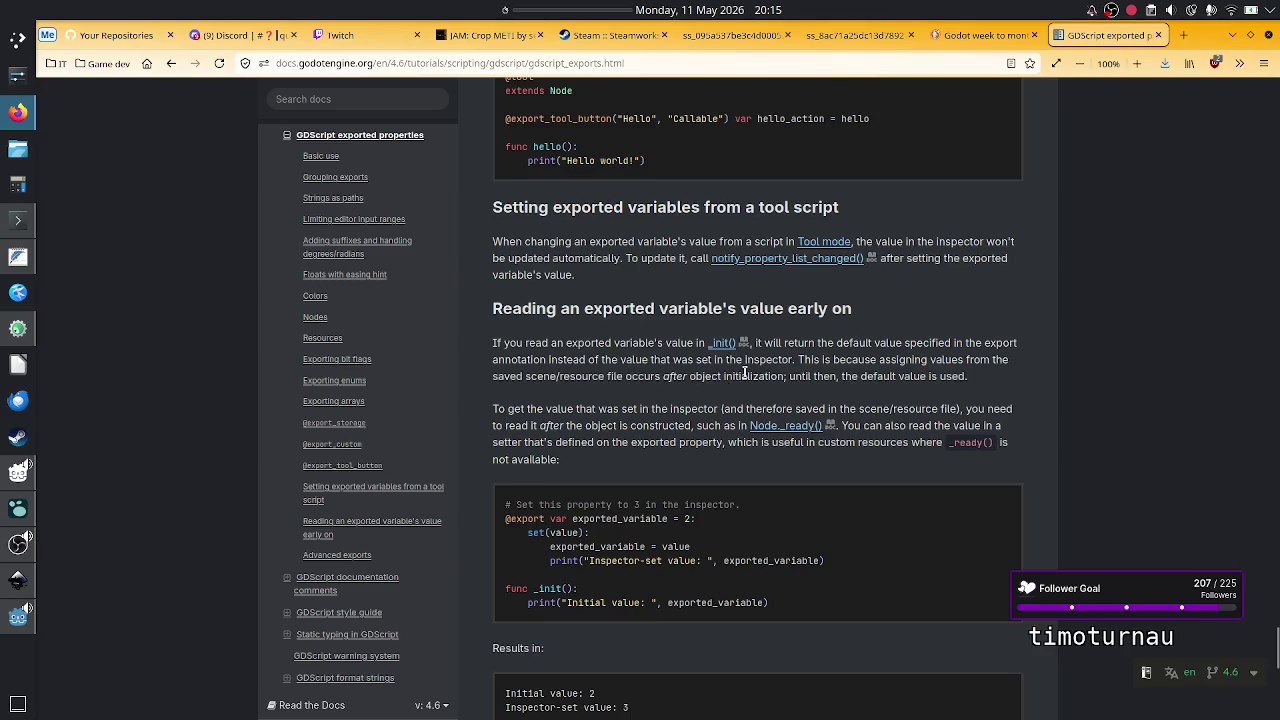
double_click(745, 376)
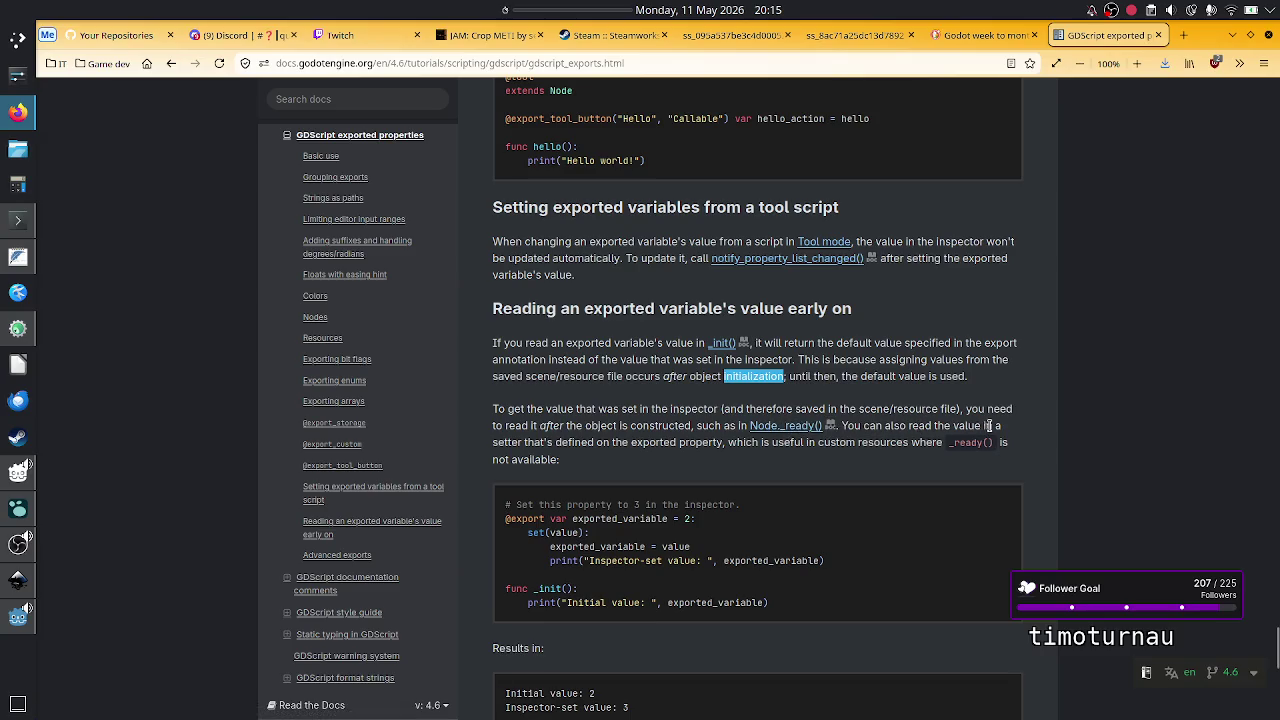
double_click(519, 441)
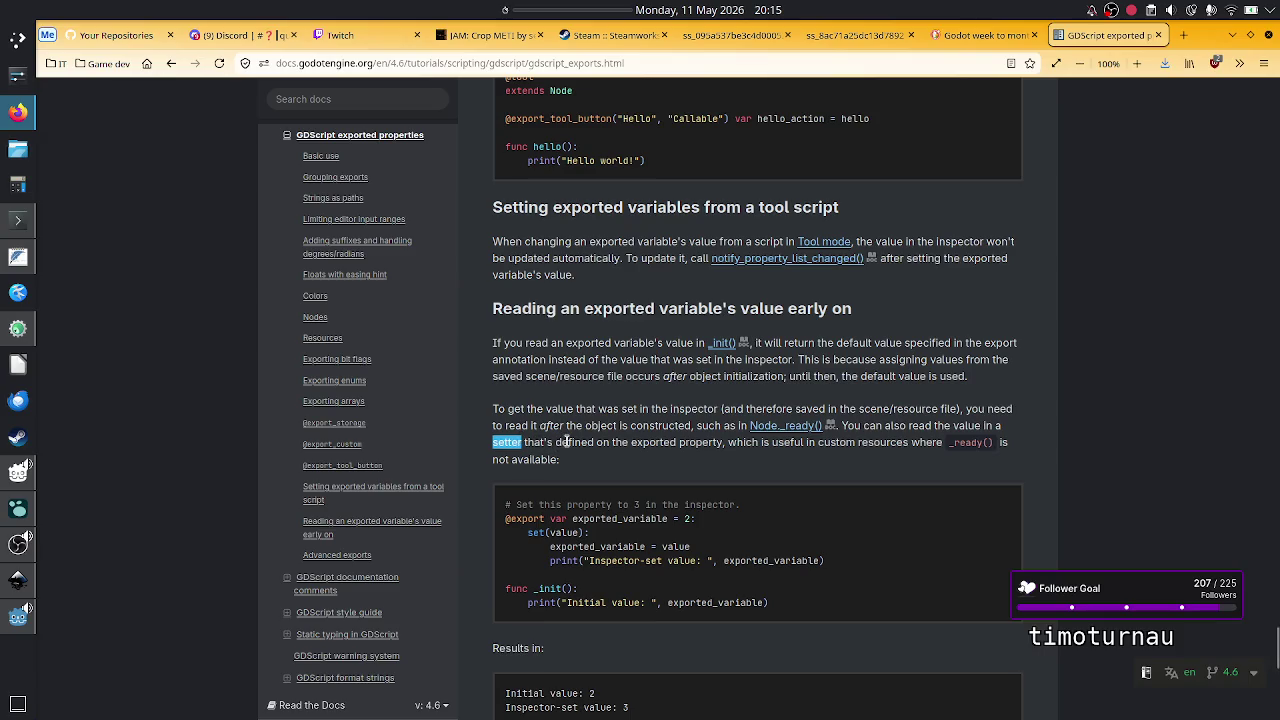
mouse_move(17, 617)
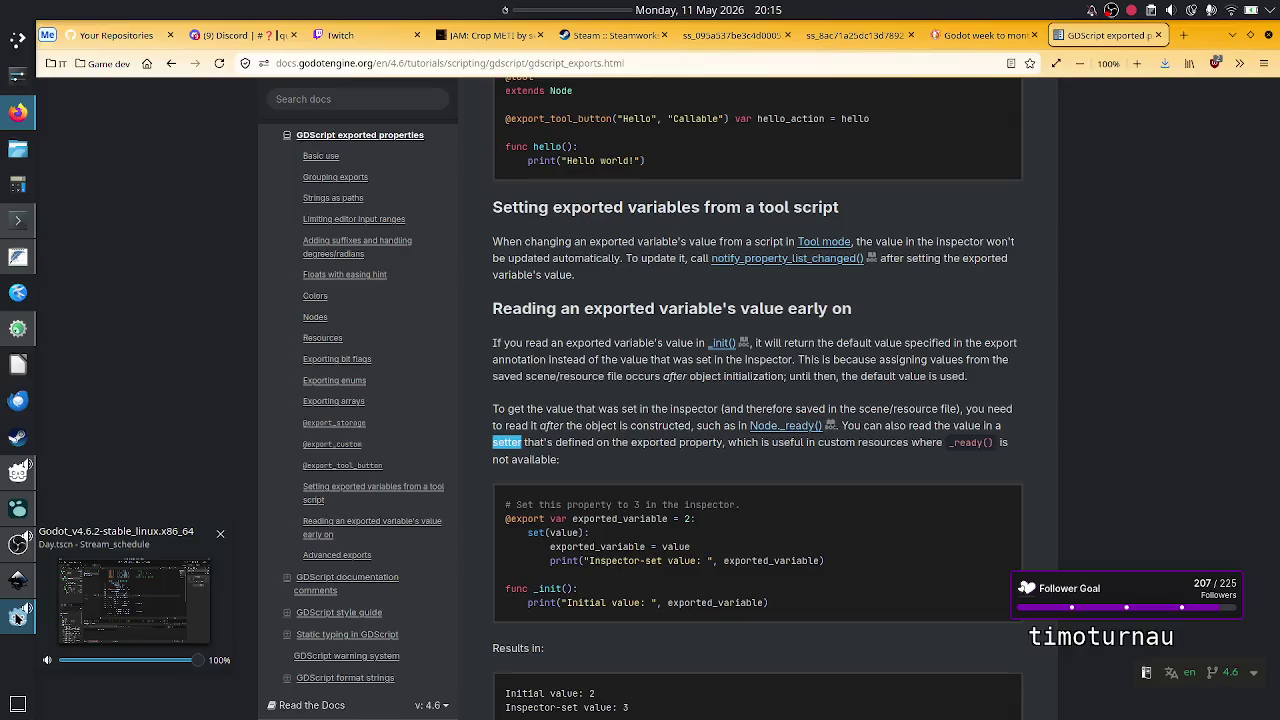
click(17, 617)
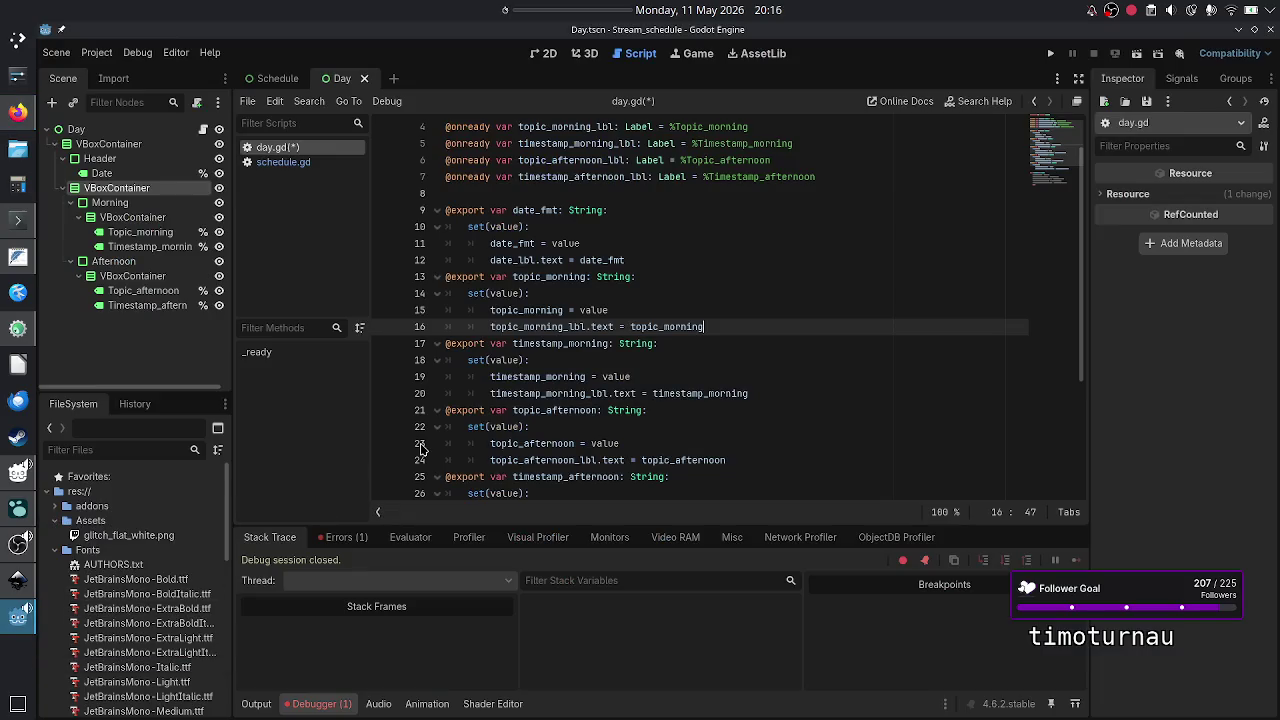
- Compare date_fmt in day.gd's commented _ready line with its use on schedule.gd line 15
scroll(513, 390, down, 4)
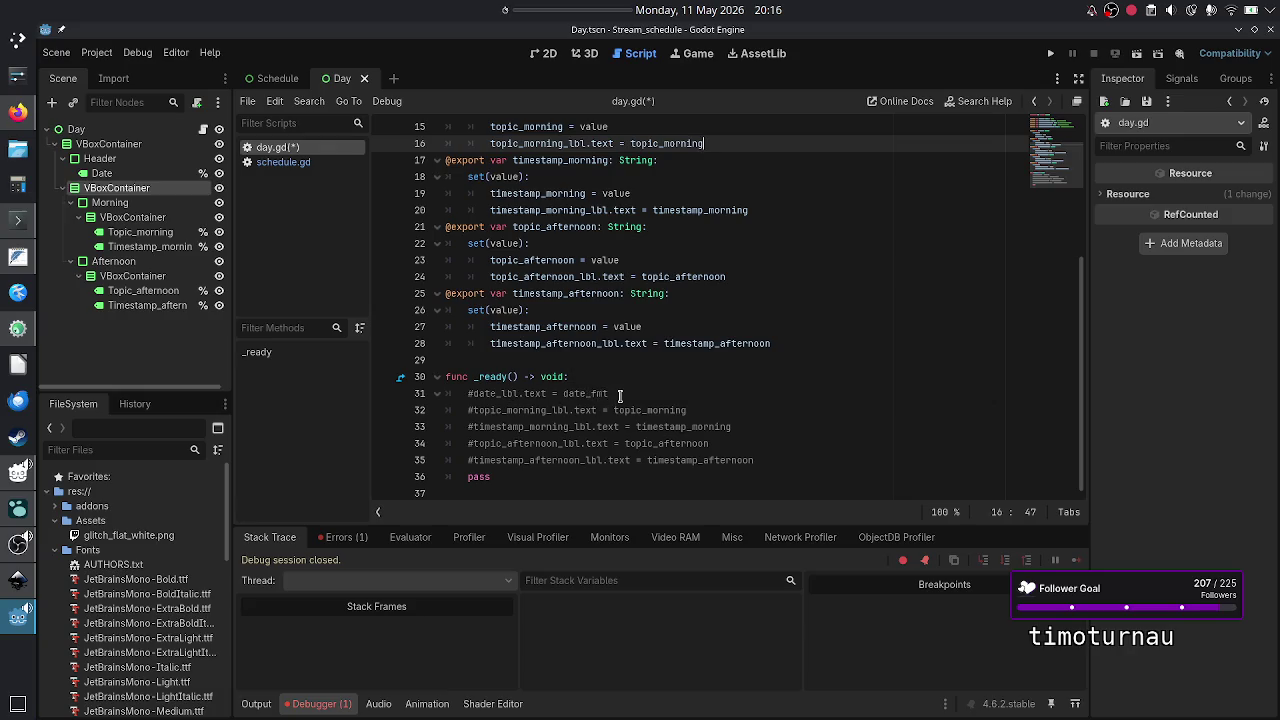
double_click(612, 393)
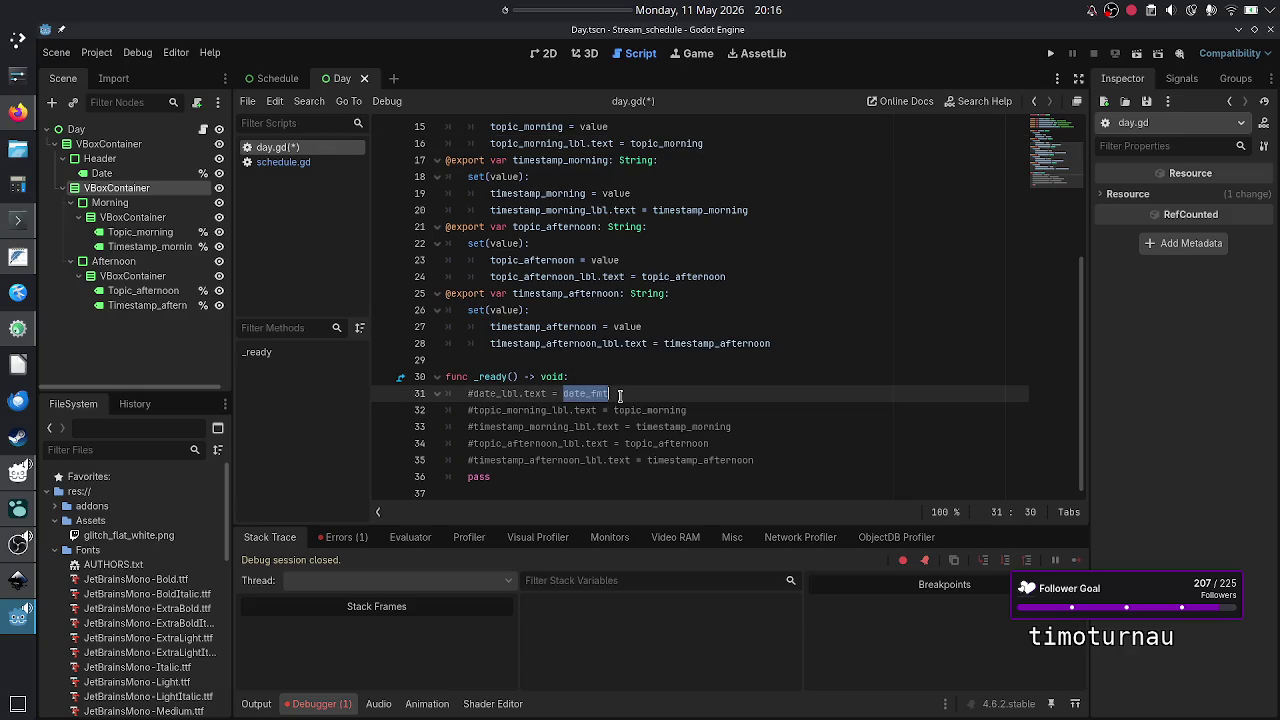
click(320, 163)
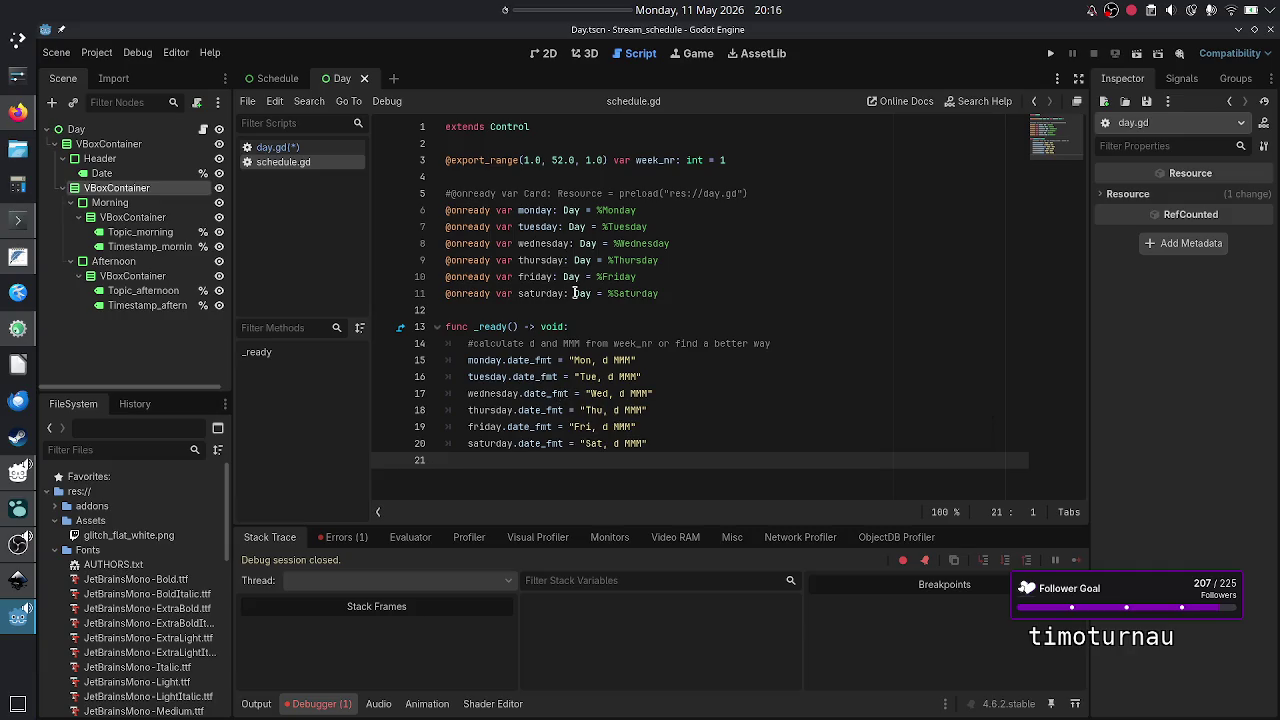
double_click(573, 211)
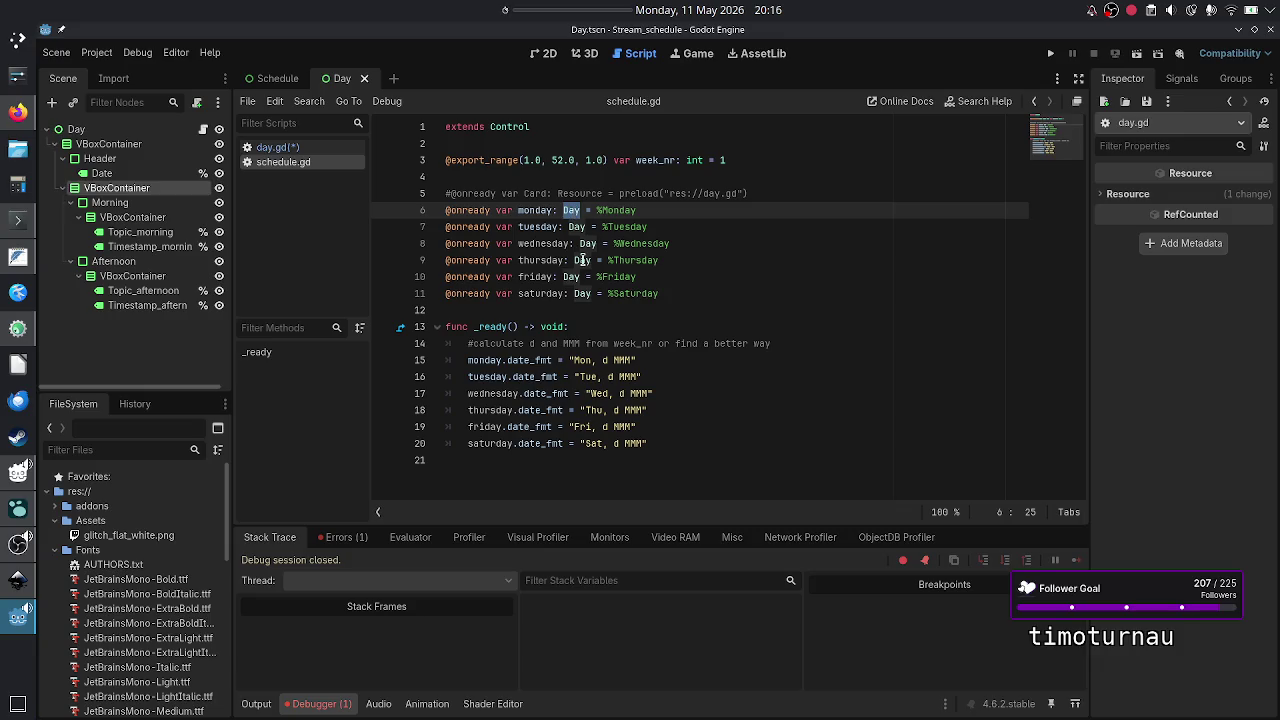
double_click(530, 360)
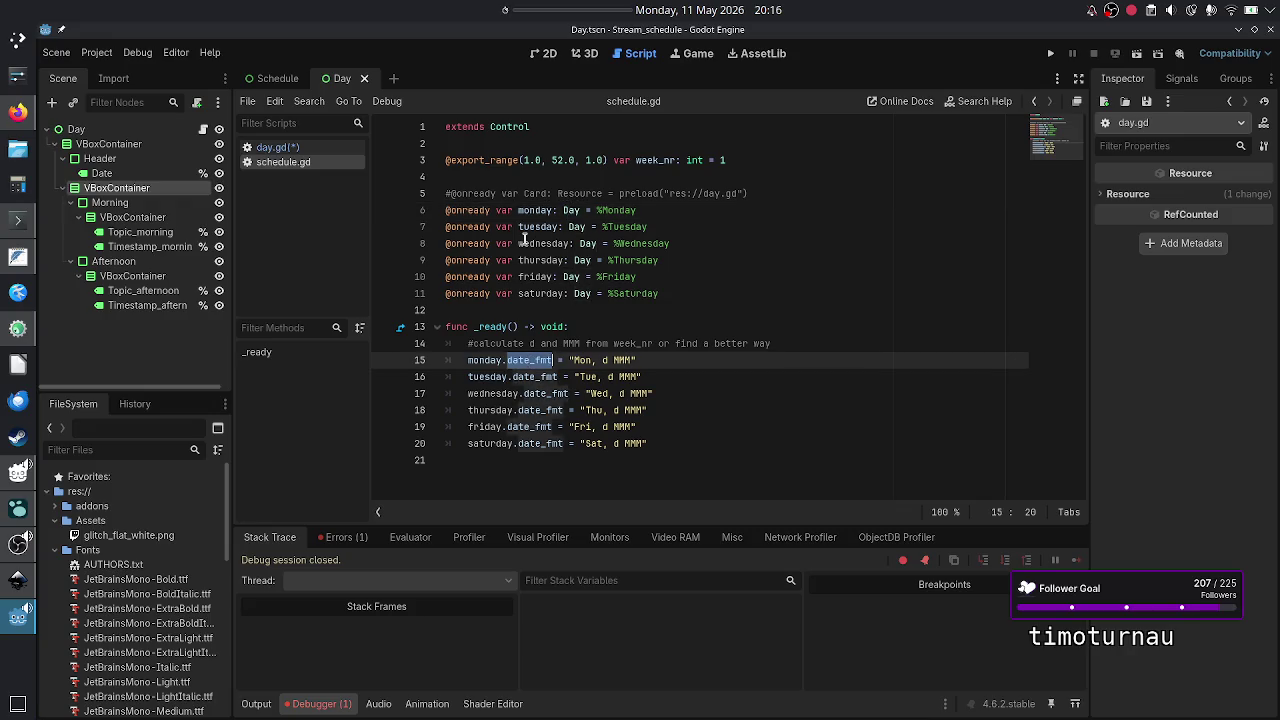
click(318, 149)
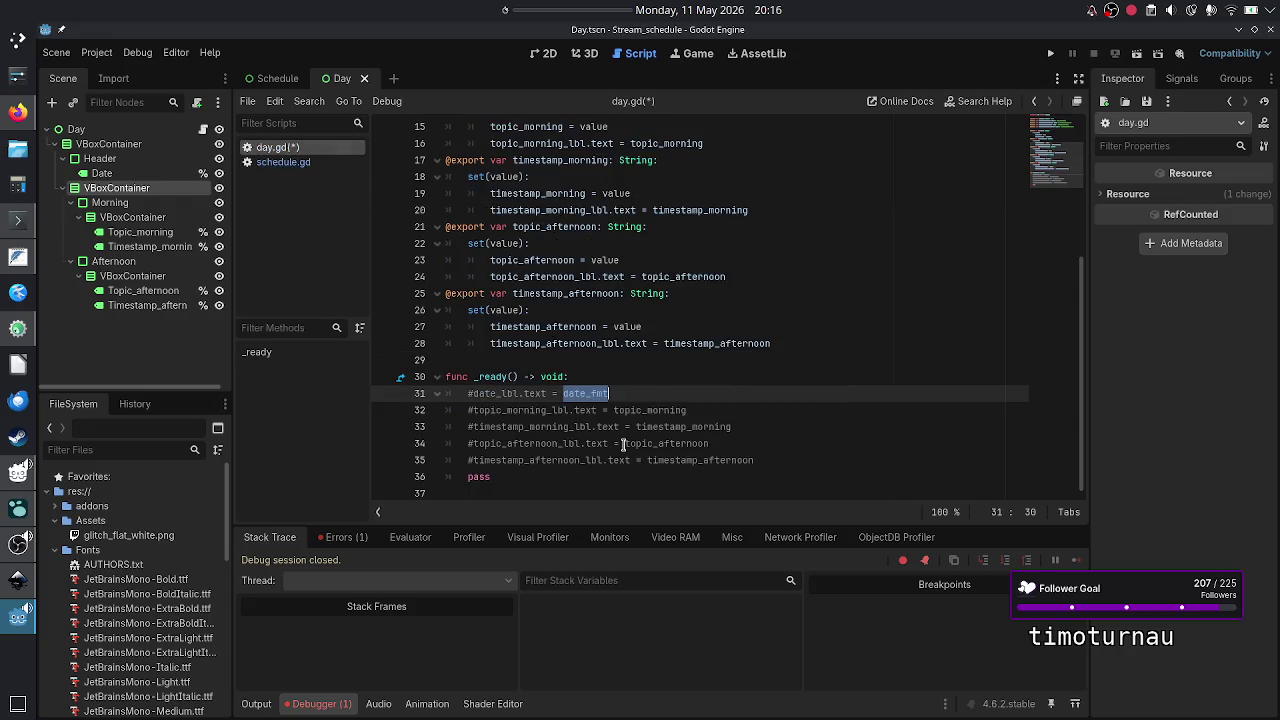
click(540, 410)
- Trace the text and date_fmt uses between day.gd line 31 and schedule.gd's monday line
double_click(525, 394)
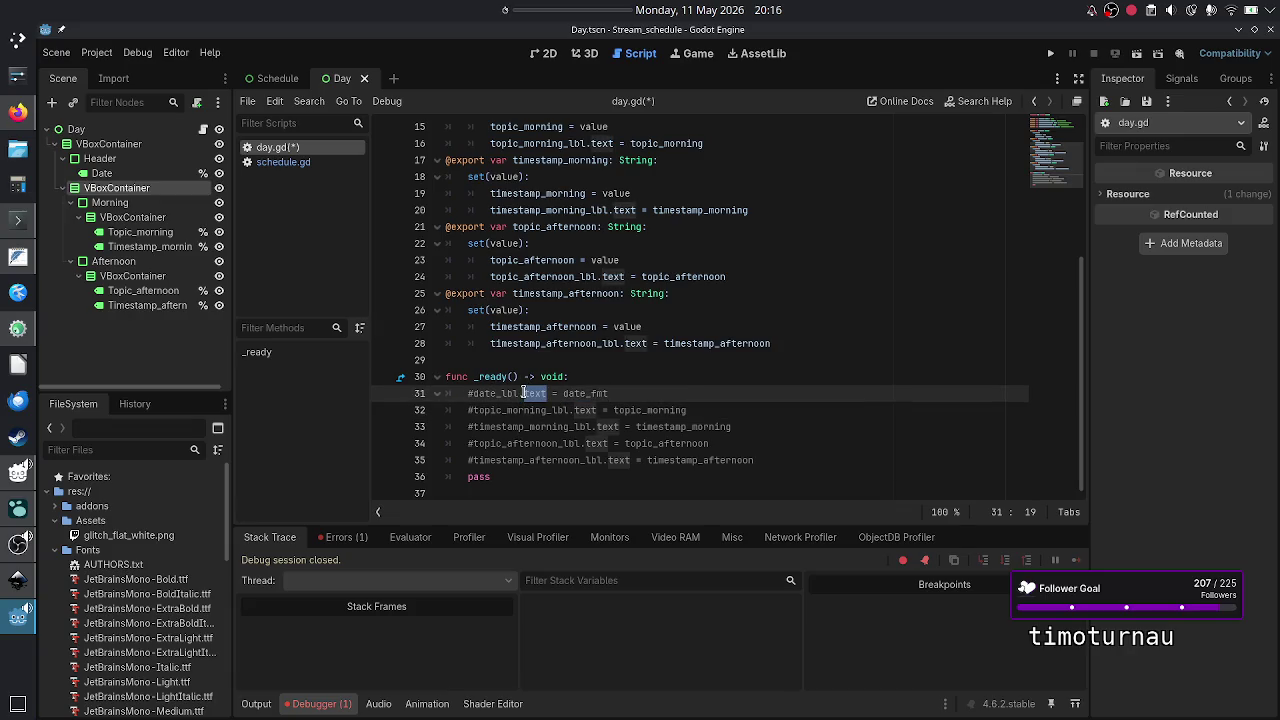
click(286, 162)
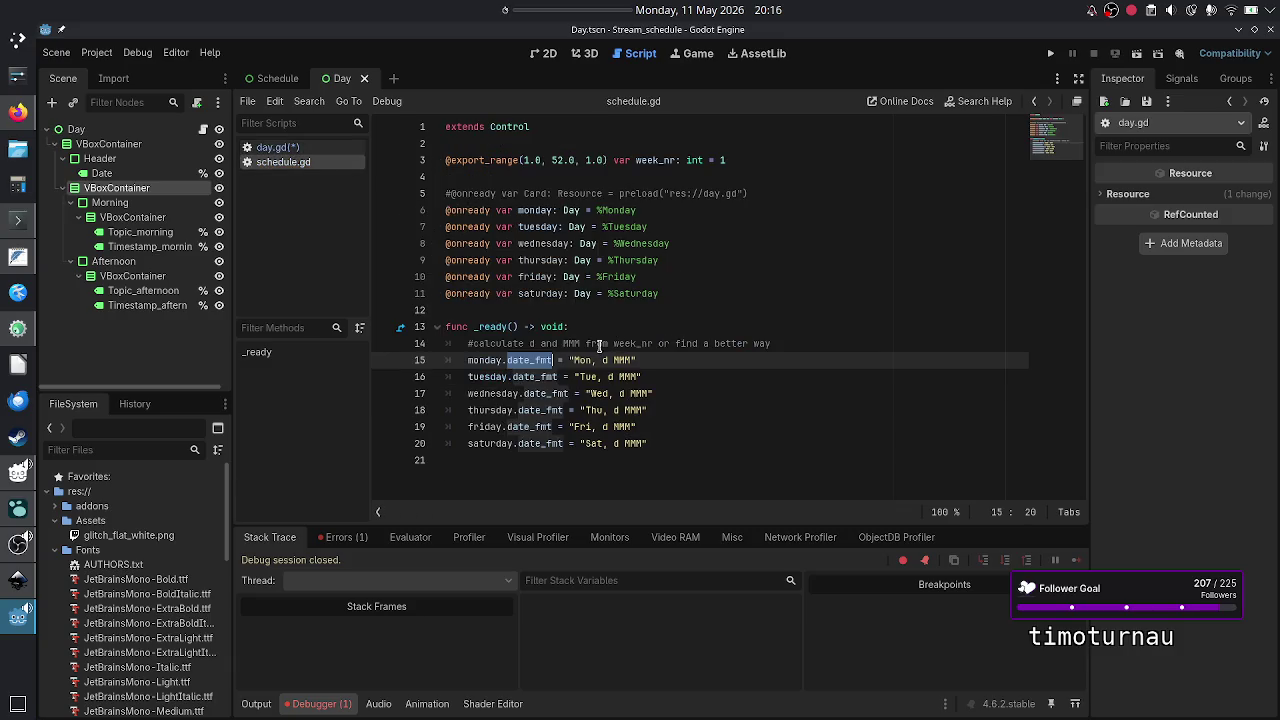
double_click(485, 359)
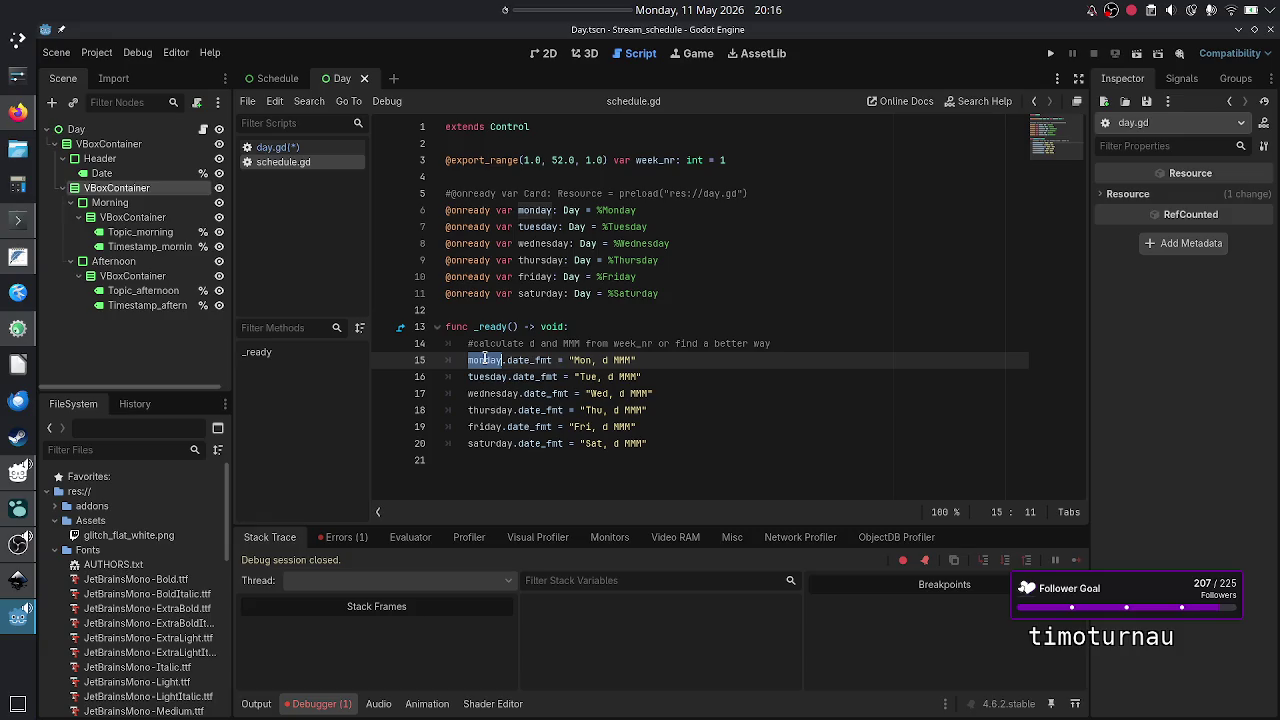
double_click(522, 360)
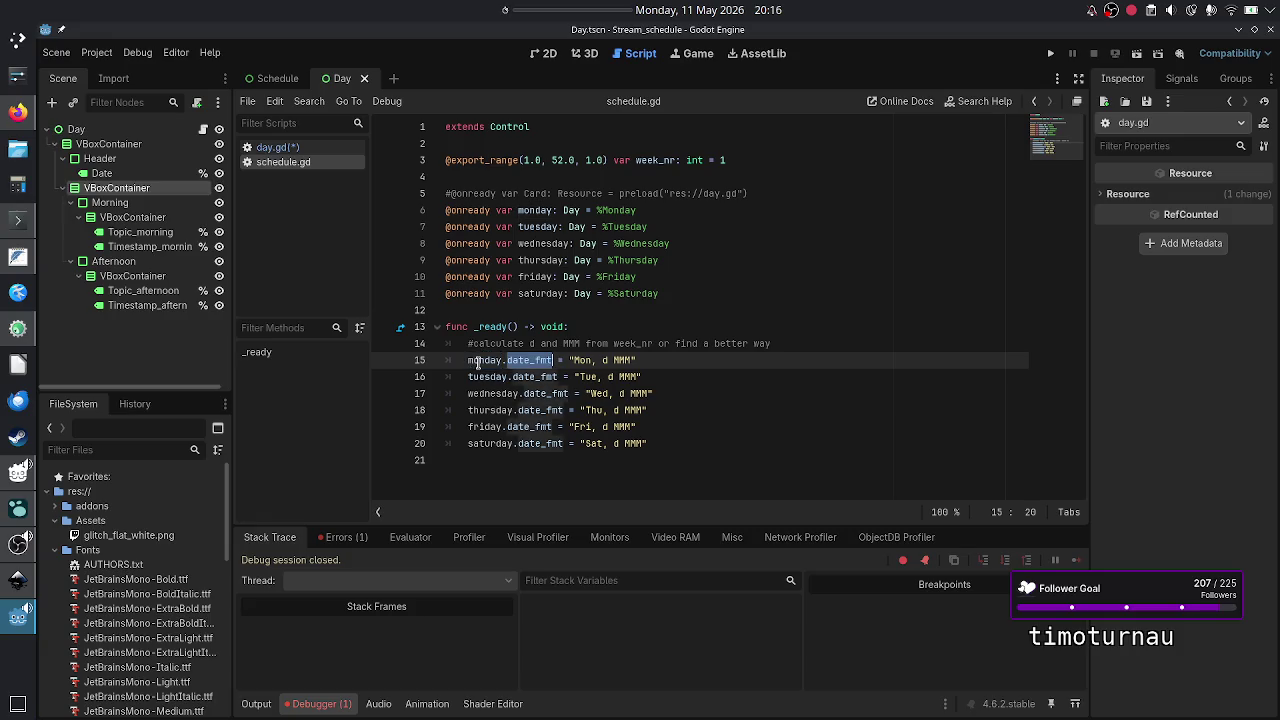
key(alt+Left)
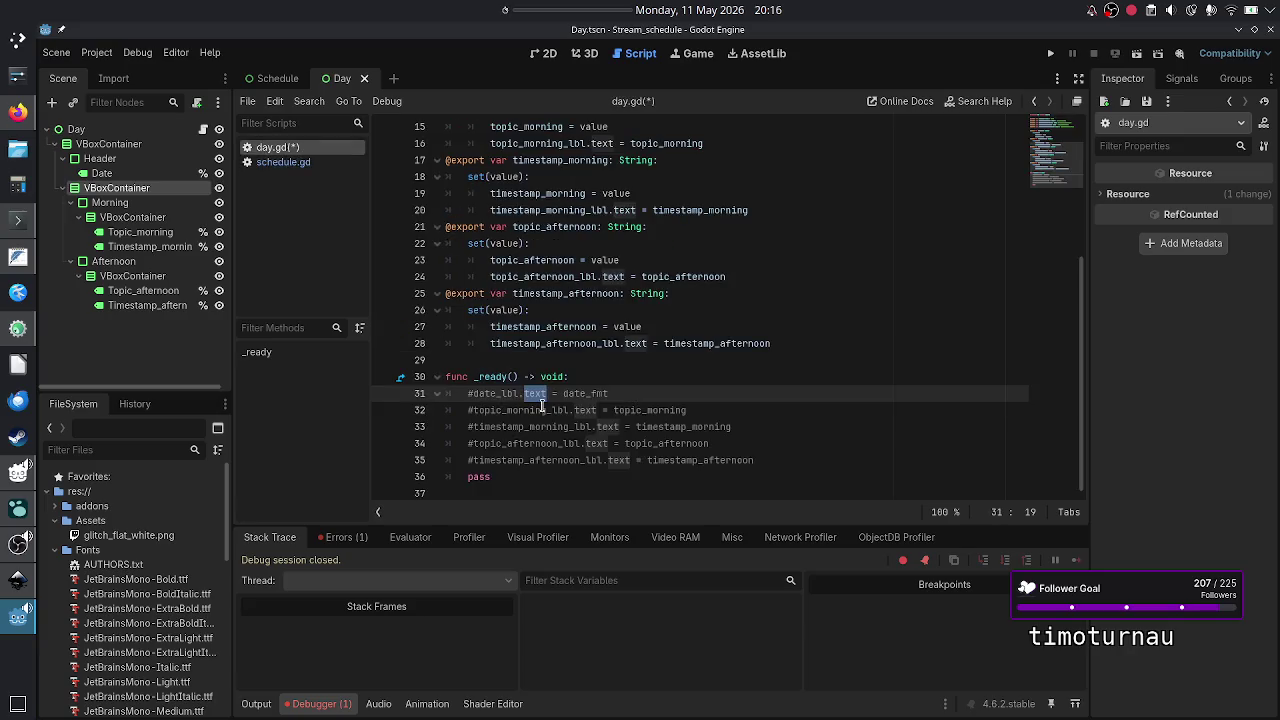
double_click(596, 394)
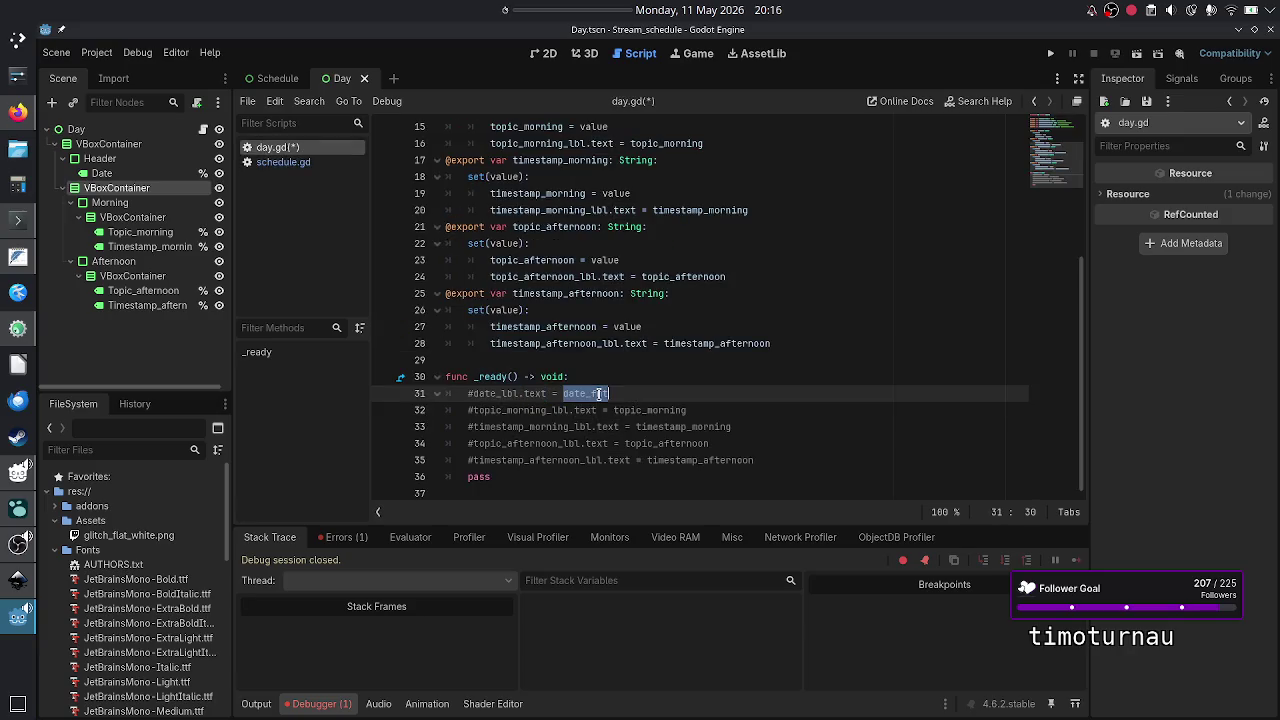
- Compare the _ready functions of day.gd and schedule.gd, ending on schedule.gd
click(514, 377)
double_click(495, 377)
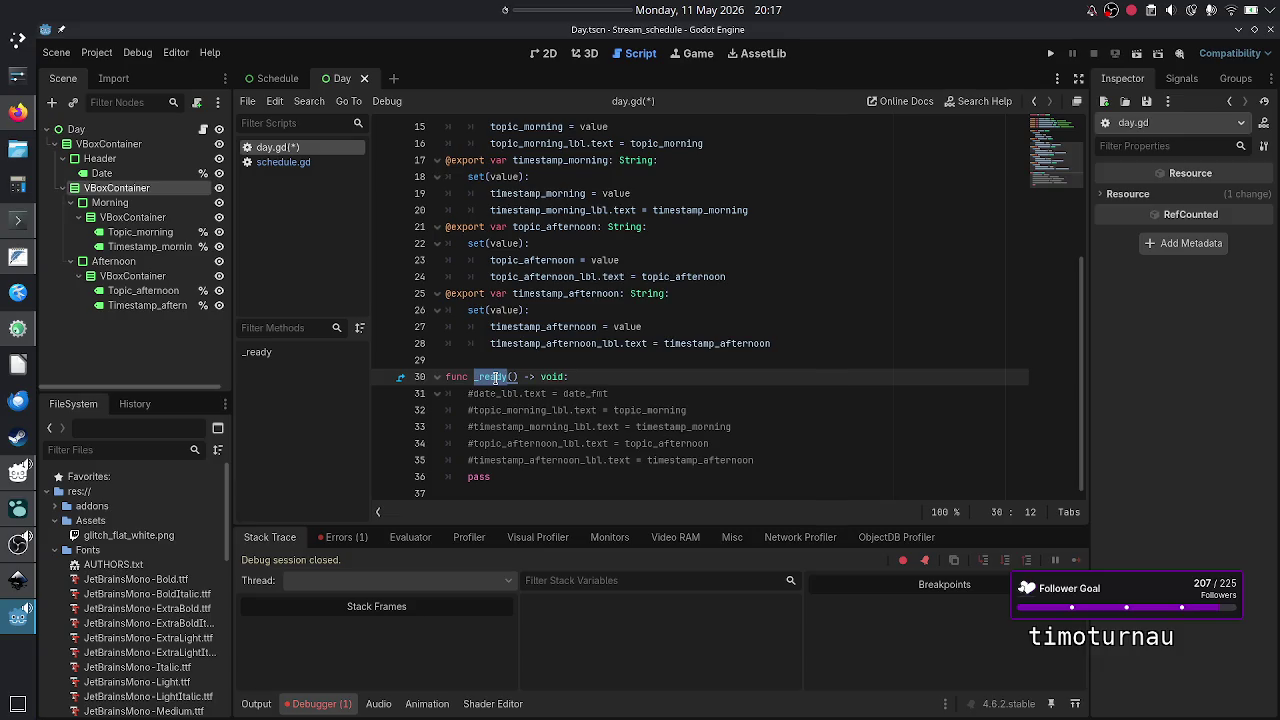
click(271, 166)
double_click(495, 327)
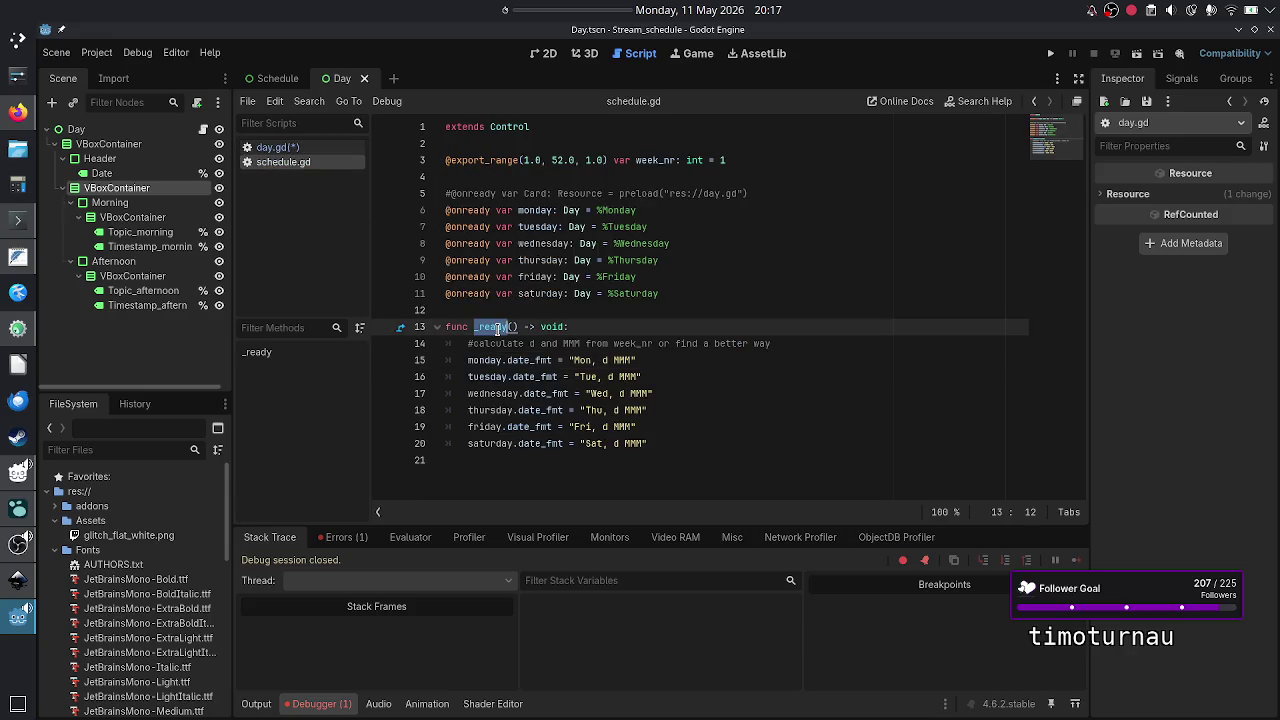
- Rename schedule.gd's _ready function on line 13 to _enter_tree
text(_enter)
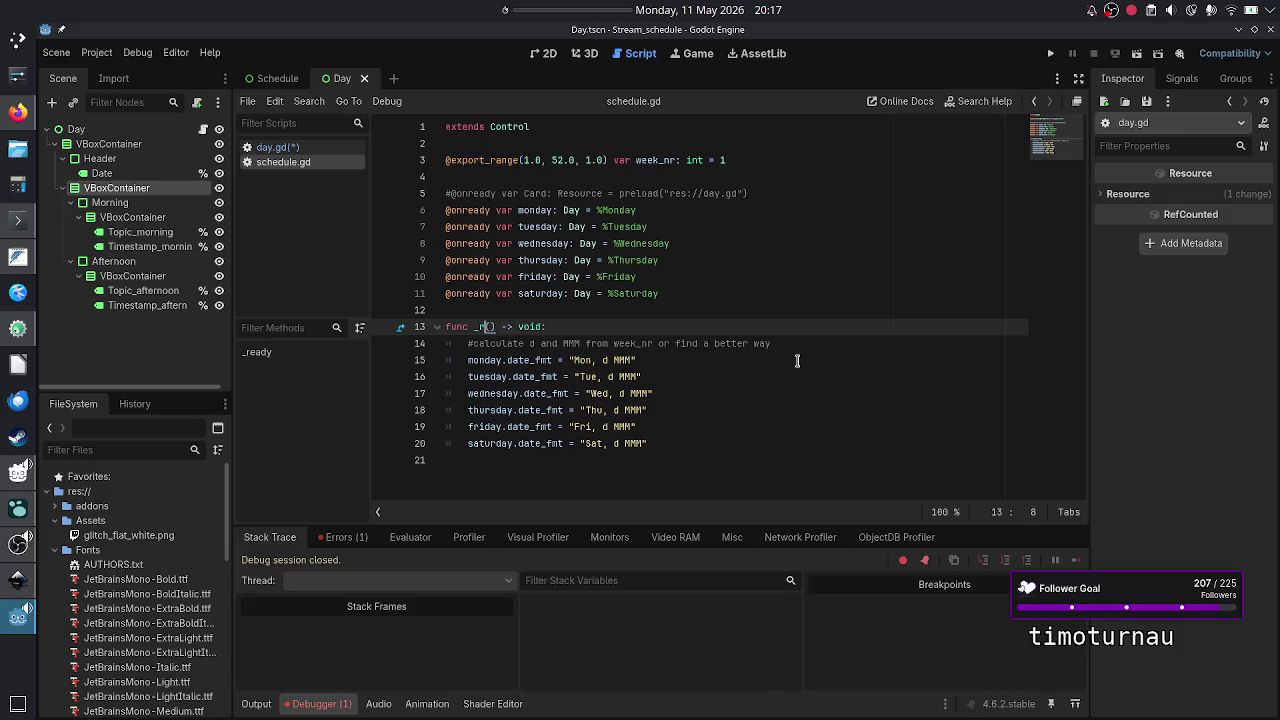
text(_tree)
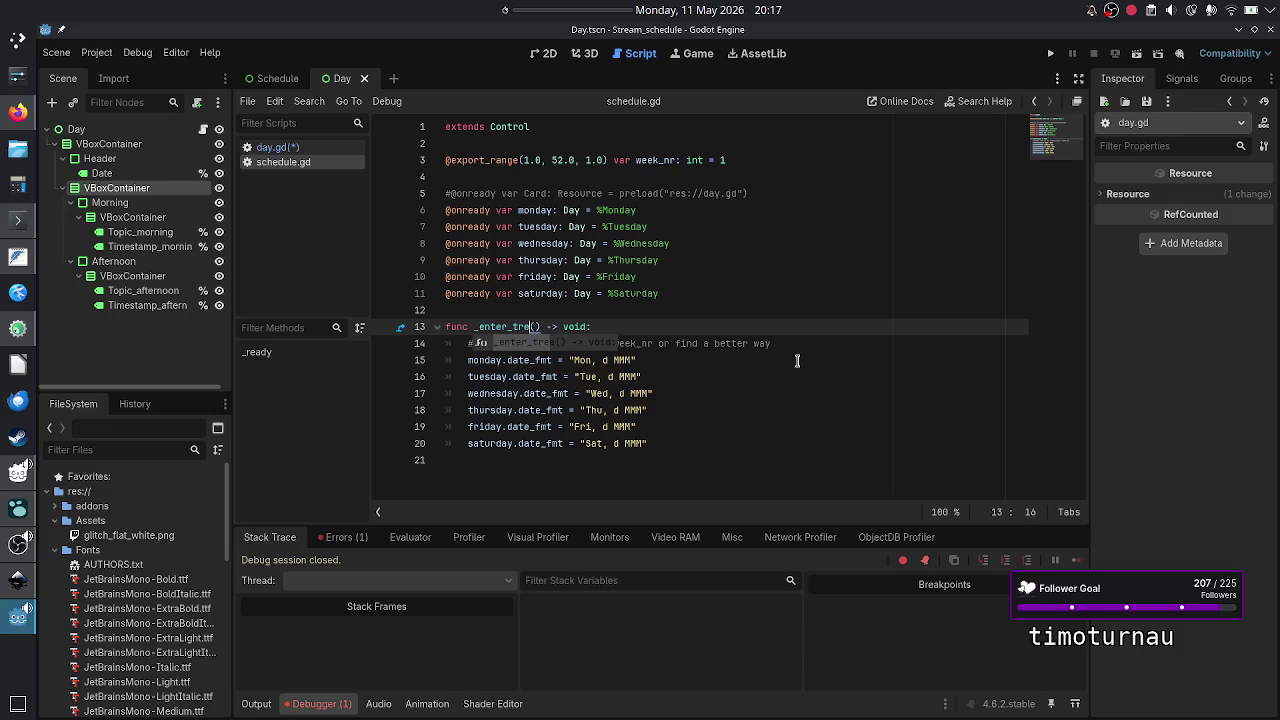
key(Escape)
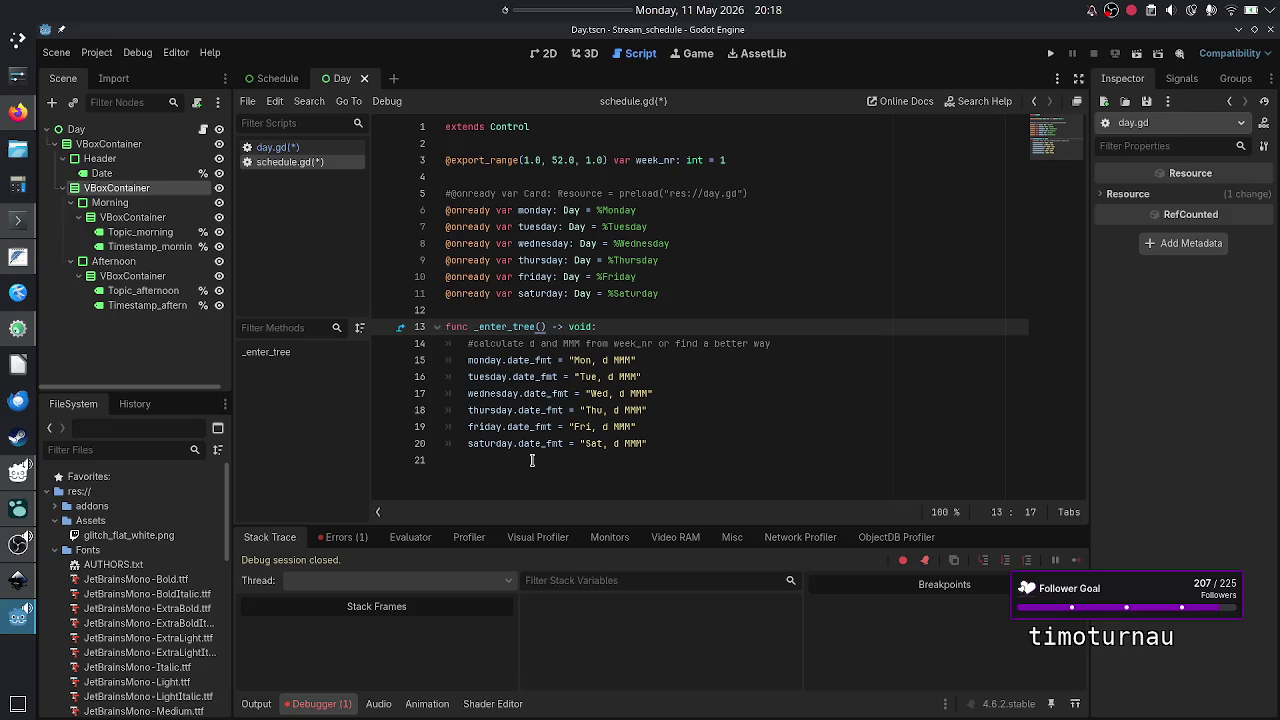
key(alt+Tab)
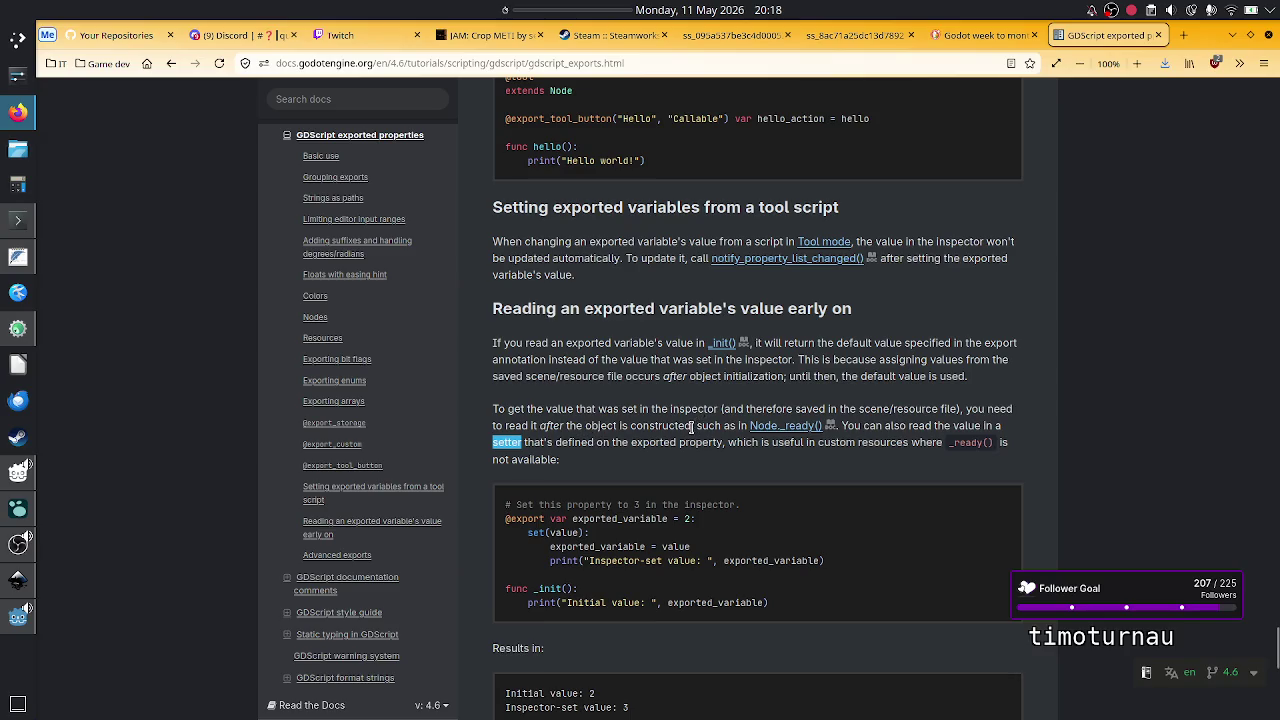
double_click(659, 409)
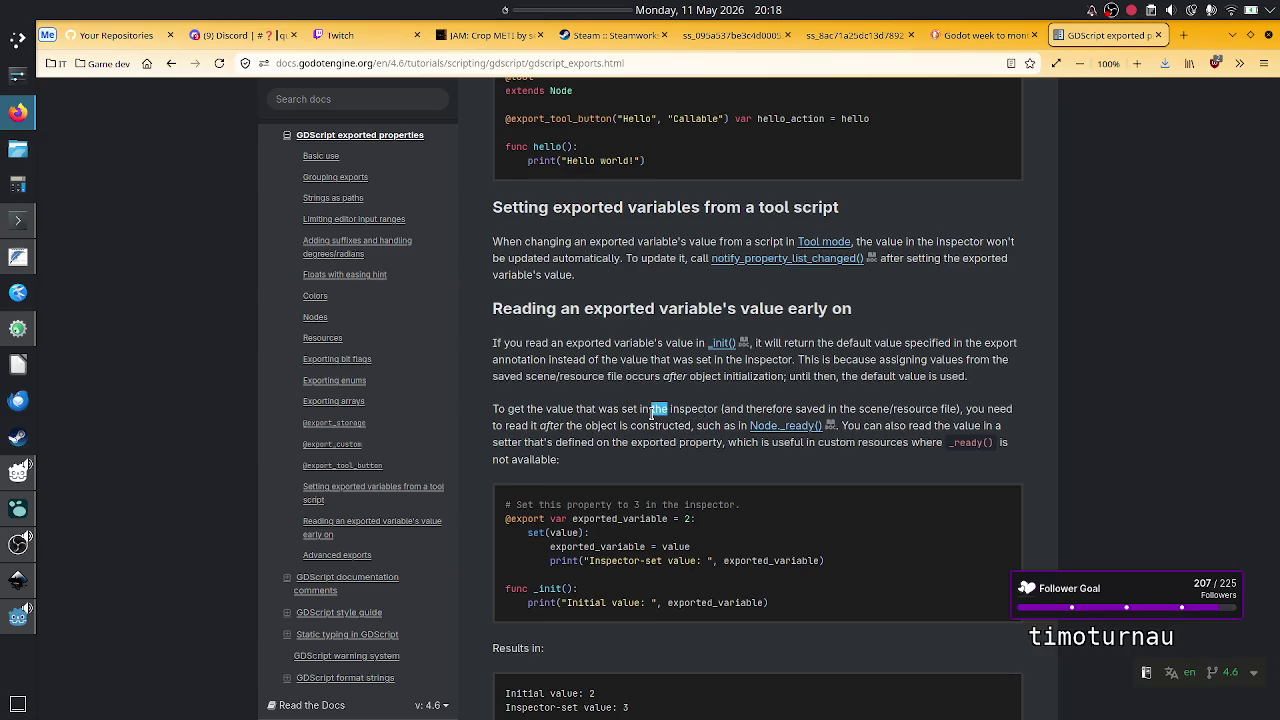
double_click(629, 410)
- Remove the stray parenthesis from schedule.gd's _enter_tree line and save the scripts
click(603, 459)
key(alt+Tab)
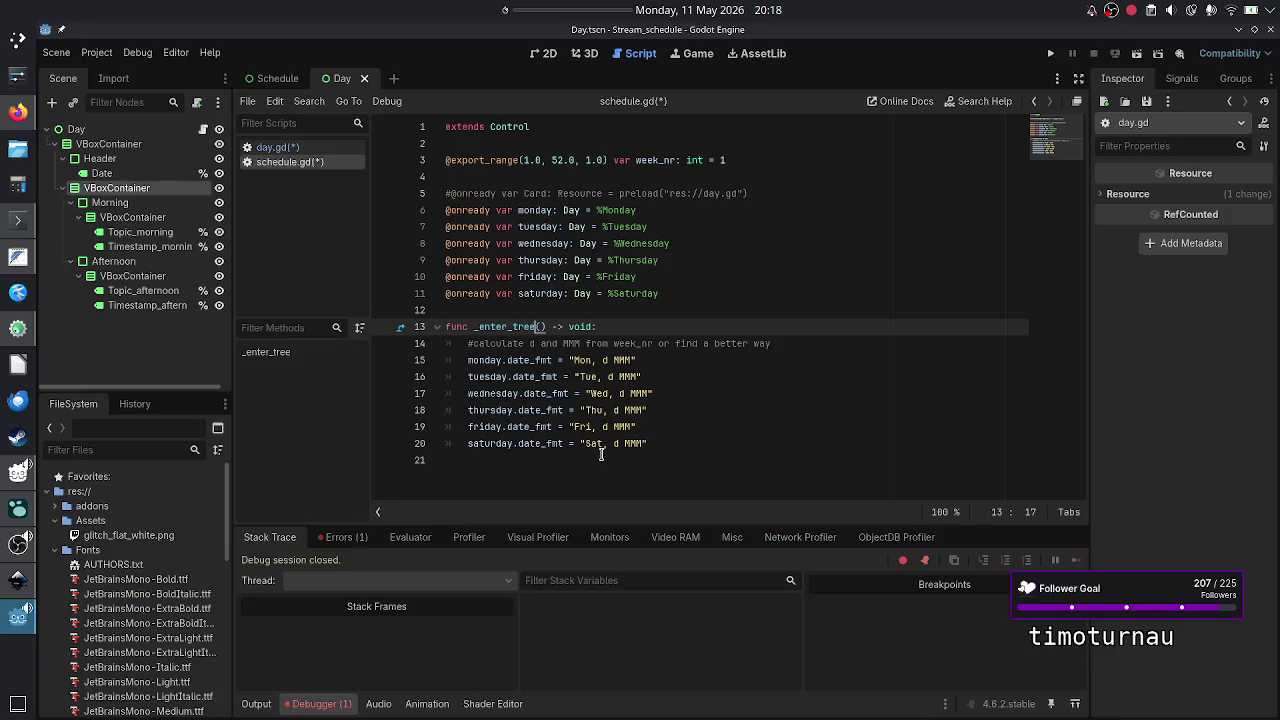
text(()
key(BackSpace)
key(Down)
key(Down)
key(Left)
key(Left)
key(Left)
key(shift+Right)
key(shift+Right)
key(shift+Right)
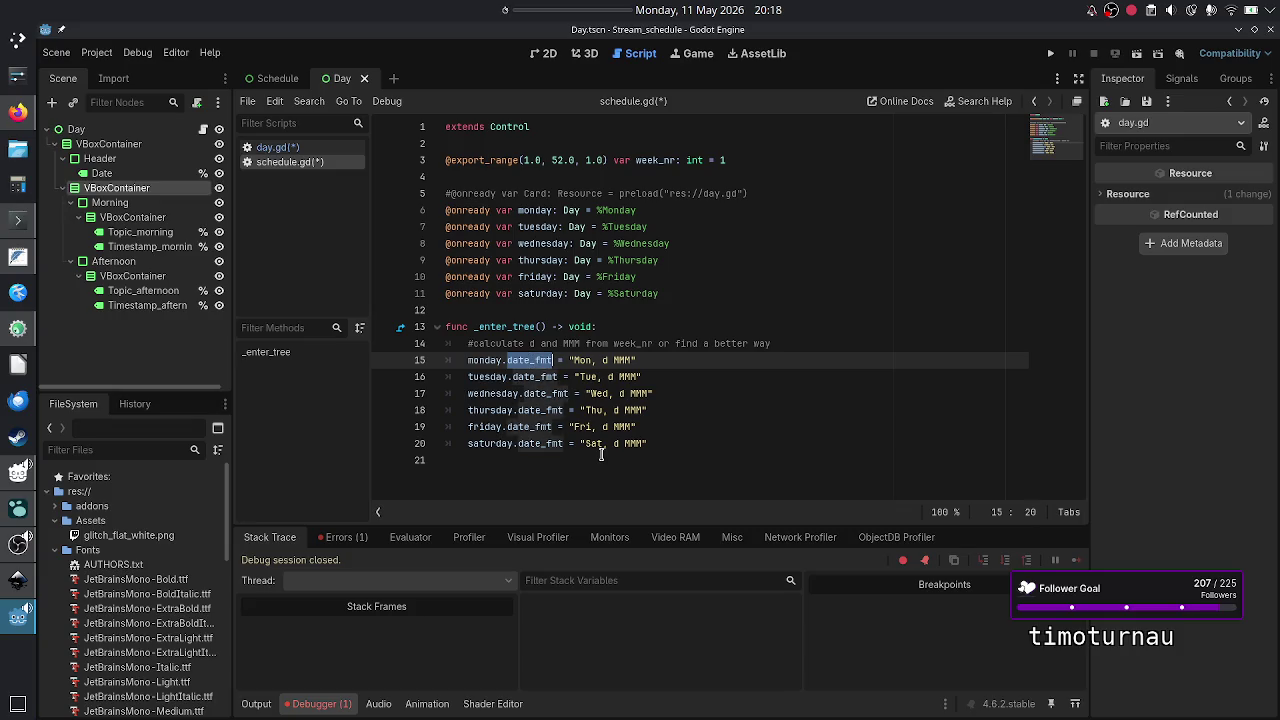
key(Down)
key(ctrl+s)
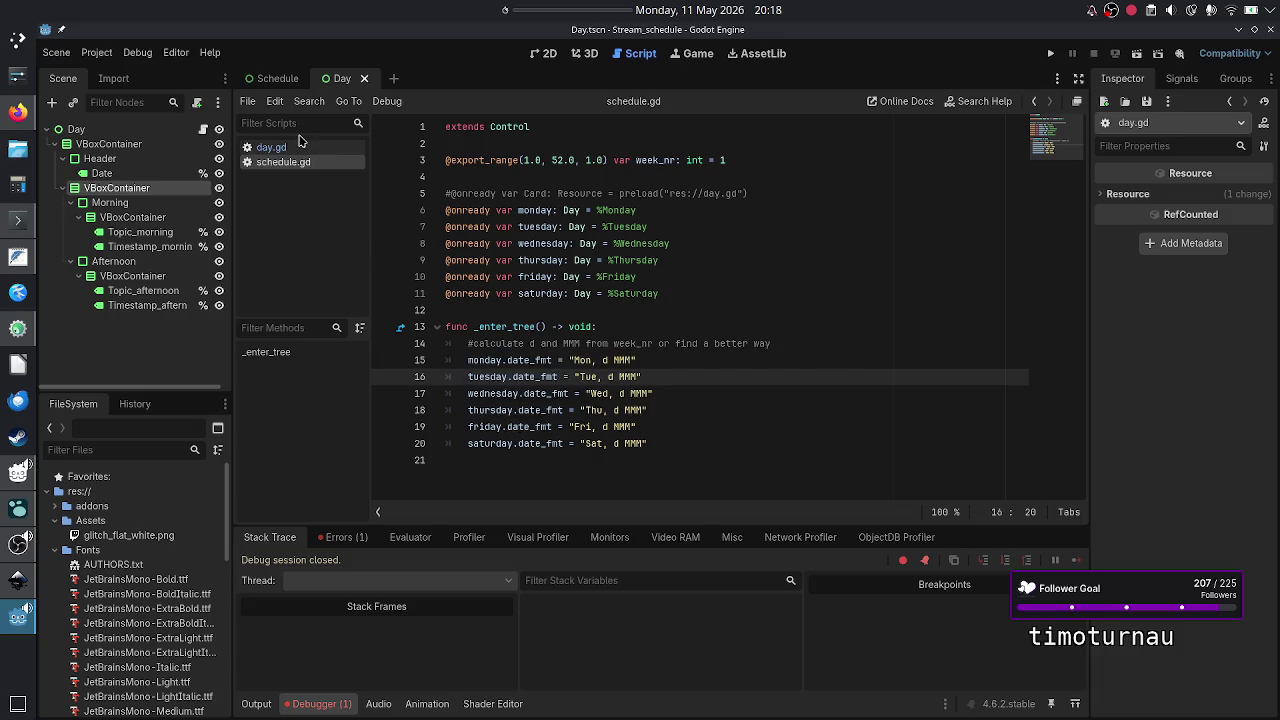
- Comment out the label text updates inside day.gd's exported-variable setters with #
click(285, 147)
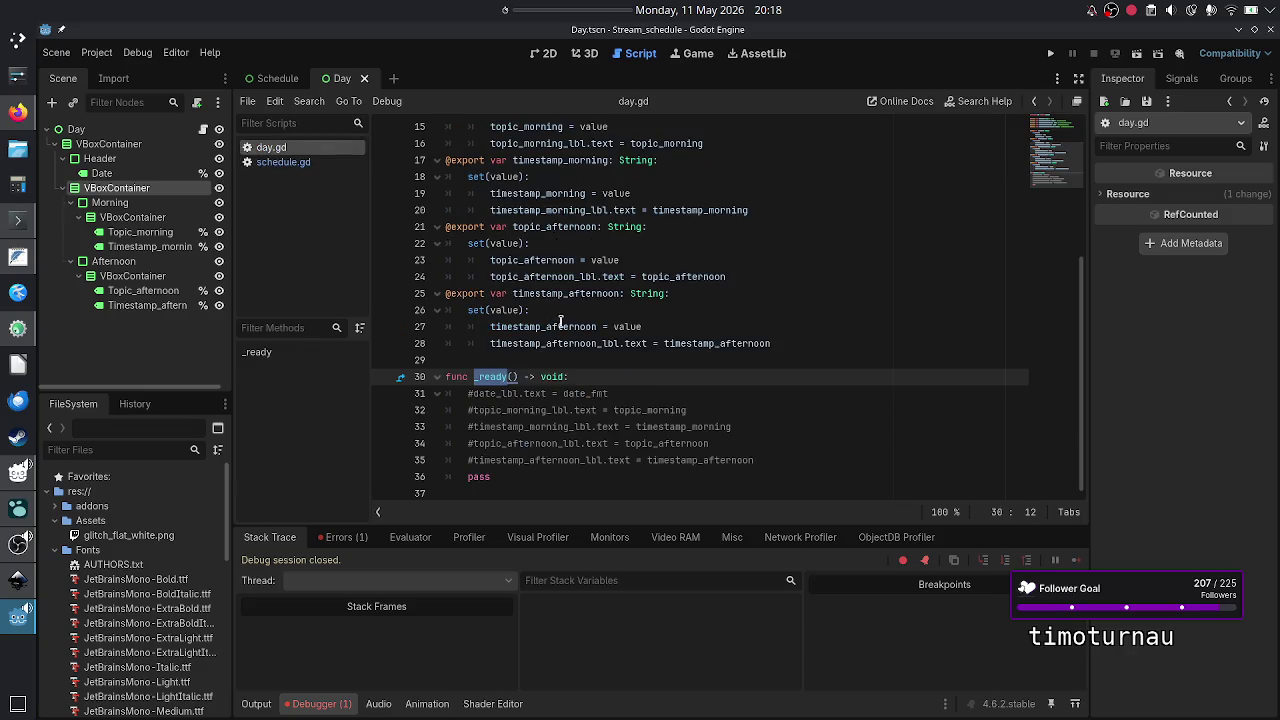
key(Down)
key(End)
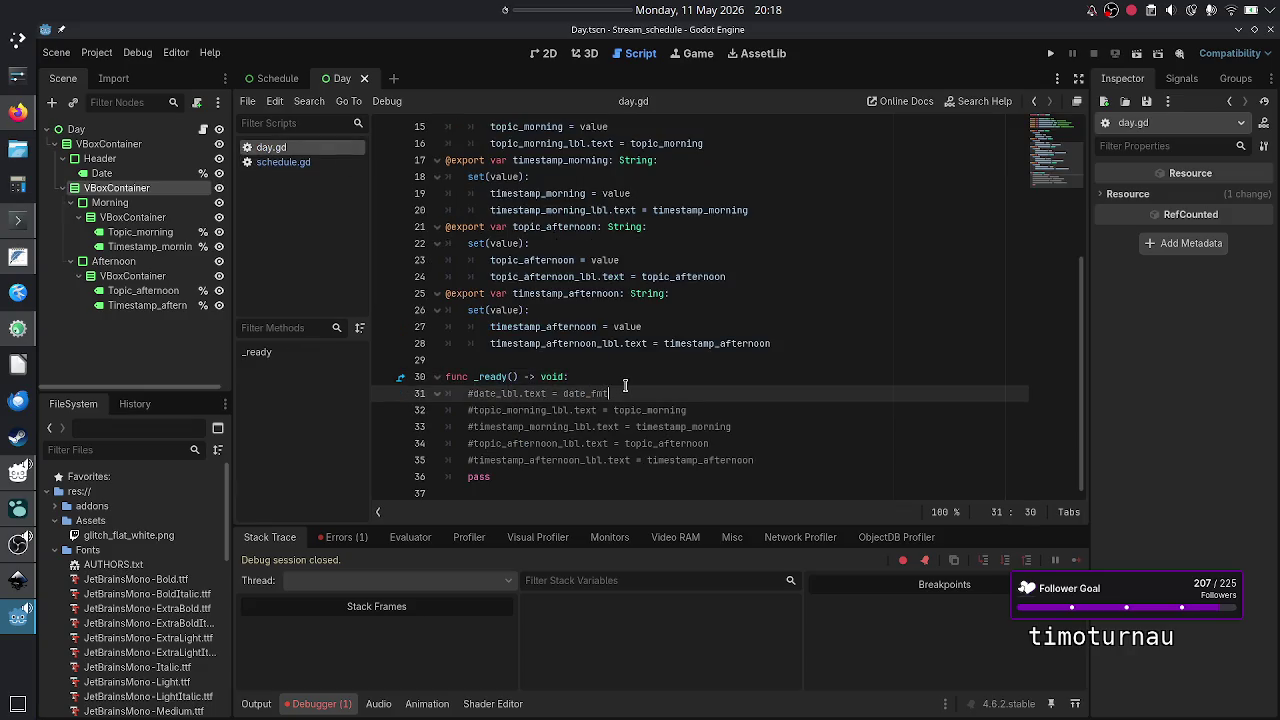
key(Up)
key(Up)
key(Up)
key(Up)
key(Up)
key(Down)
key(Right)
key(Down)
key(Right)
text(#)
key(Up)
key(Up)
key(Up)
text(#)
key(Up)
key(Up)
key(Up)
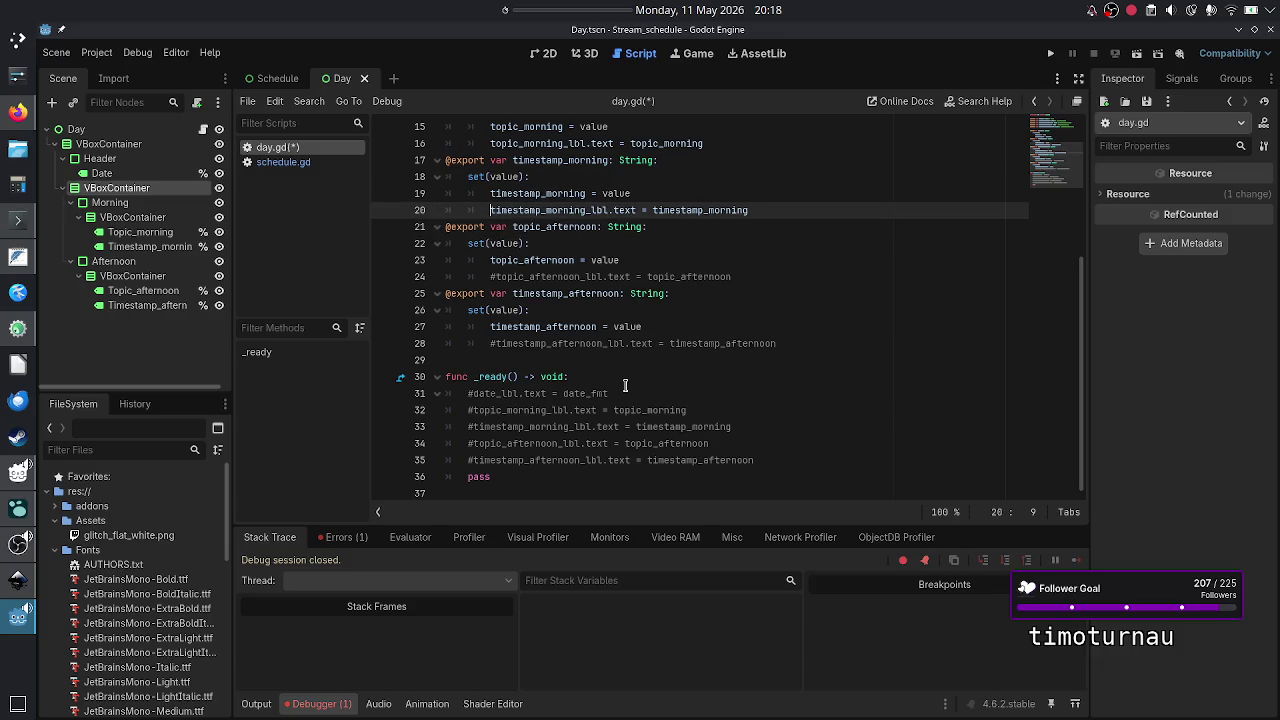
text(#)
key(Up)
key(Up)
key(Up)
key(Up)
text(#)
key(Up)
key(Up)
key(Up)
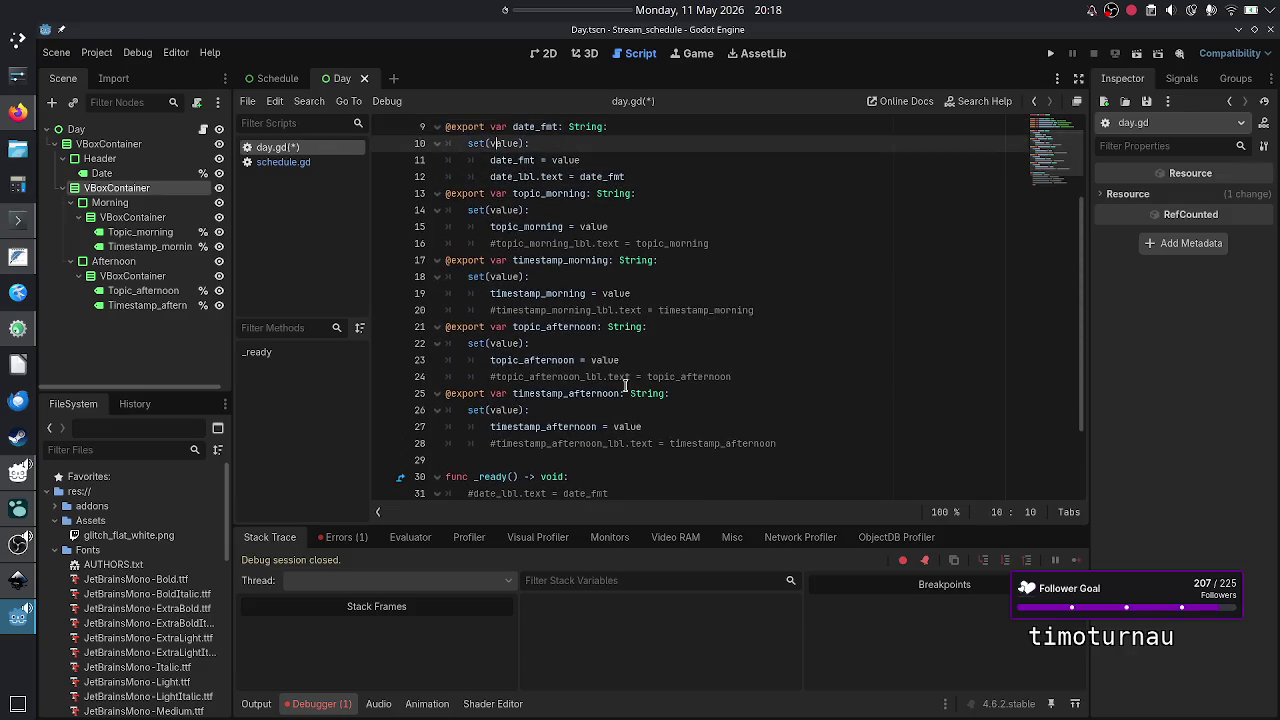
key(ctrl+k)
- Uncomment the label assignments in day.gd's _ready, save, and run the project with F5
key(Up)
key(Up)
key(Up)
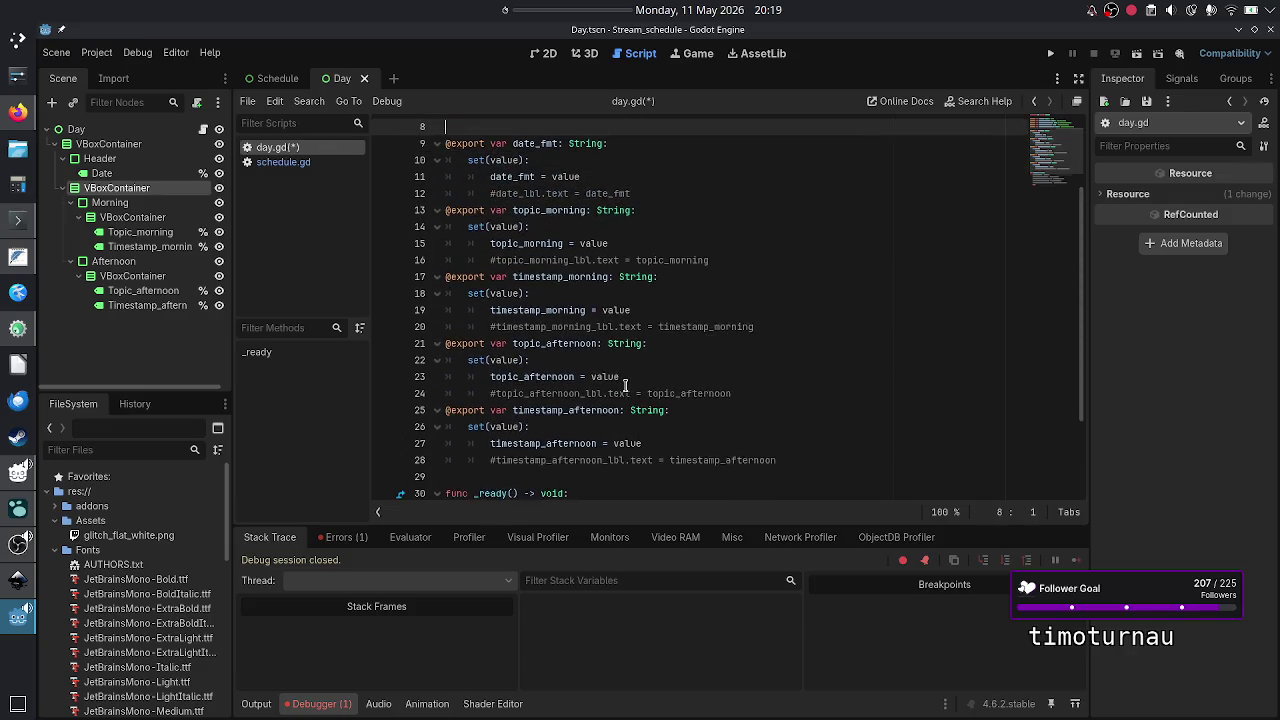
key(Down)
key(Down)
key(Down)
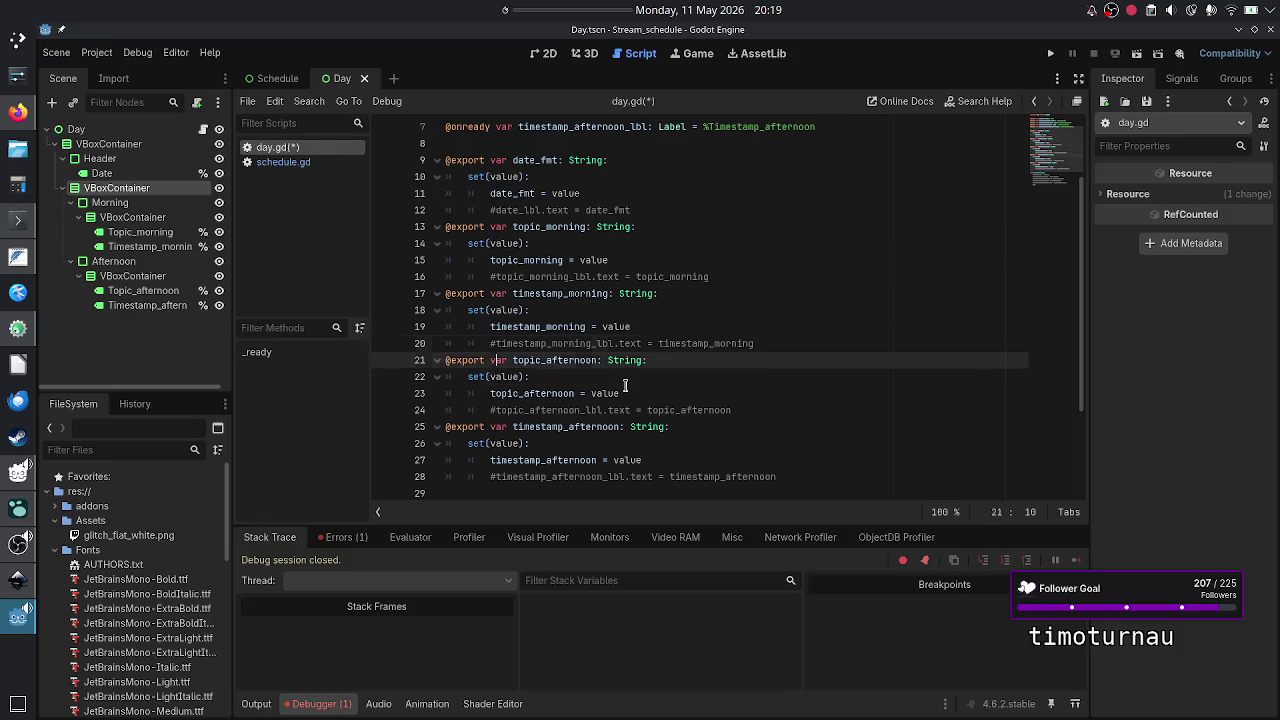
key(Down)
key(Down)
key(Down)
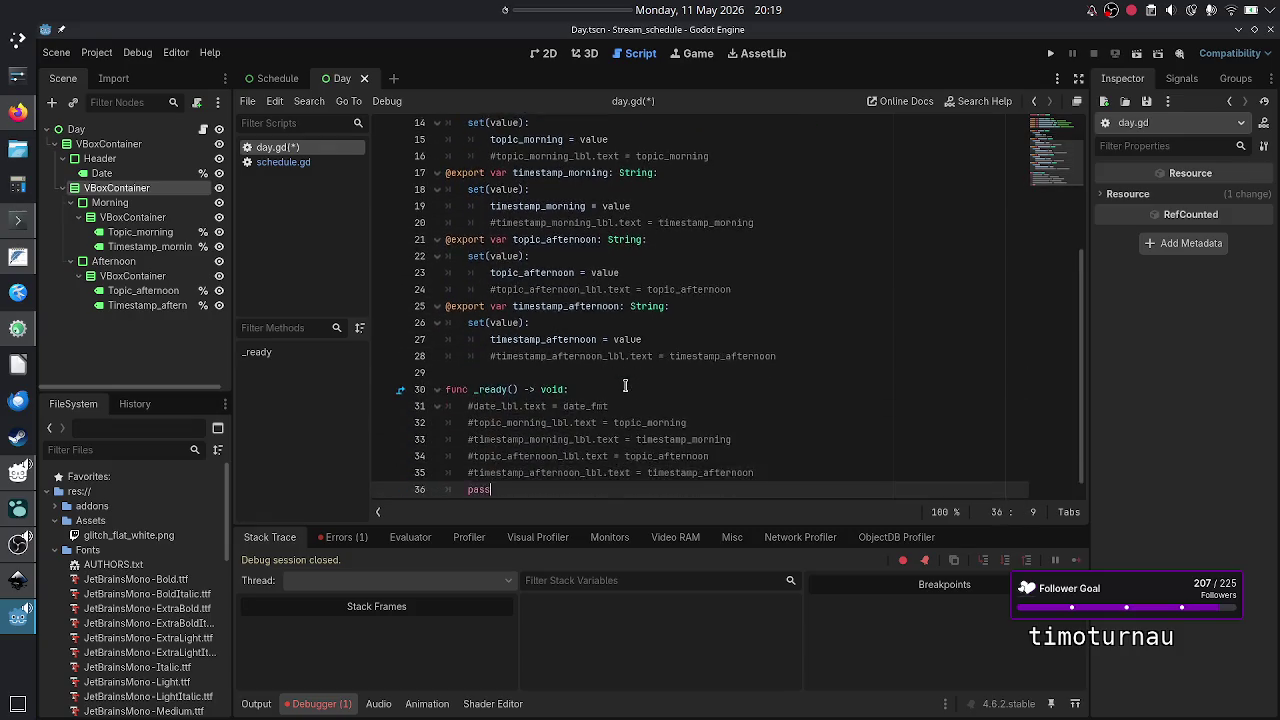
key(Up)
key(Up)
click(625, 388)
key(BackSpace)
text(t)
key(Home)
key(Right)
key(BackSpace)
key(Down)
key(Delete)
key(Down)
key(Delete)
key(Down)
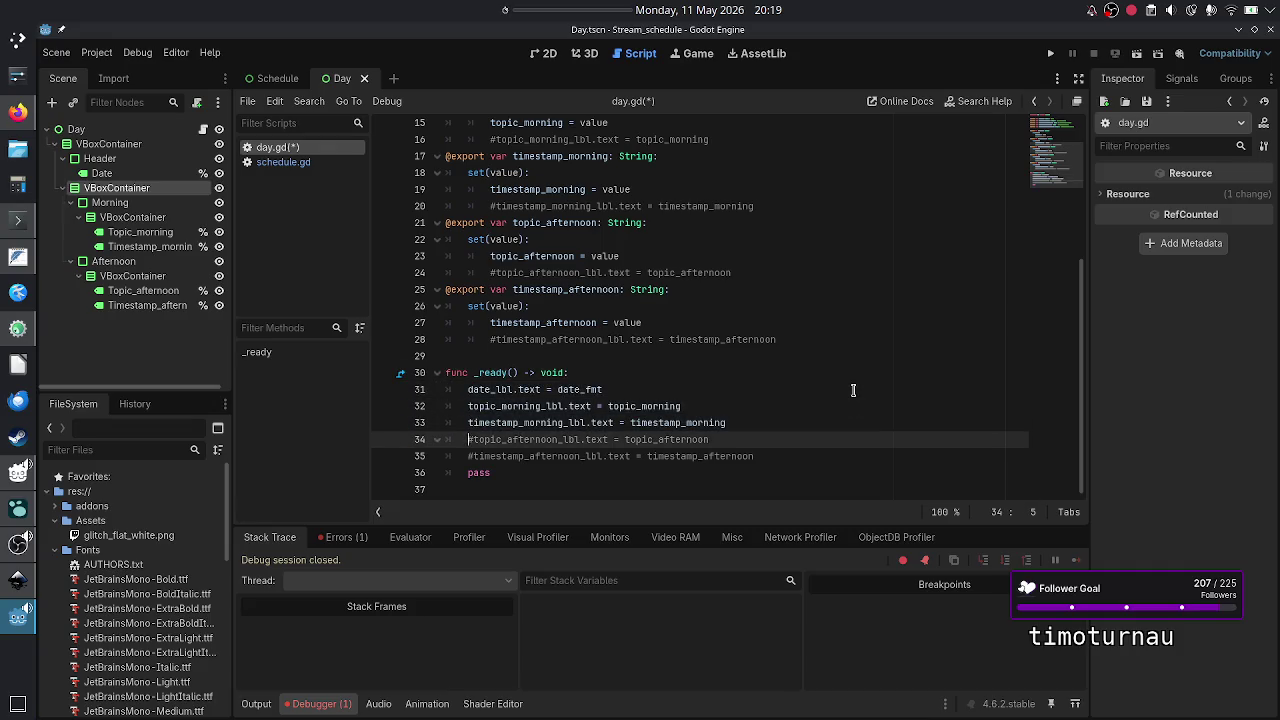
key(Delete)
key(Down)
key(Delete)
key(Down)
key(Down)
key(ctrl+s)
key(F5)
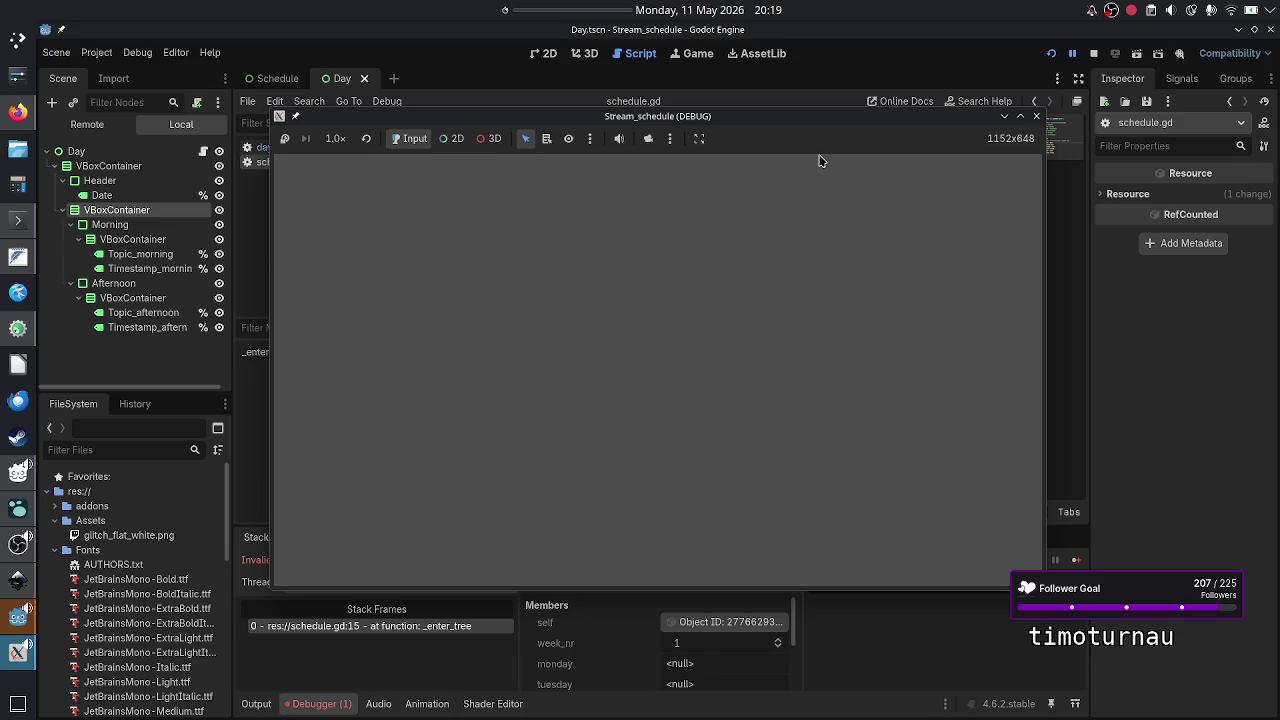
- Close the game and review the date_fmt null-node error in the Debugger's Errors list
click(1036, 116)
click(348, 537)
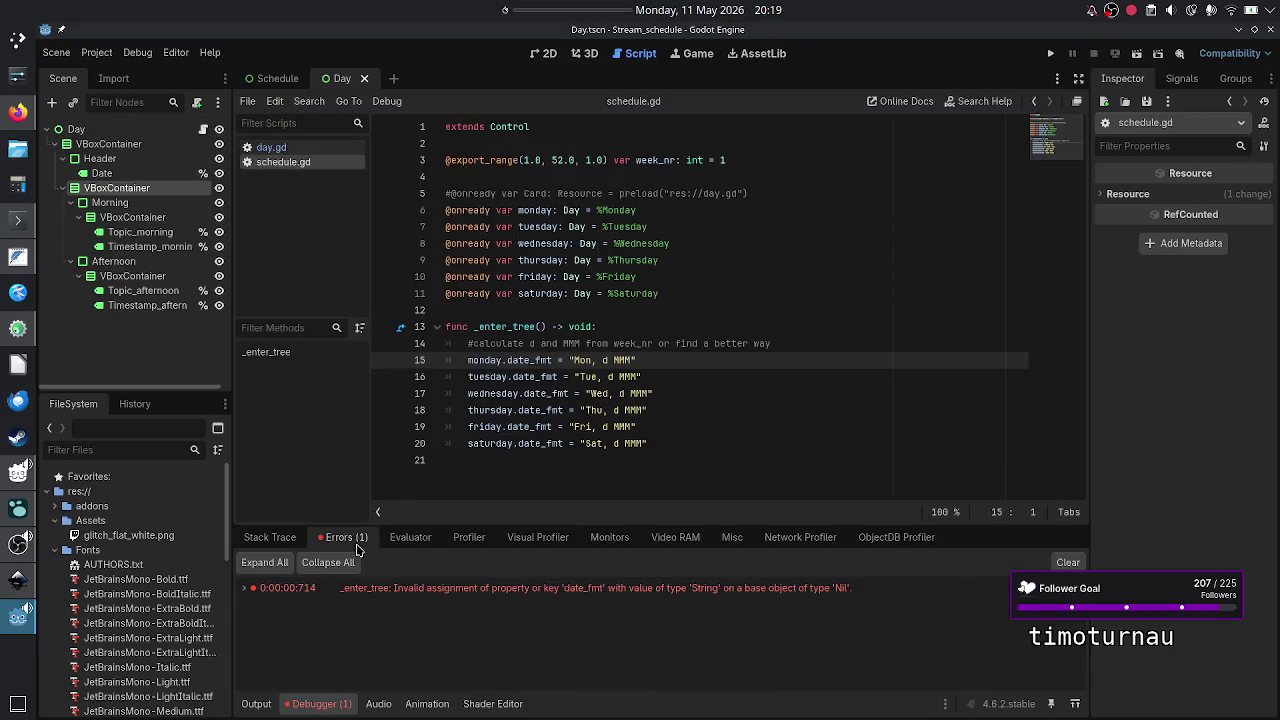
click(599, 591)
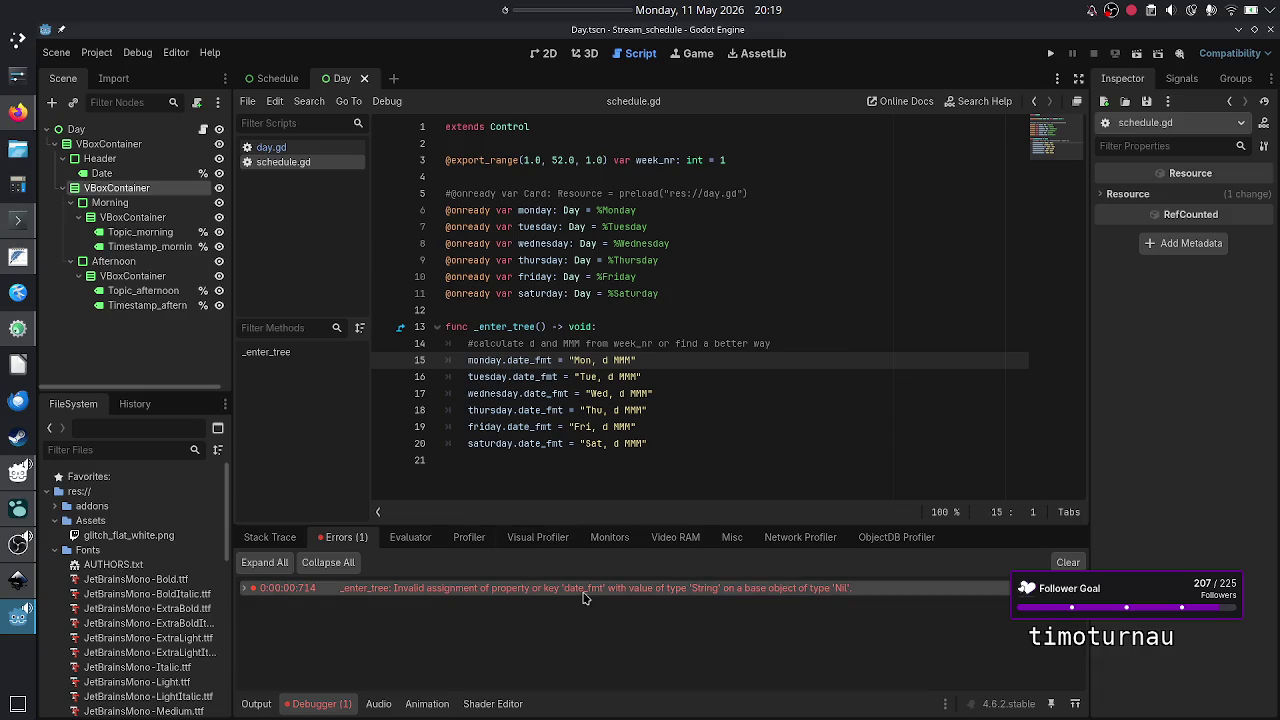
mouse_move(588, 597)
mouse_move(785, 598)
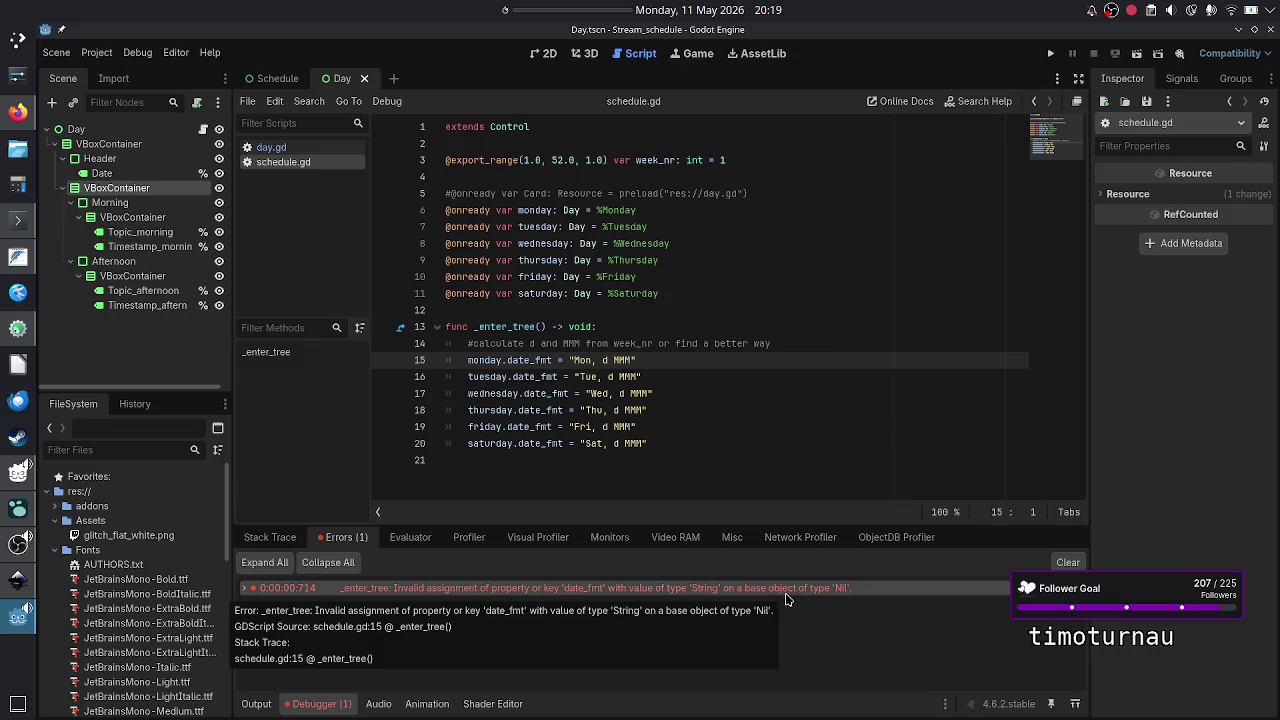
- Rename the _enter_tree function on schedule.gd line 13 back to _ready
click(489, 360)
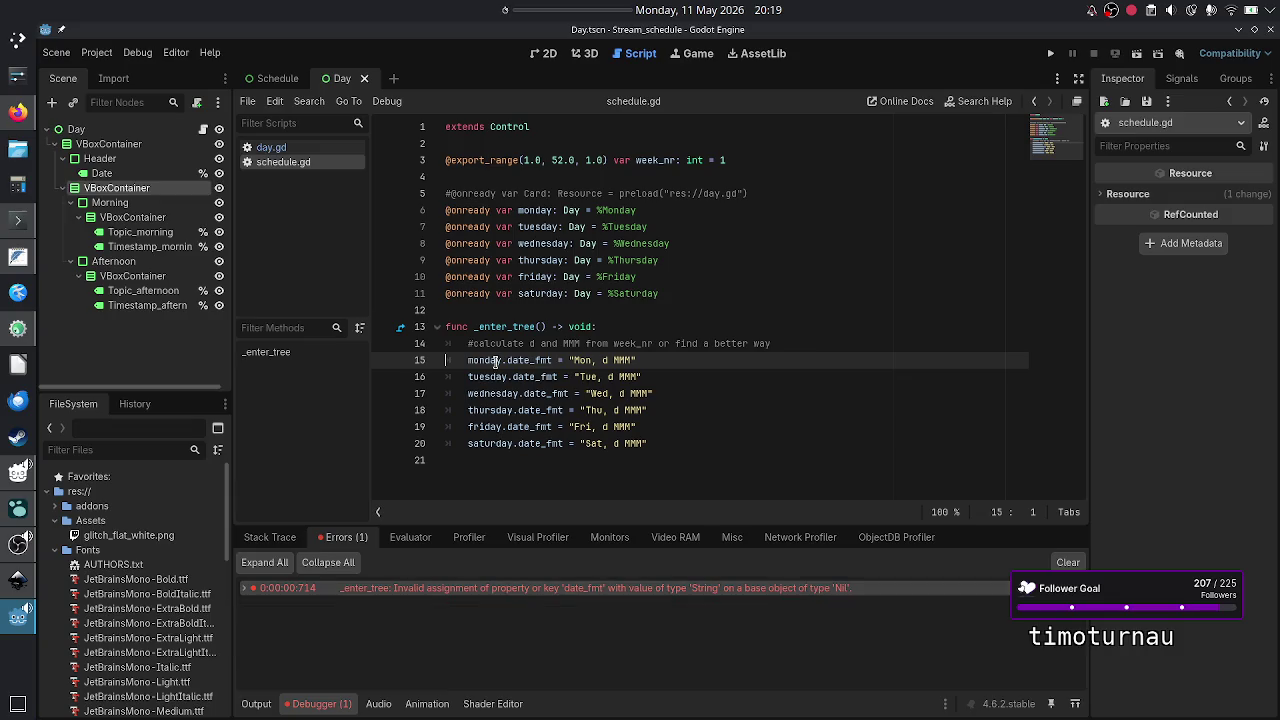
double_click(470, 211)
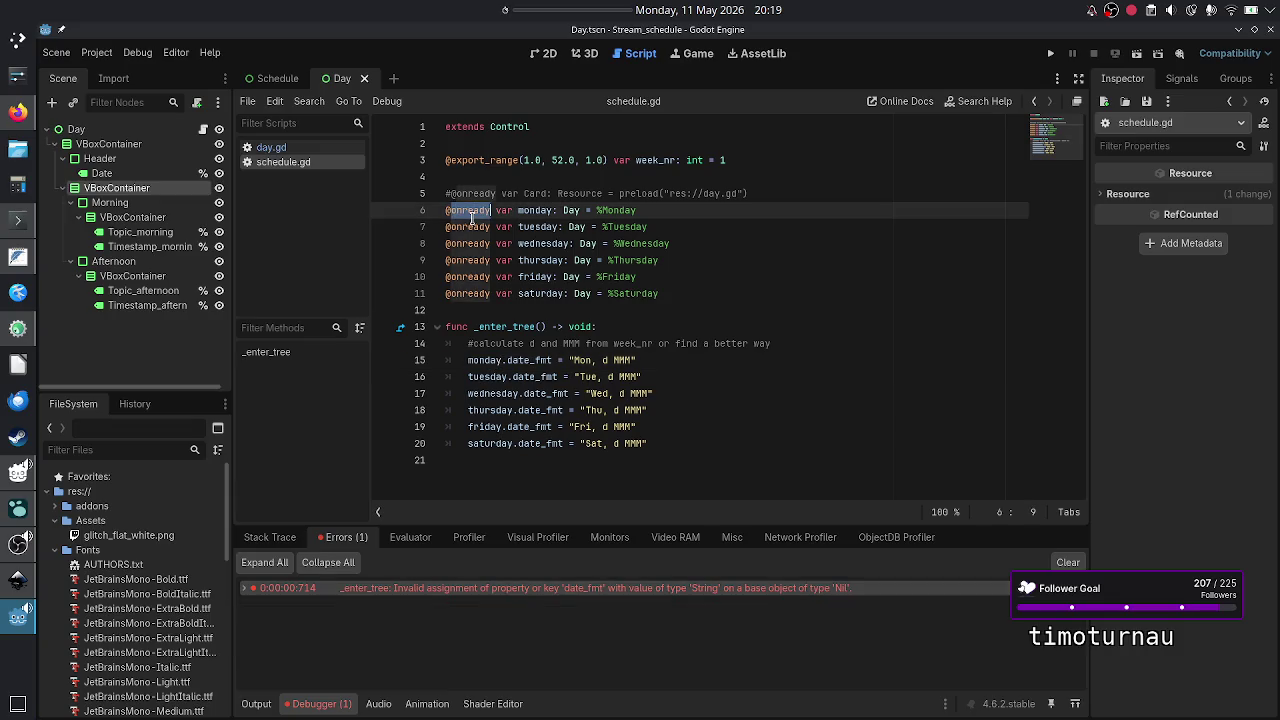
click(520, 330)
double_click(521, 330)
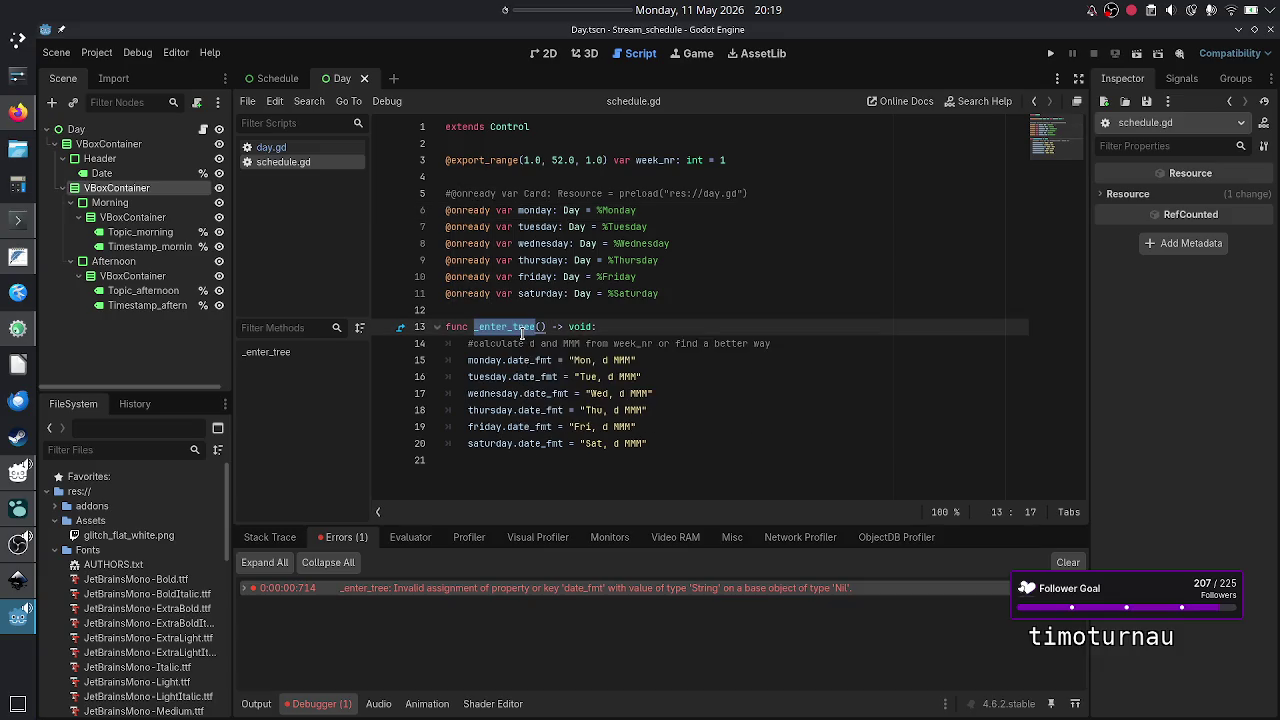
key(Right)
key(BackSpace)
key(BackSpace)
key(BackSpace)
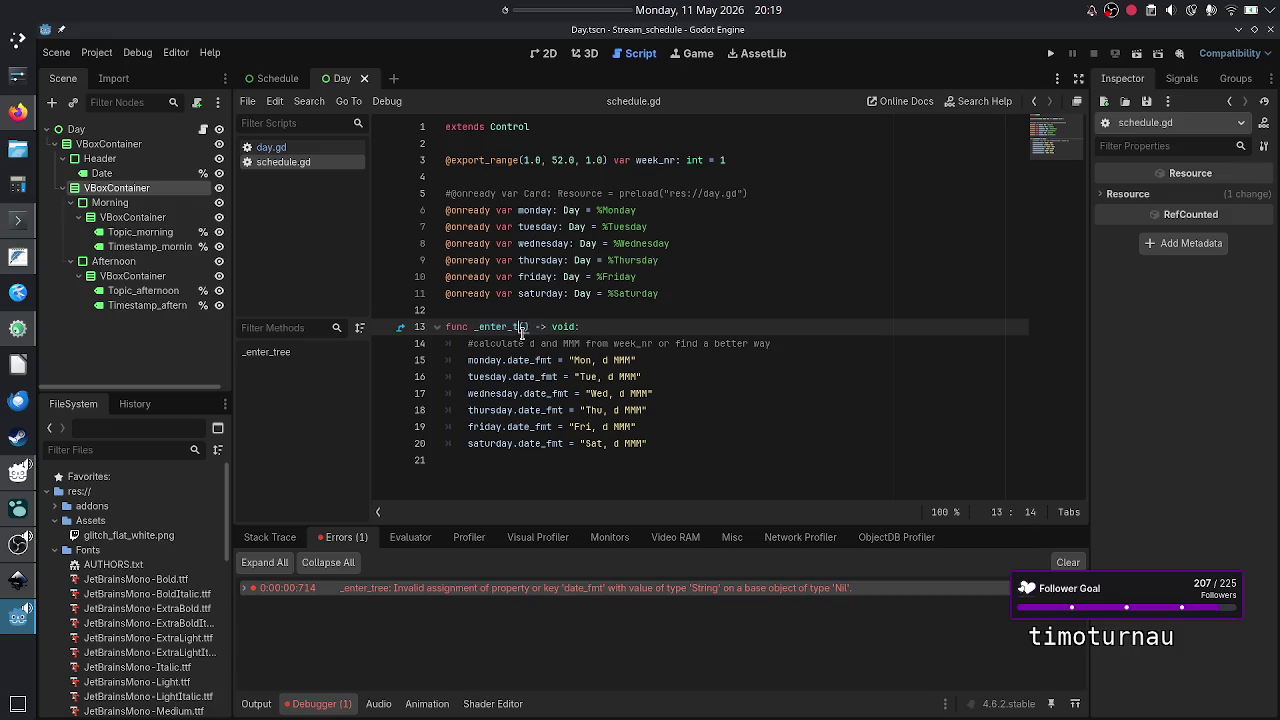
key(BackSpace)
text(ready)
key(Escape)
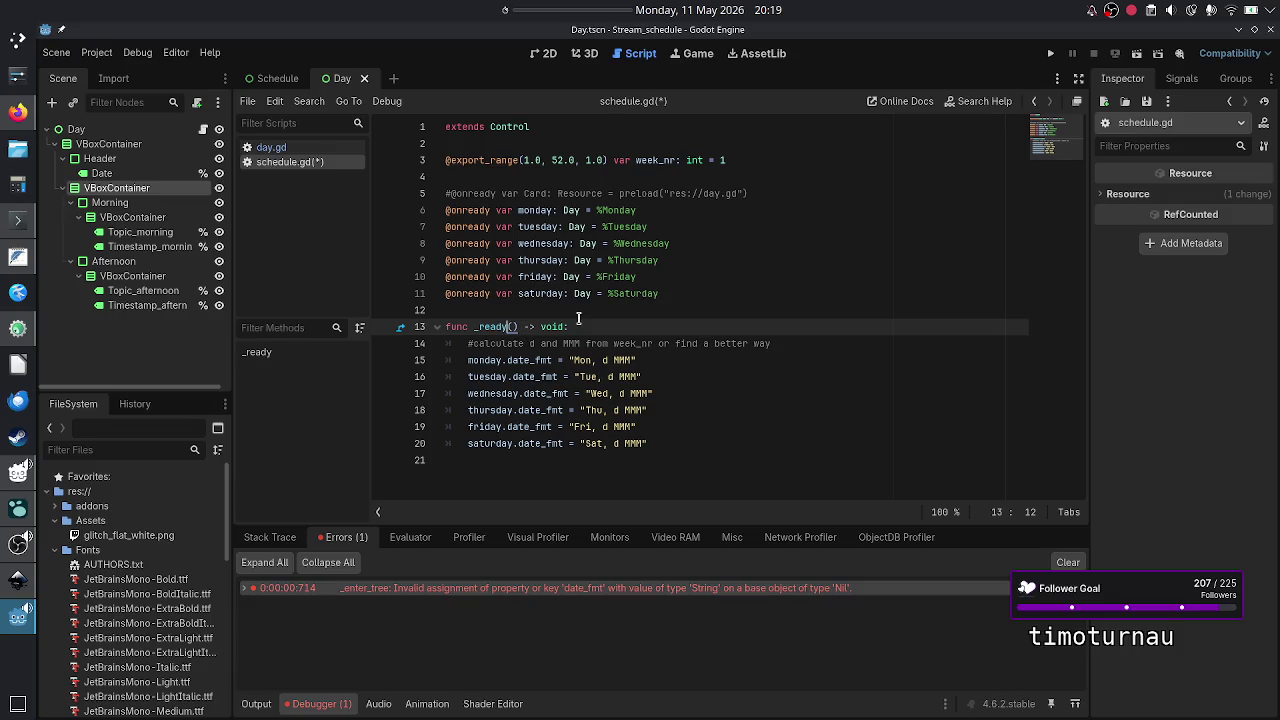
double_click(514, 344)
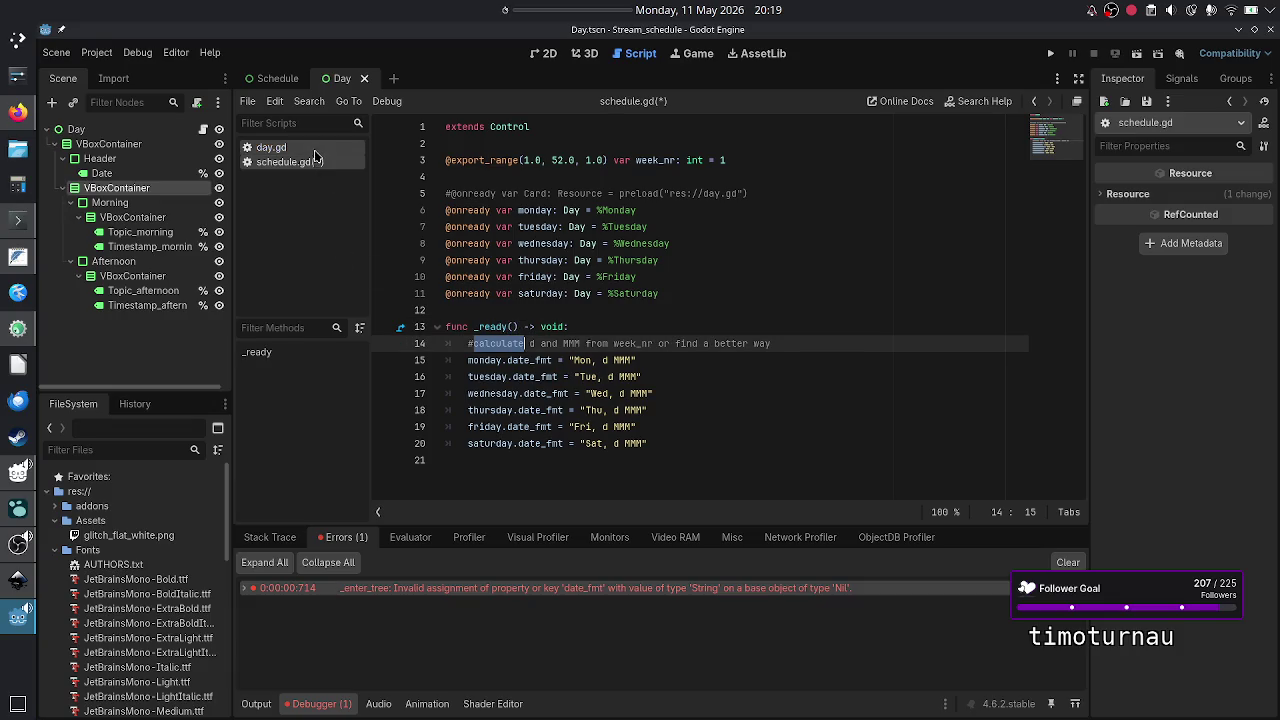
- Below day.gd's _ready body, start a new declaration typed as 'func update_'
click(314, 149)
double_click(490, 393)
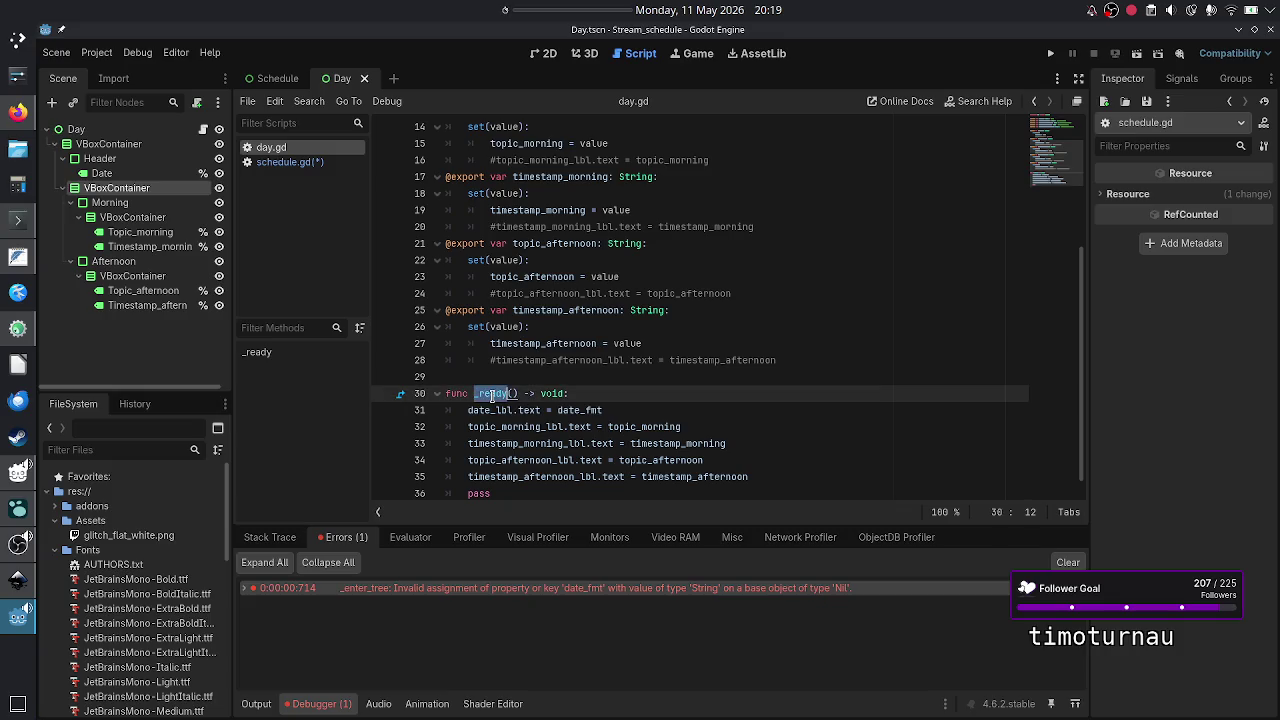
click(675, 405)
key(Down)
key(Down)
key(Down)
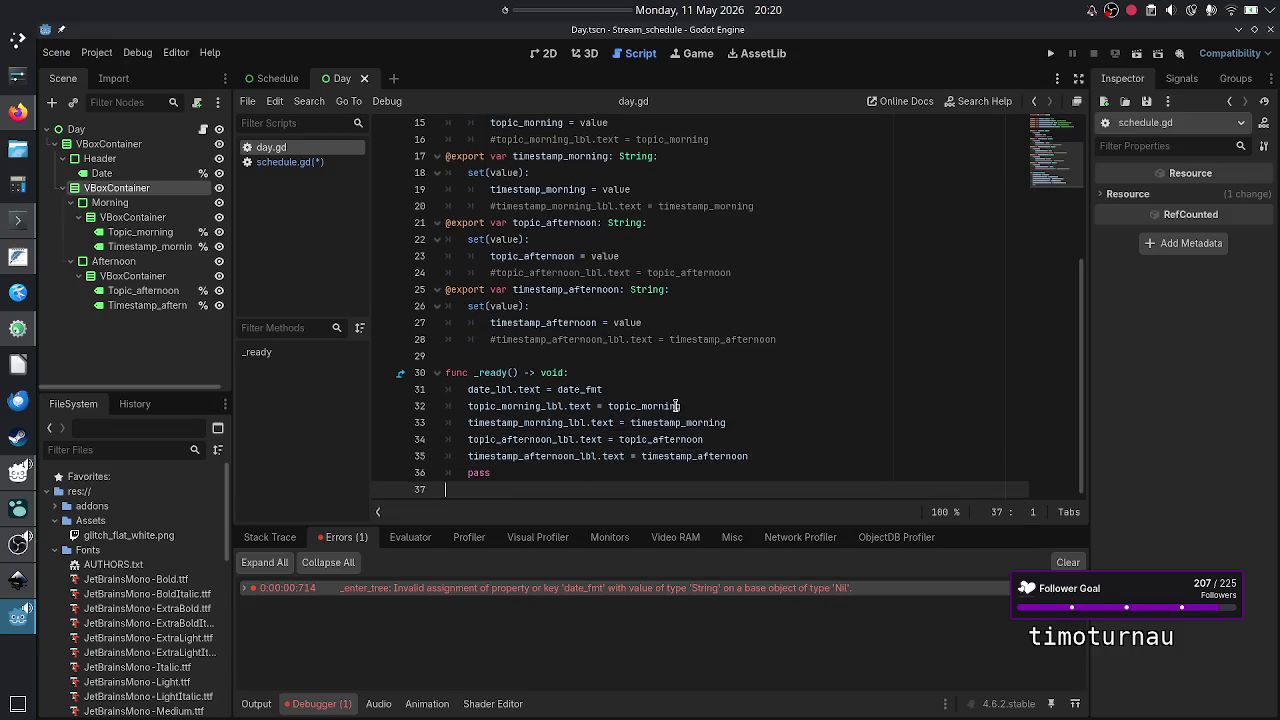
key(Return)
text(func )
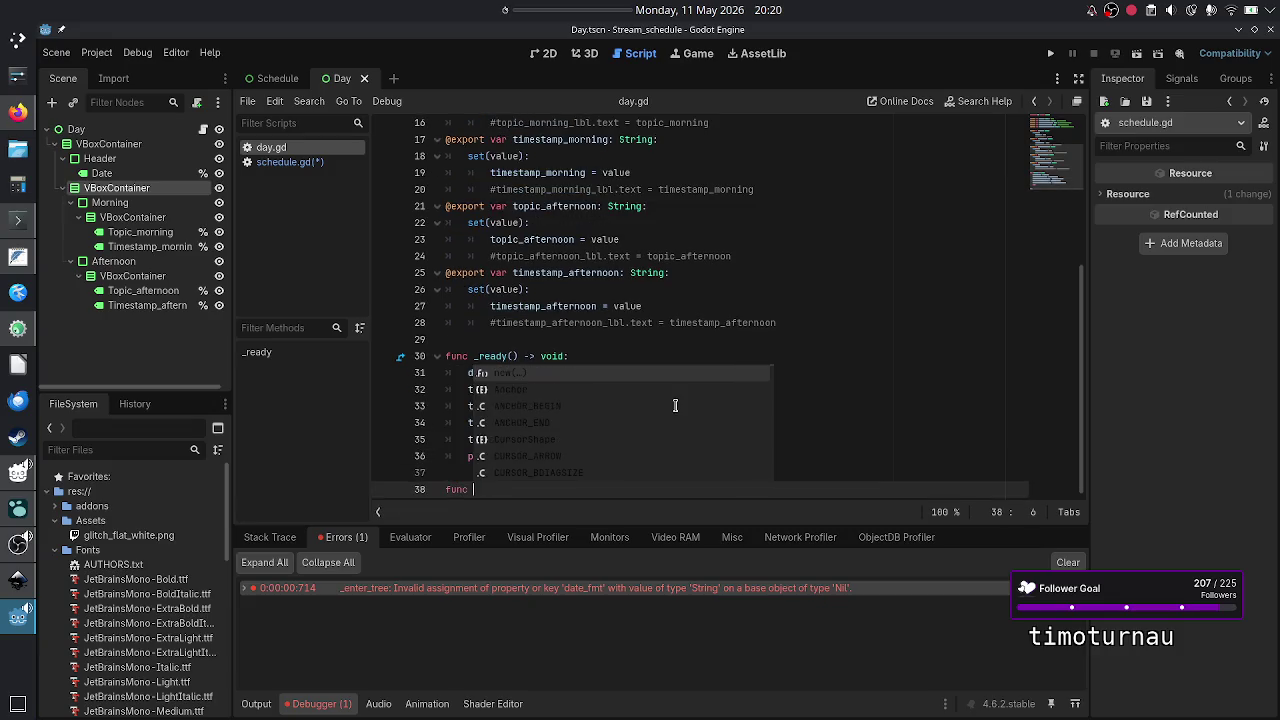
text(update_)
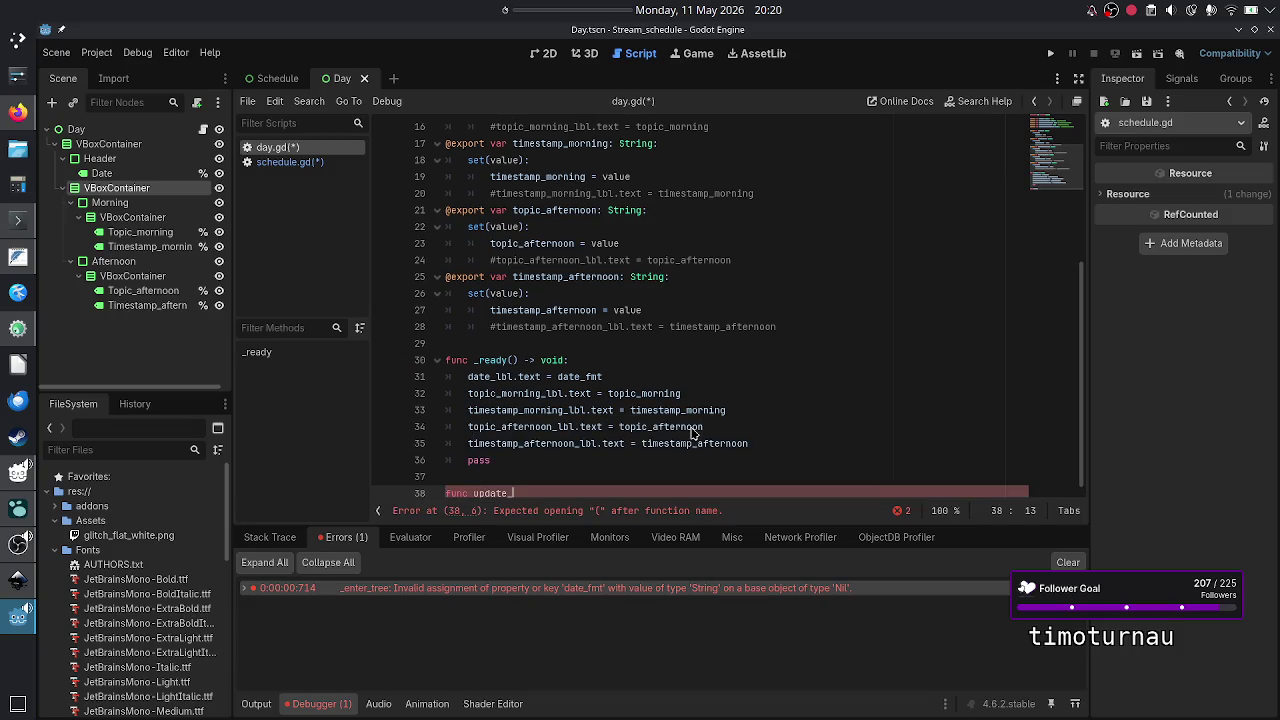
scroll(693, 431, down, 1)
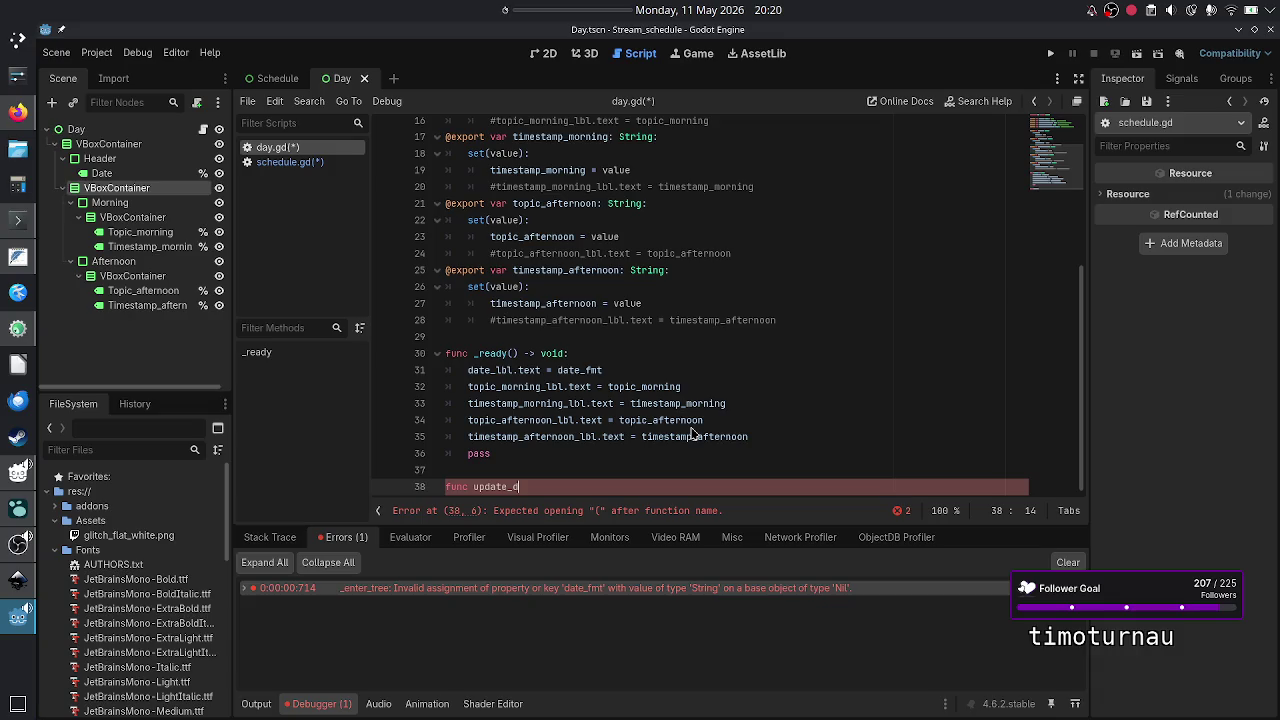
text(data)
key(BackSpace)
key(BackSpace)
key(BackSpace)
key(BackSpace)
key(BackSpace)
key(BackSpace)
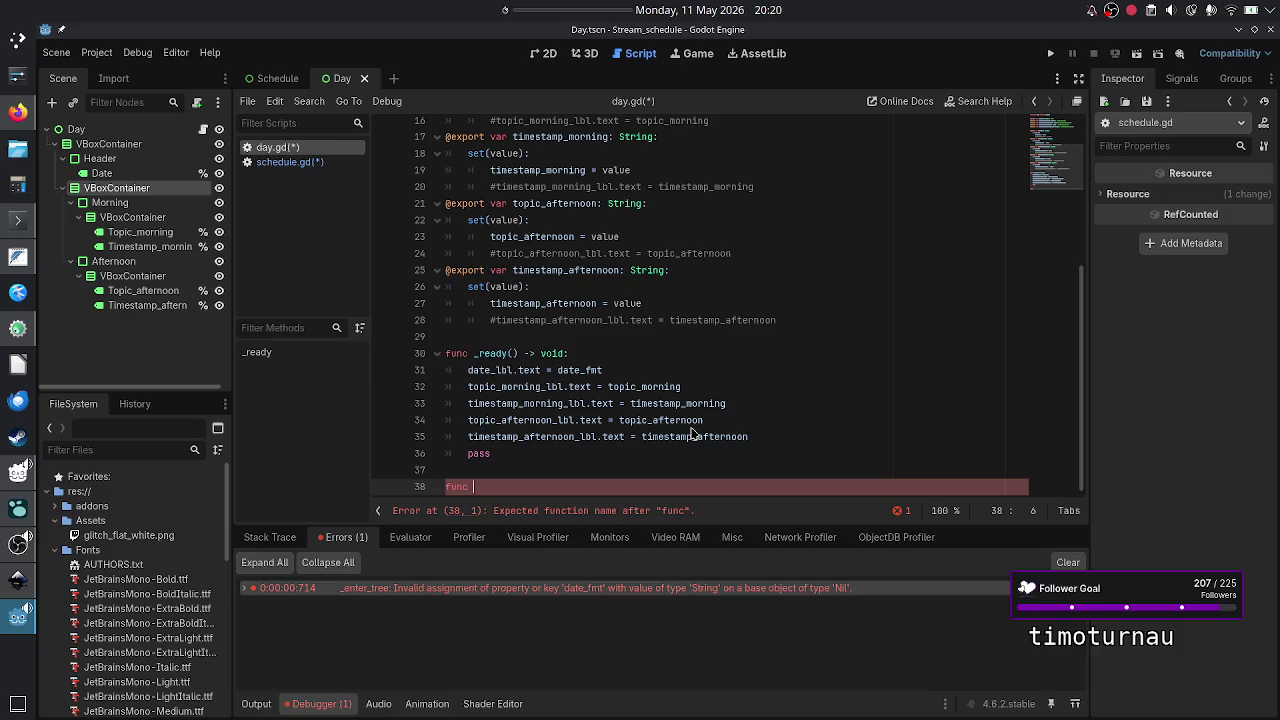
- Declare a new function update_label_info() -> void: in day.gd
text(u)
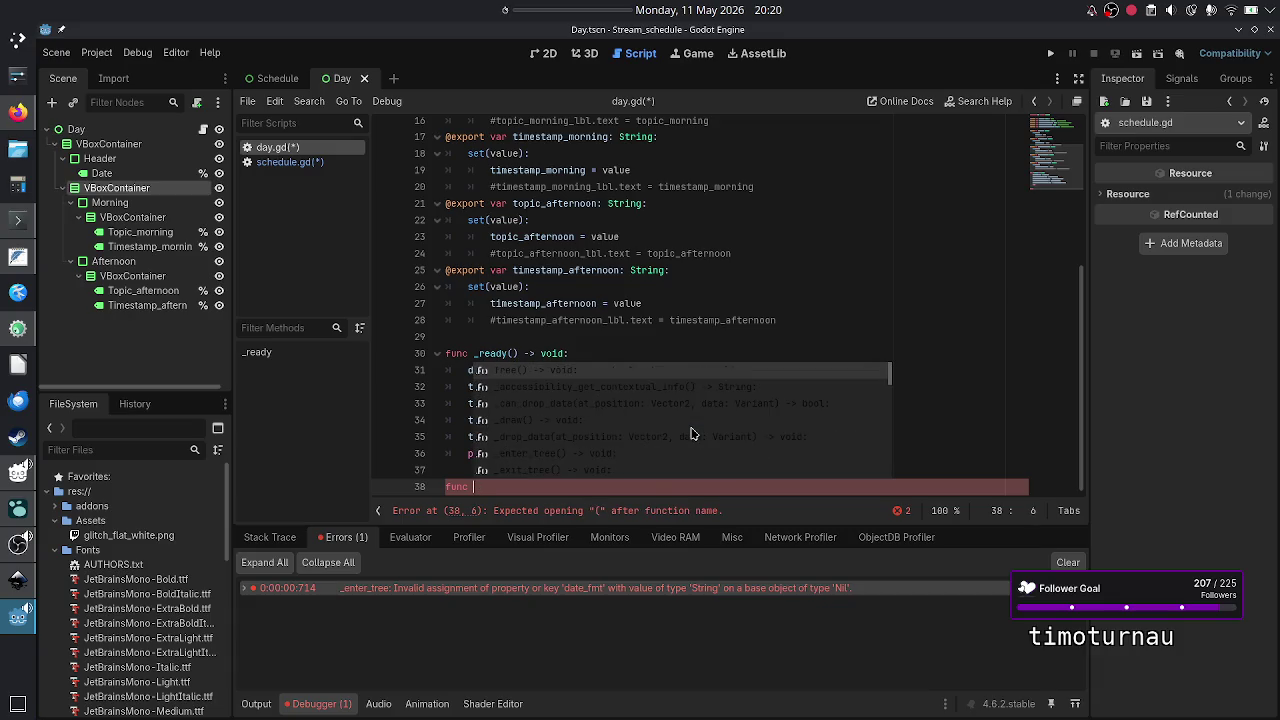
text(pdat)
key(BackSpace)
key(BackSpace)
key(BackSpace)
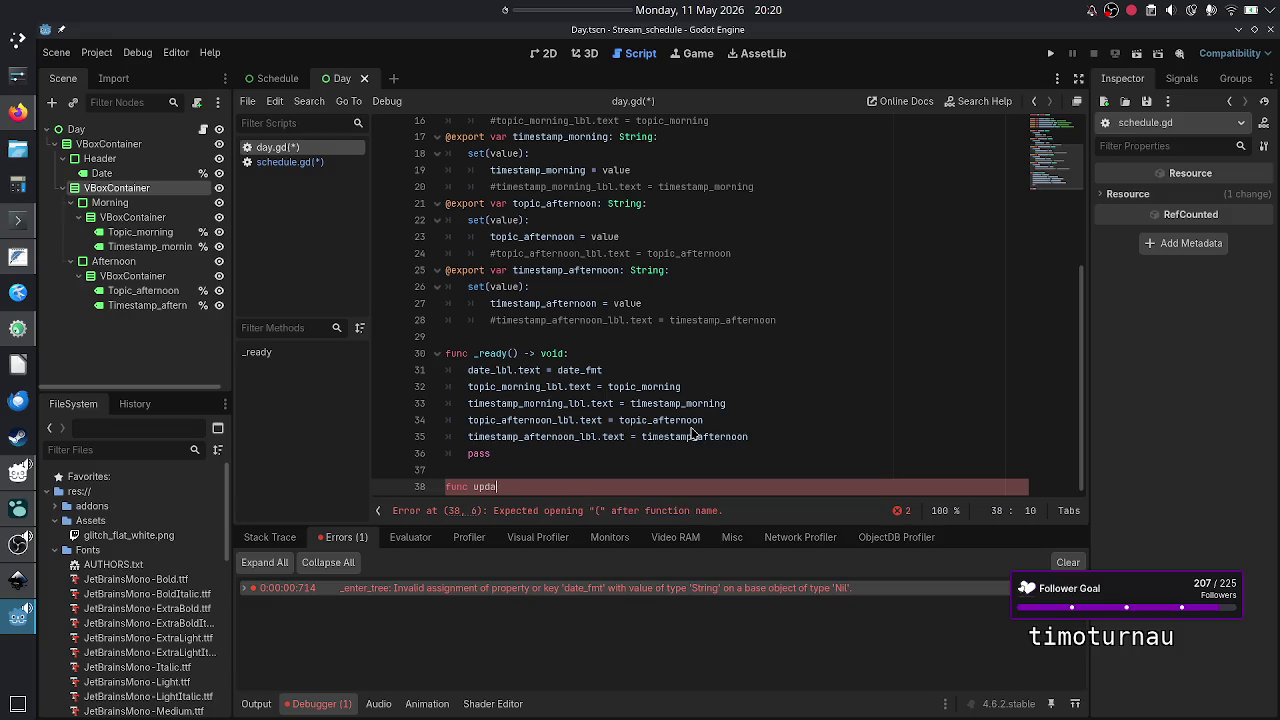
key(BackSpace)
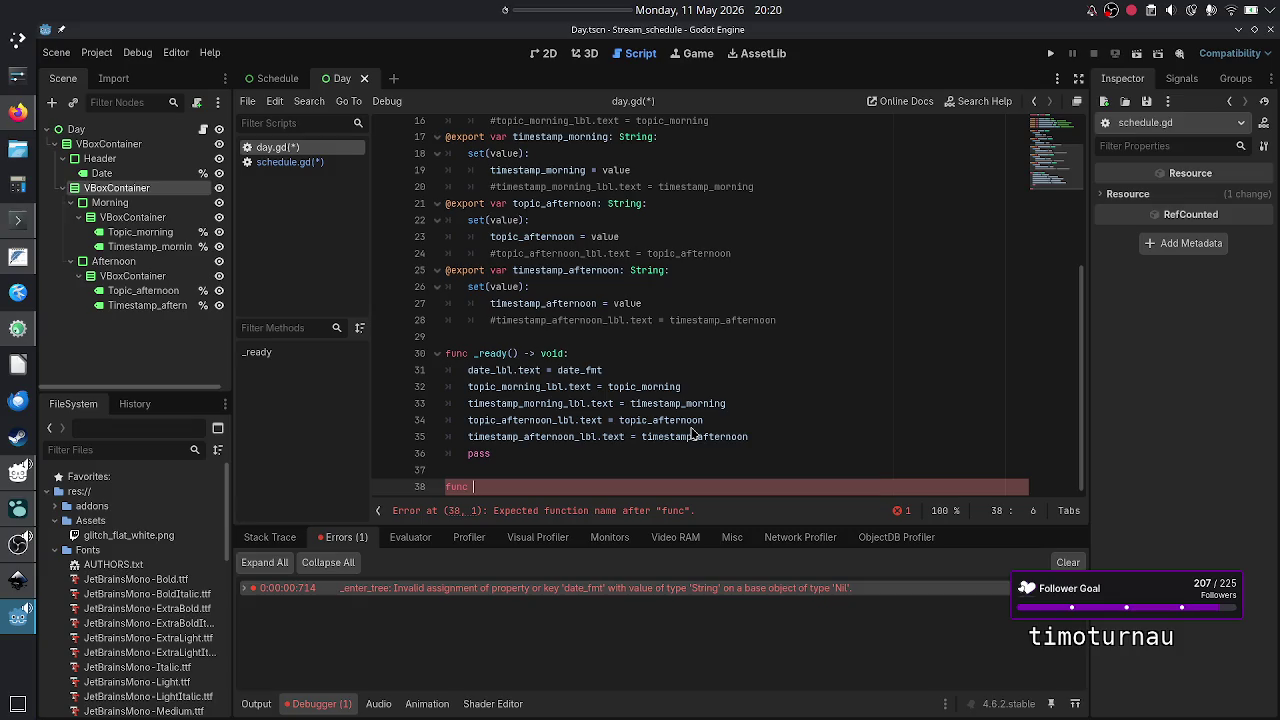
text(redraw)
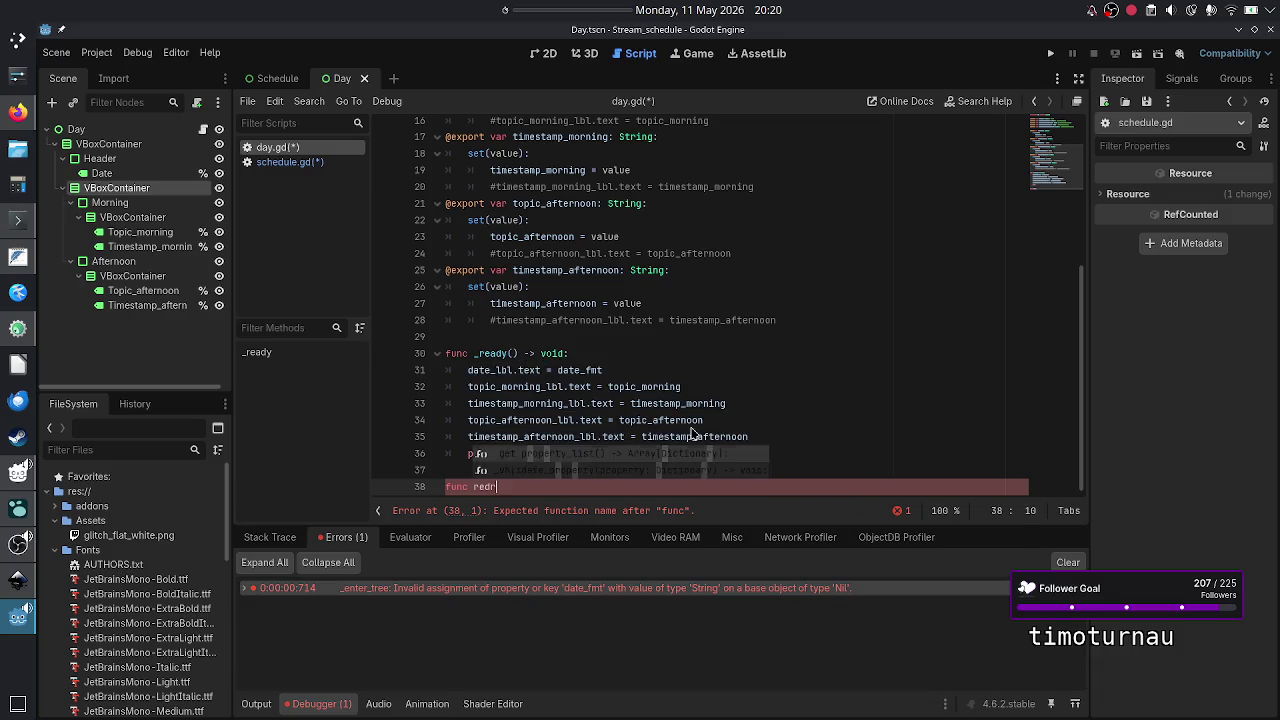
key(BackSpace)
key(BackSpace)
key(BackSpace)
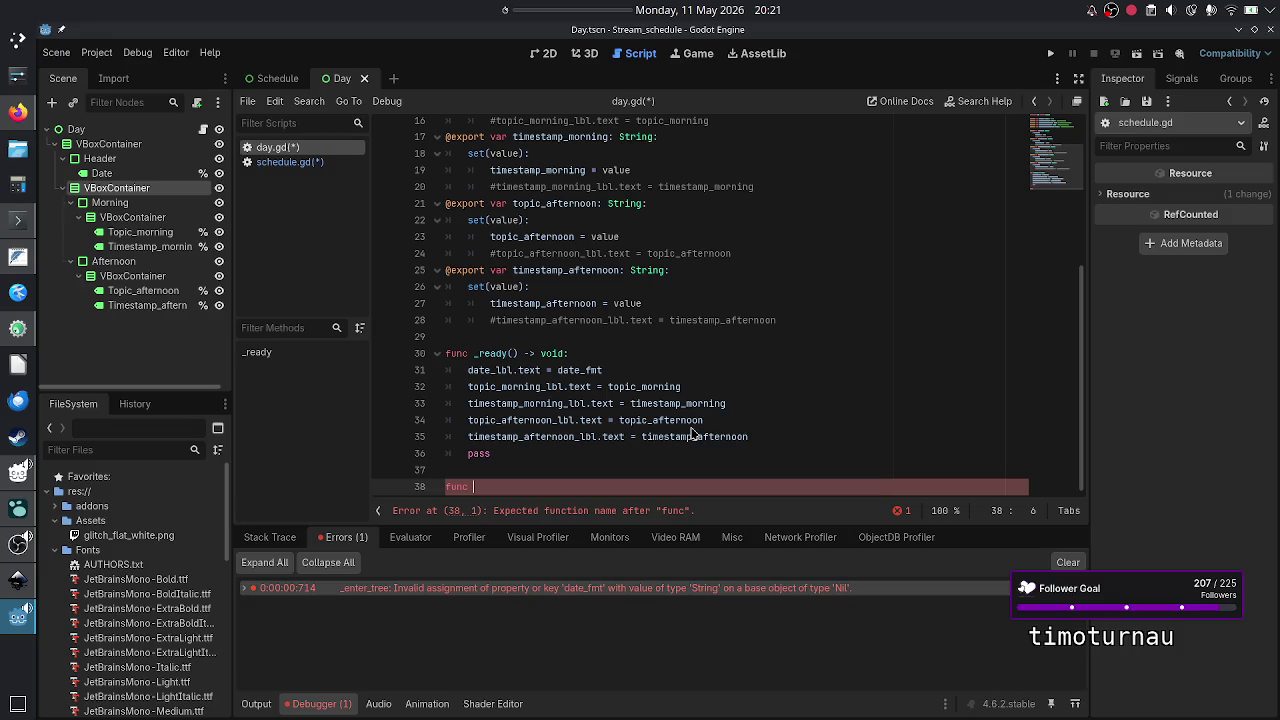
text(sync)
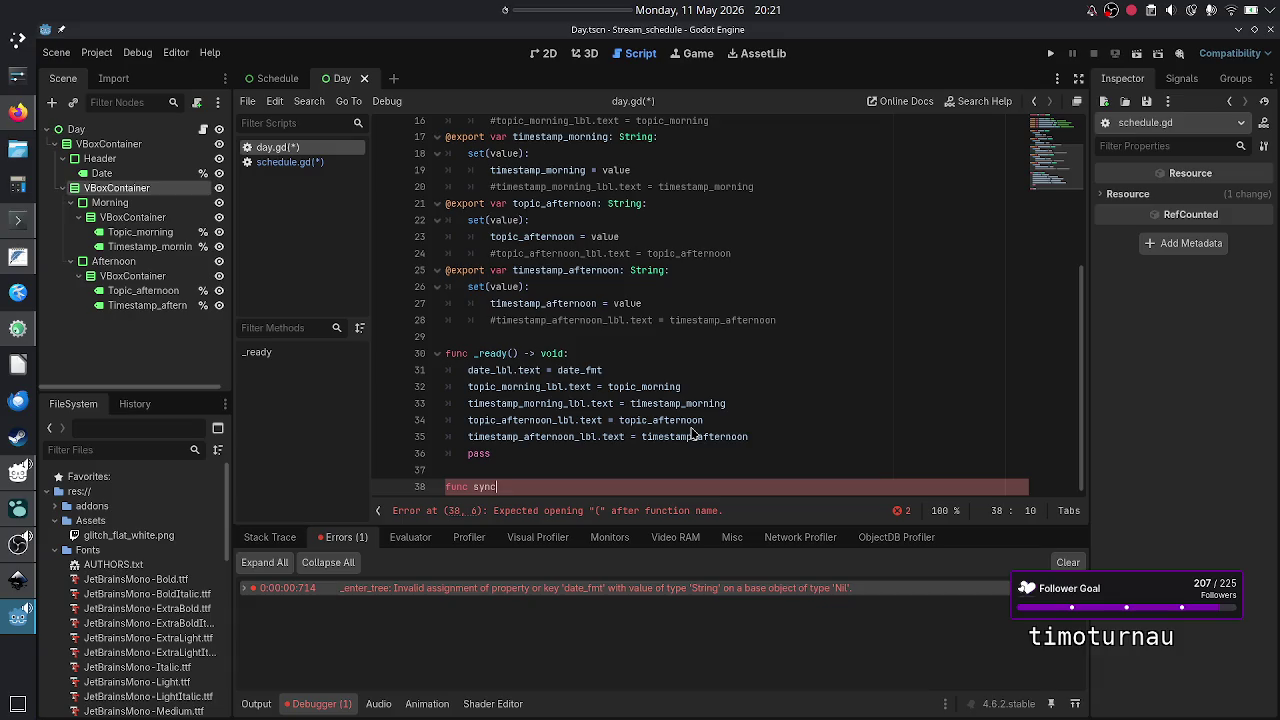
text(_)
text(labels)
key(BackSpace)
key(BackSpace)
key(BackSpace)
key(BackSpace)
key(BackSpace)
key(BackSpace)
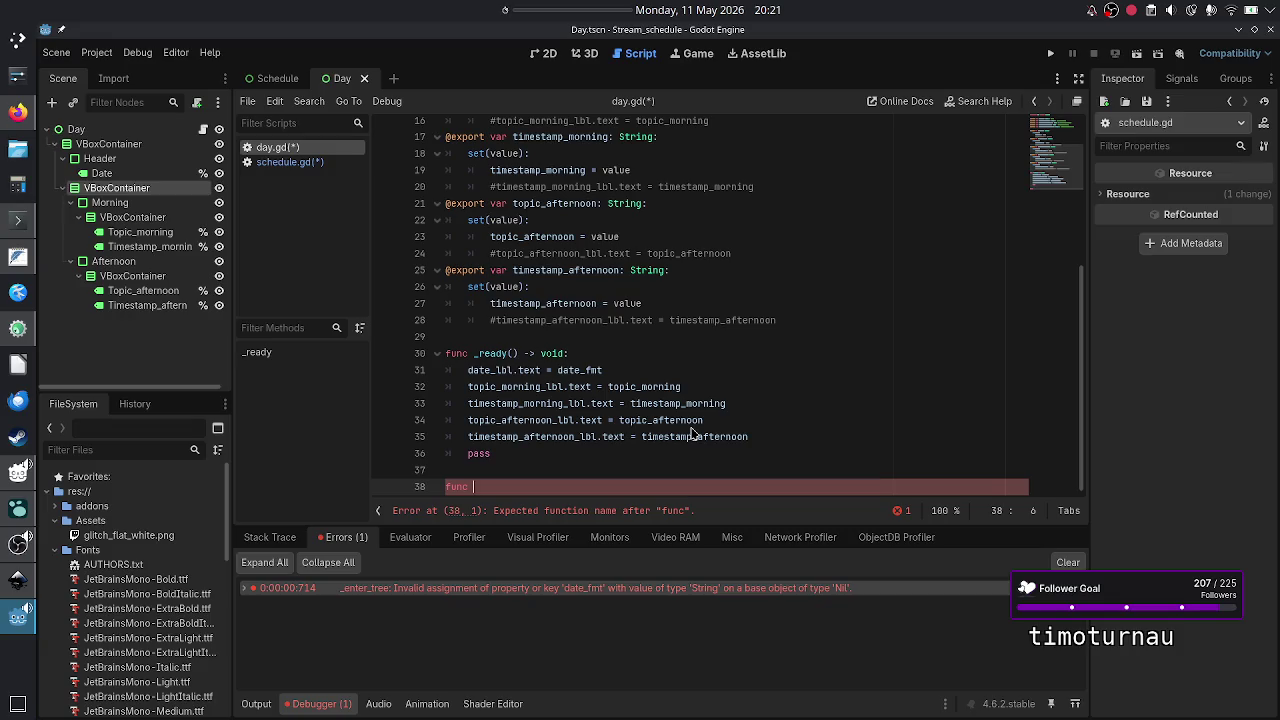
text(update_)
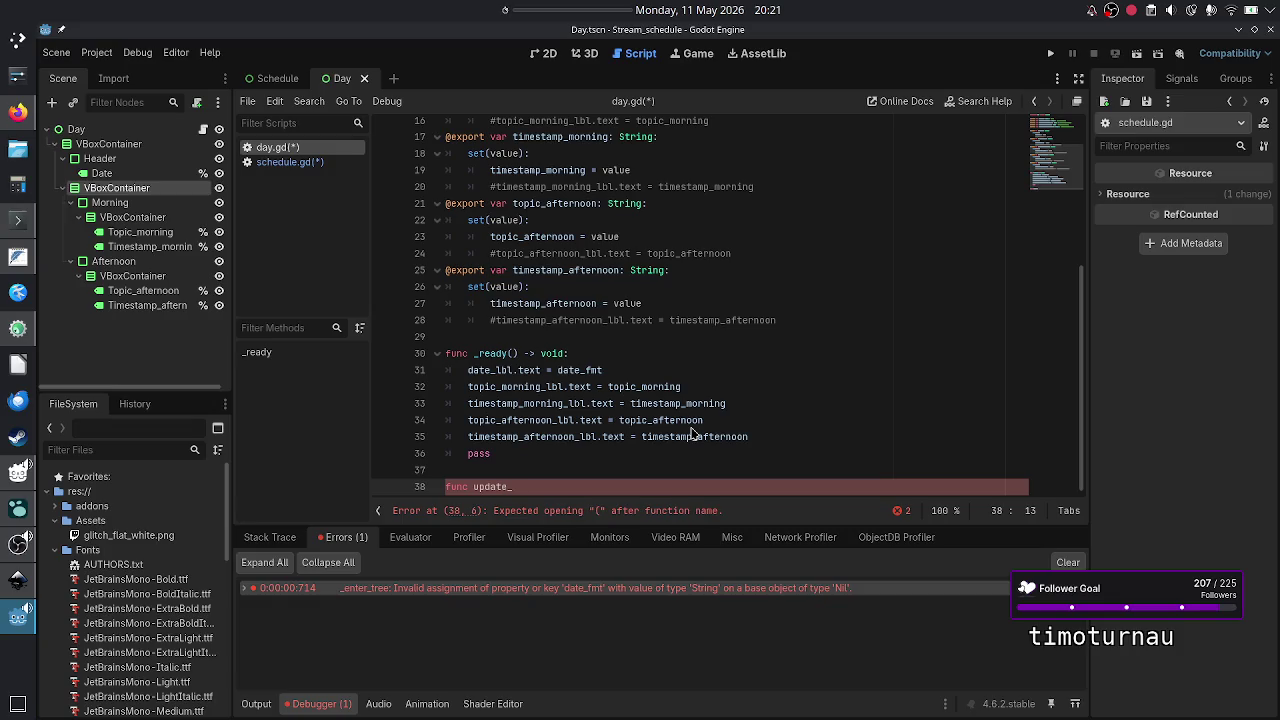
text(label)
text(_)
text(t)
key(BackSpace)
text(text()
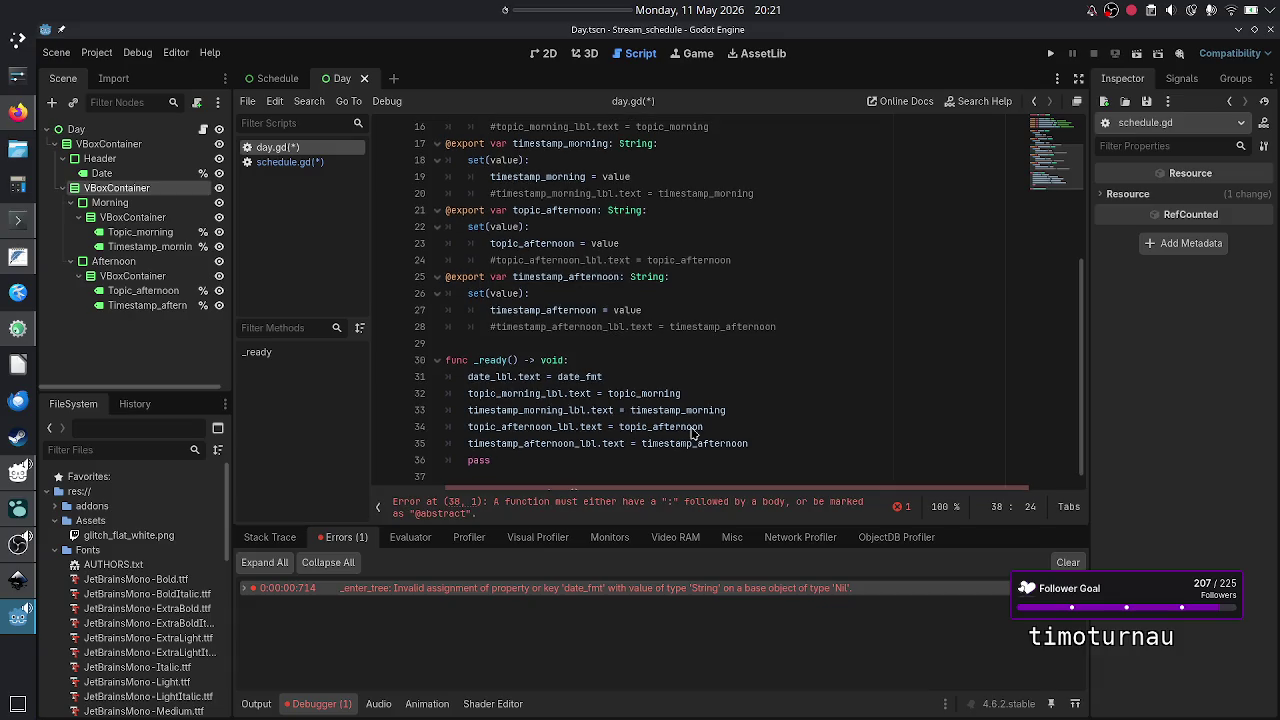
text())
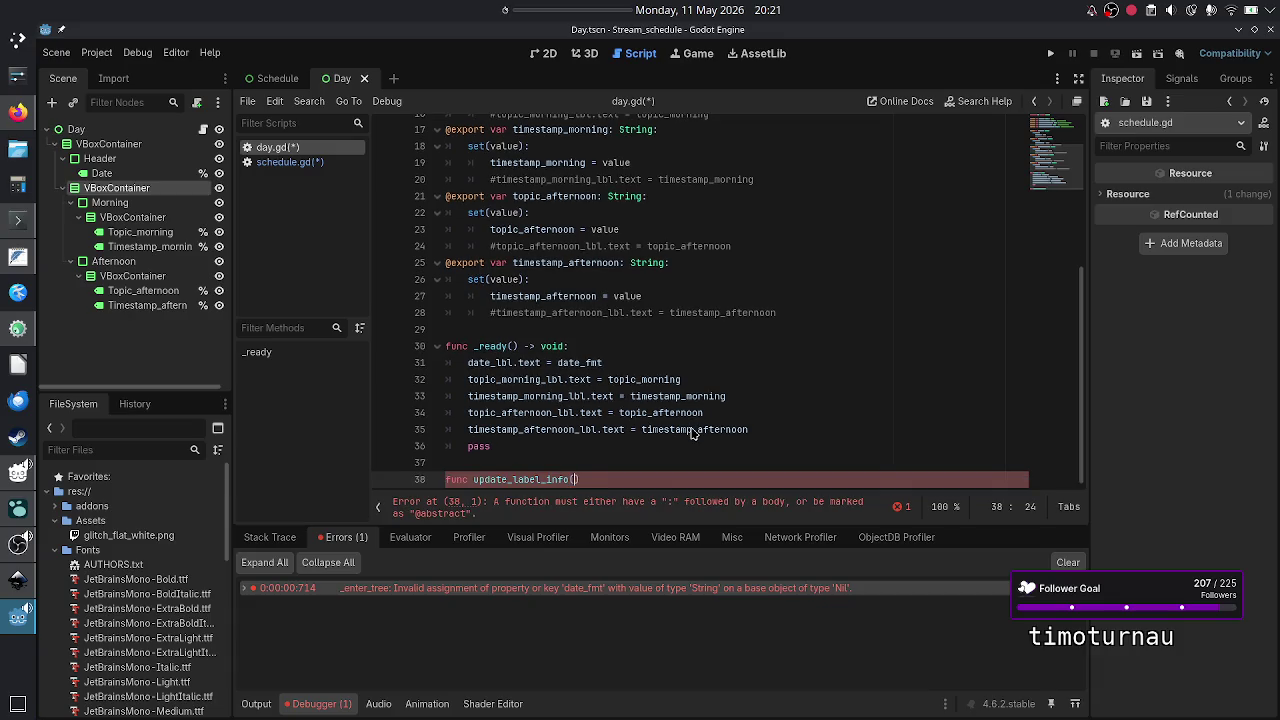
text( -> void)
text(:)
key(Return)
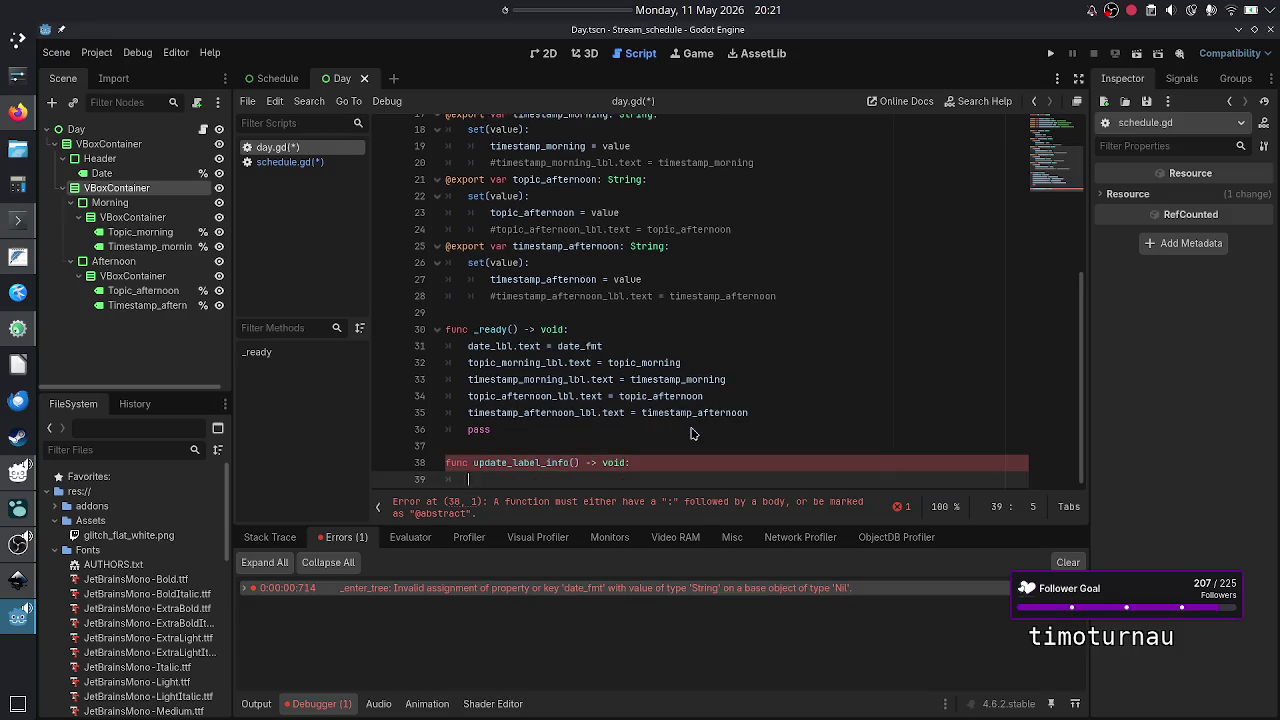
- Move the five label assignments out of _ready into the update_label_info body
key(Up)
key(Up)
key(Up)
key(Up)
key(shift+Down)
key(shift+Down)
key(shift+Down)
key(shift+Home)
key(ctrl+c)
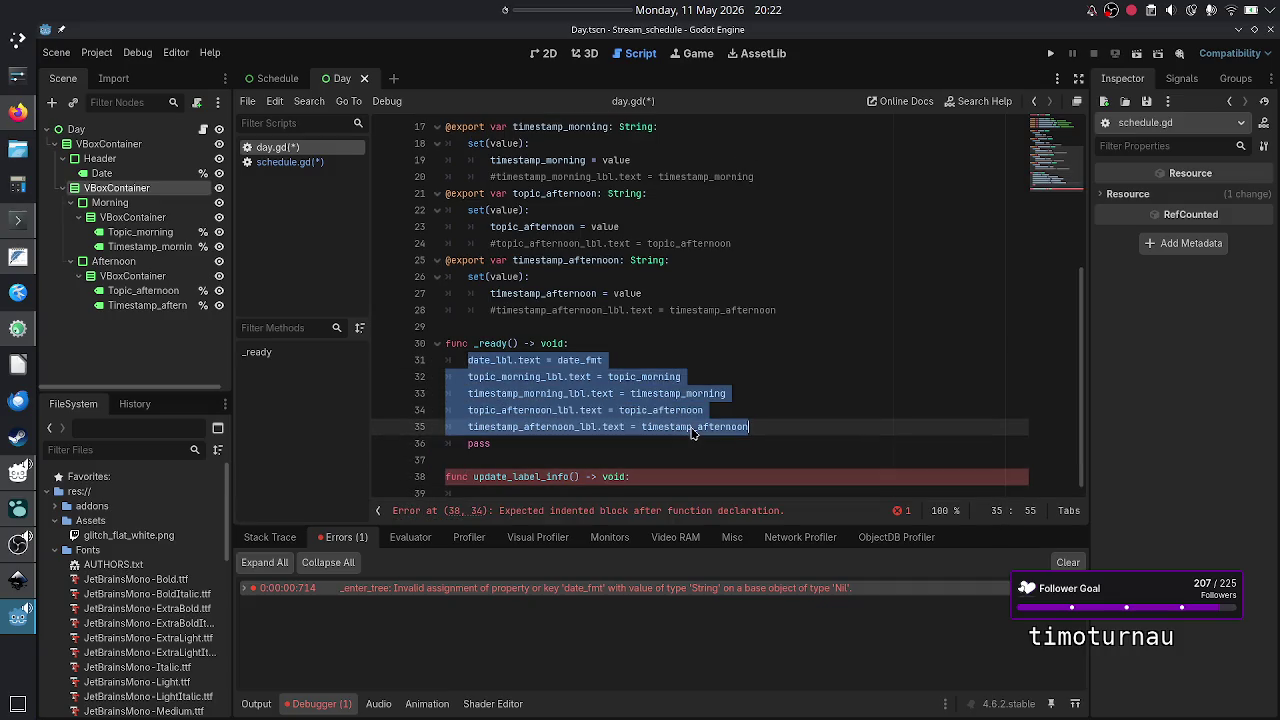
key(Return)
key(Down)
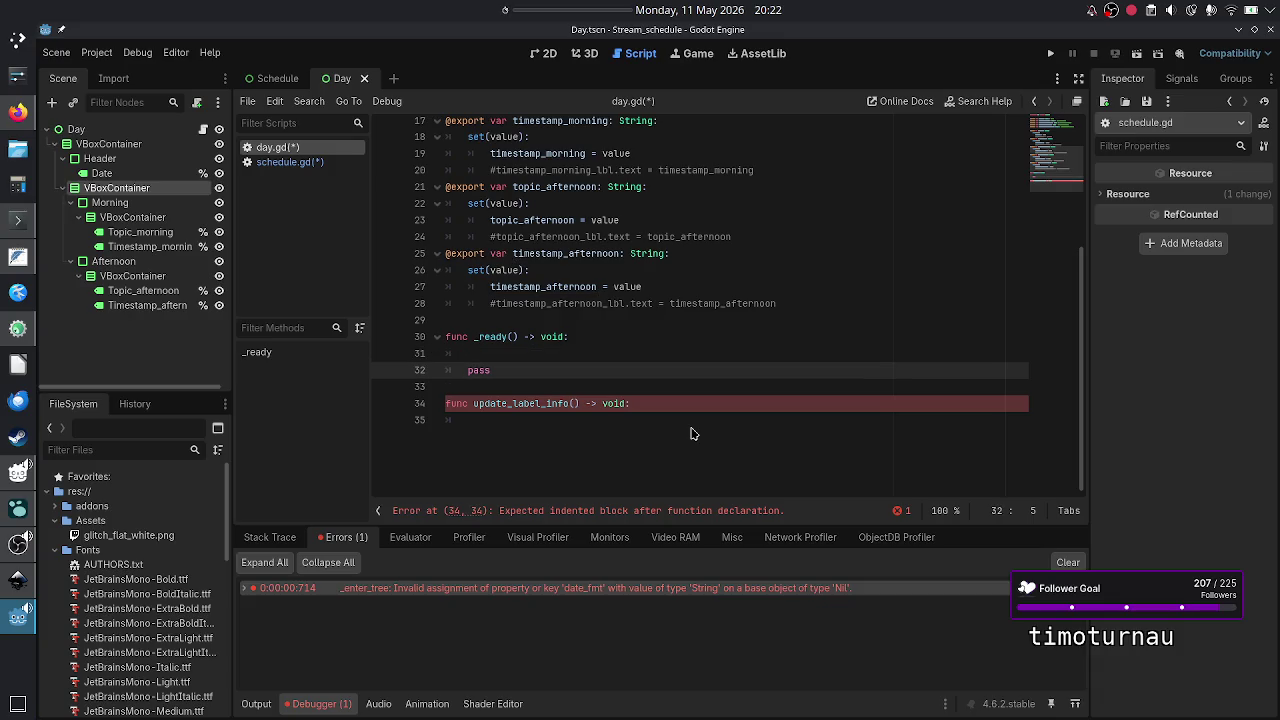
key(Down)
key(Down)
key(End)
key(Return)
key(ctrl+v)
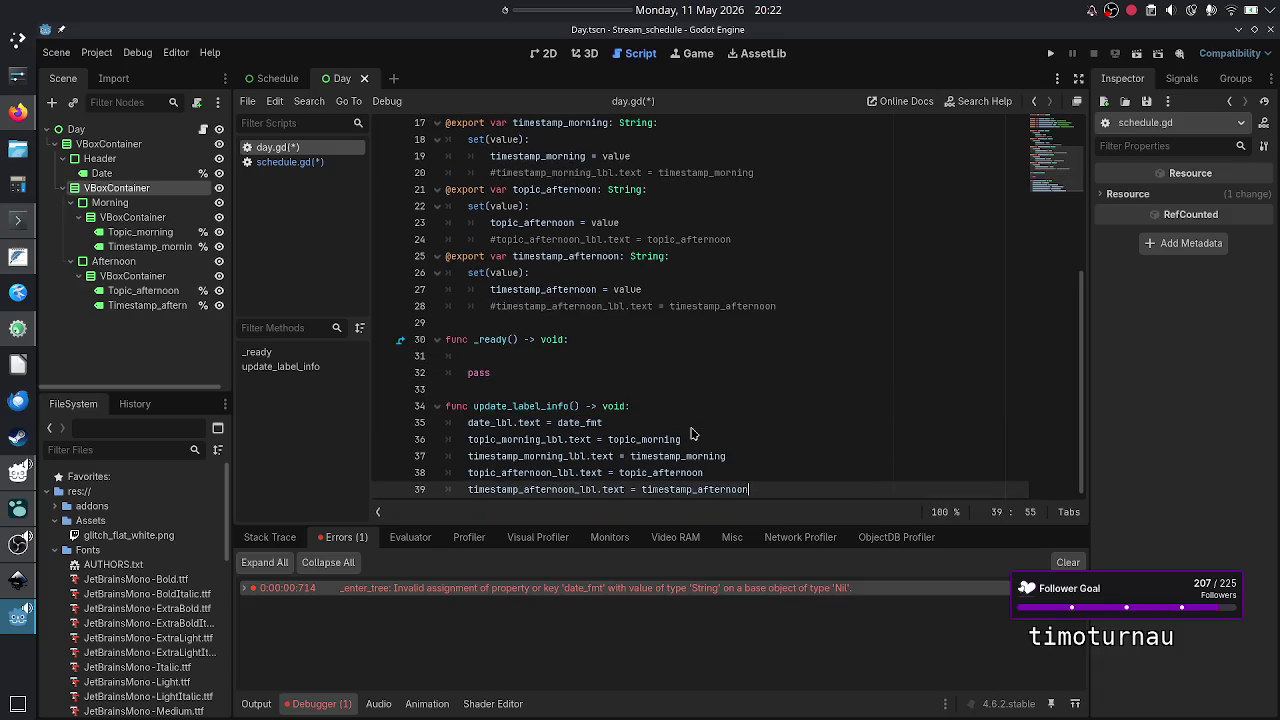
key(Return)
key(BackSpace)
- Replace pass in _ready with an update_label_info() call, save day.gd, and open schedule.gd
key(Up)
key(Up)
key(Up)
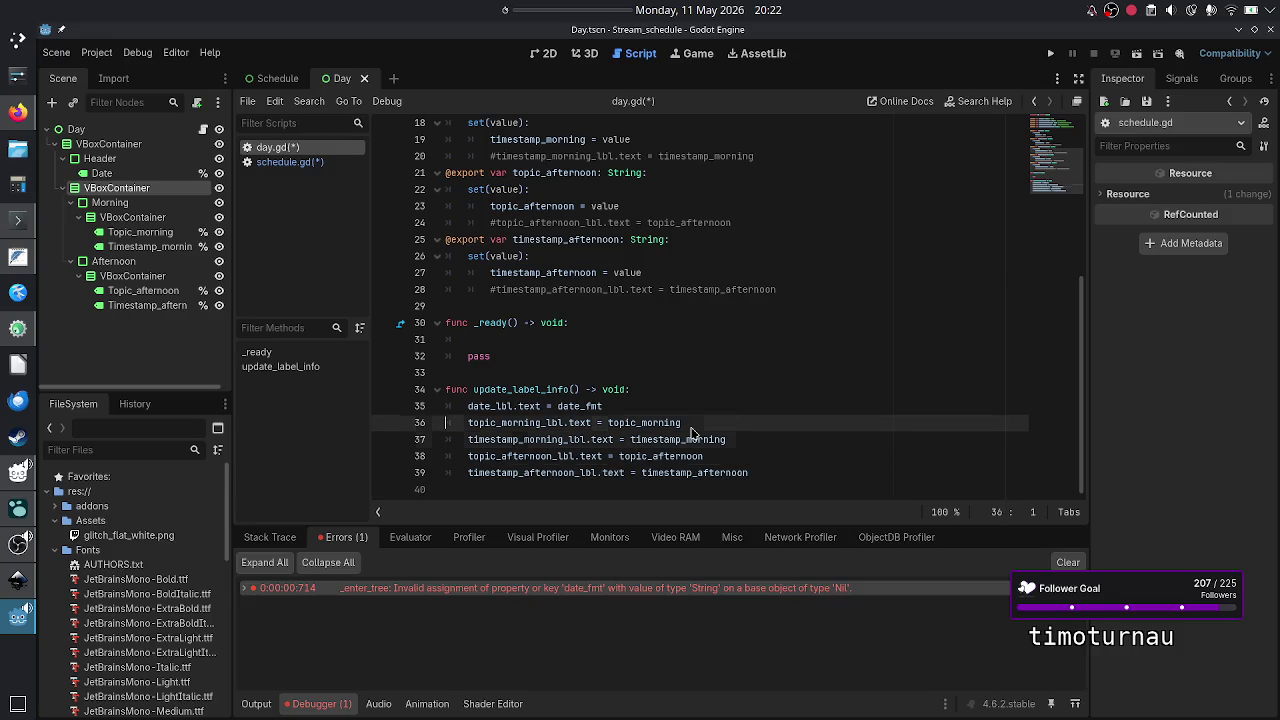
key(BackSpace)
key(BackSpace)
key(BackSpace)
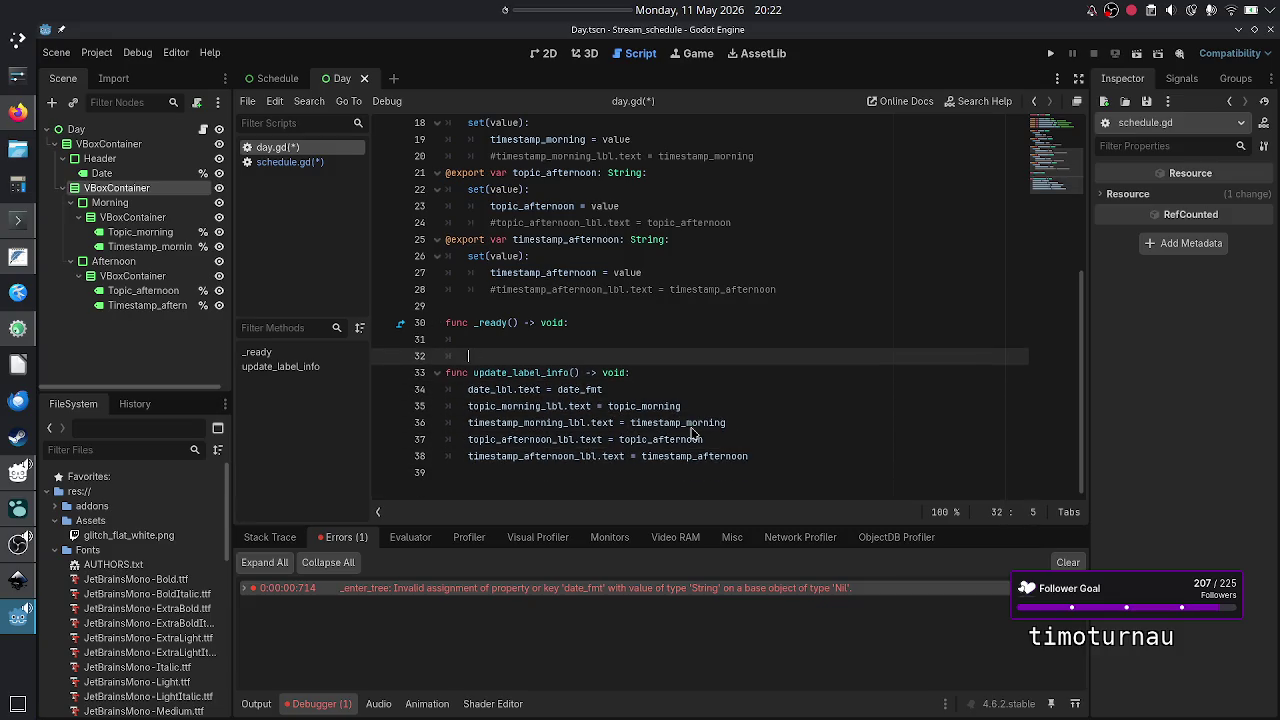
text(updat)
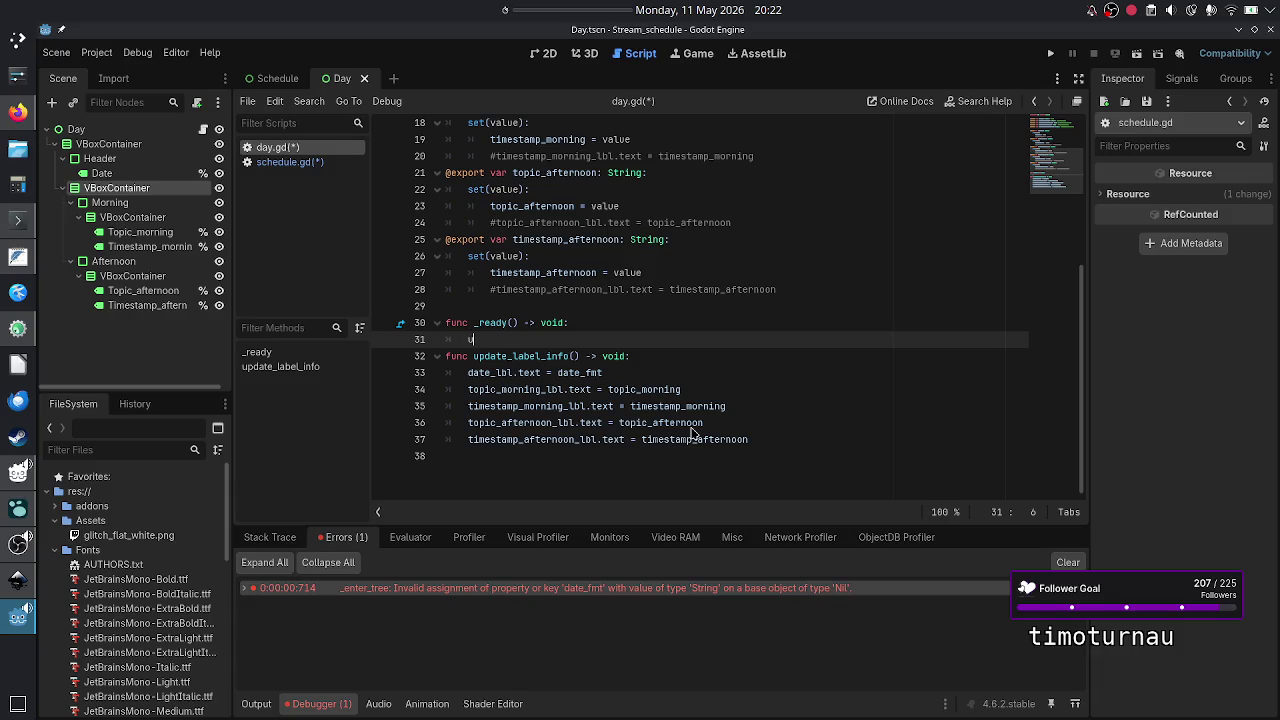
key(Return)
key(Return)
key(ctrl+s)
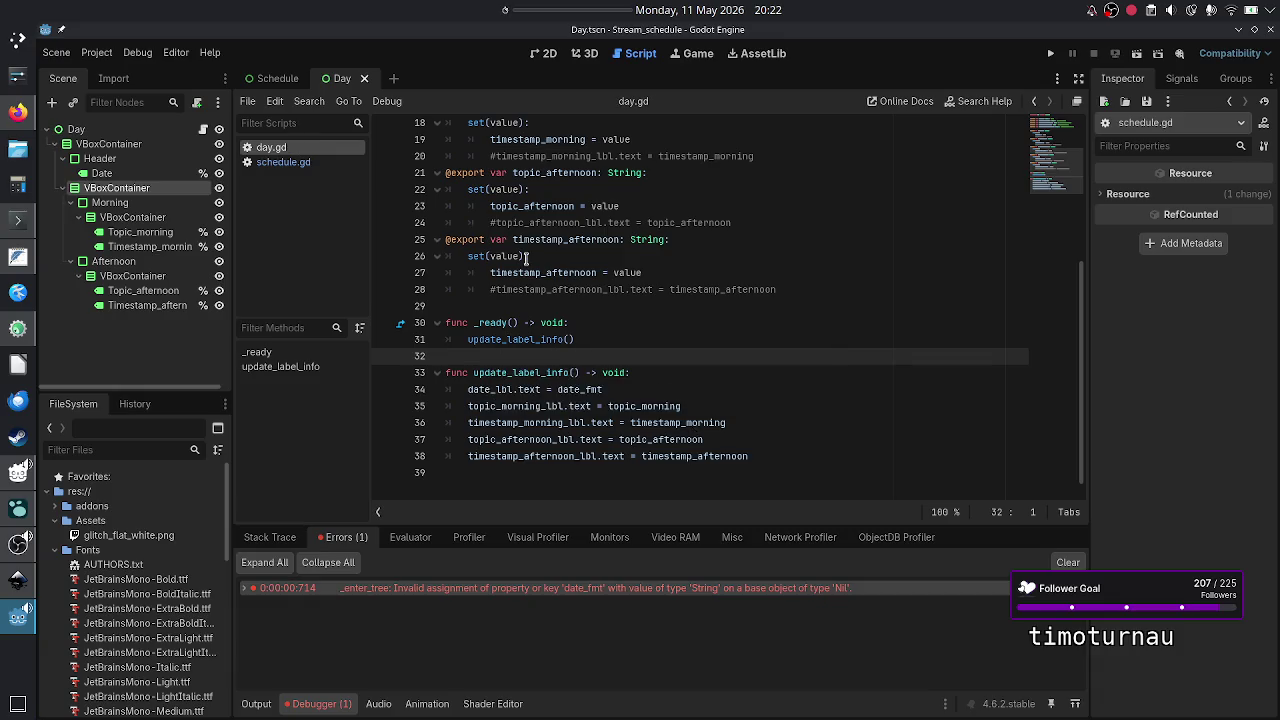
click(288, 162)
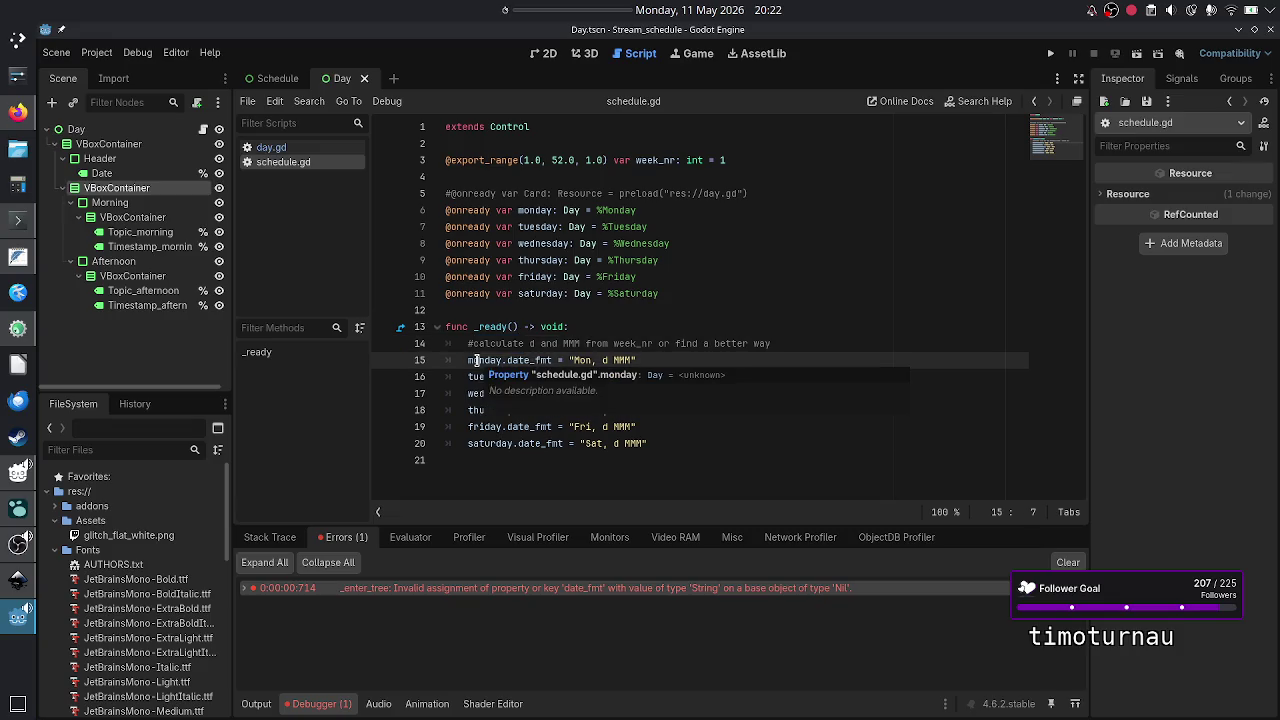
- Add a monday.update_label_info() call on a new line under monday's date_fmt line
click(502, 460)
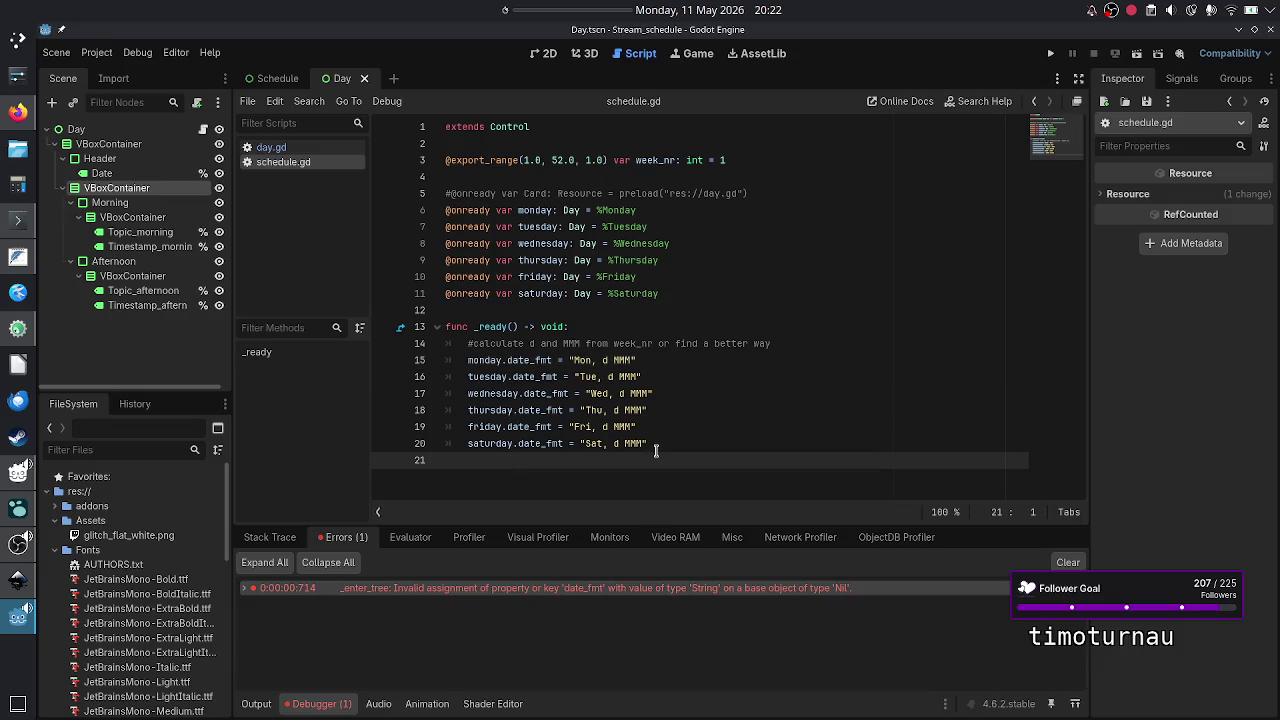
key(Return)
key(Tab)
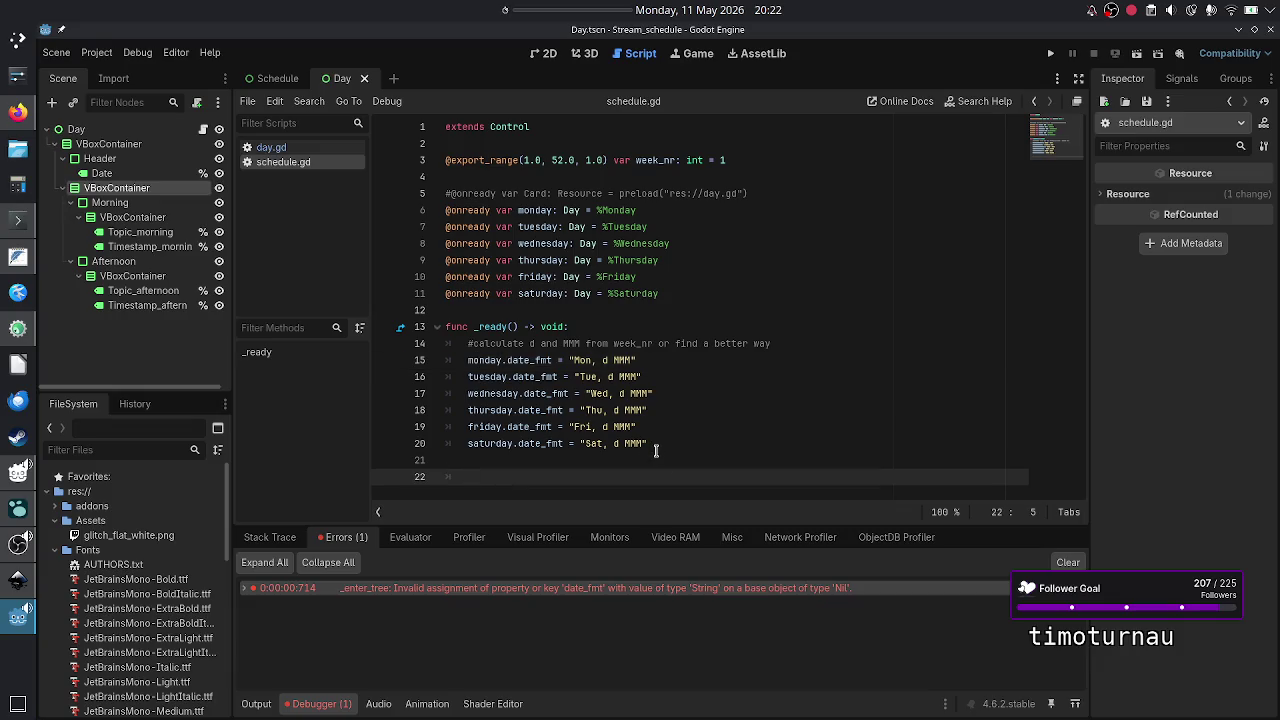
text(mon)
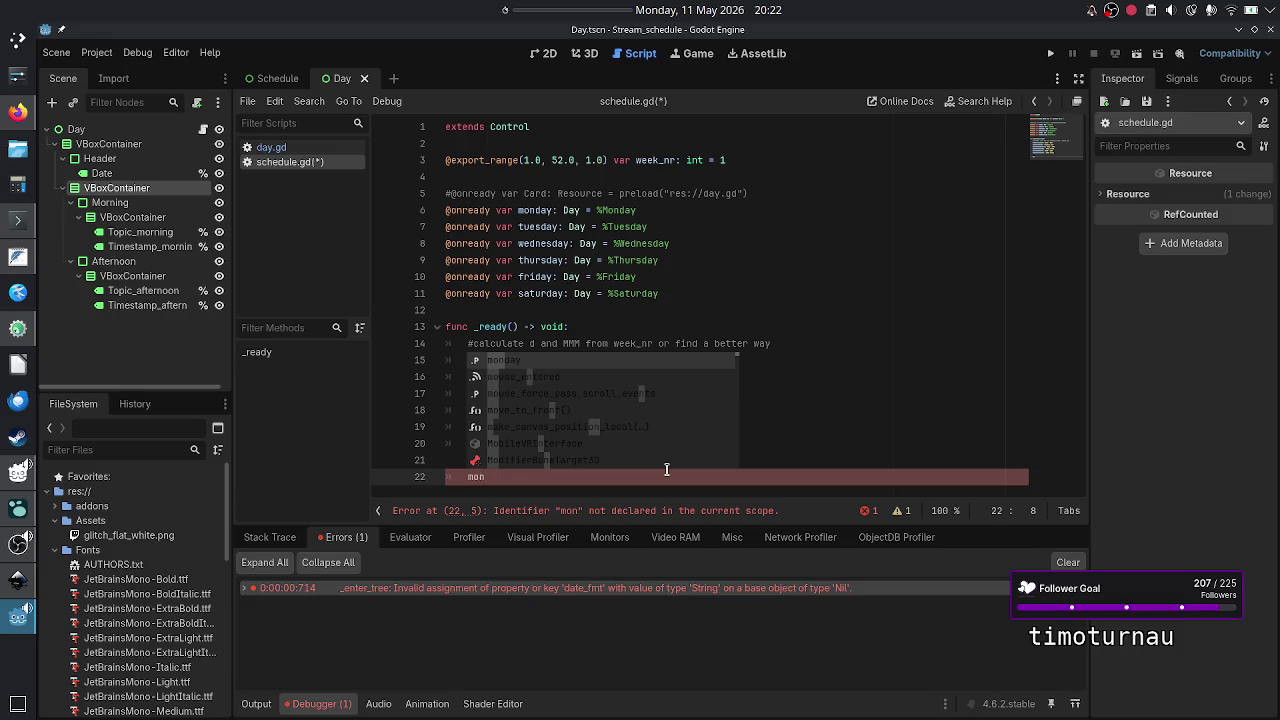
key(BackSpace)
key(BackSpace)
key(BackSpace)
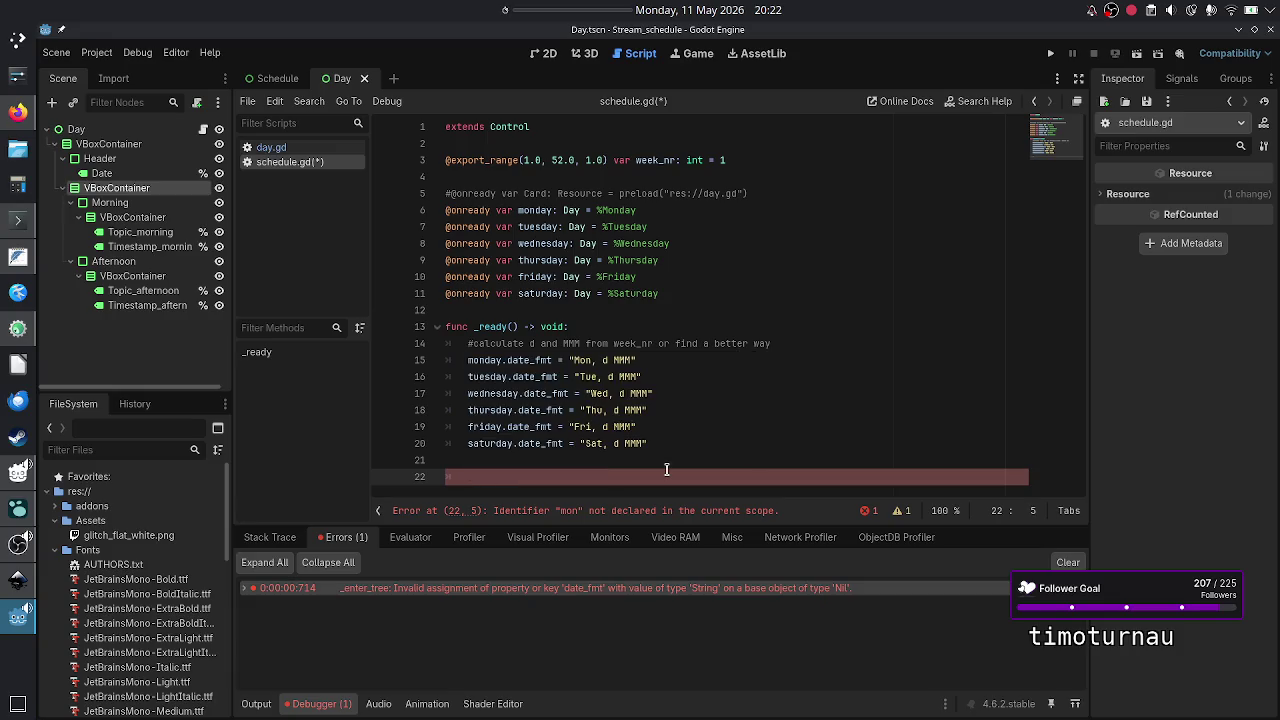
key(BackSpace)
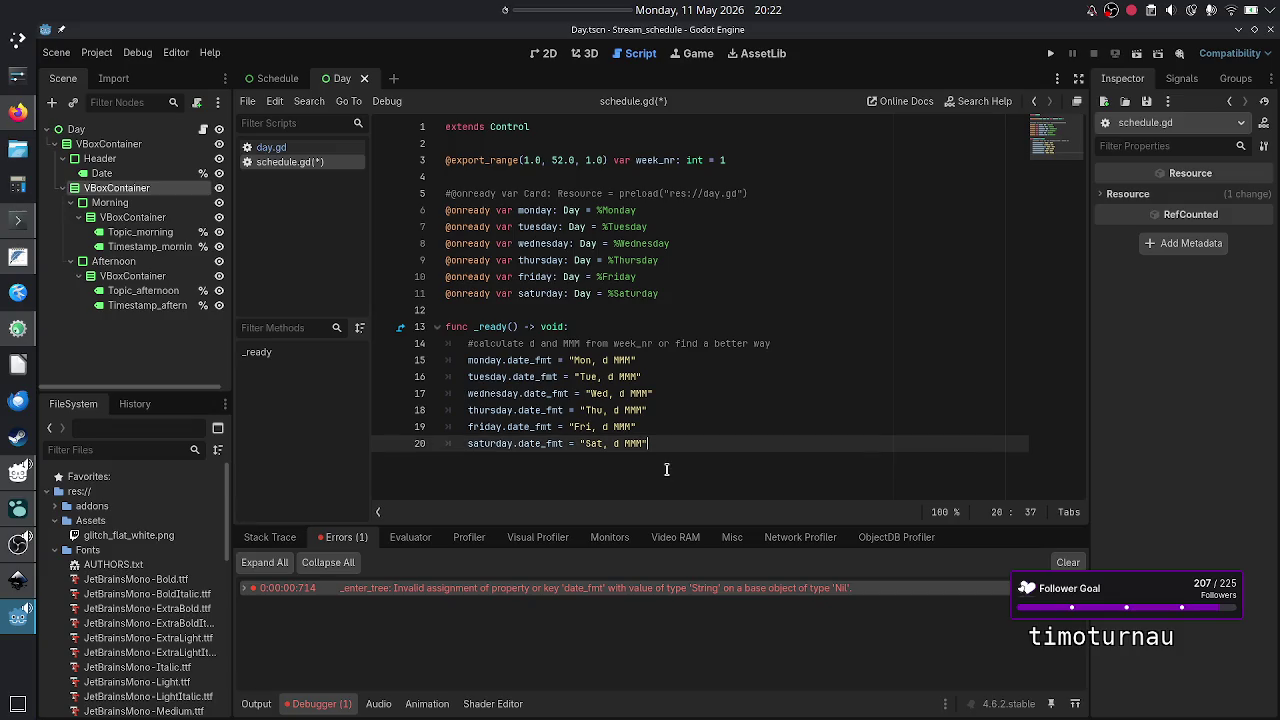
key(Up)
key(Up)
key(Up)
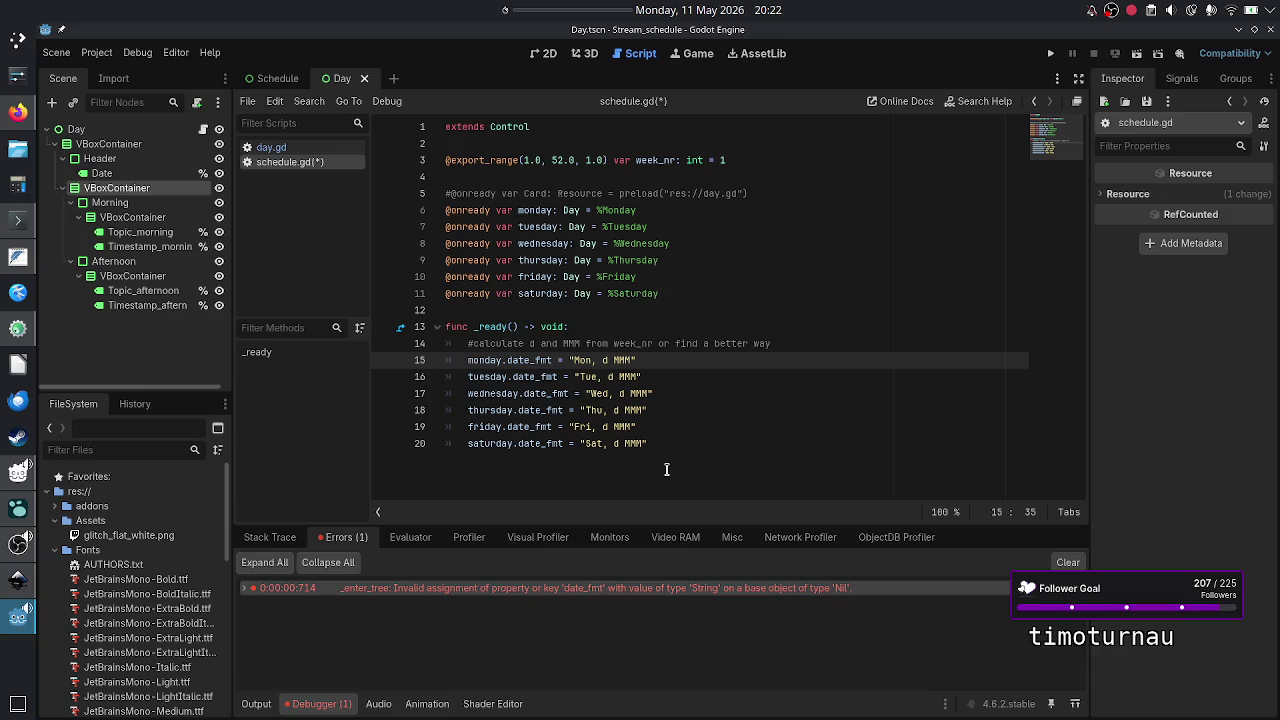
key(Return)
text(mond)
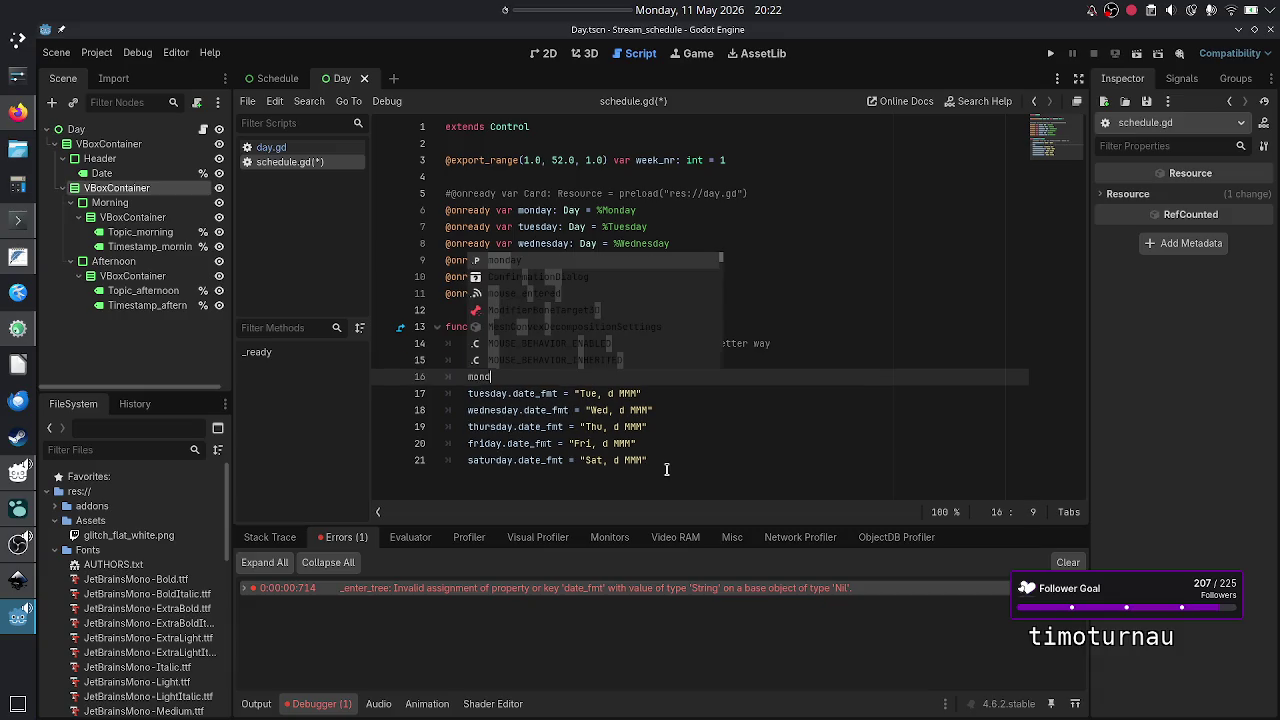
text(ay.)
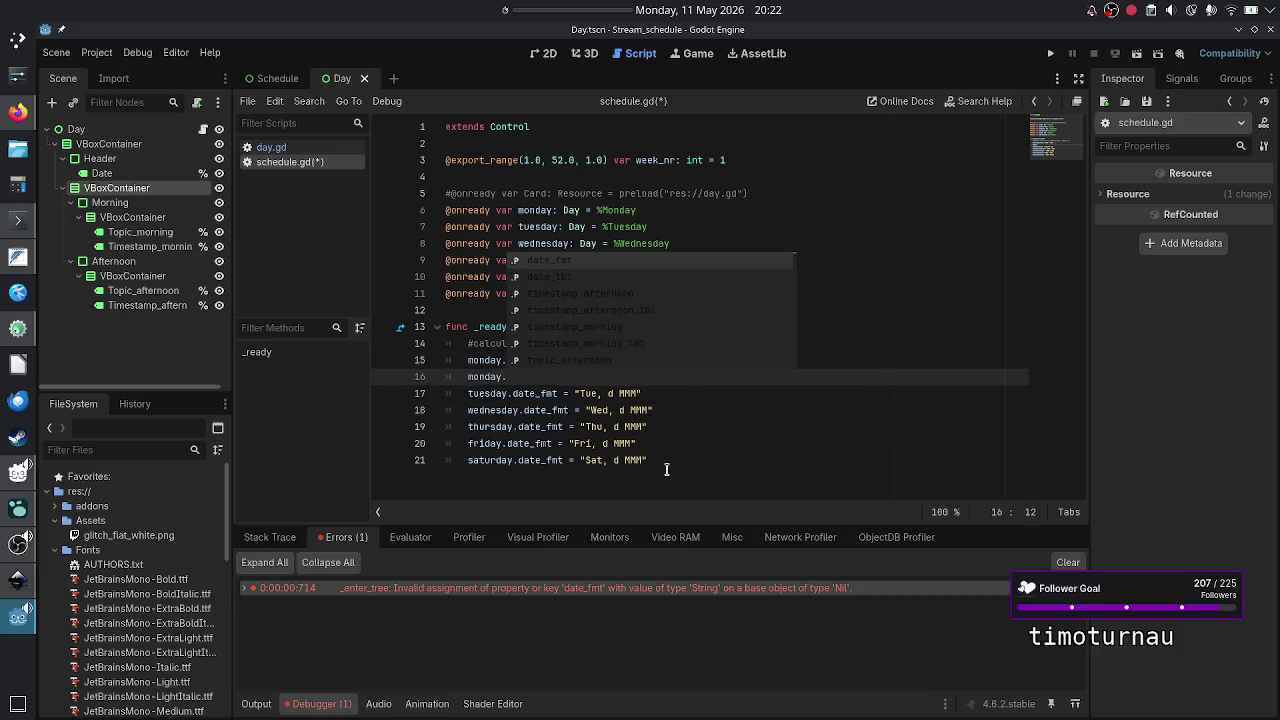
text(update_)
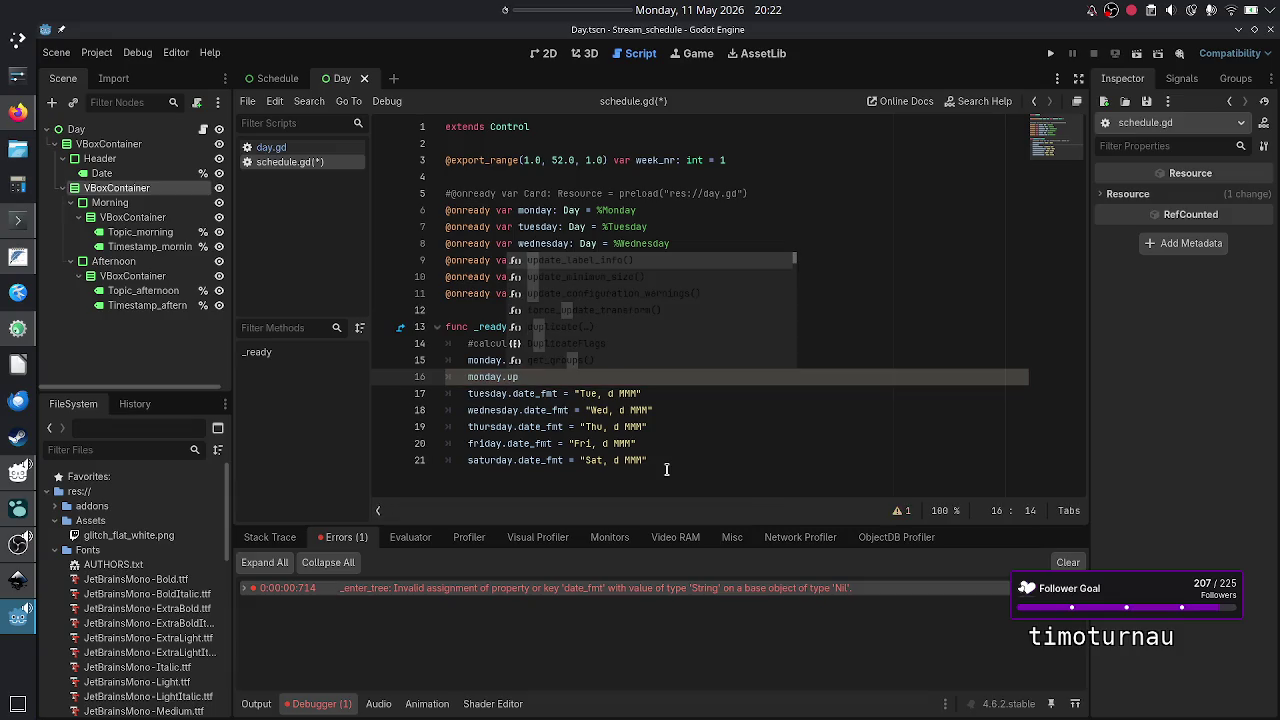
key(Return)
- Copy the monday.update_label_info() line and paste it under tuesday's date_fmt line
key(Home)
key(Home)
key(shift+Down)
key(shift+Left)
key(ctrl+c)
key(Right)
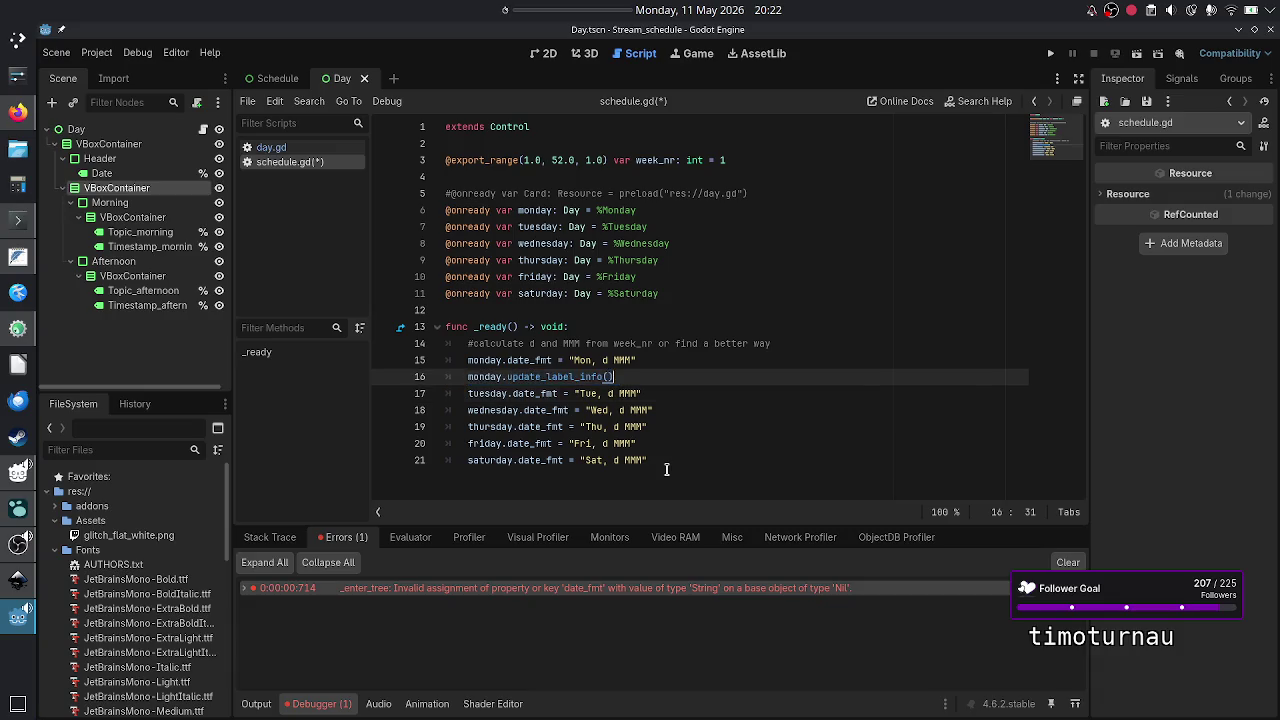
key(Down)
key(End)
key(Return)
key(ctrl+v)
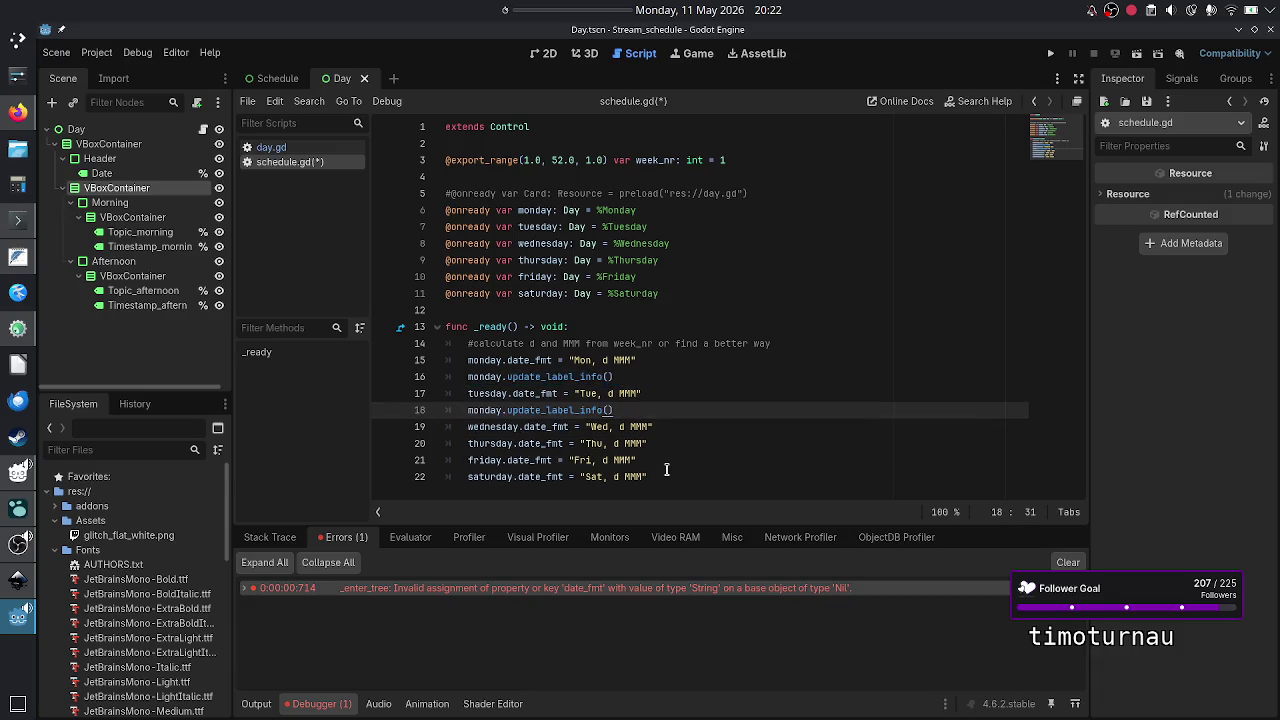
- Paste the same update call after wednesday's and thursday's date_fmt lines
key(Down)
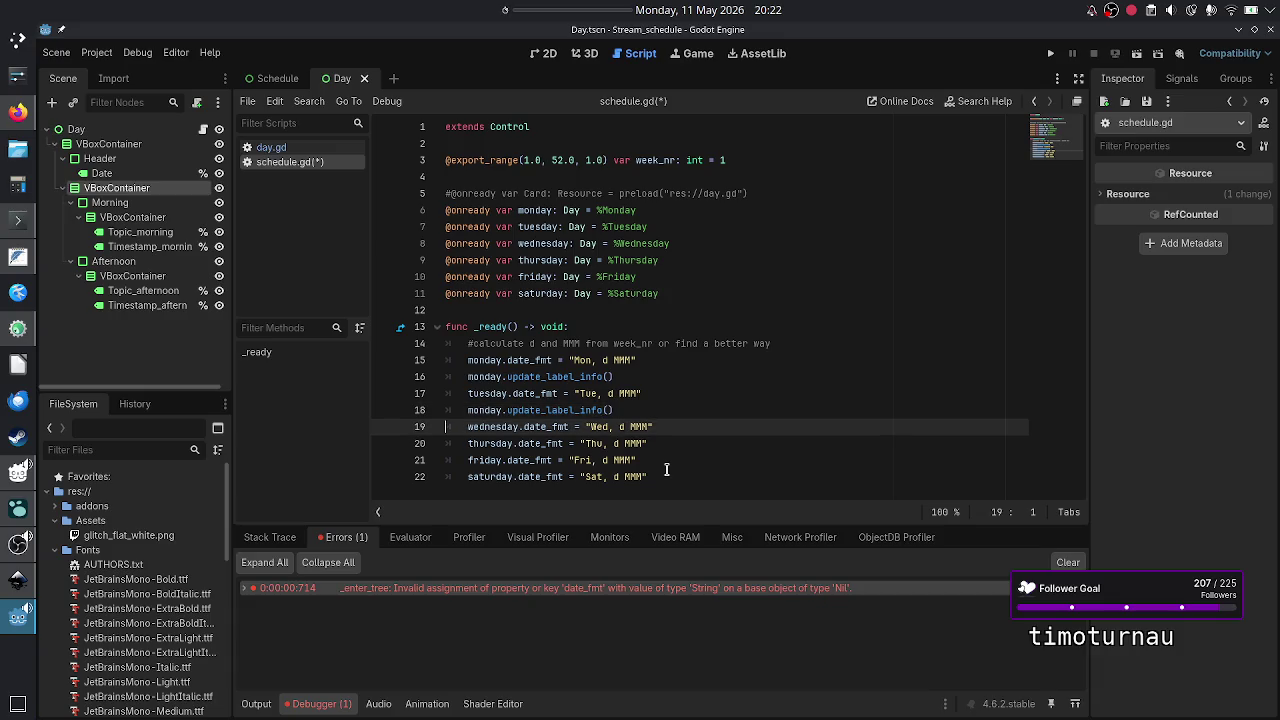
key(End)
key(Return)
key(ctrl+v)
key(Down)
key(End)
key(Return)
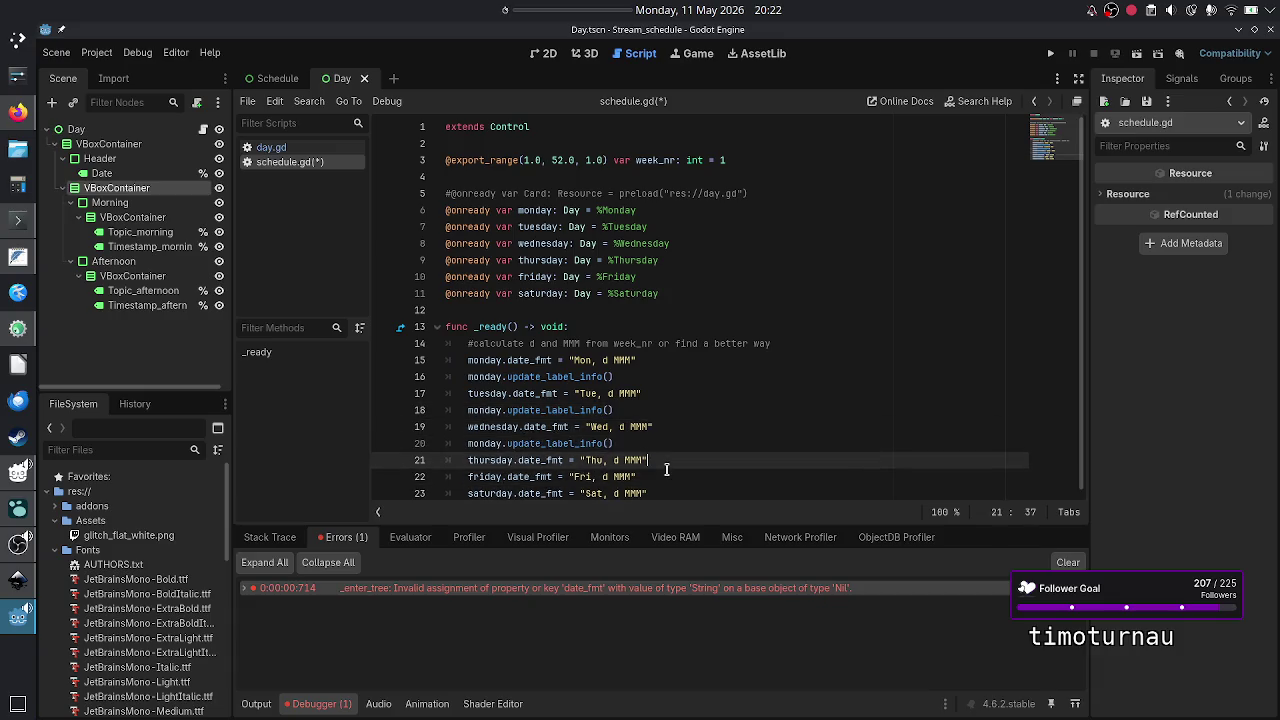
key(ctrl+v)
key(Down)
key(Down)
key(Home)
- Add the update call after friday's and saturday's date lines, then run the project
key(Up)
key(End)
key(Return)
key(ctrl+v)
key(Down)
key(End)
key(Return)
key(F5)
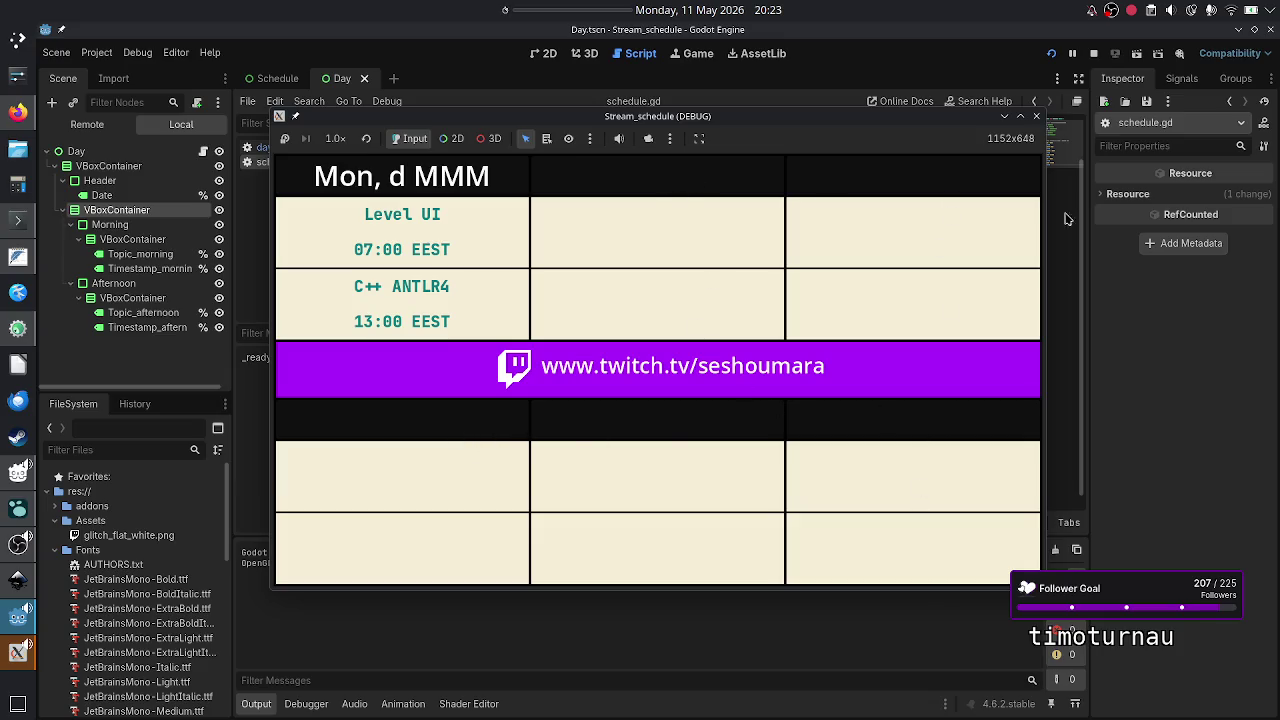
- Close the game, rerun and close the schedule again, then show the Day scene in 2D
click(1037, 117)
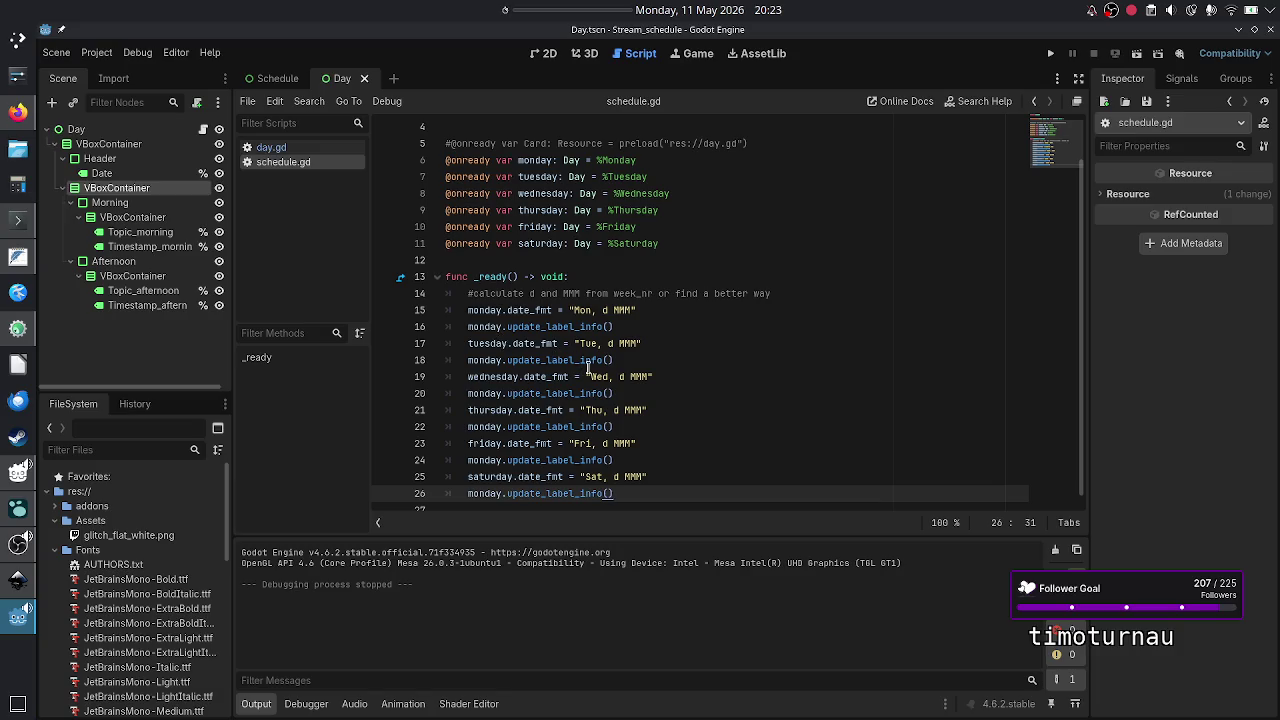
click(594, 477)
click(581, 443)
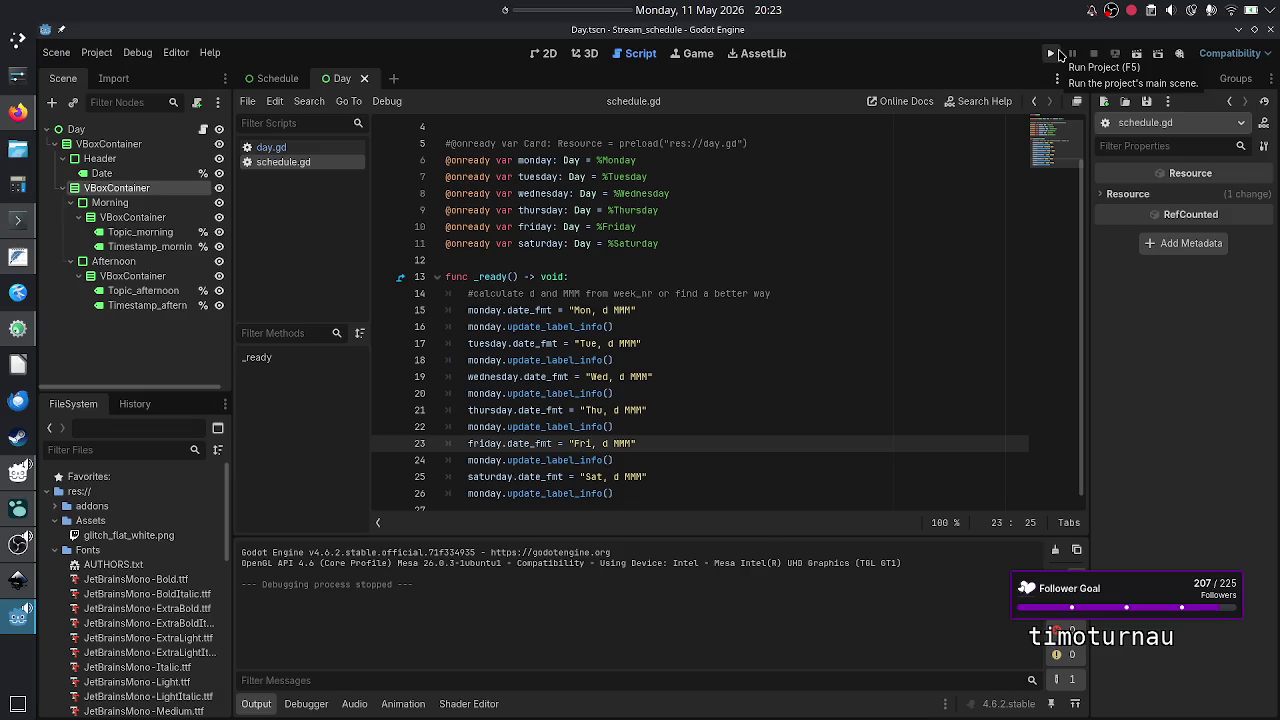
click(1059, 54)
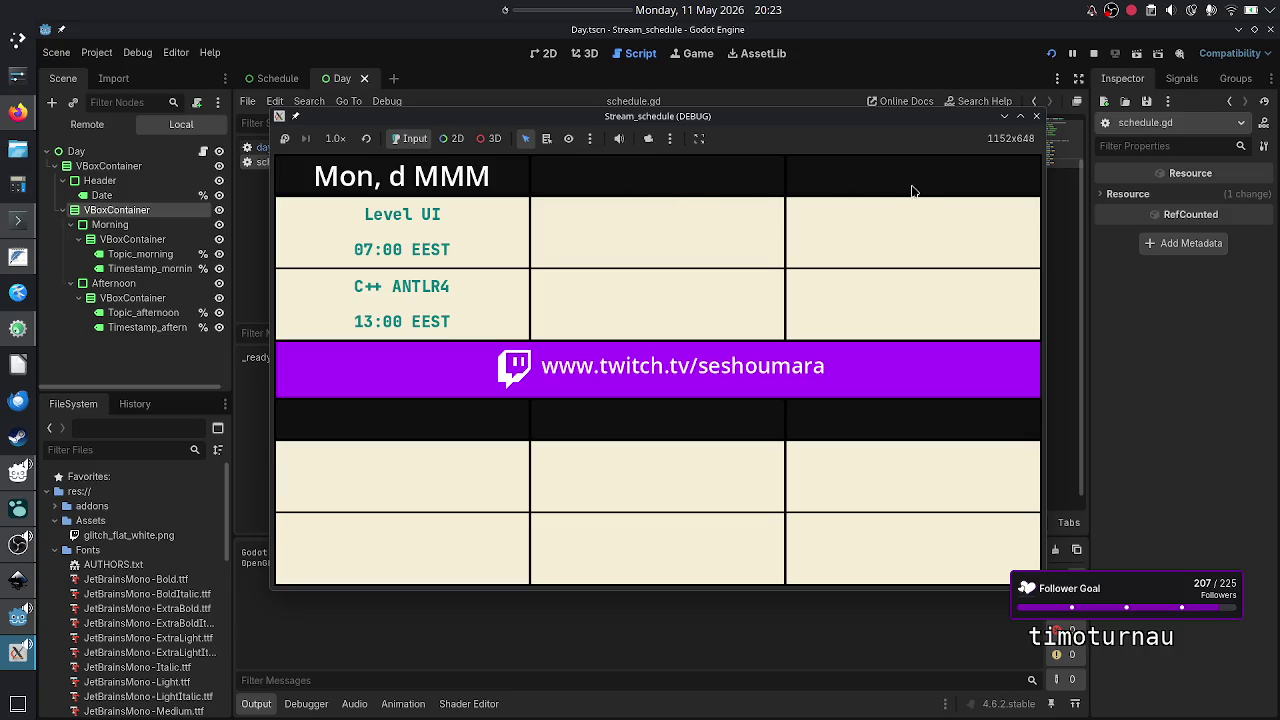
click(1037, 122)
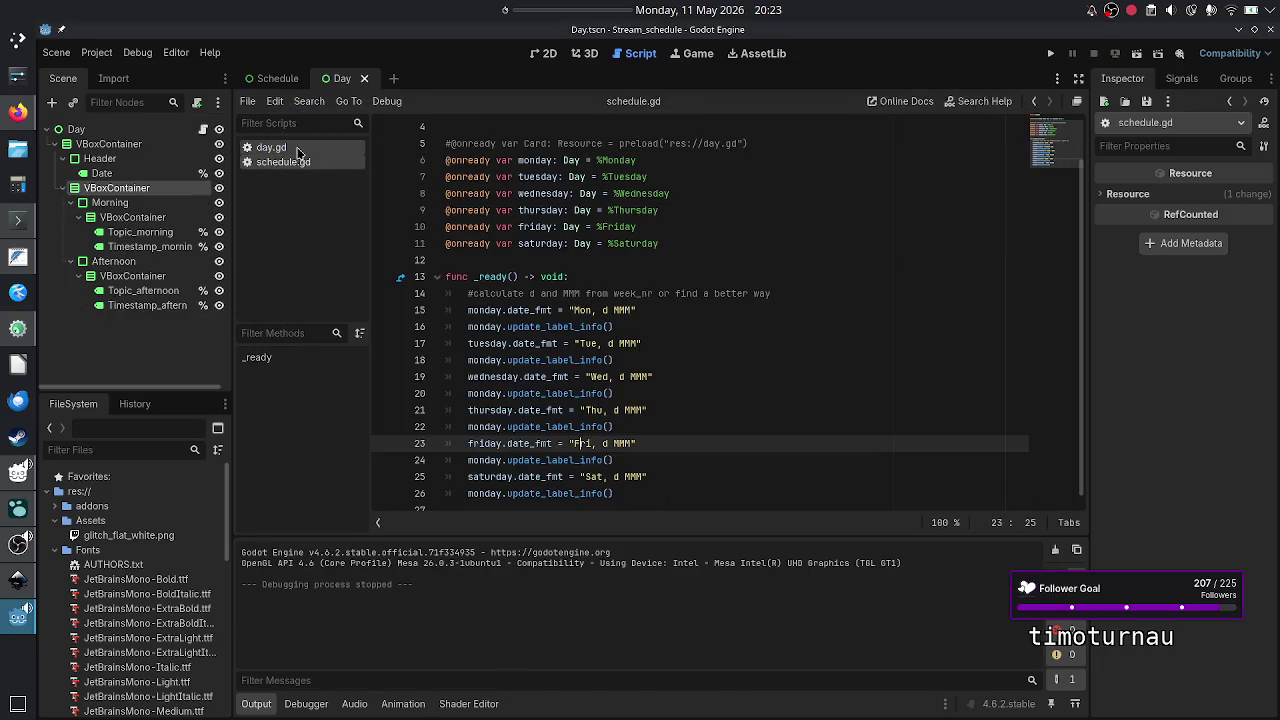
click(545, 55)
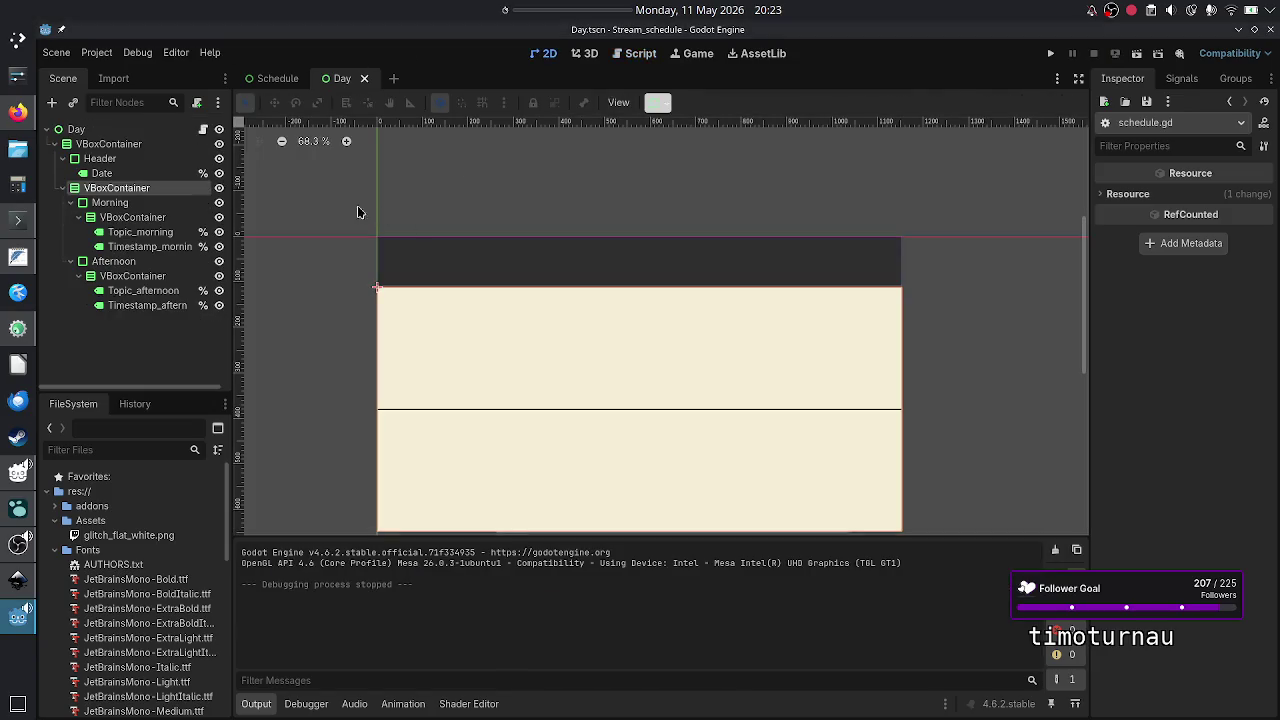
- In the Schedule scene, revert Monday's Date Fmt, Topic and Timestamp properties to defaults
click(279, 81)
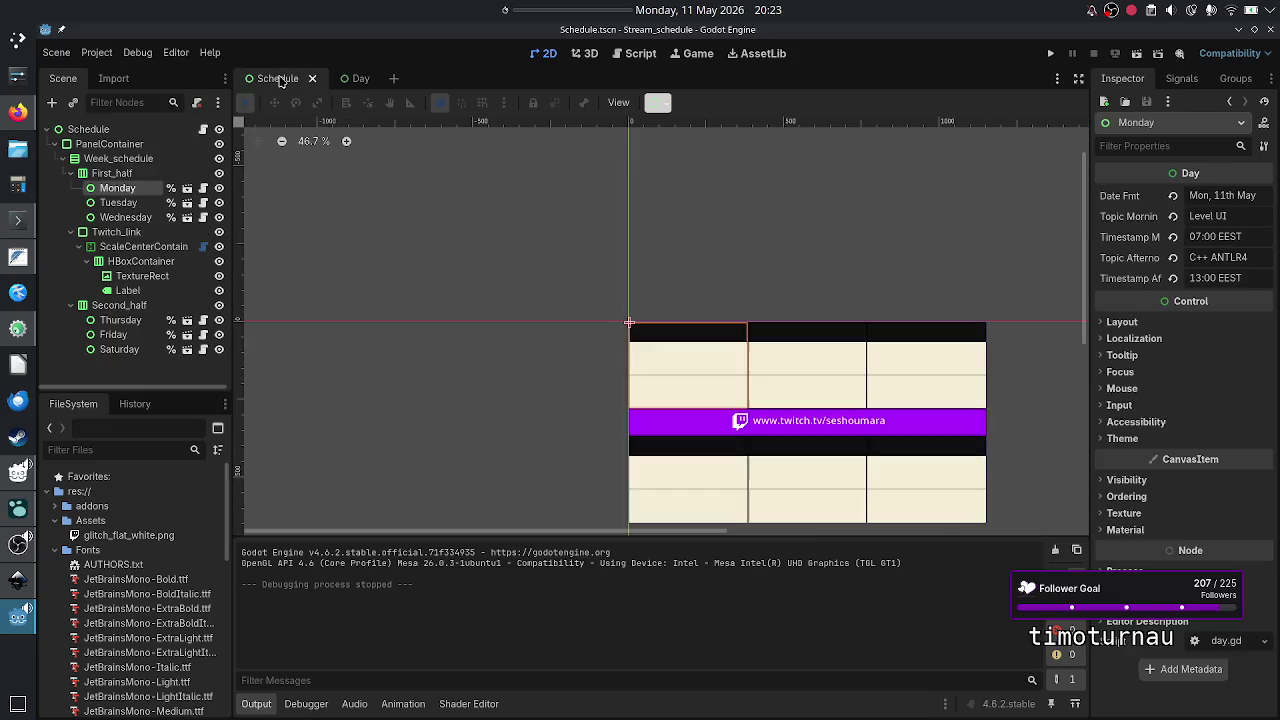
click(1173, 195)
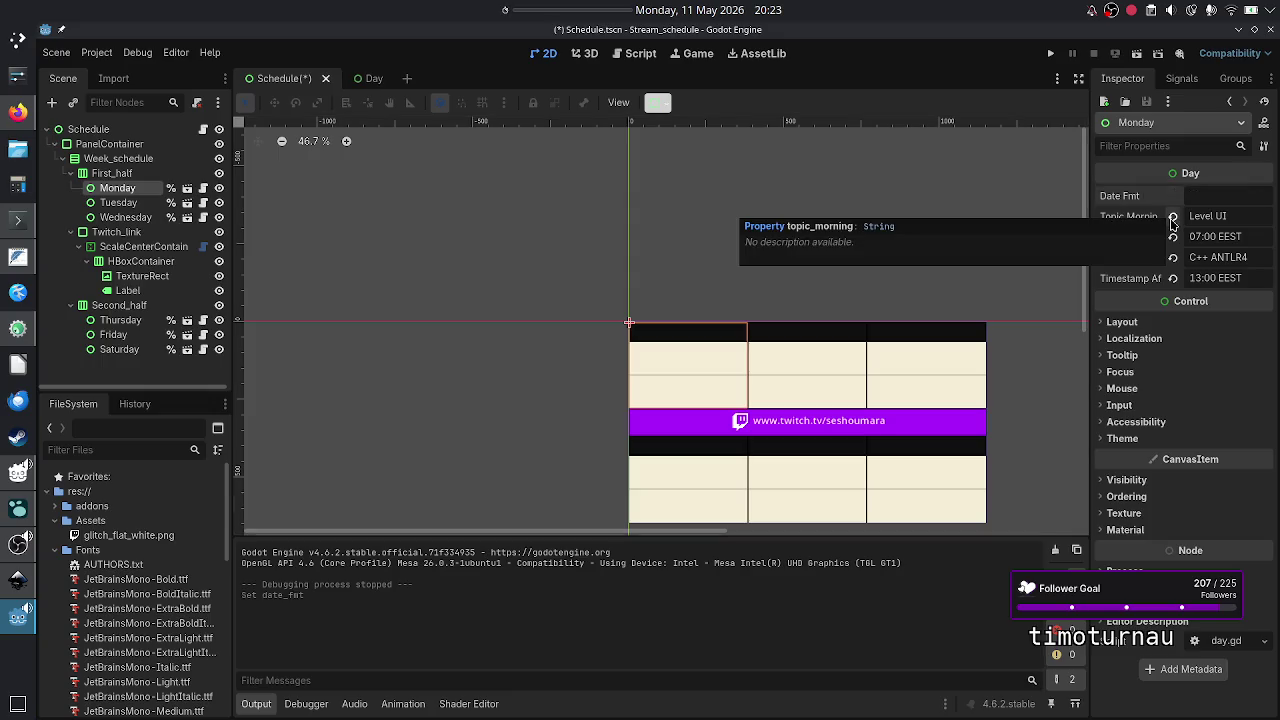
click(1173, 216)
click(1173, 237)
click(1173, 257)
click(1173, 278)
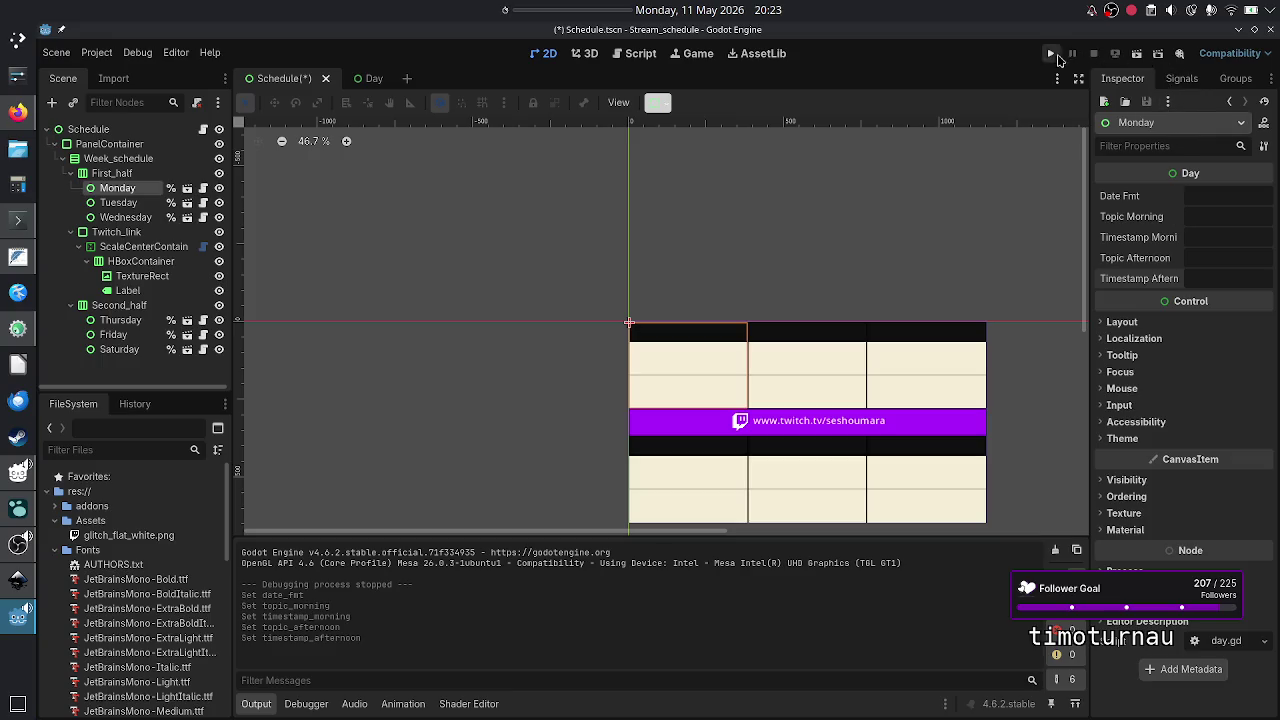
- Test-run the project, close it, select Tuesday and open schedule.gd
click(1054, 57)
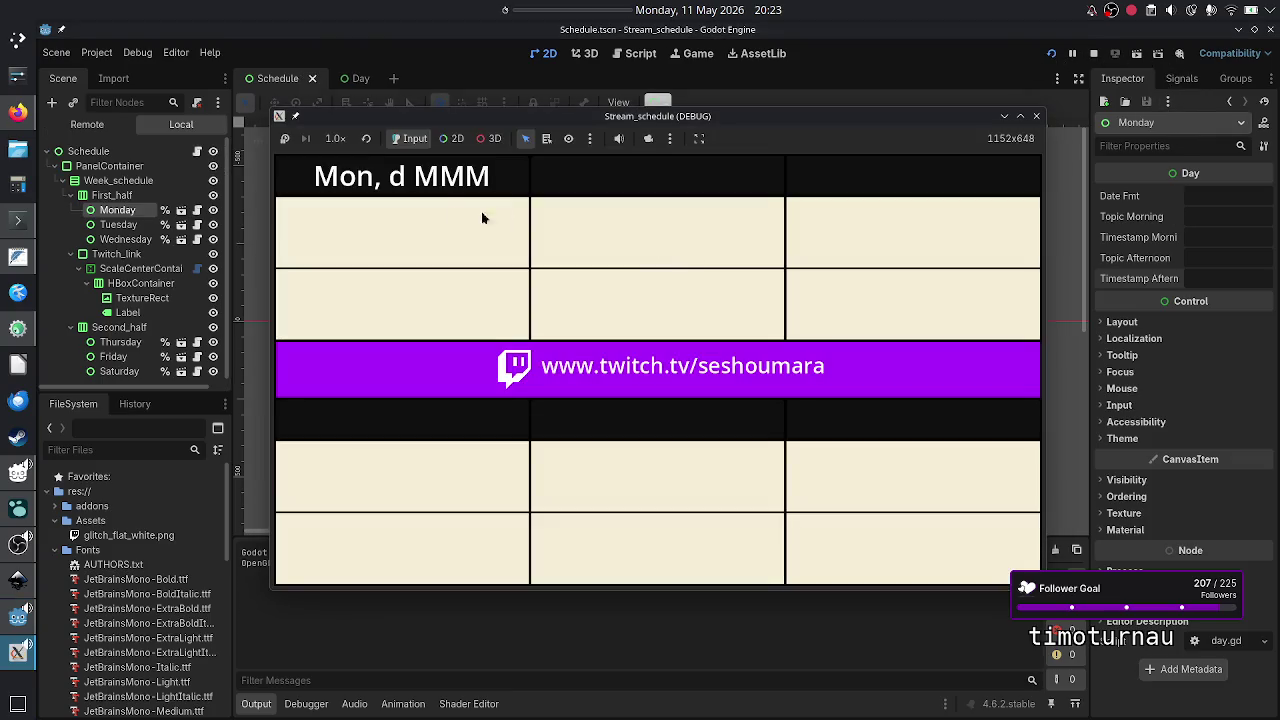
click(1040, 120)
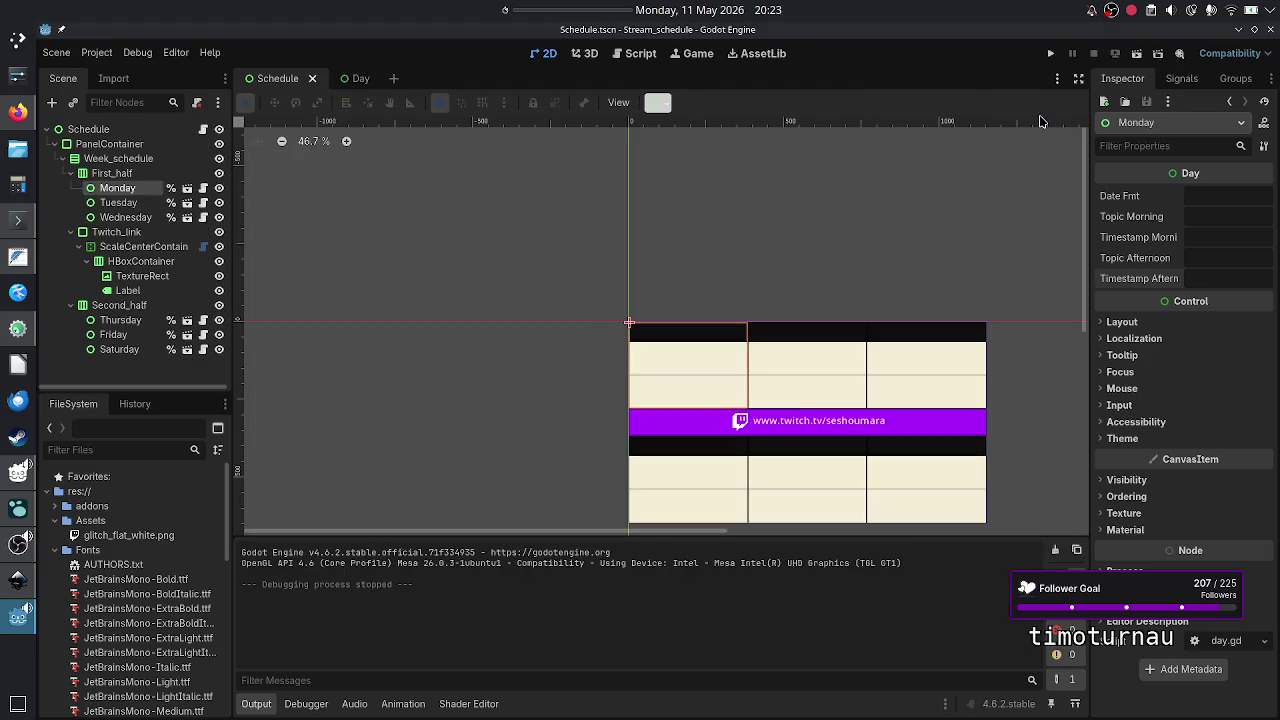
click(121, 203)
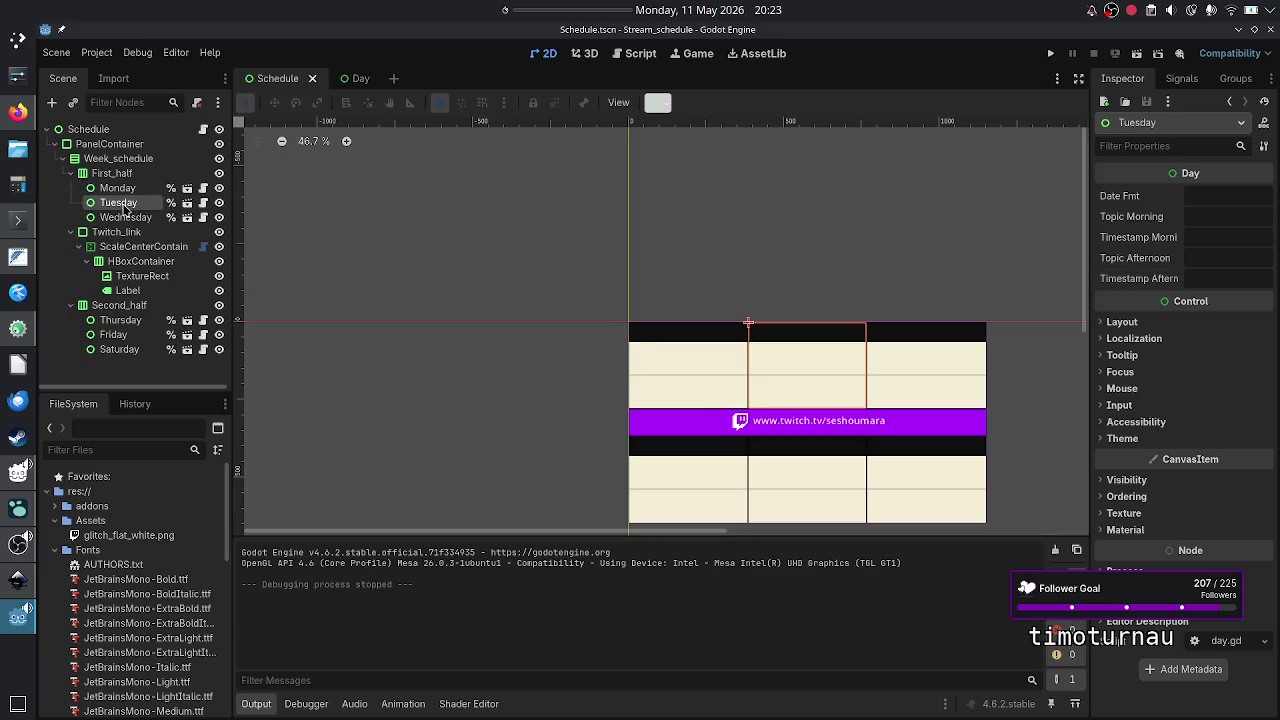
click(204, 130)
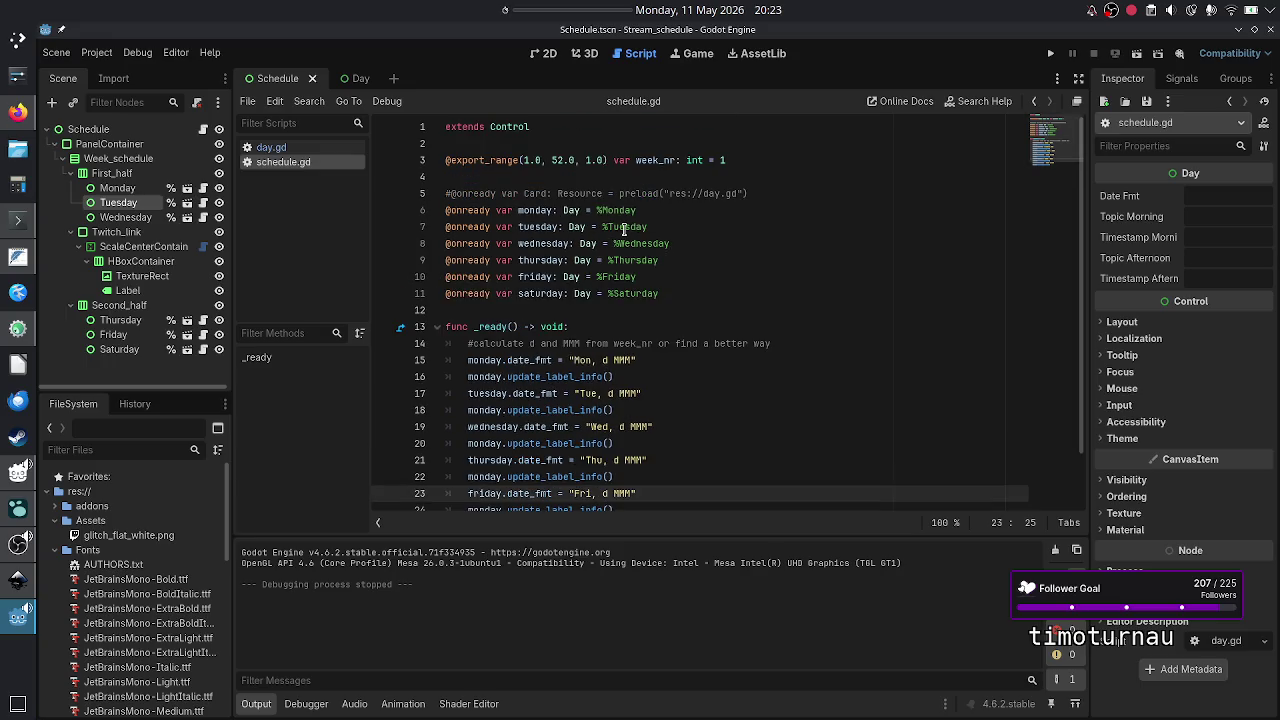
- Change the tuesday and wednesday update calls to target tuesday and wednesday instead of monday
scroll(624, 230, down, 2)
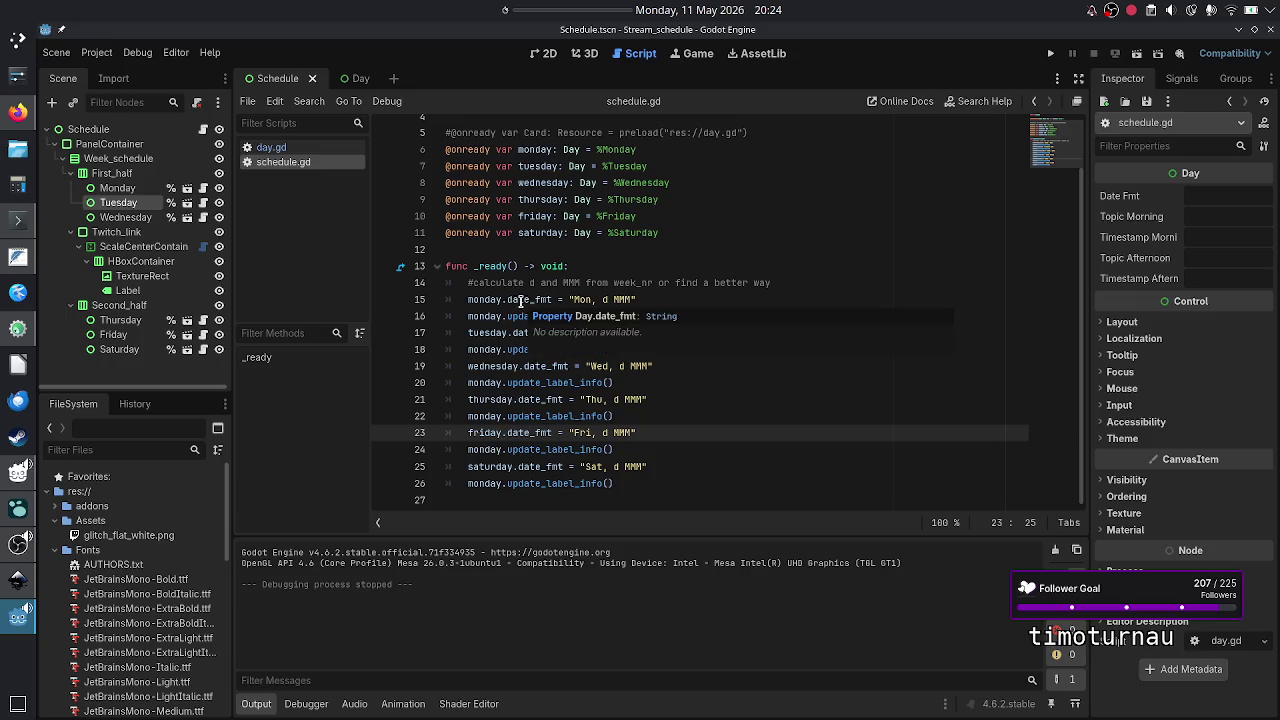
click(475, 300)
key(Down)
key(Down)
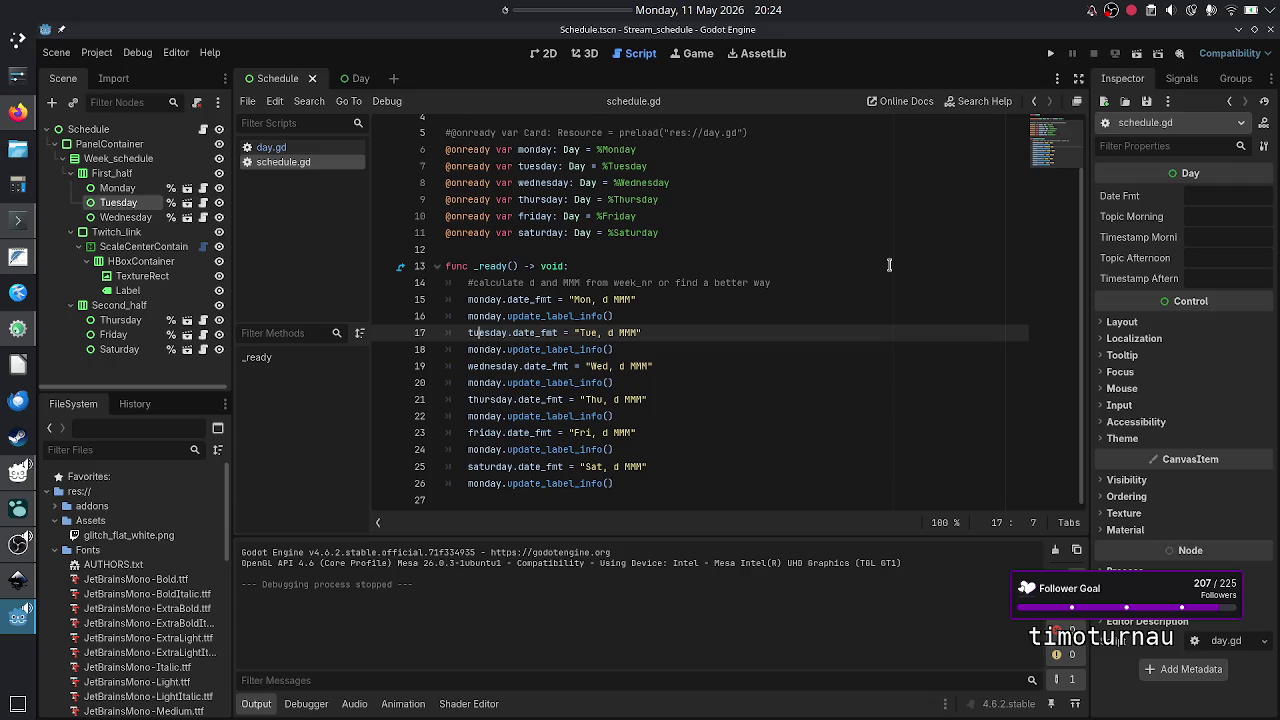
key(Down)
key(BackSpace)
key(BackSpace)
key(BackSpace)
text(tue)
key(Return)
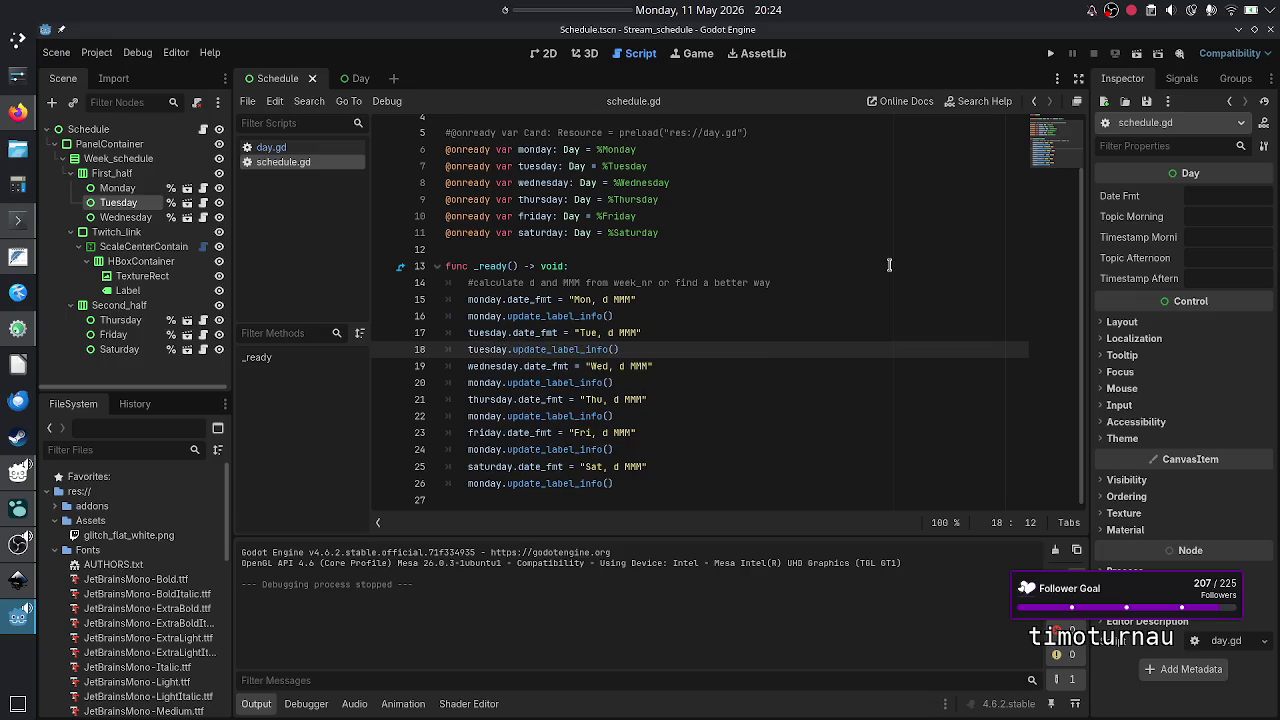
key(Down)
key(Down)
key(Left)
key(BackSpace)
key(BackSpace)
key(BackSpace)
text(wed)
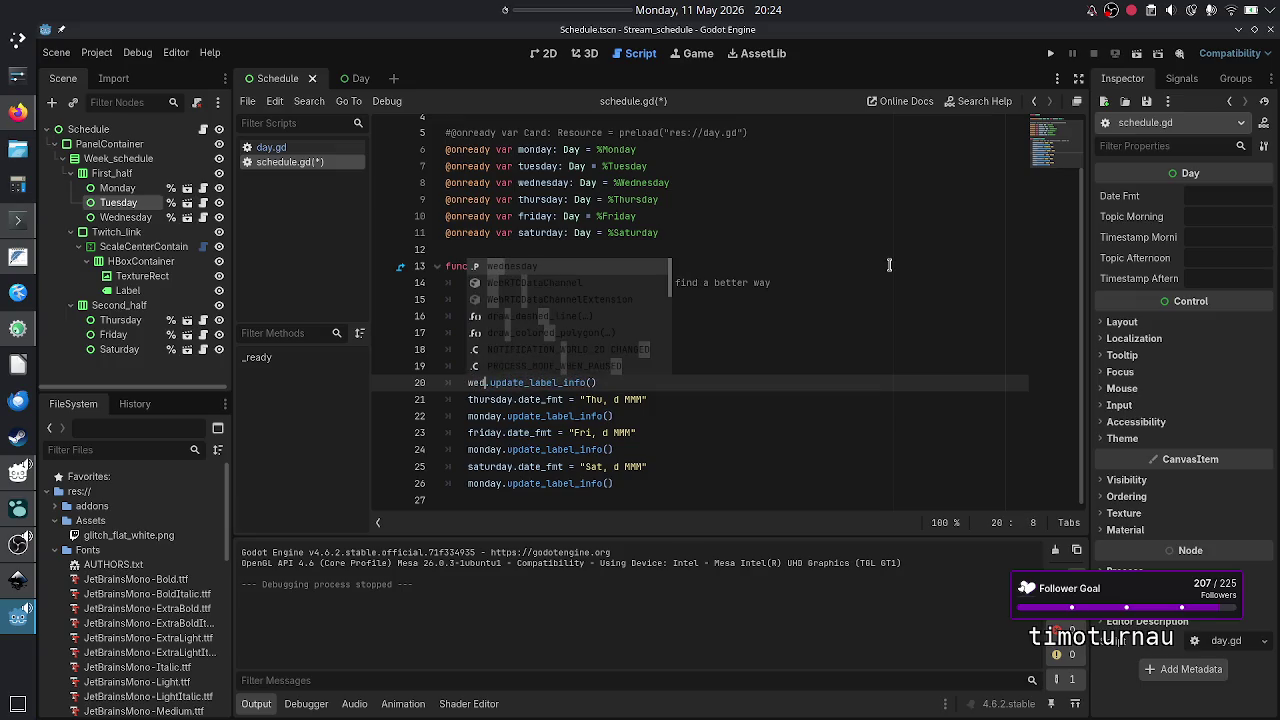
key(Return)
- Retarget the thursday and friday update_label_info() calls to their own nodes
key(Down)
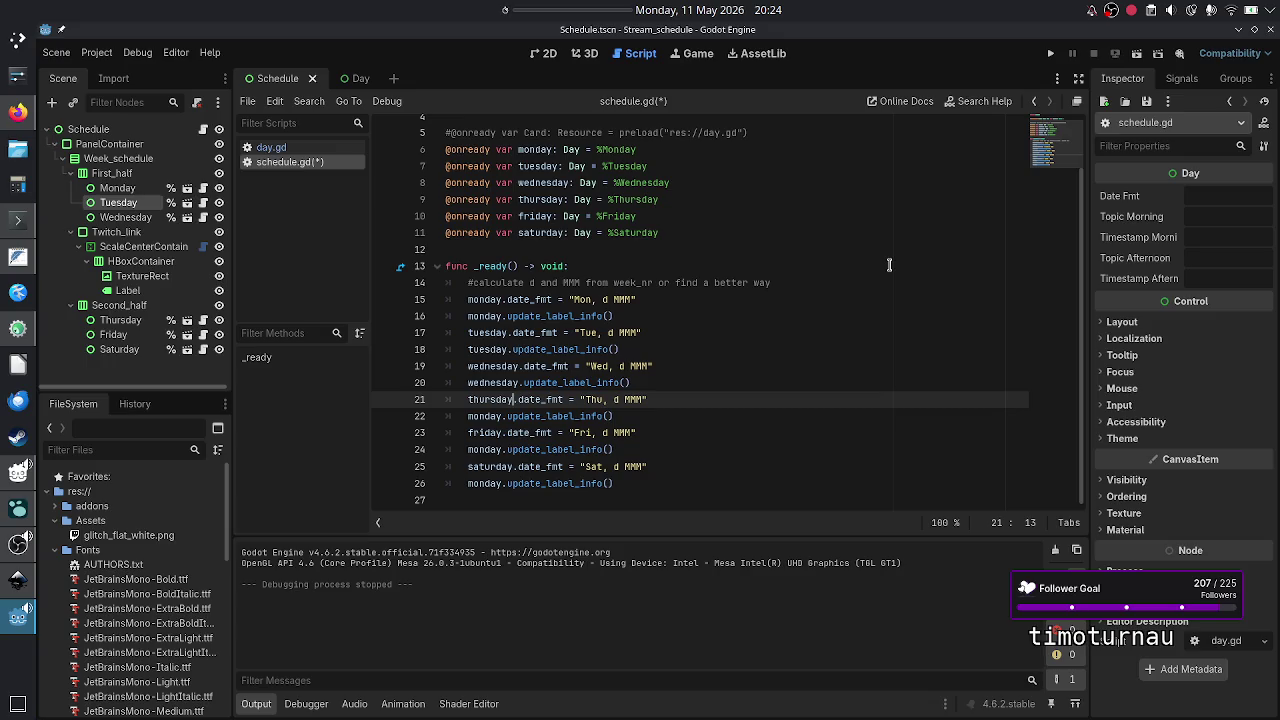
key(Down)
key(Left)
key(BackSpace)
key(BackSpace)
key(BackSpace)
text(thu)
key(Return)
key(Down)
key(Down)
key(Left)
key(BackSpace)
key(BackSpace)
key(BackSpace)
text(frid)
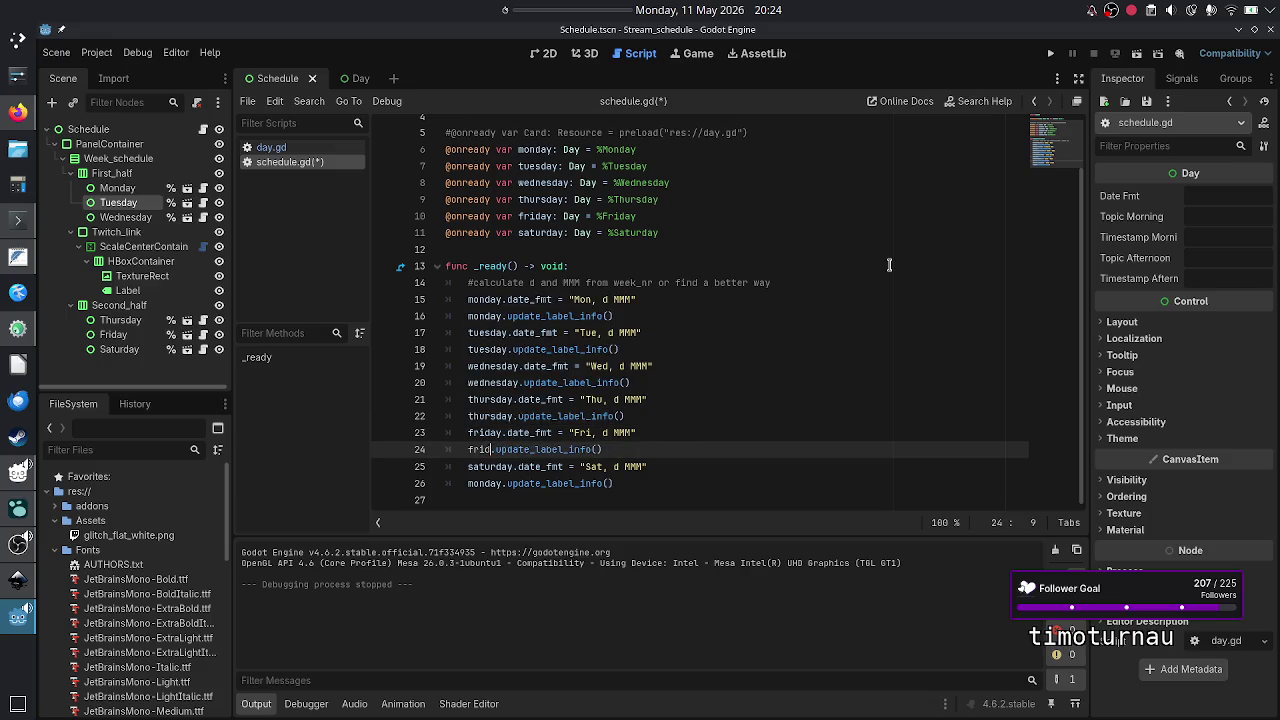
key(Return)
- Point saturday's update call at saturday, then save and run the project
key(Down)
key(Down)
key(BackSpace)
key(BackSpace)
key(BackSpace)
text(satur)
key(Return)
key(F5)
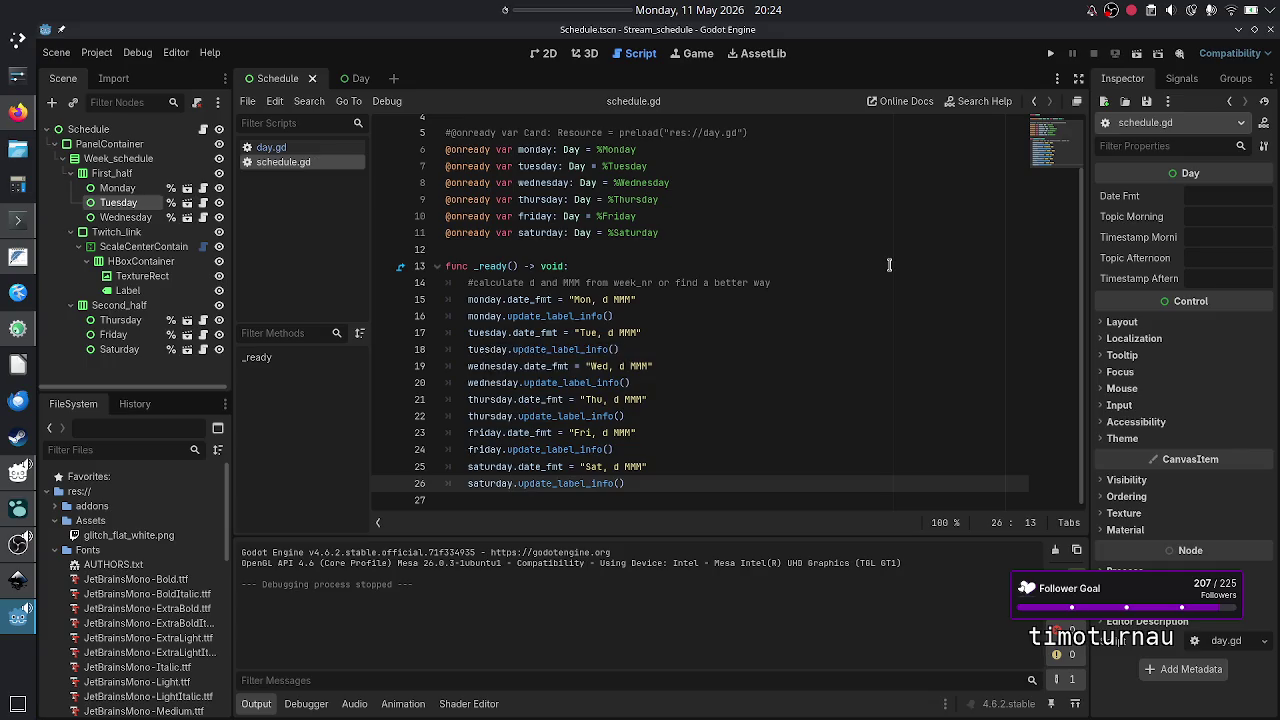
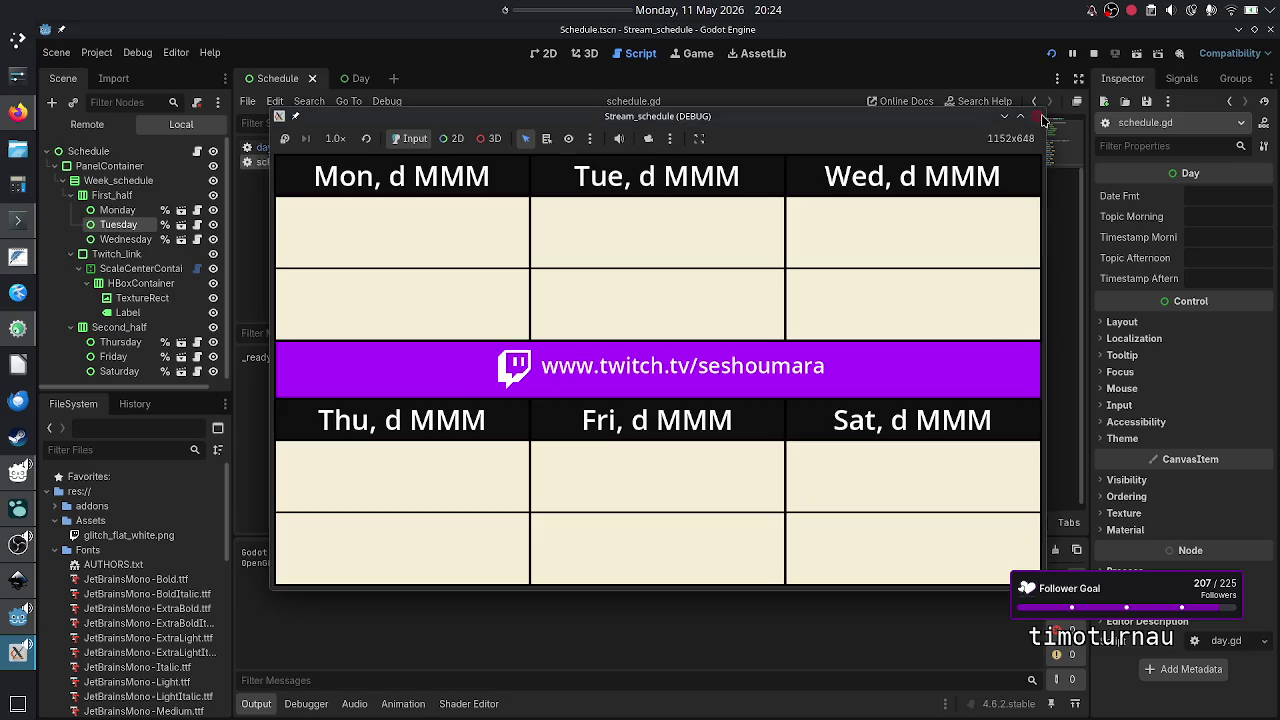
- Close the Stream_schedule debug window and scroll schedule.gd back to its first line
click(1040, 119)
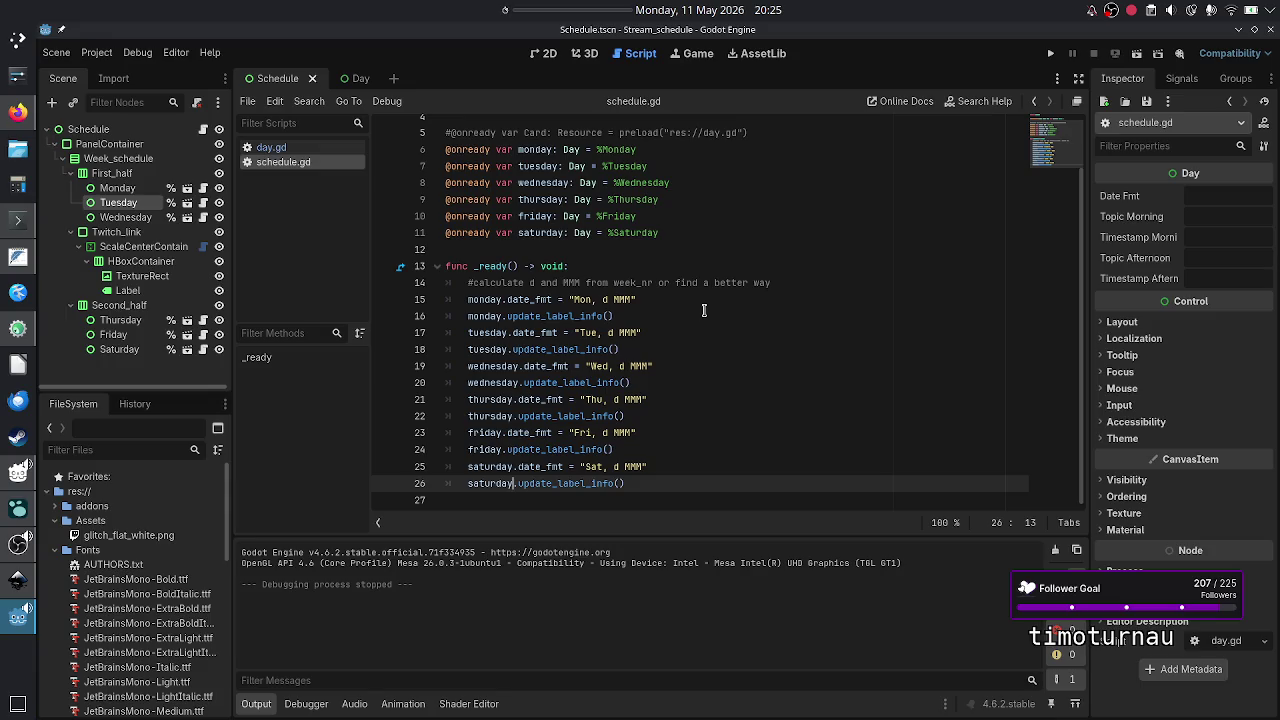
scroll(704, 310, up, 2)
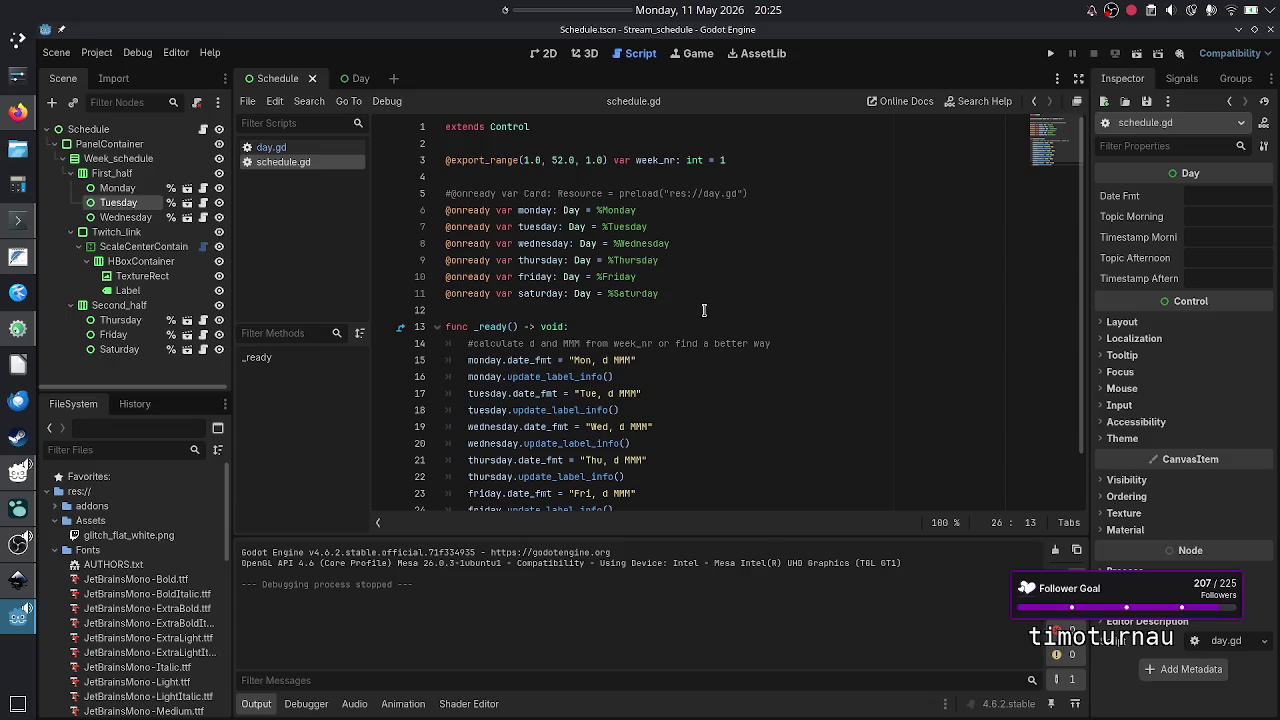
click(1235, 196)
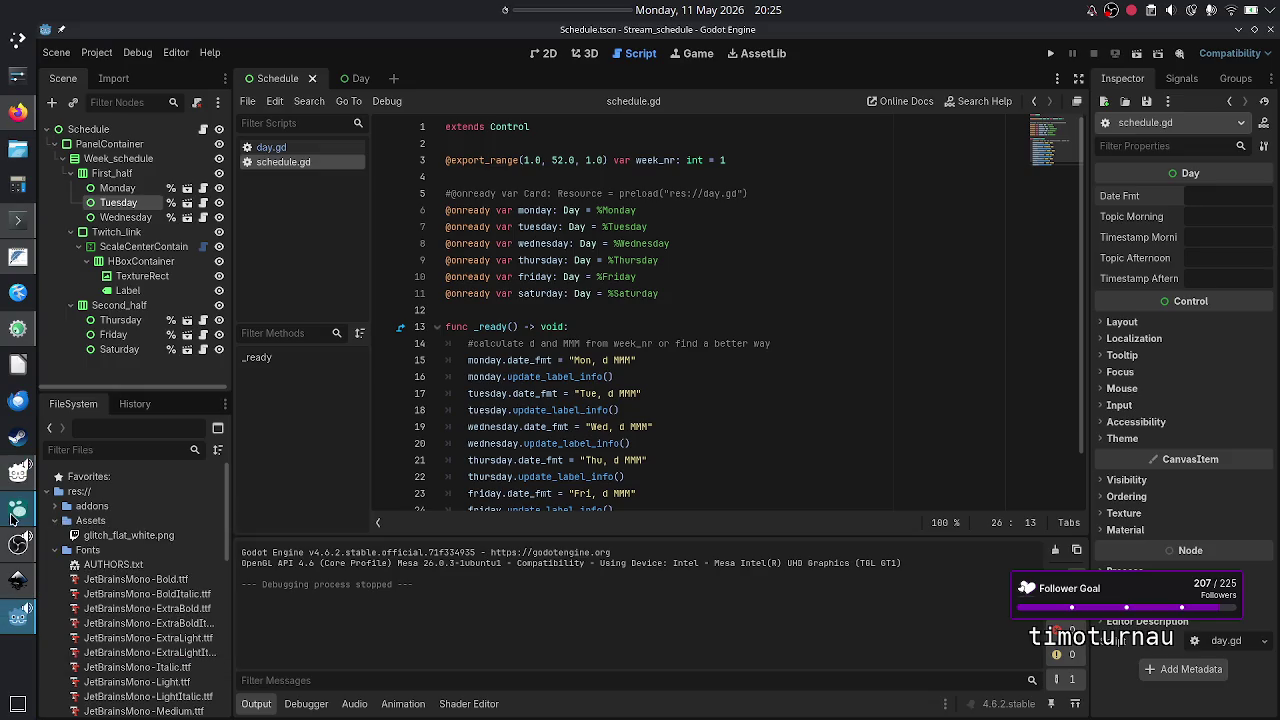
mouse_move(20, 465)
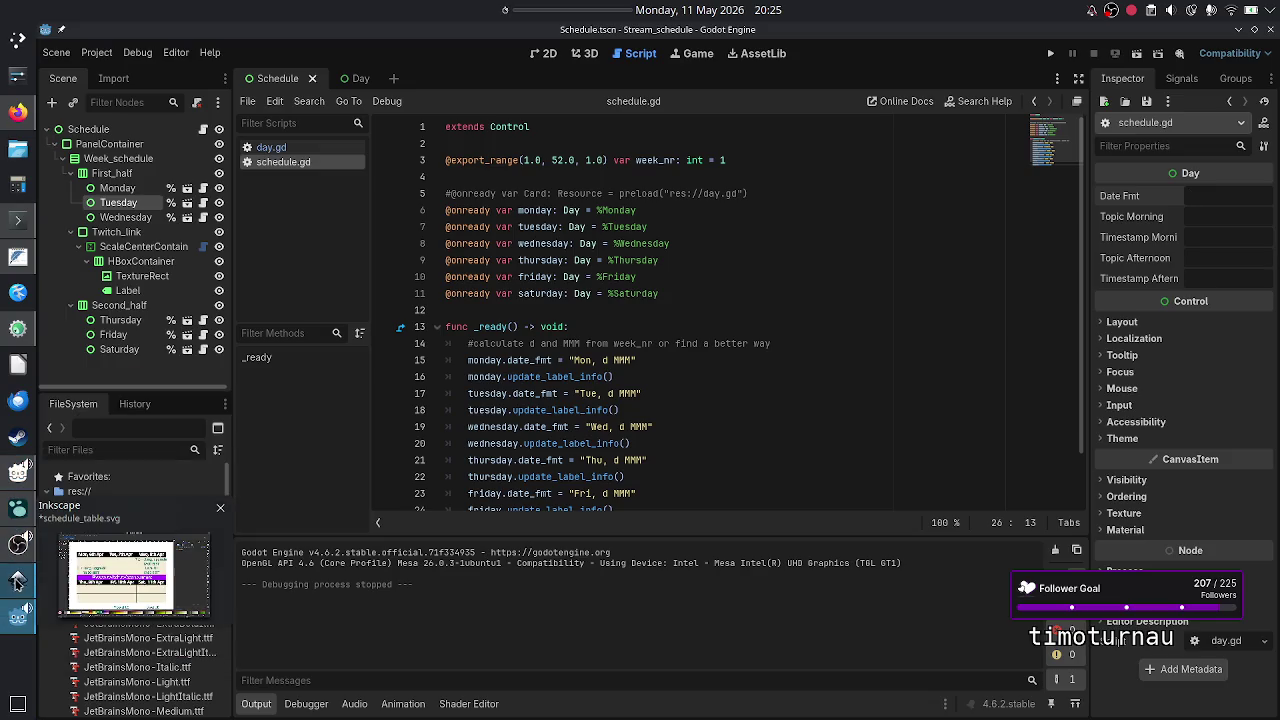
click(17, 580)
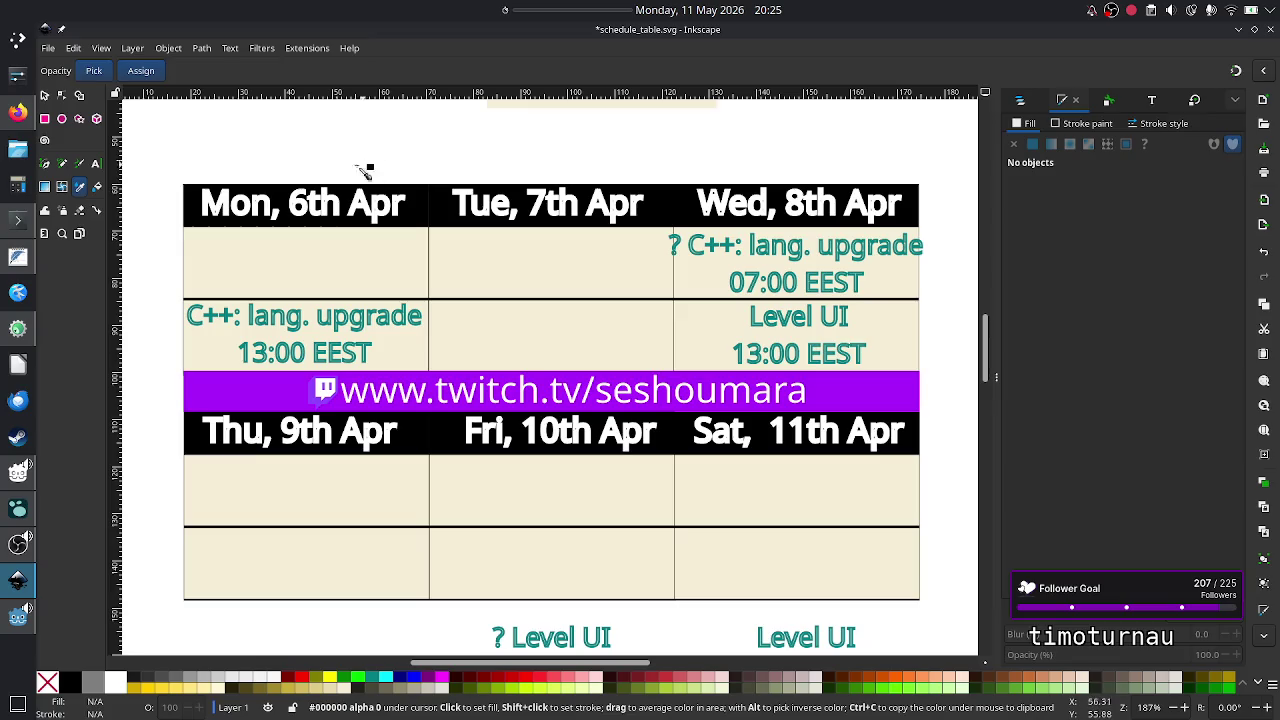
click(42, 95)
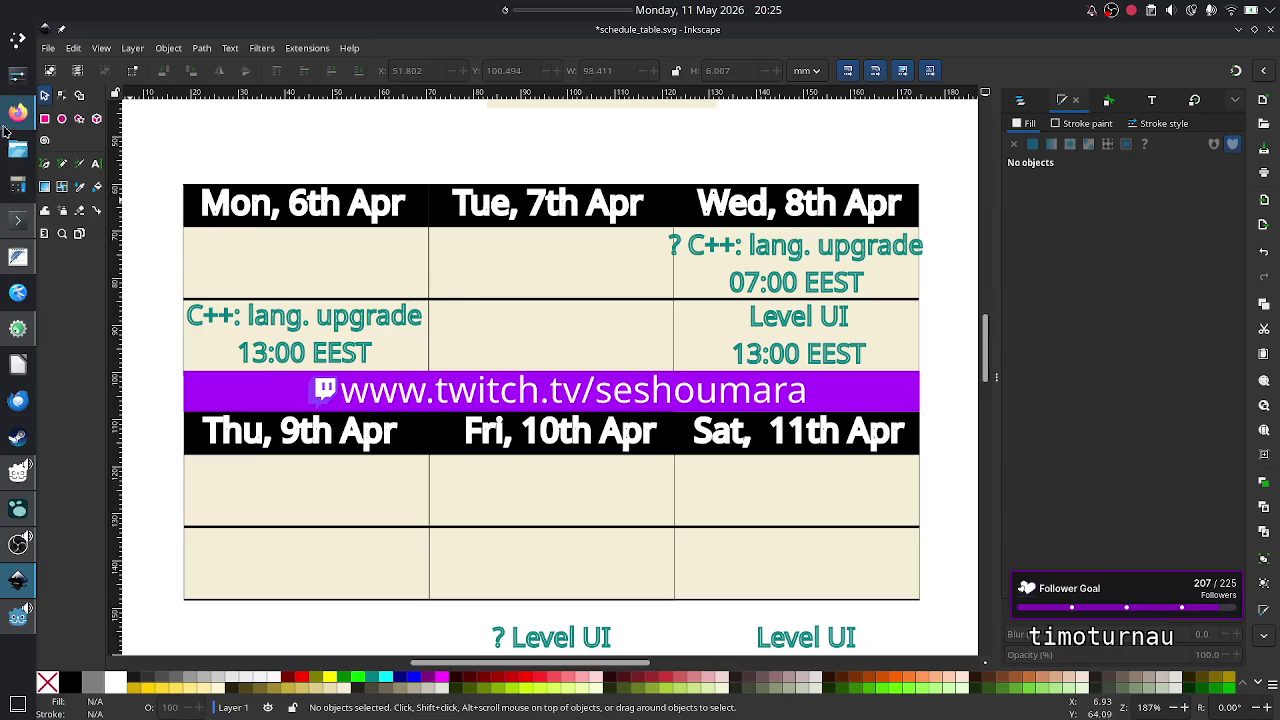
mouse_move(17, 112)
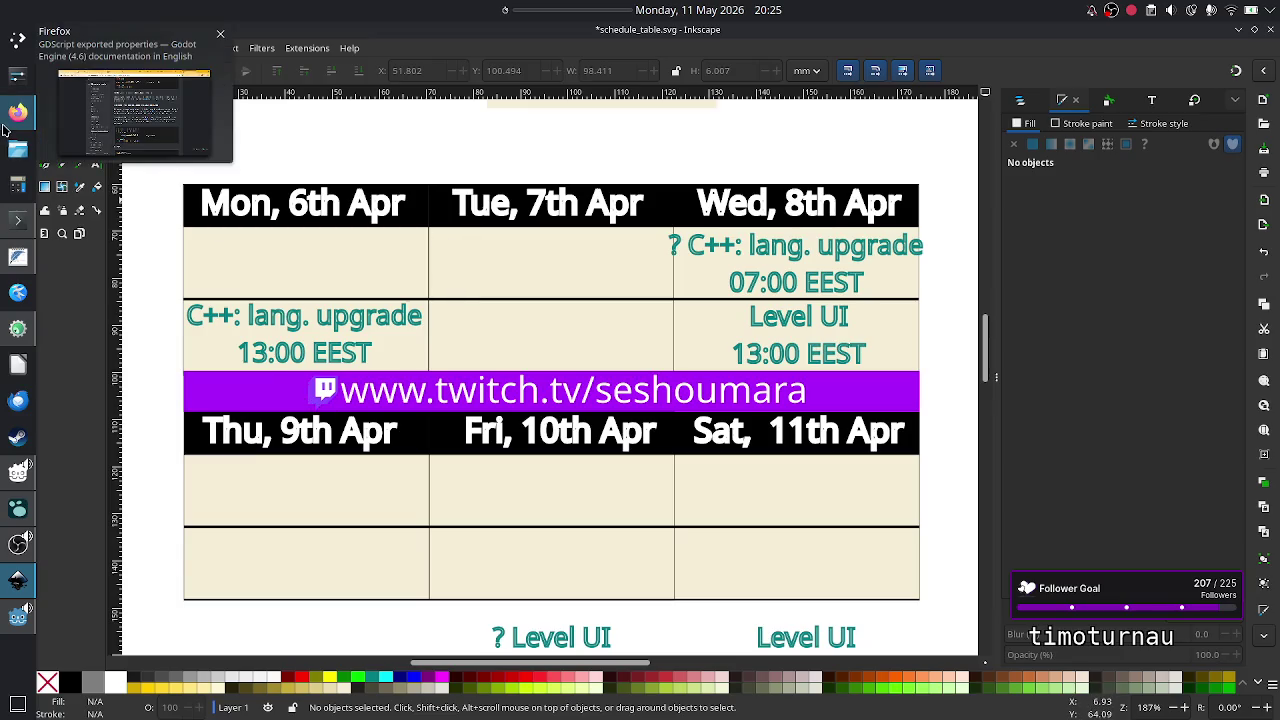
click(17, 617)
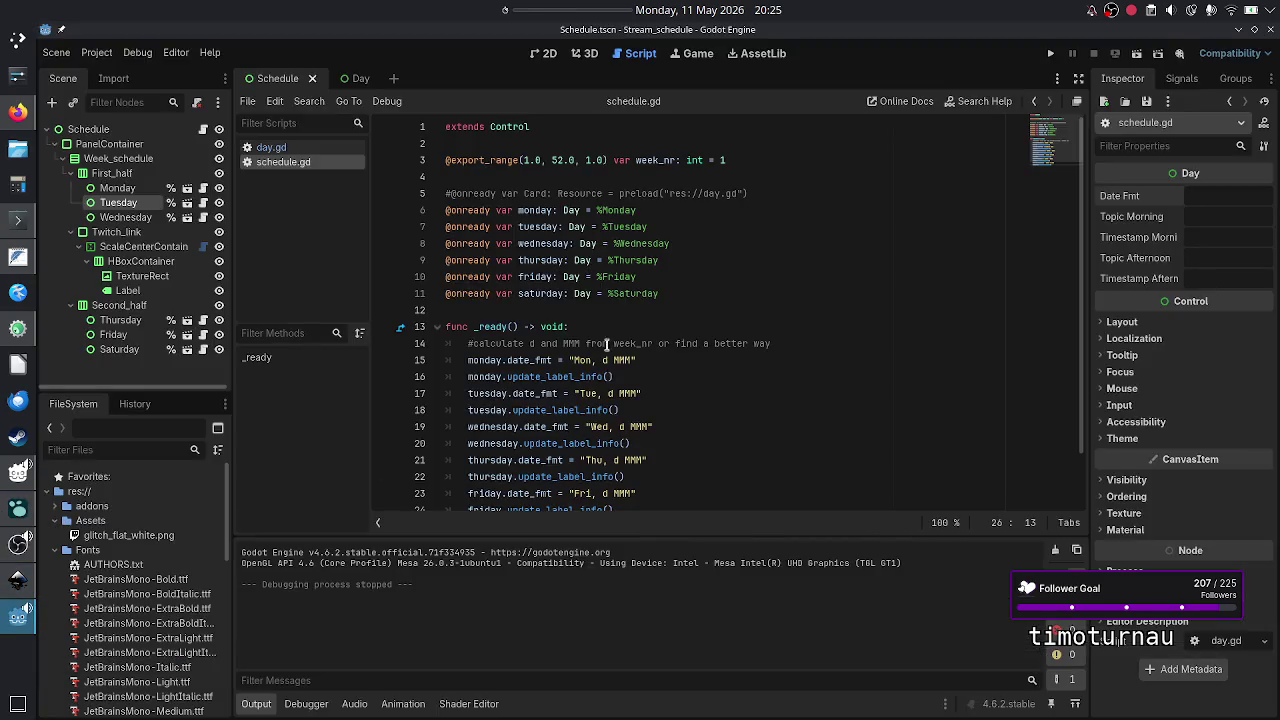
- Open day.gd from the Day scene and delete the setter block under date_fmt
click(684, 360)
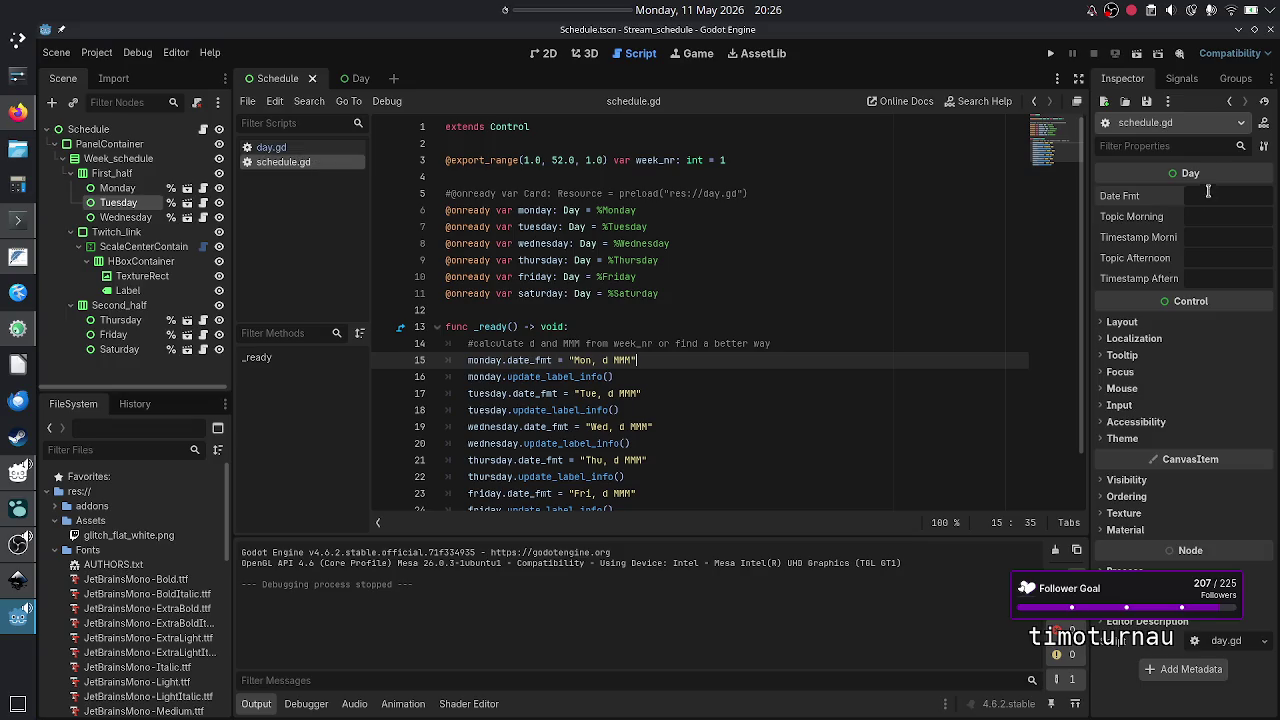
click(360, 80)
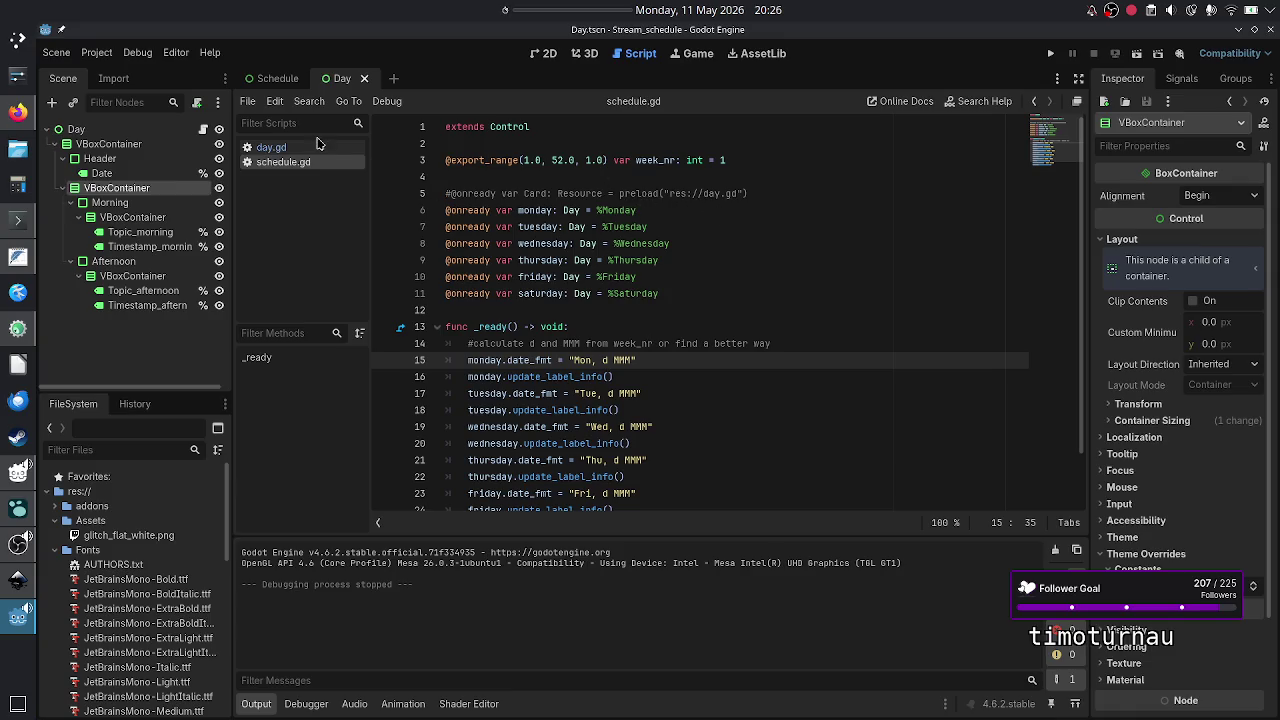
click(268, 147)
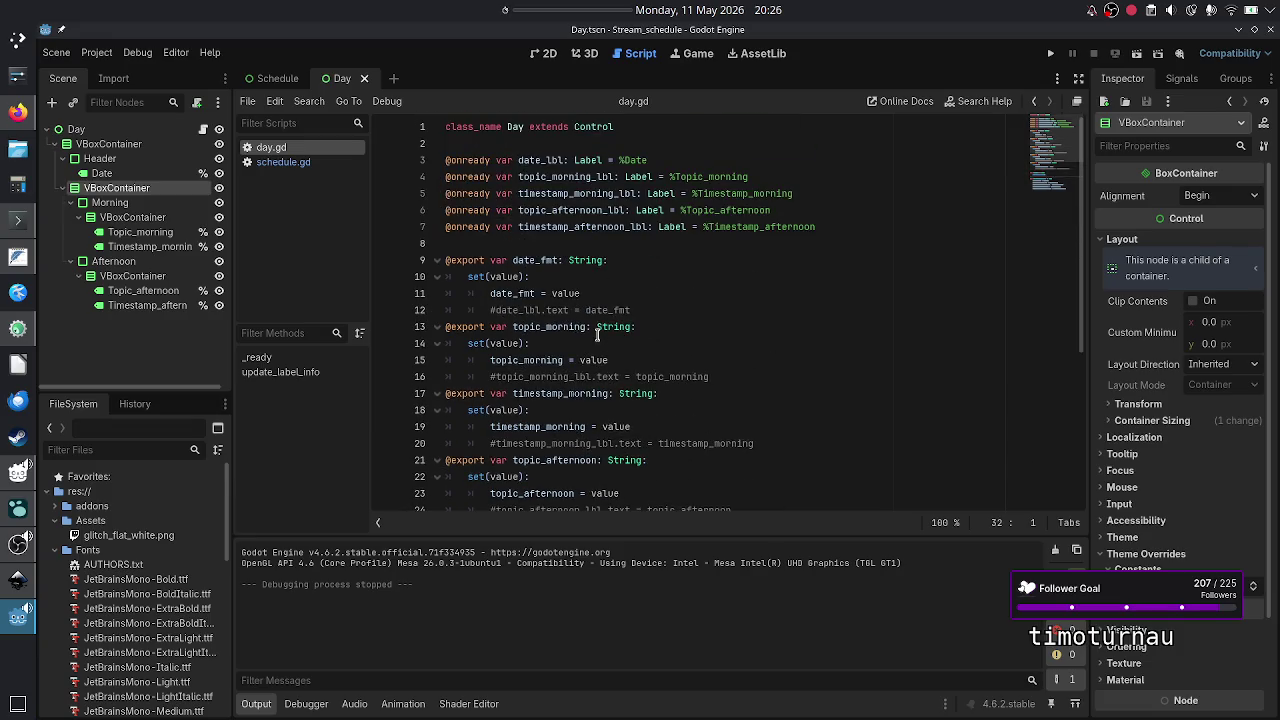
click(666, 265)
key(Down)
key(Home)
key(shift+Down)
key(shift+Down)
key(shift+Down)
key(shift+Left)
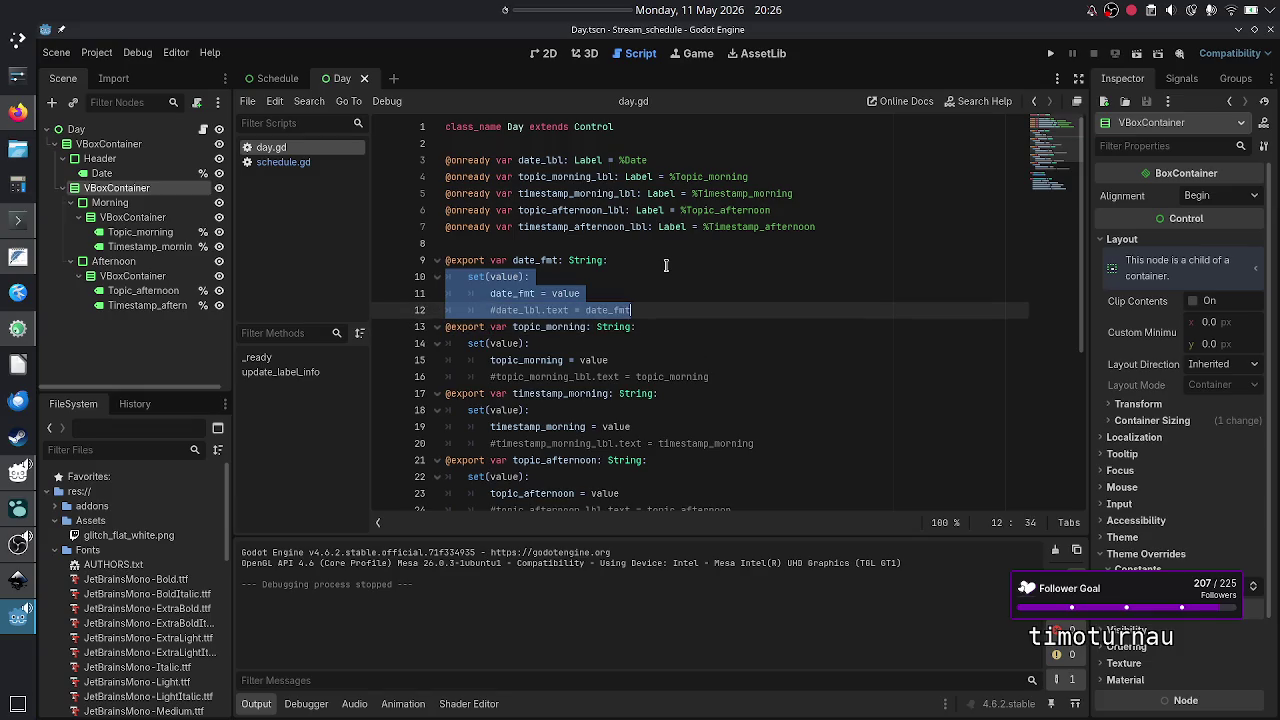
key(BackSpace)
key(BackSpace)
- Delete the setter blocks under topic_morning, timestamp_morning, topic_afternoon and timestamp_afternoon
key(Down)
key(Down)
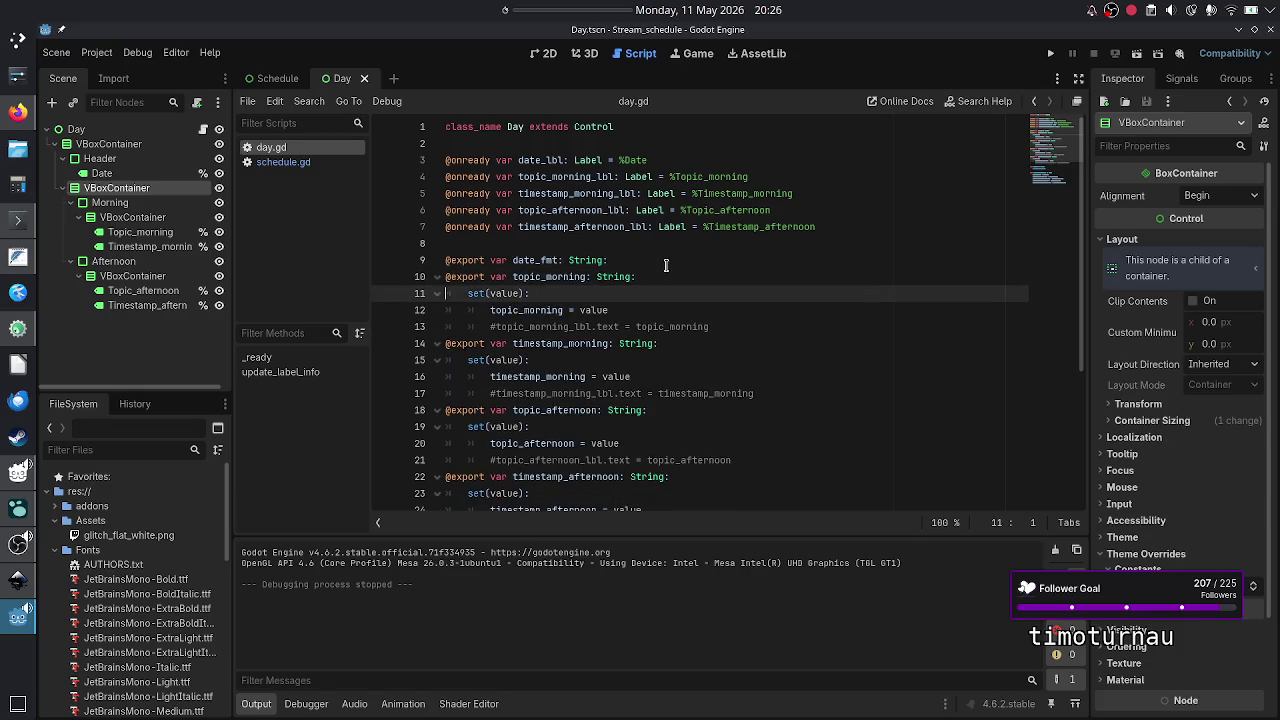
key(Home)
key(shift+Down)
key(shift+Down)
key(shift+Down)
key(BackSpace)
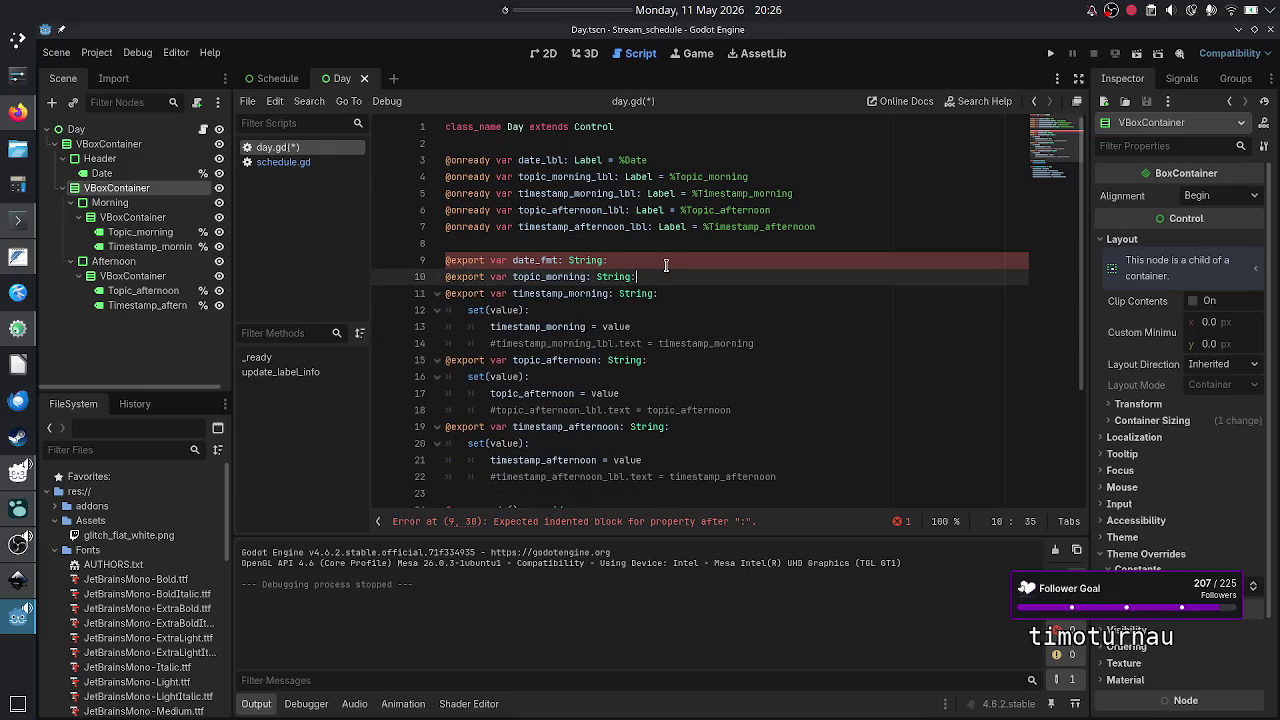
key(Down)
key(shift+Down)
key(shift+Down)
key(shift+Down)
key(shift+Left)
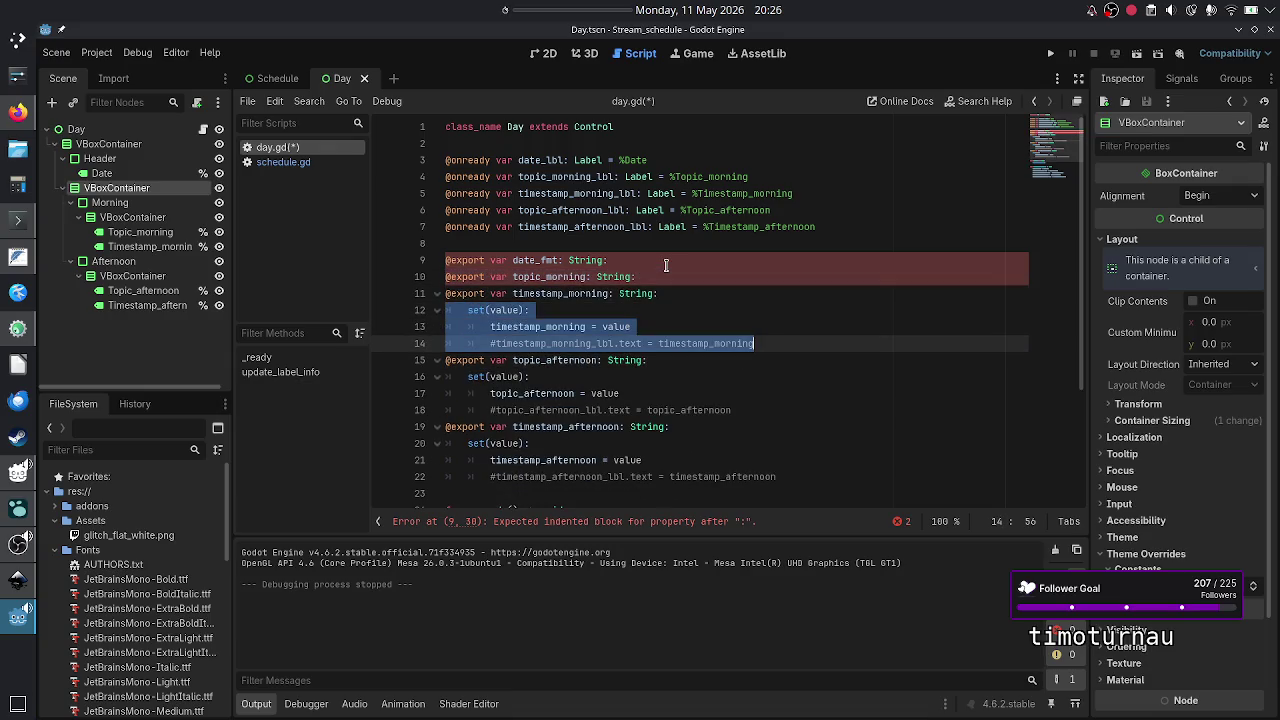
key(BackSpace)
key(Down)
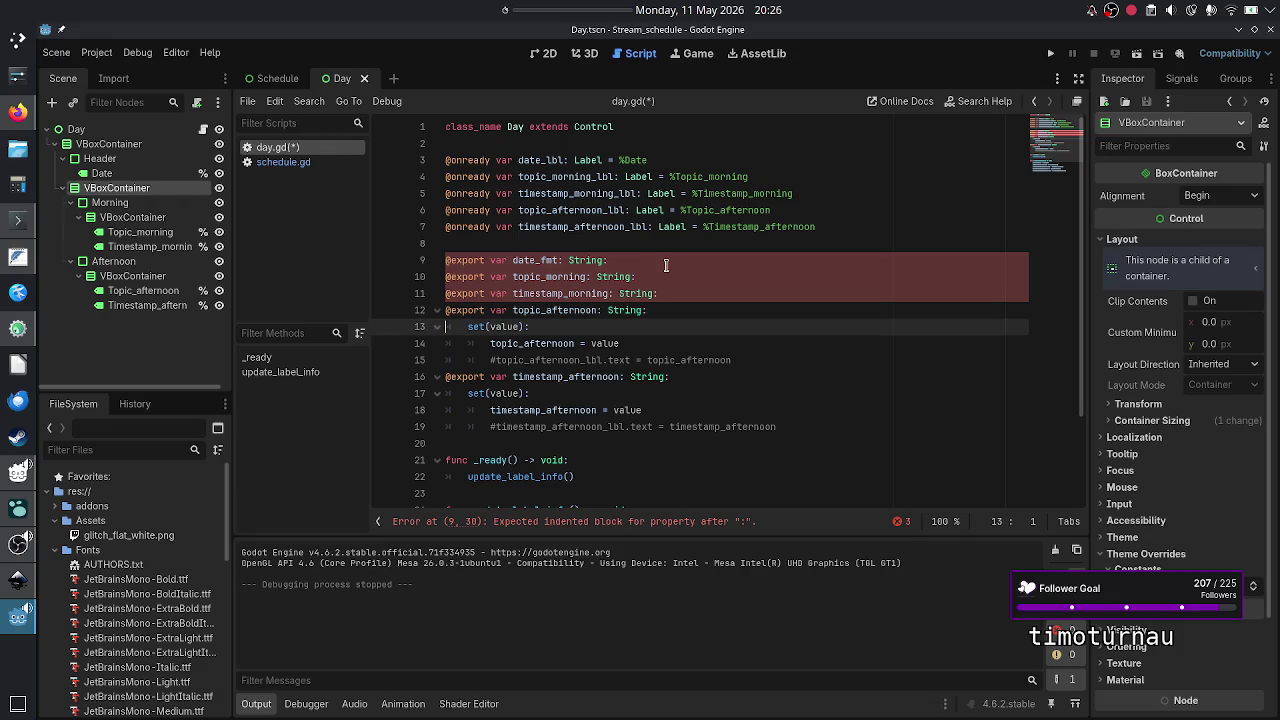
key(shift+Down)
key(shift+Down)
key(shift+Down)
key(BackSpace)
key(Down)
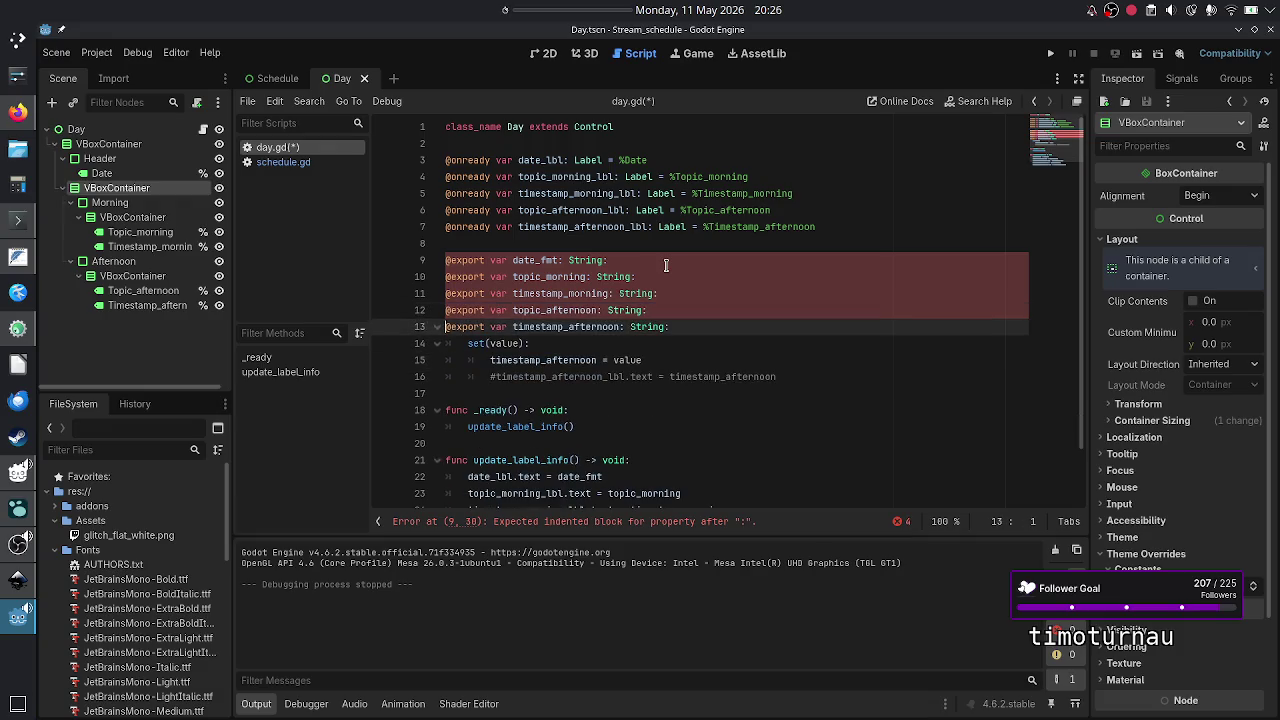
key(shift+Down)
key(shift+Down)
key(shift+Down)
key(shift+Left)
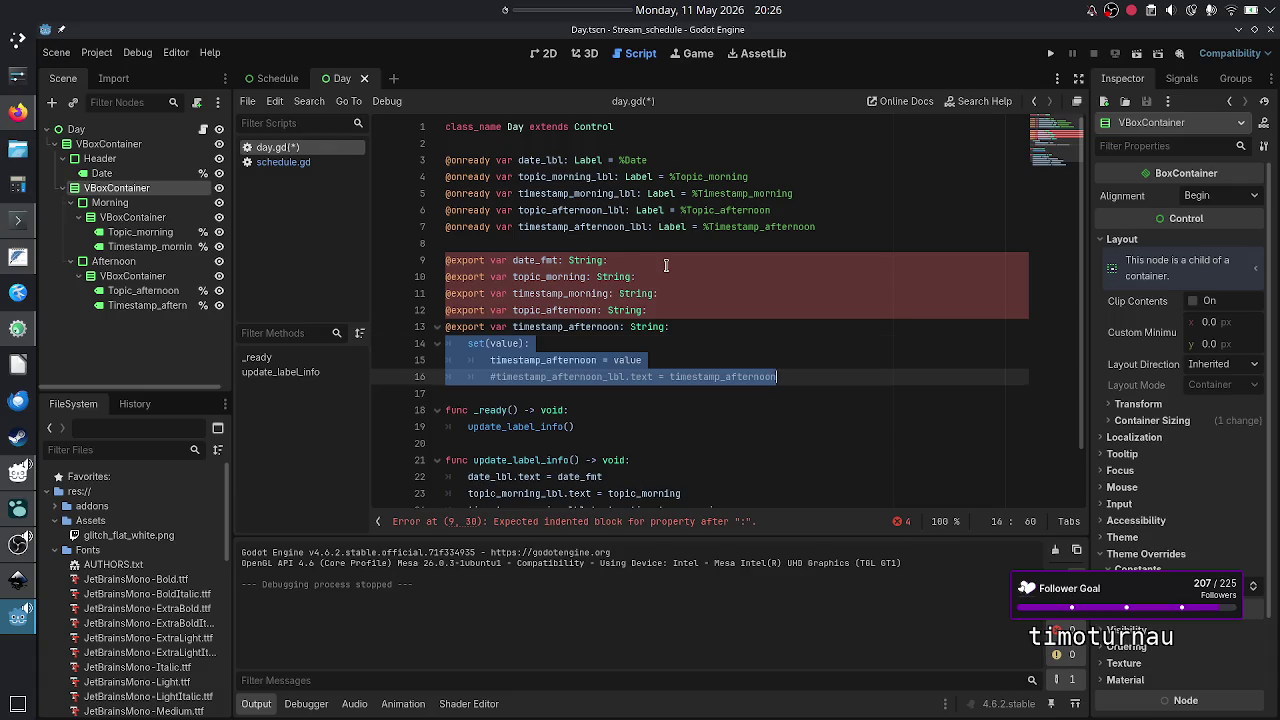
- Remove the trailing colons left on the variable declarations
key(BackSpace)
key(BackSpace)
key(BackSpace)
key(Up)
key(Up)
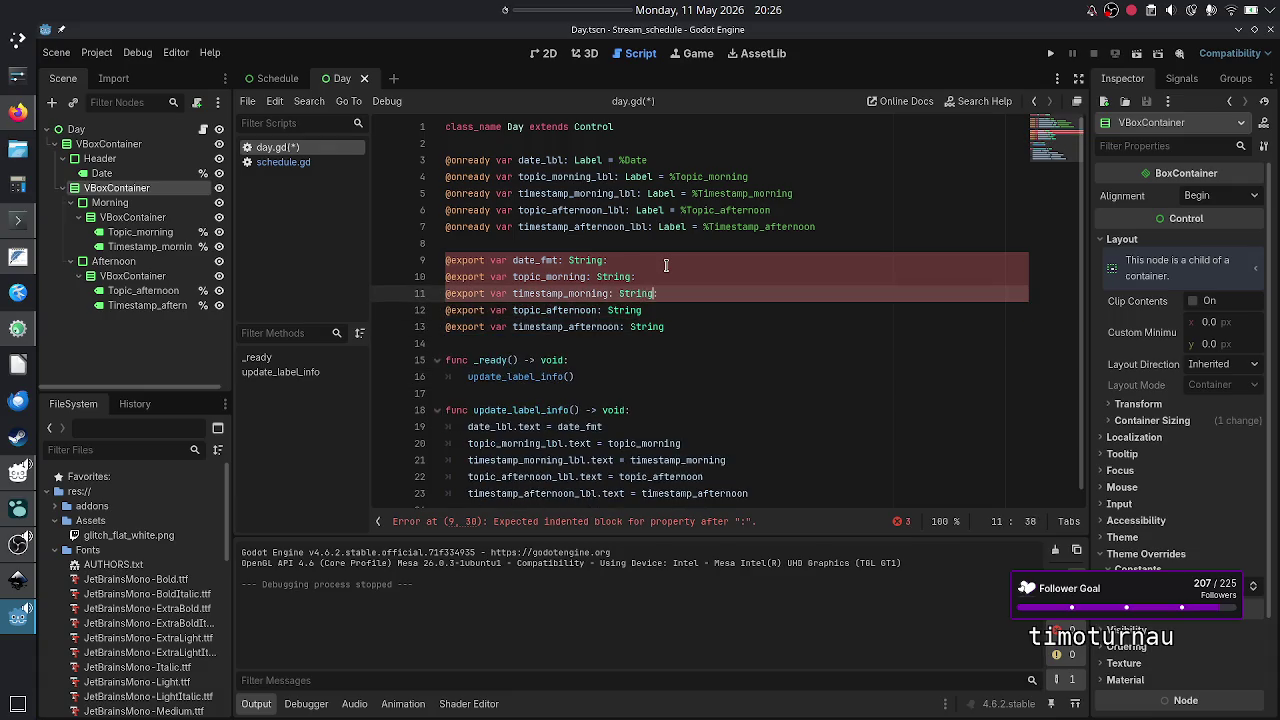
key(Up)
key(BackSpace)
key(Up)
key(BackSpace)
key(Up)
key(Down)
key(shift+Right)
key(shift+Right)
key(shift+Right)
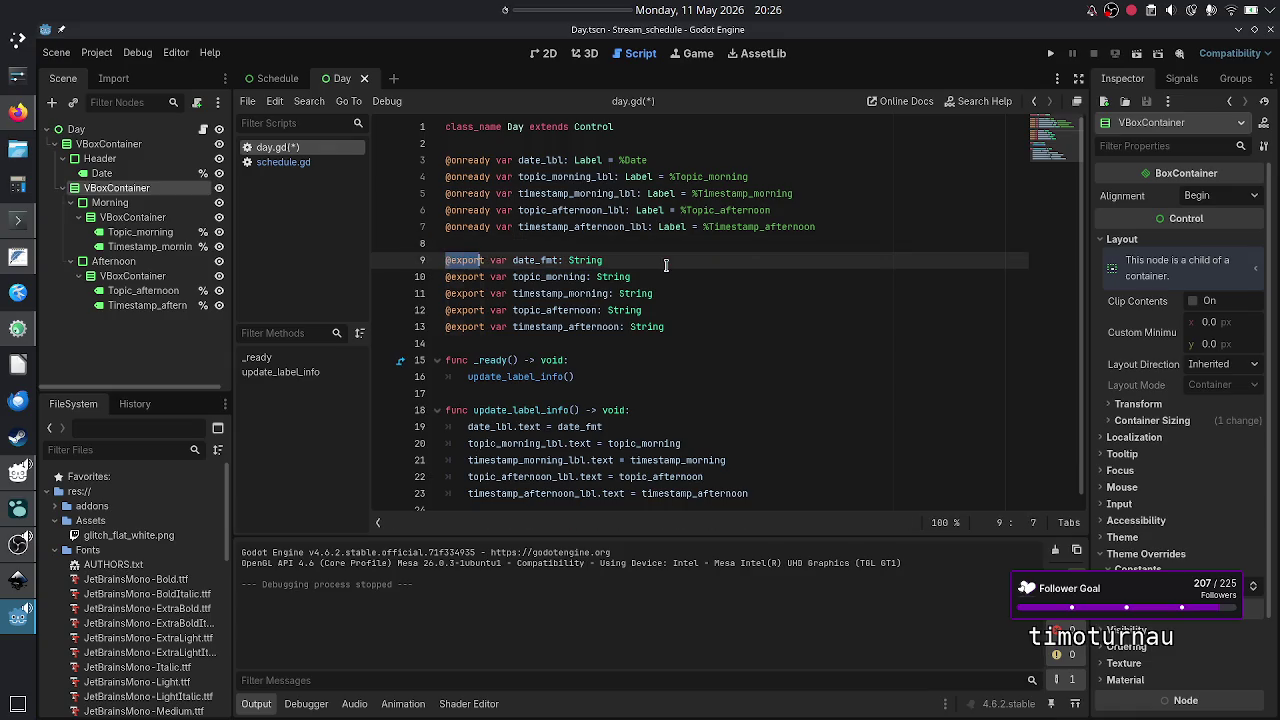
key(BackSpace)
key(Return)
key(Up)
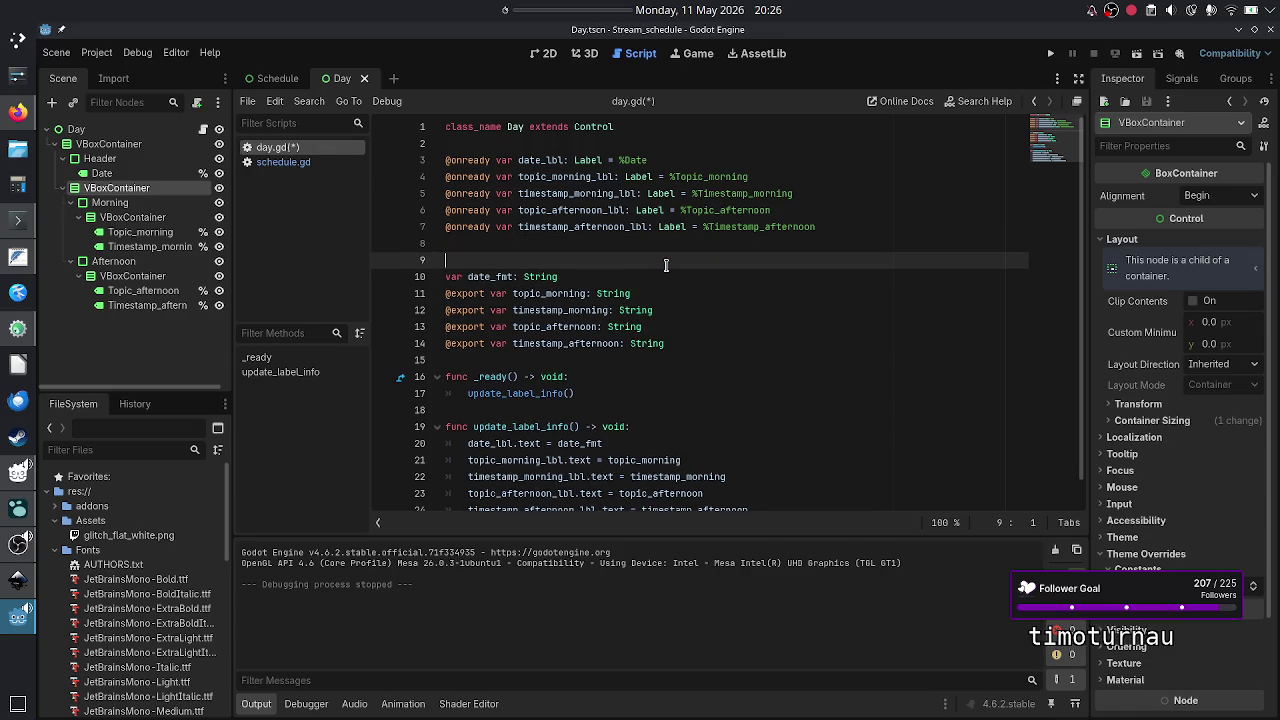
text(tically calculated from week nr)
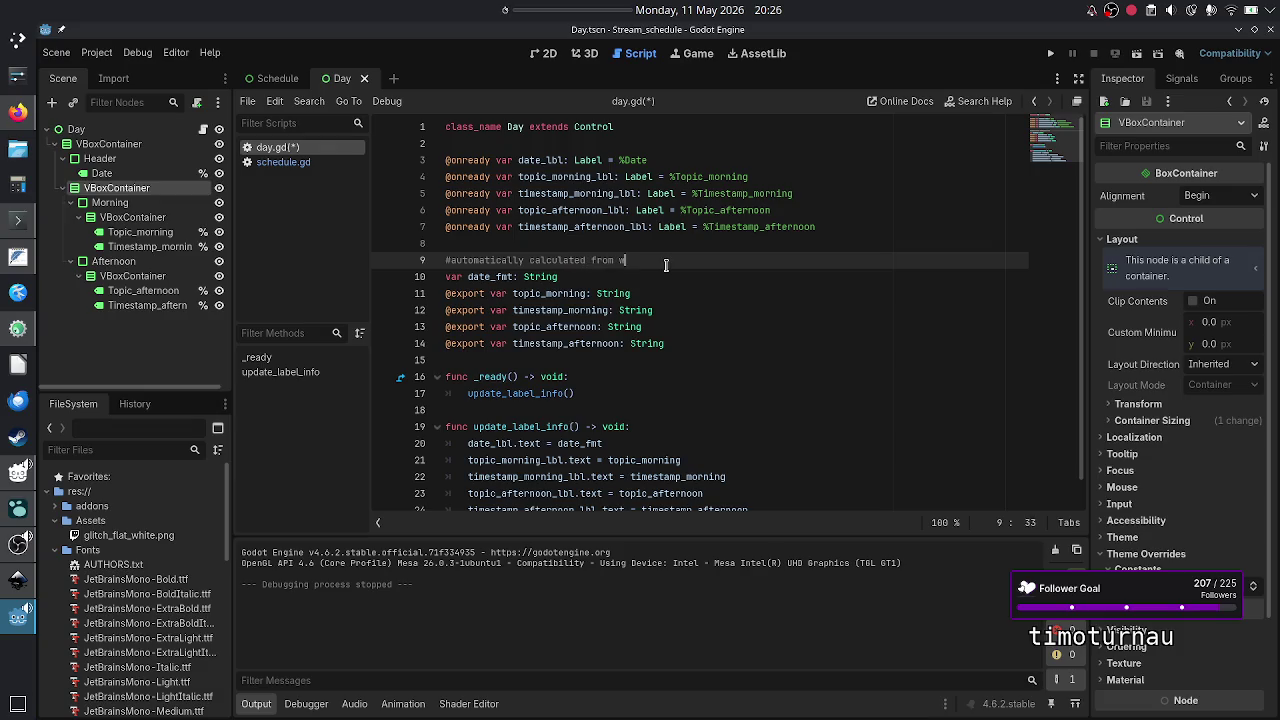
text(.)
key(Down)
key(Return)
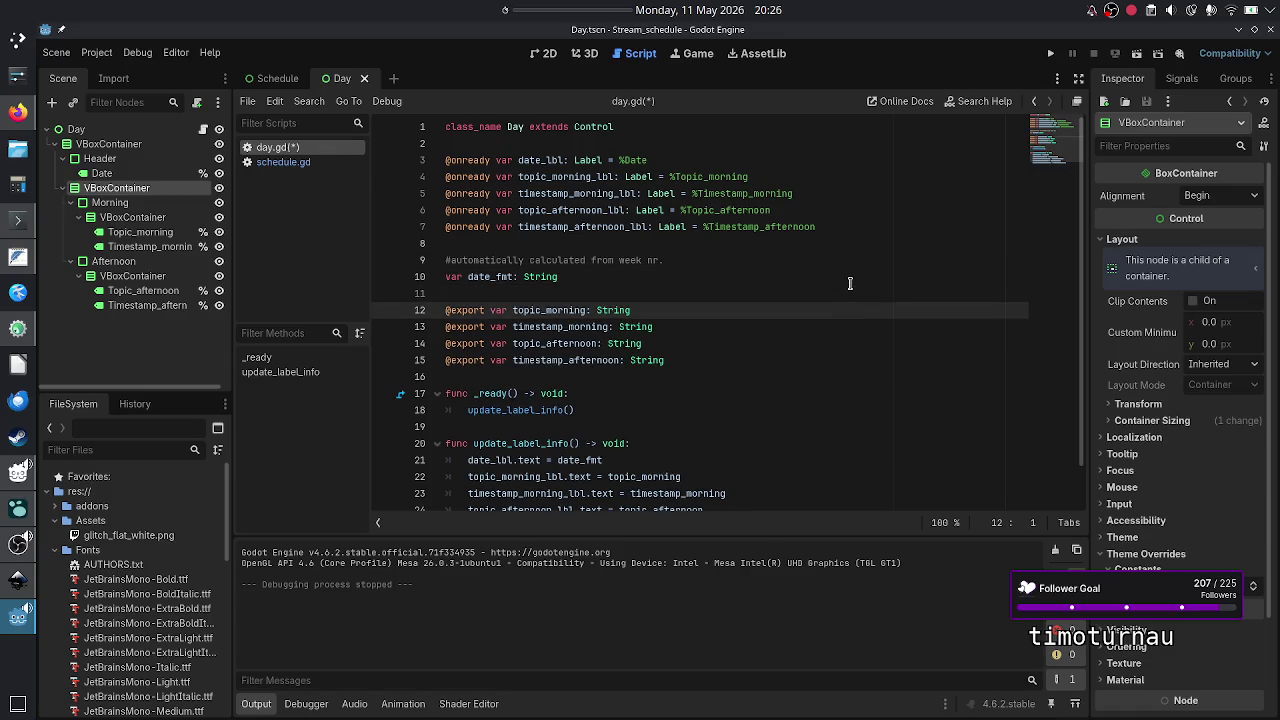
key(Up)
key(Up)
key(shift+Down)
key(shift+Down)
key(shift+Down)
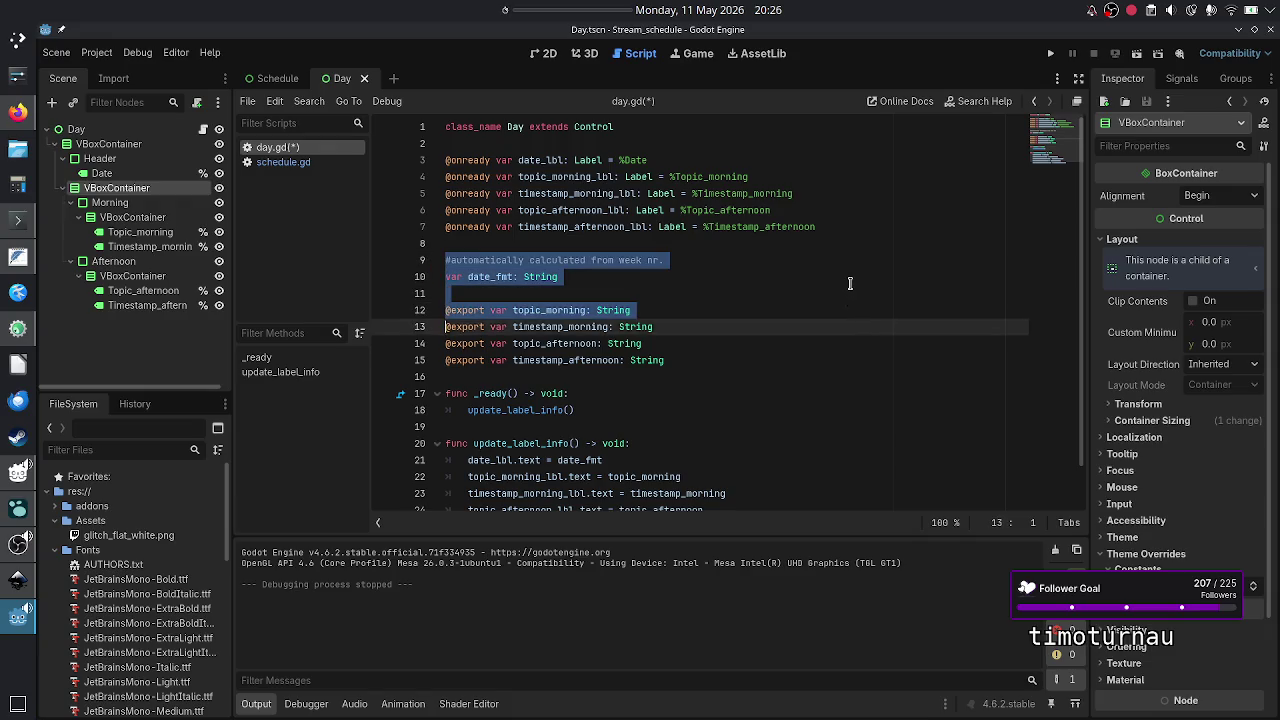
key(ctrl+x)
key(Down)
key(Return)
key(Up)
key(BackSpace)
key(BackSpace)
key(Up)
key(Up)
key(Up)
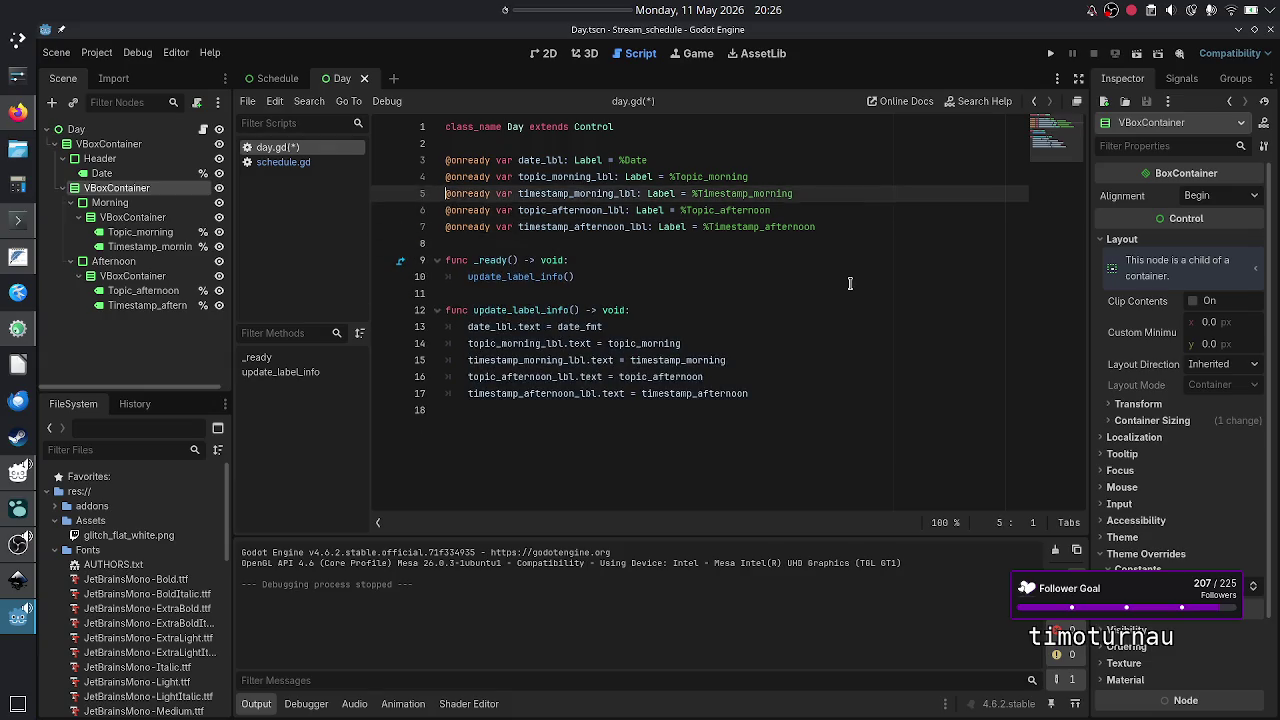
key(Return)
key(Return)
key(Up)
key(ctrl+v)
- Review the reordered script and save day.gd
key(Down)
key(Down)
key(Down)
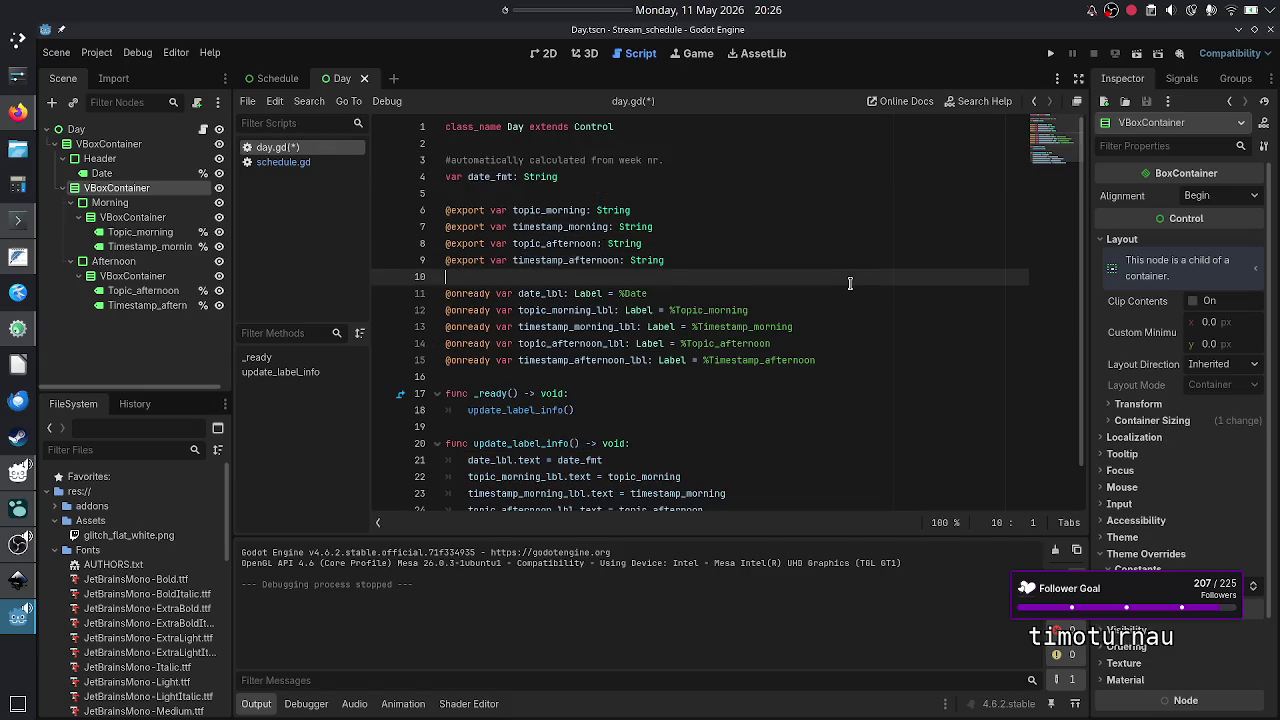
key(Down)
key(Down)
key(Down)
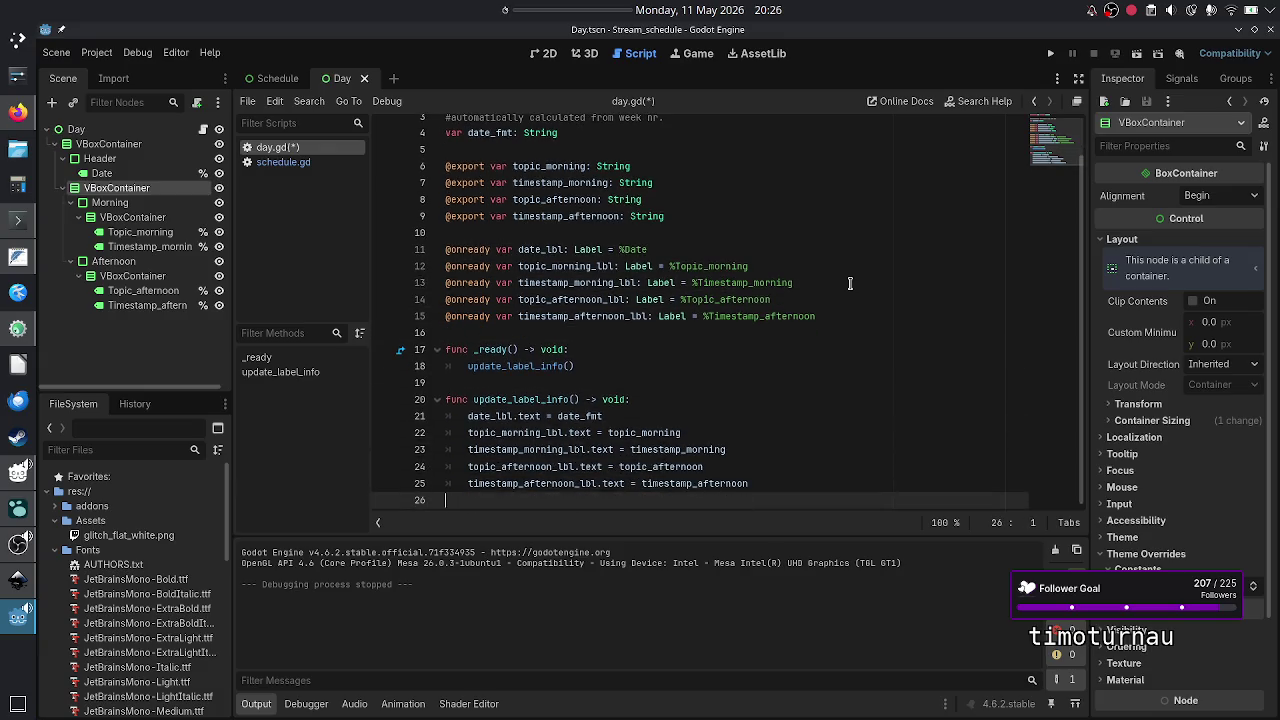
key(Up)
key(Up)
key(Up)
key(Down)
key(Down)
key(Down)
key(ctrl+s)
click(546, 58)
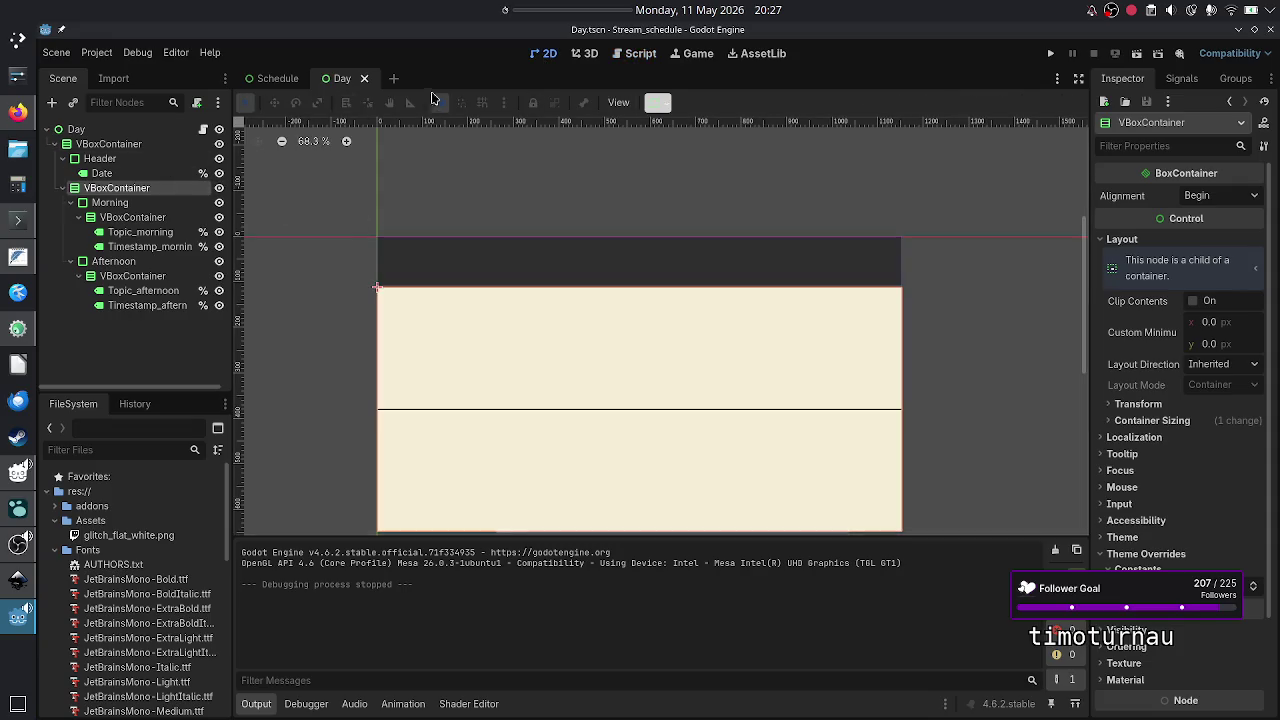
- Return to the Schedule scene and select the root Schedule node to show Week Nr 1
click(276, 78)
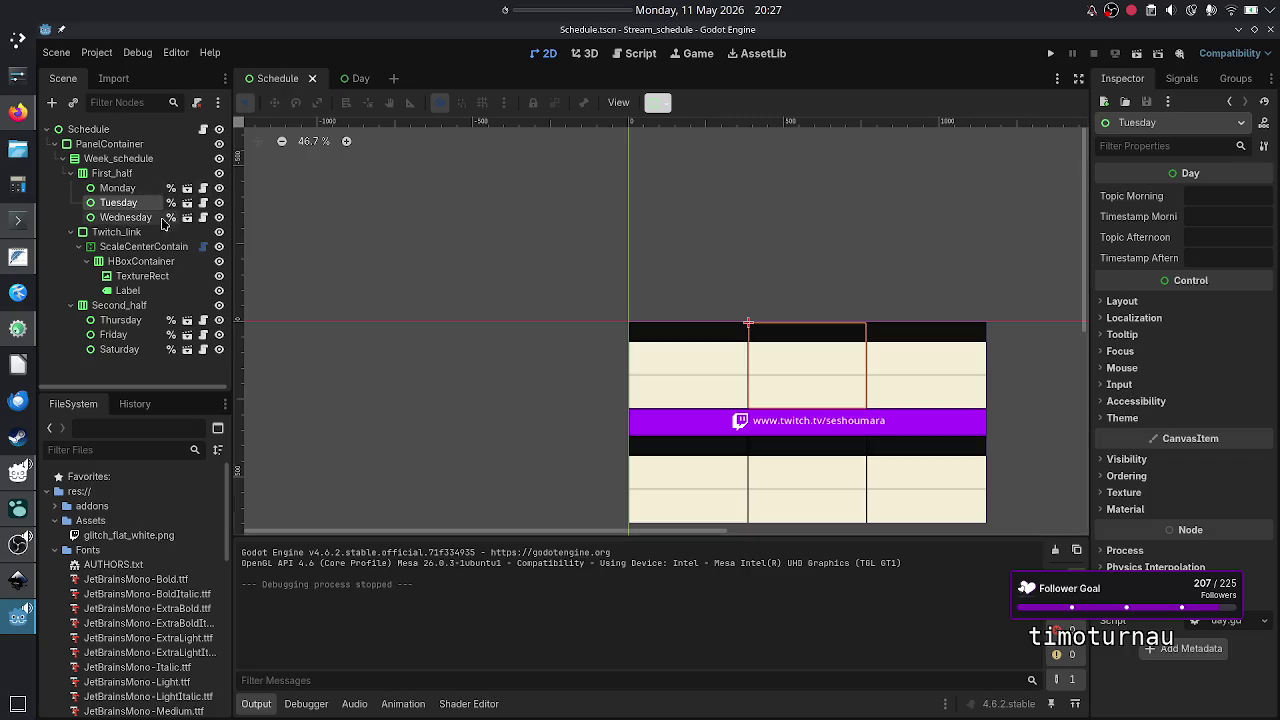
click(118, 188)
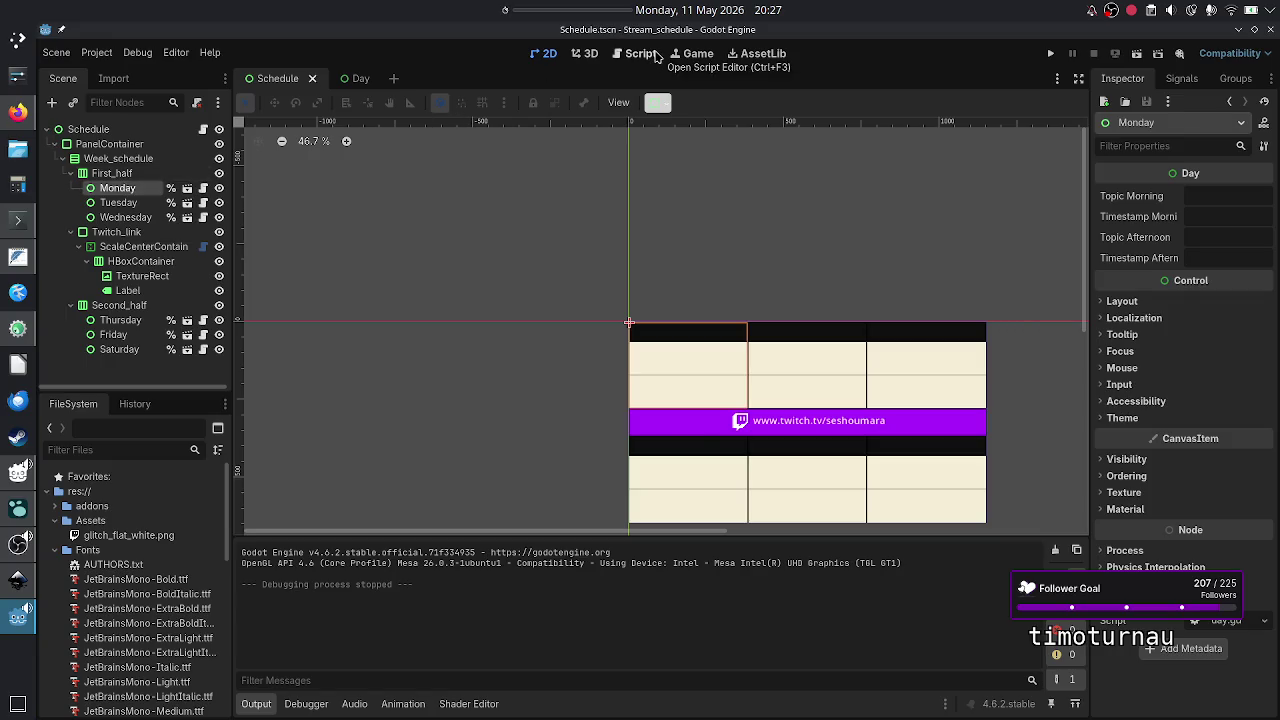
click(656, 57)
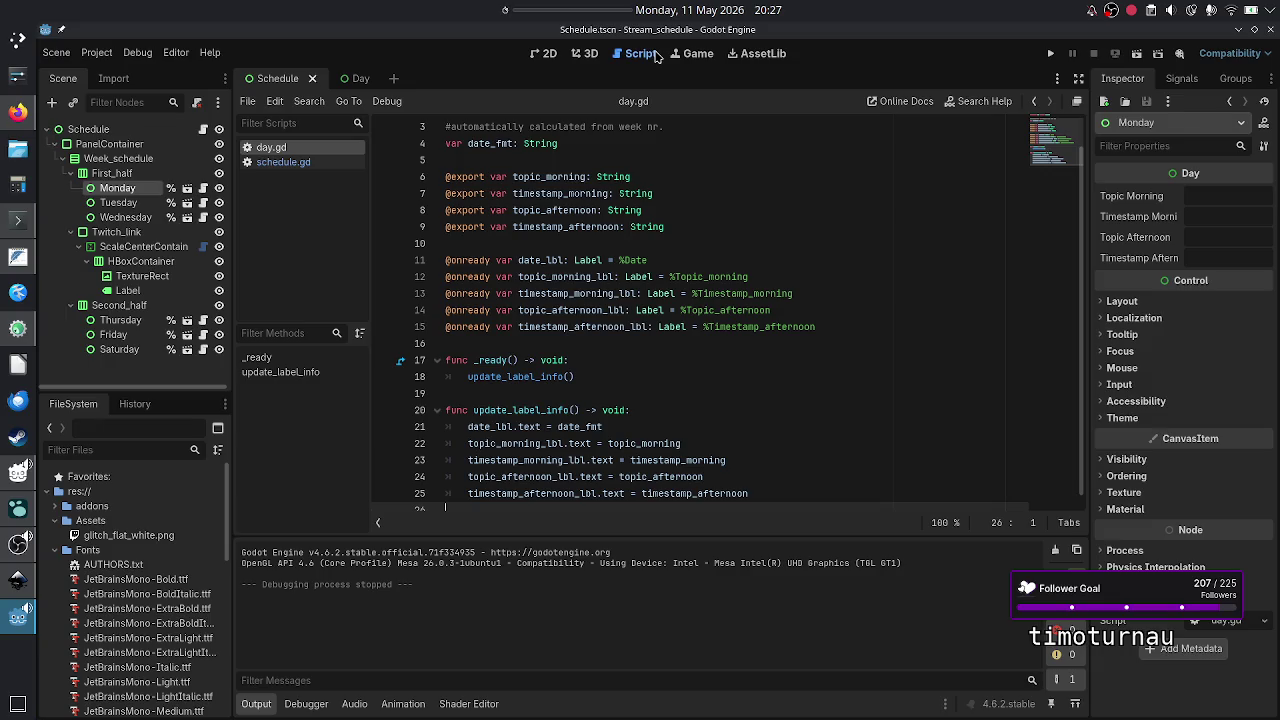
click(101, 131)
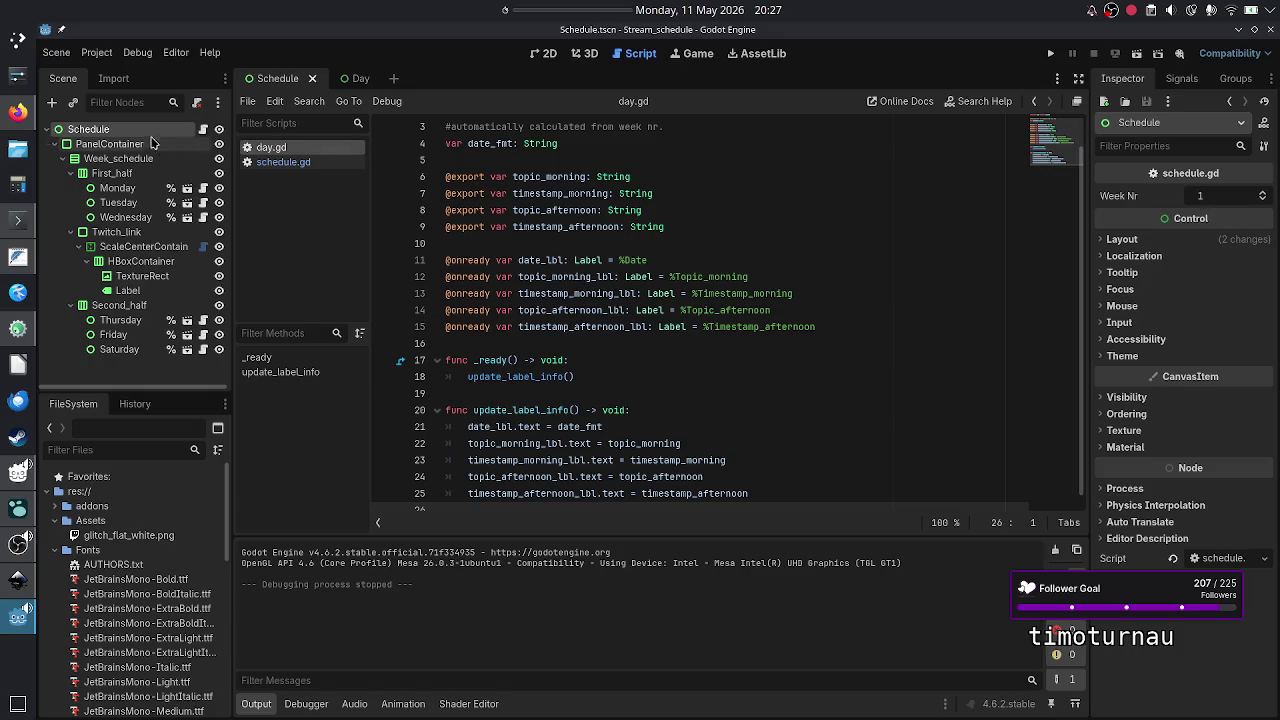
click(204, 130)
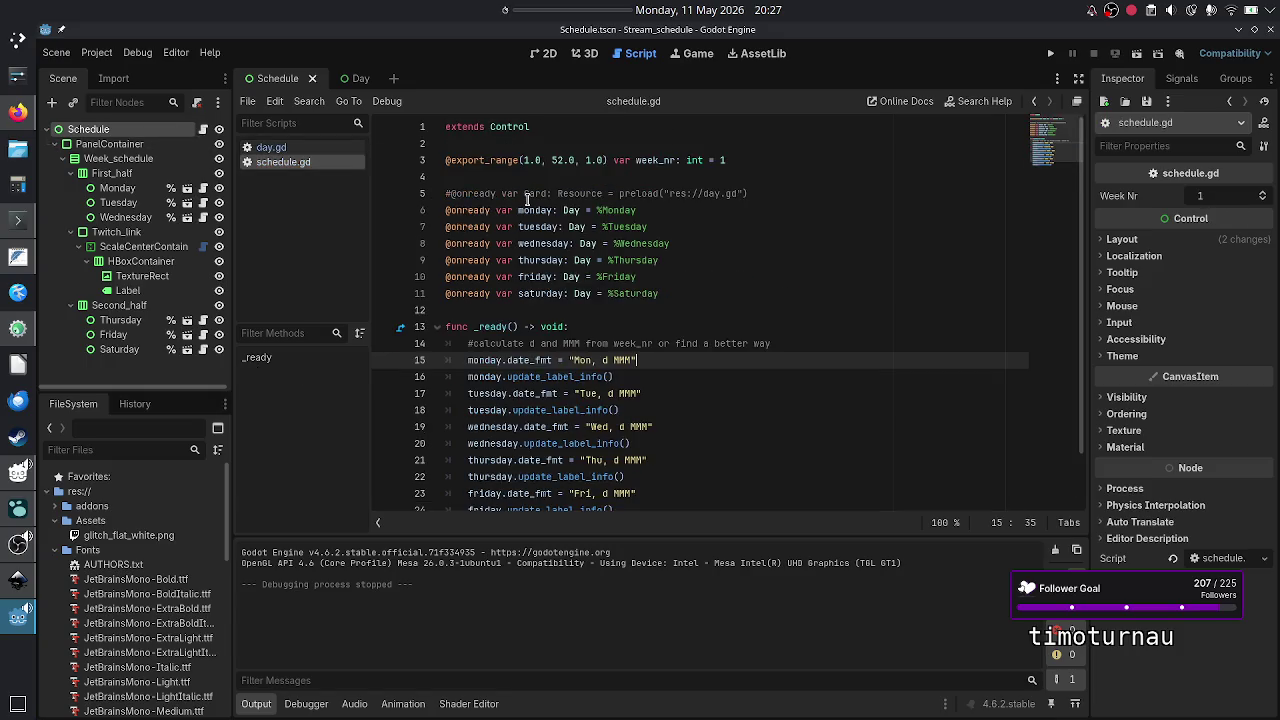
click(744, 160)
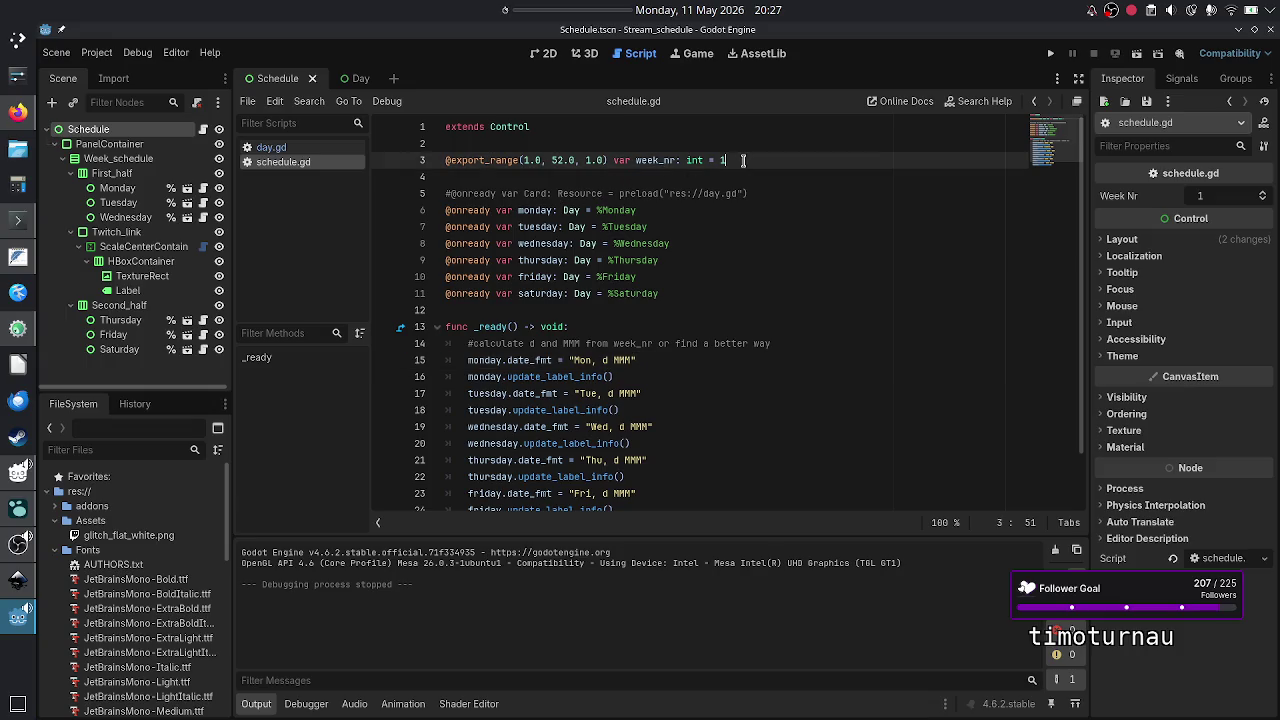
key(Return)
text(@expo)
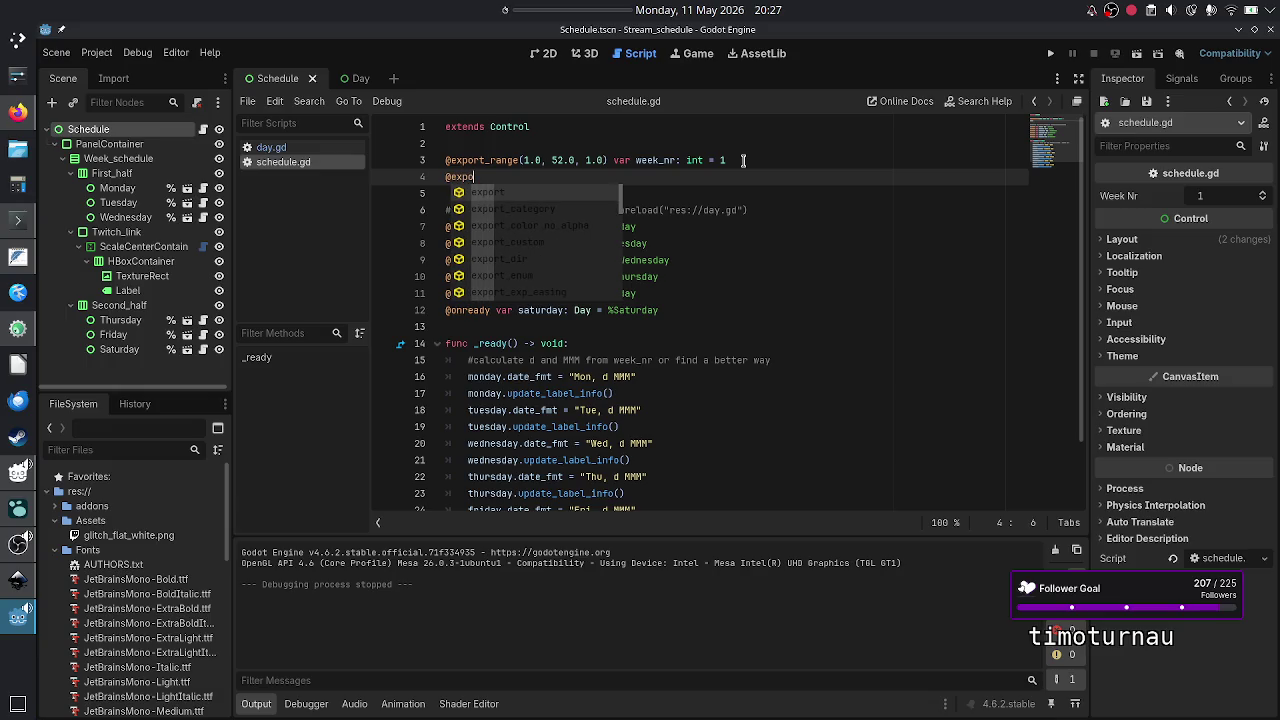
key(Return)
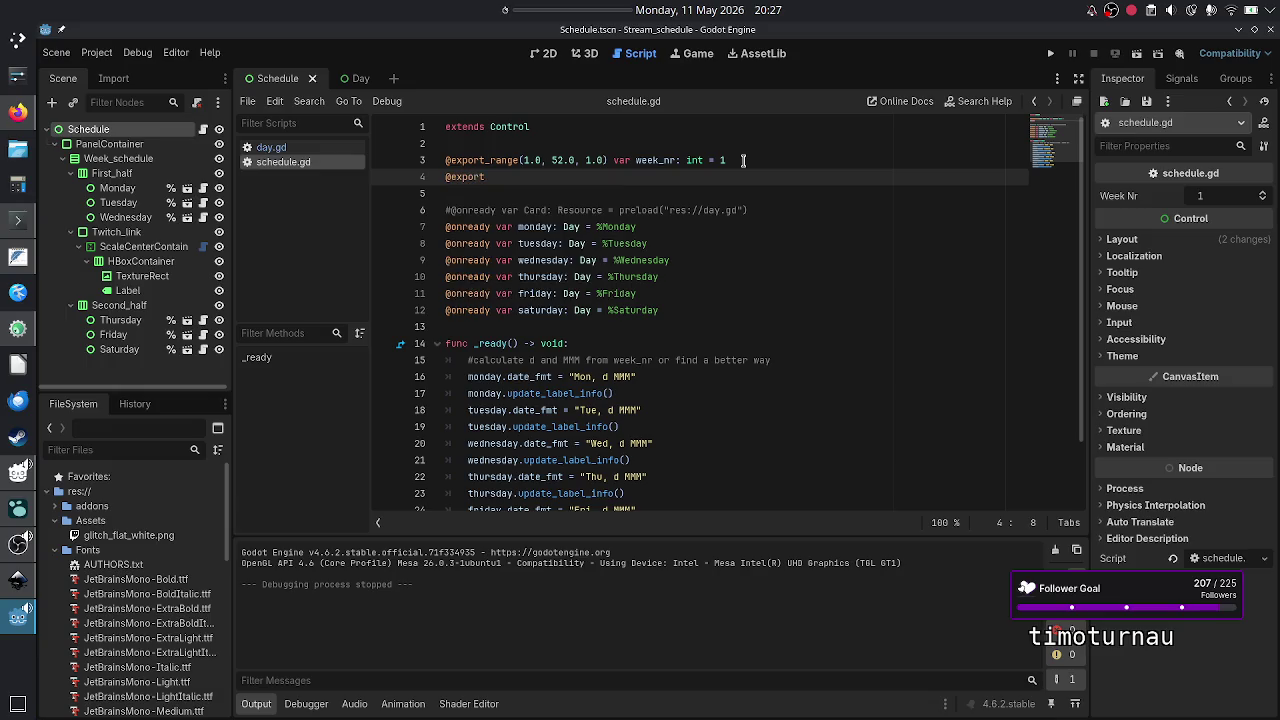
text(_ran)
key(Return)
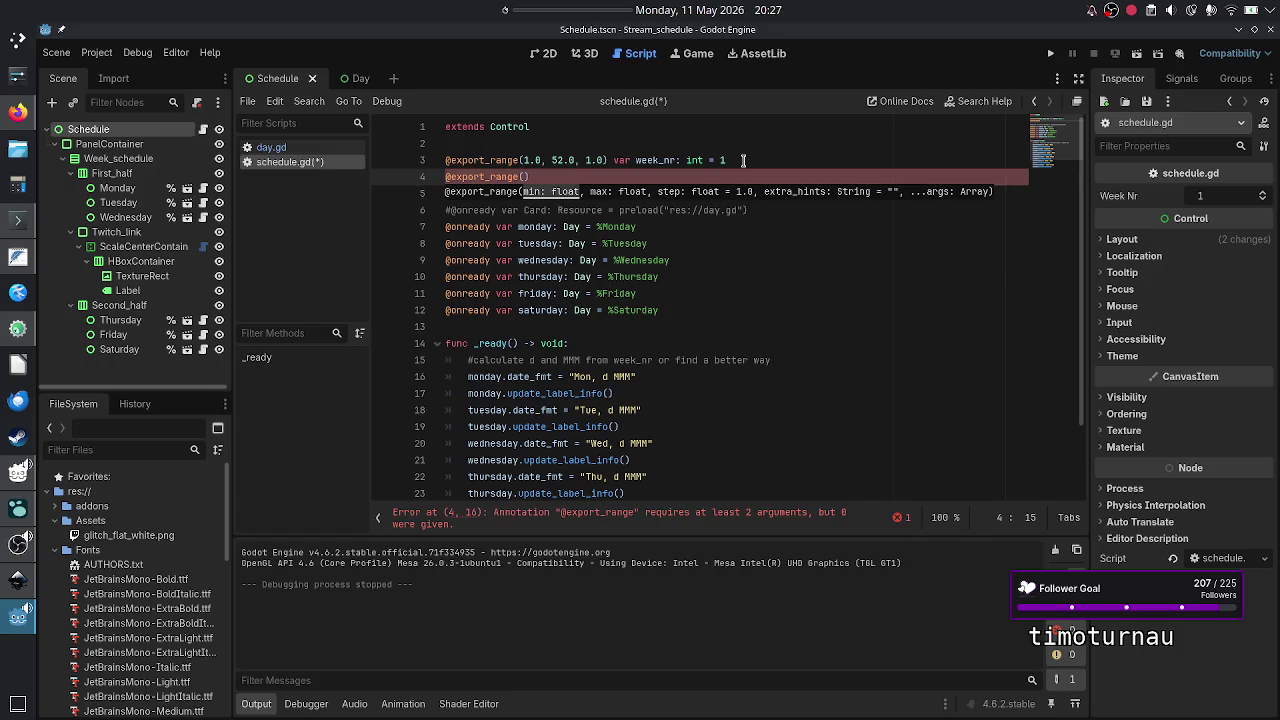
text(202)
text(6)
text(.0, 10)
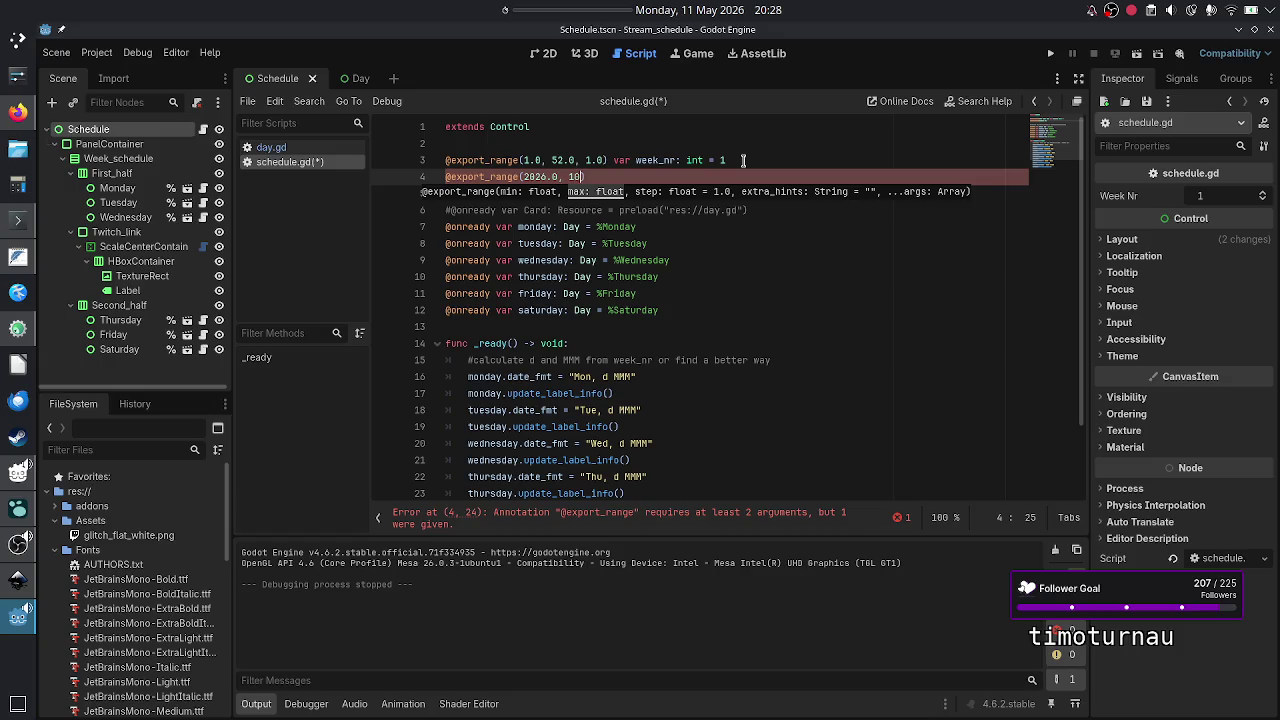
text(2036)
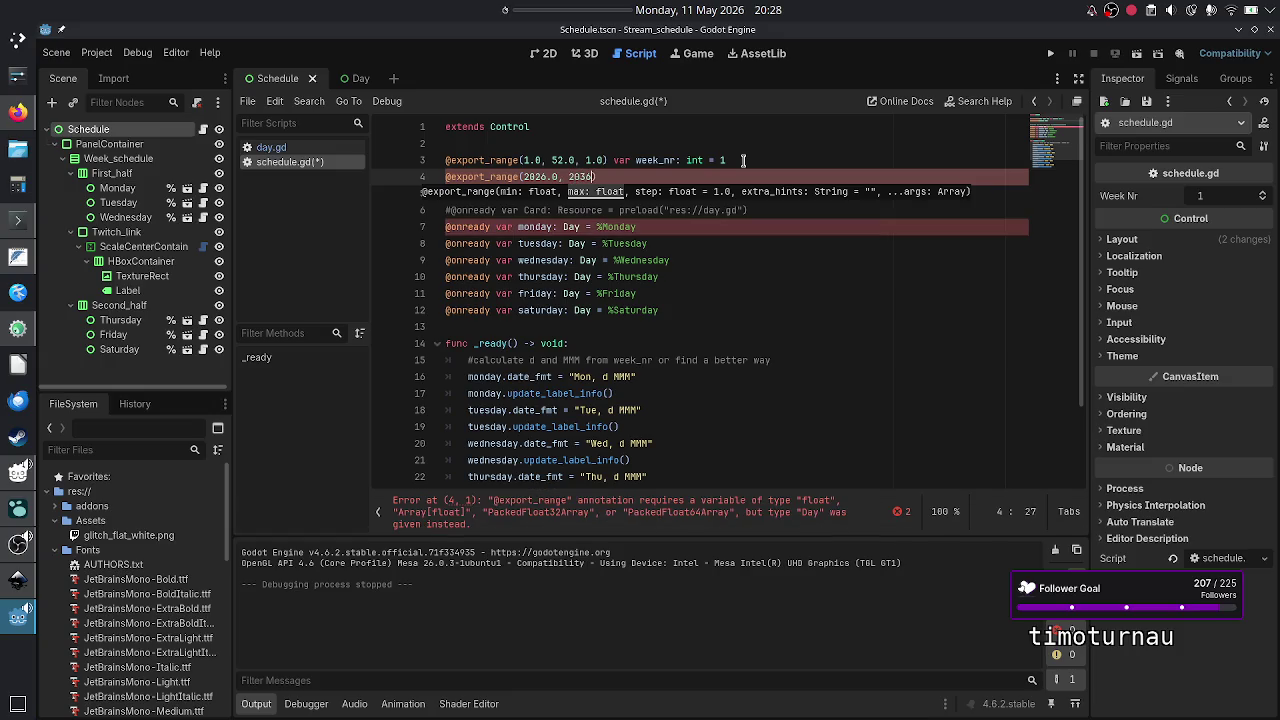
key(BackSpace)
key(BackSpace)
key(BackSpace)
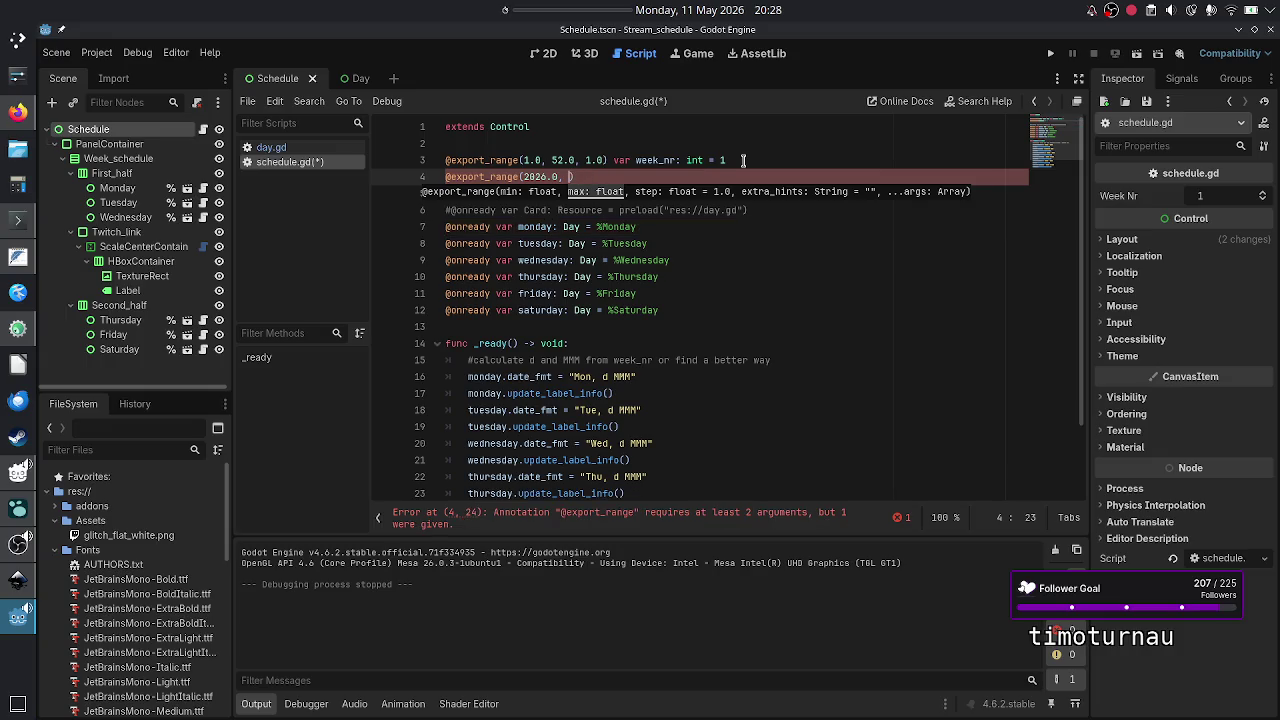
text(2036.0)
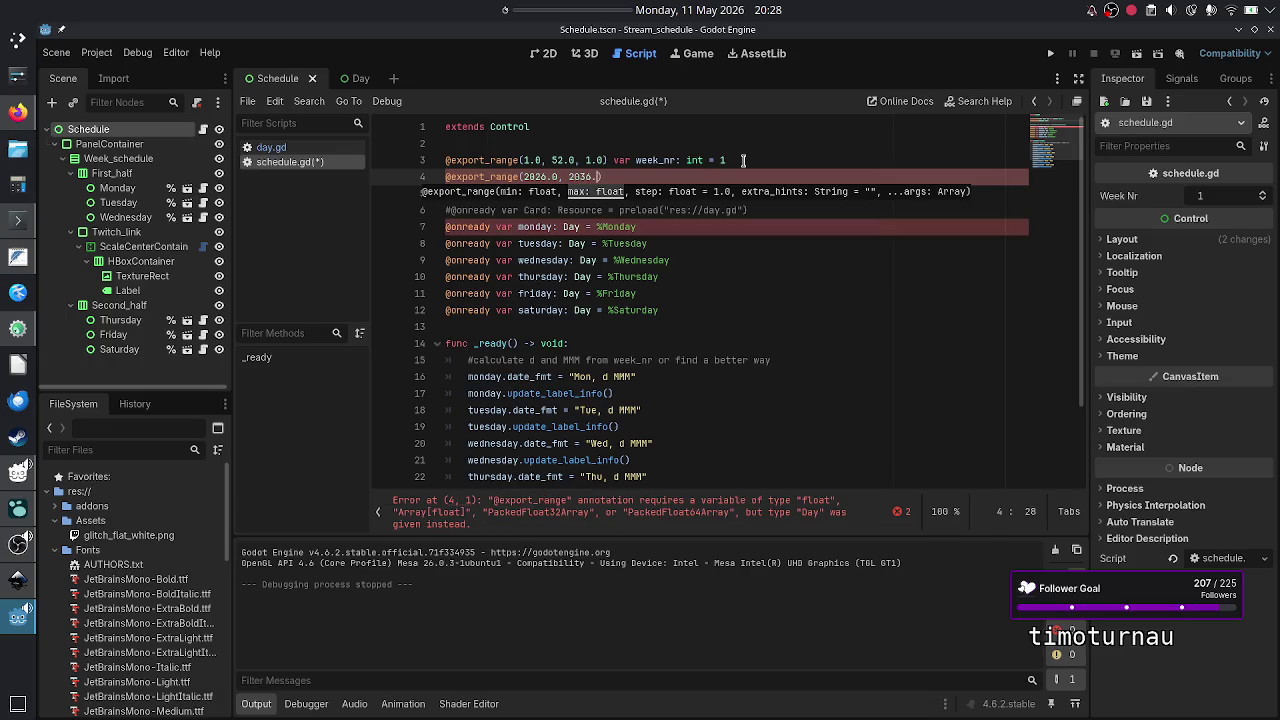
text(, 1.0)
text() va)
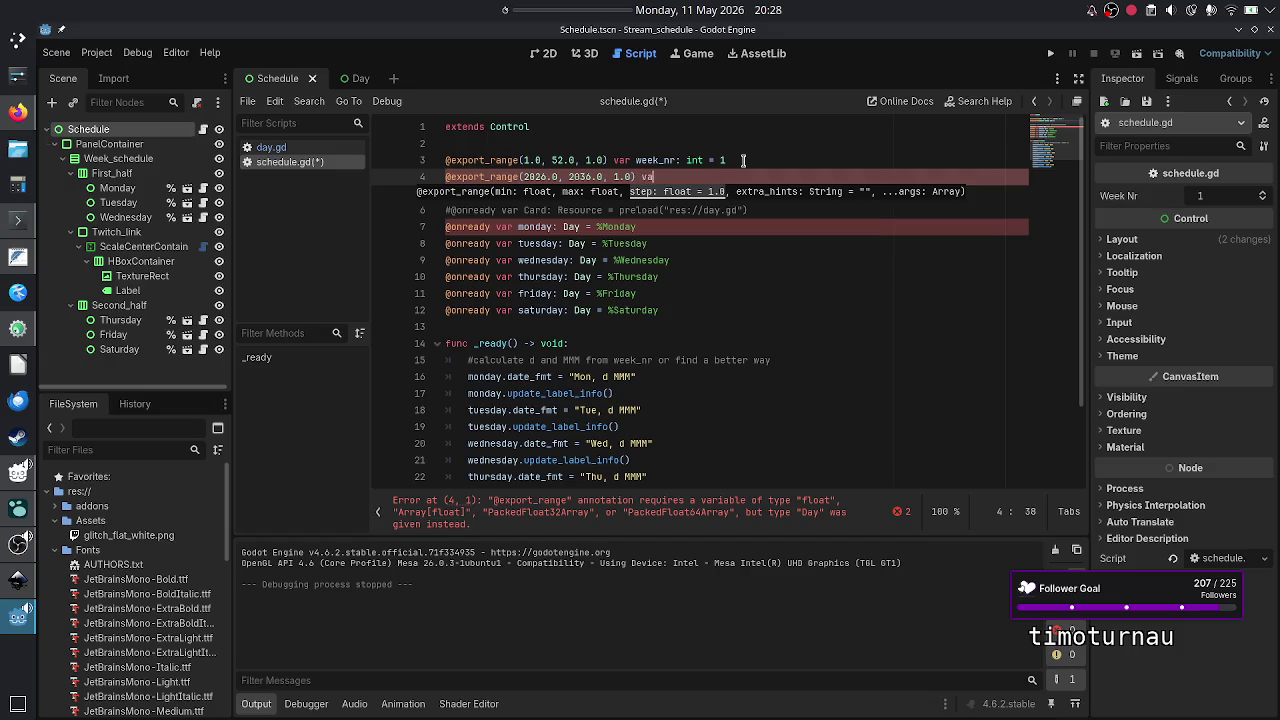
text(r year)
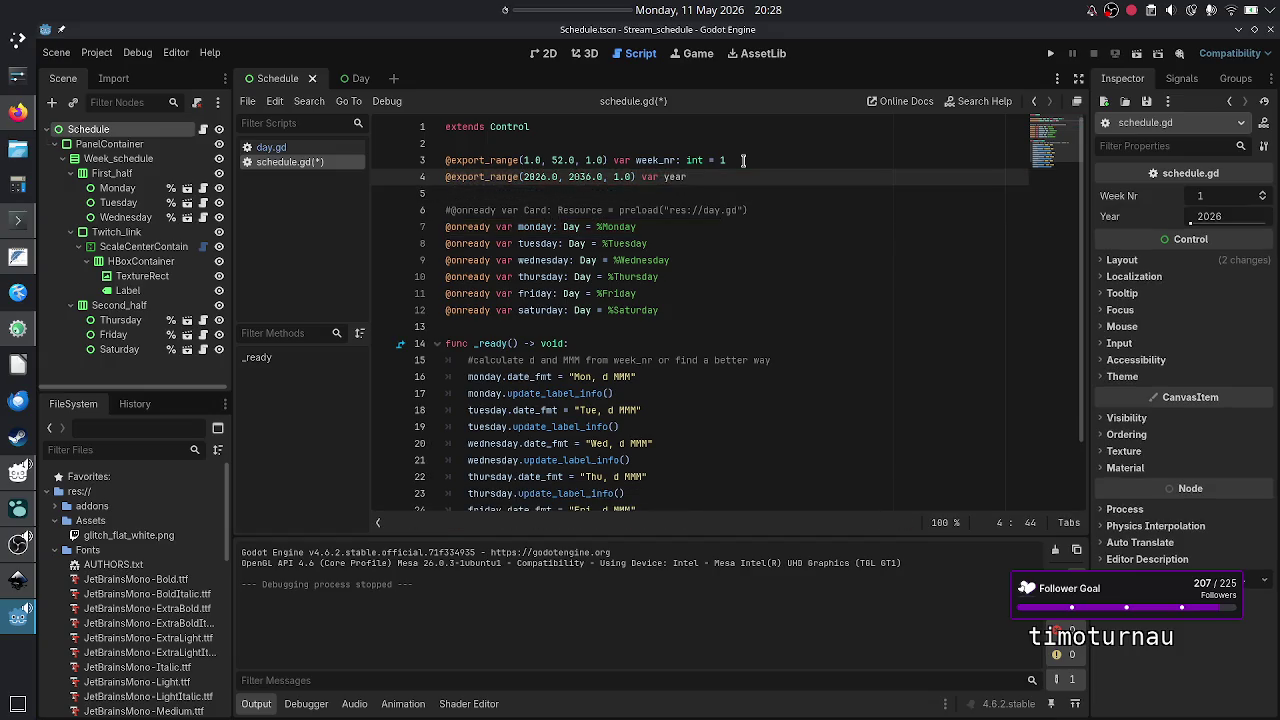
text(_nr)
key(BackSpace)
key(BackSpace)
key(BackSpace)
text(_)
text(nr)
text(: int)
text( = 2026)
- Move the year_nr line above week_nr and save schedule.gd
key(shift+Home)
key(ctrl+c)
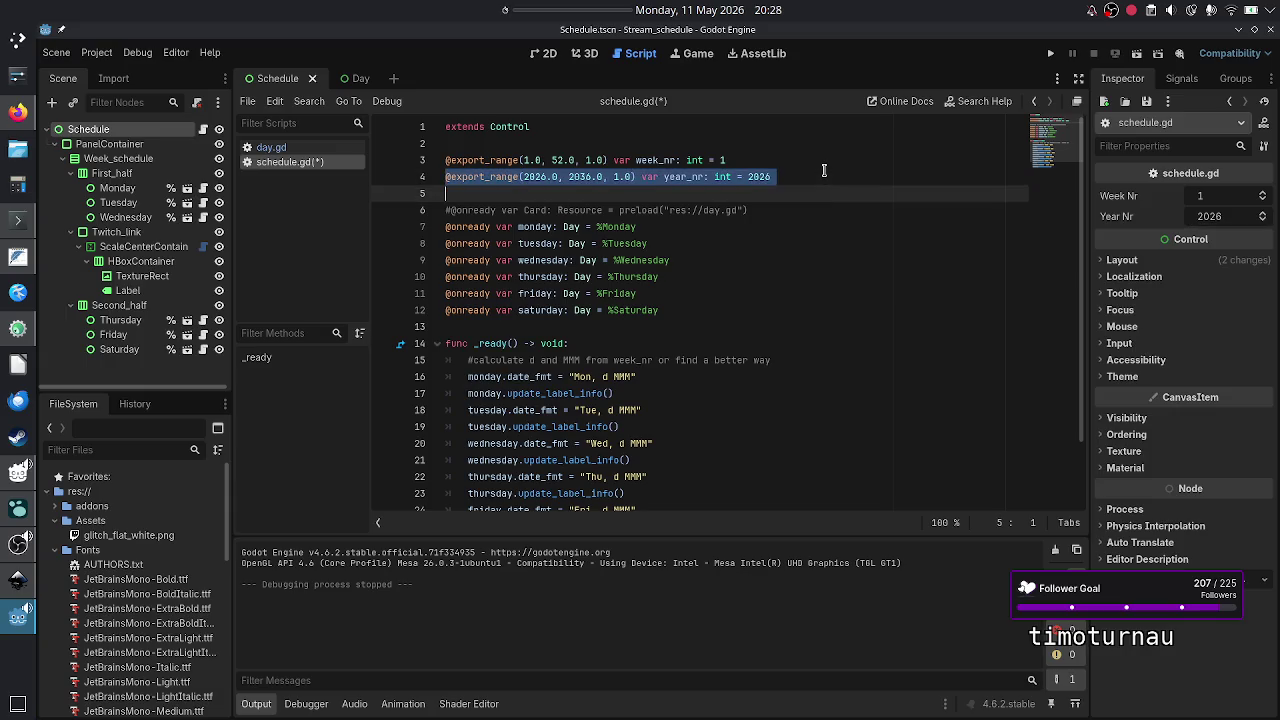
key(BackSpace)
key(BackSpace)
key(Home)
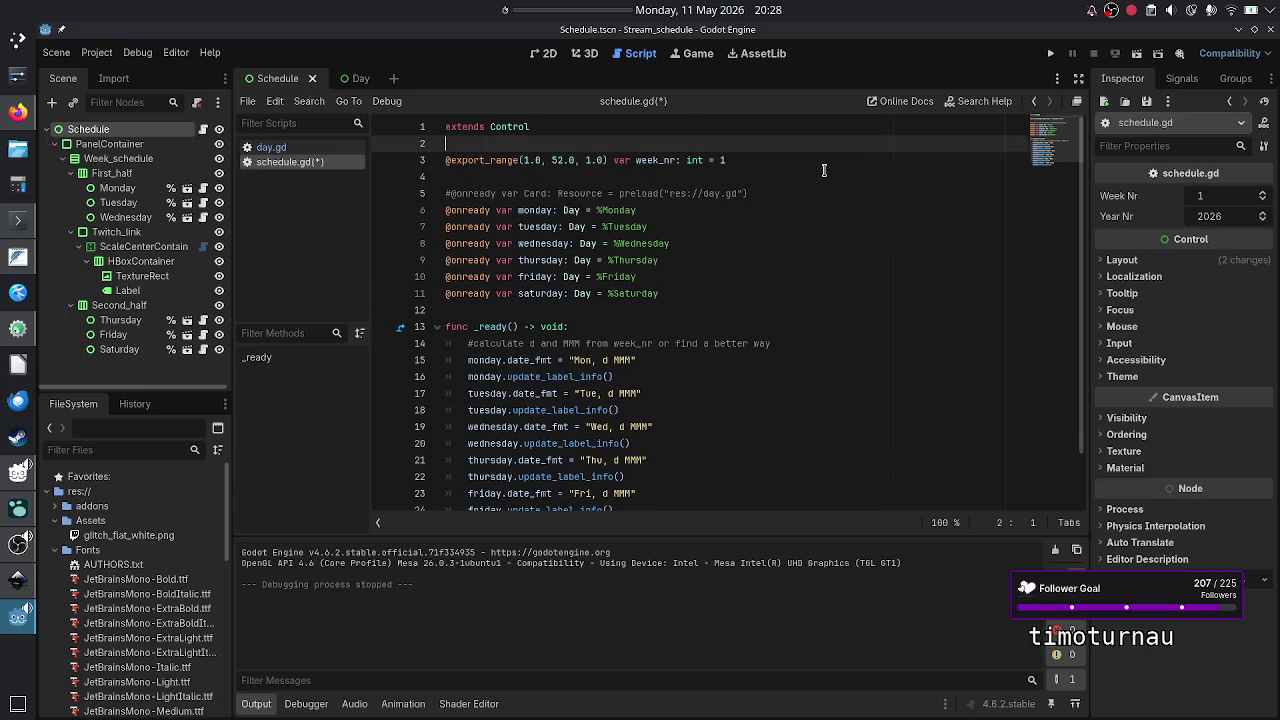
key(Return)
key(Up)
key(ctrl+v)
key(Down)
key(Down)
key(ctrl+s)
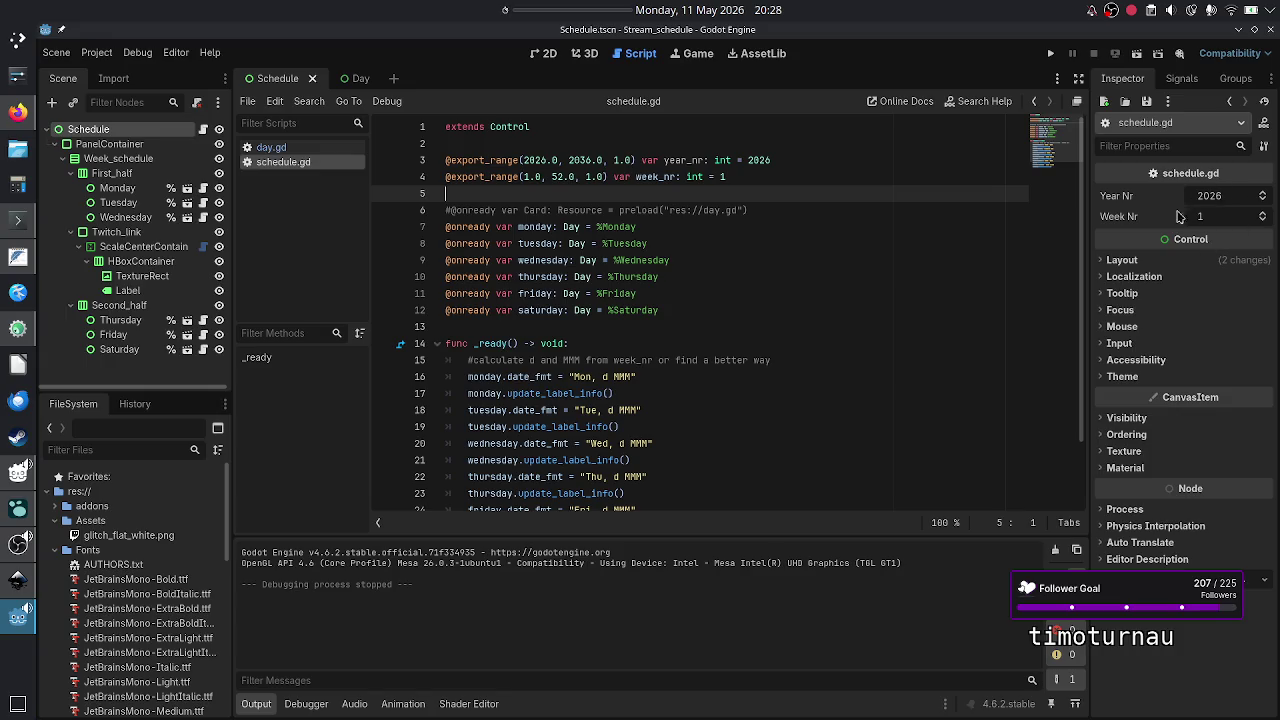
click(287, 148)
- Reword day.gd's line-3 comment to 'calculated from year nr. and week nr.'
scroll(677, 299, up, 1)
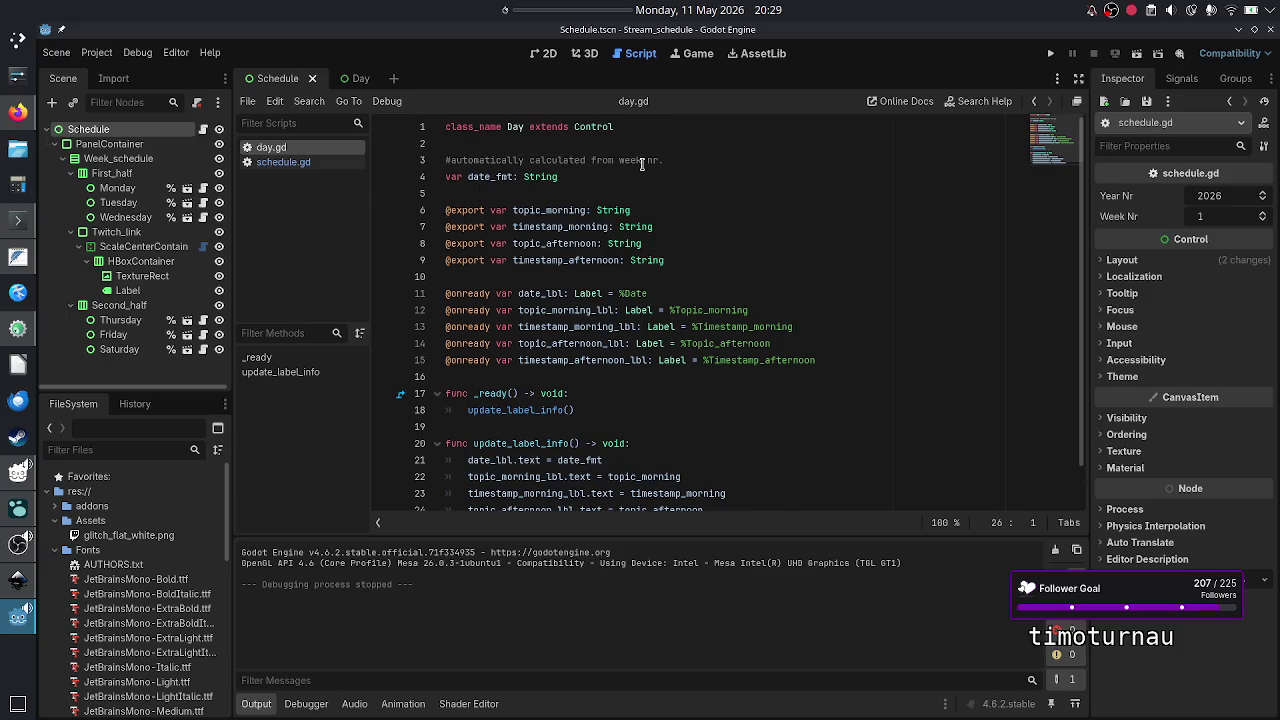
click(690, 158)
key(Left)
key(Left)
key(Left)
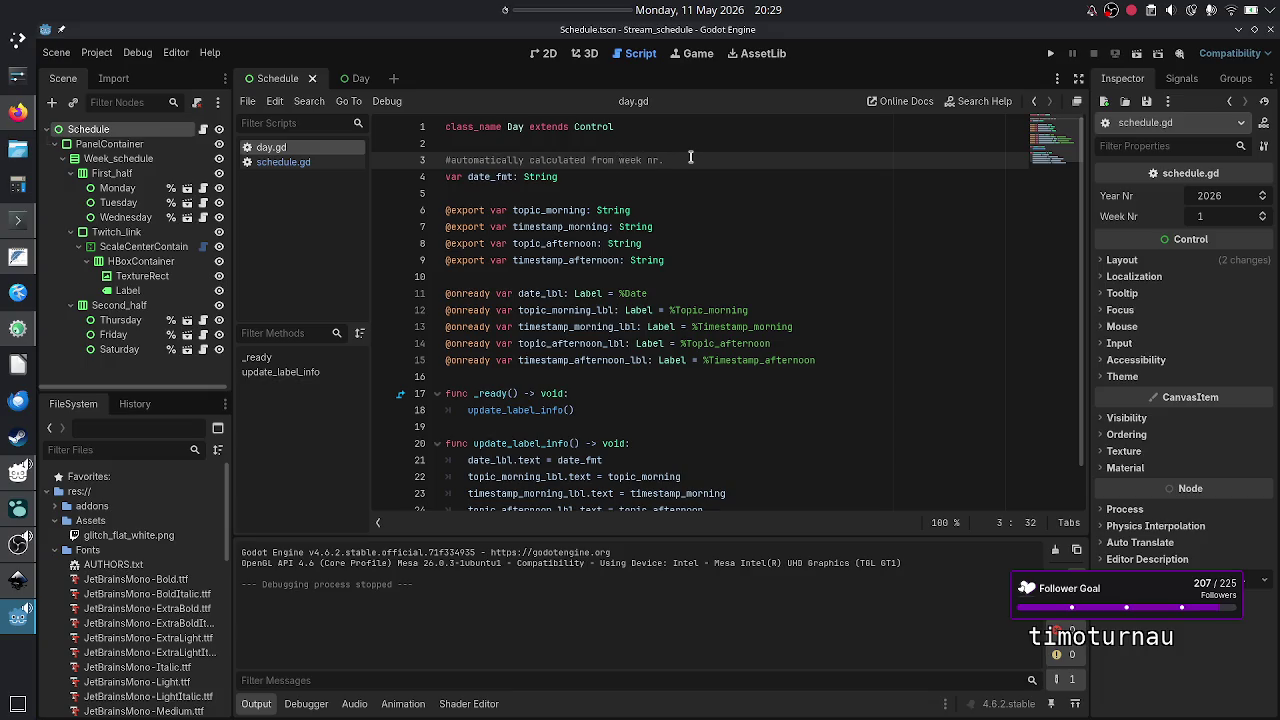
text(year nr and)
key(Left)
key(Left)
key(Left)
text(.)
click(761, 159)
- Save day.gd, test-run the project, then close the game window
key(ctrl+s)
click(1052, 54)
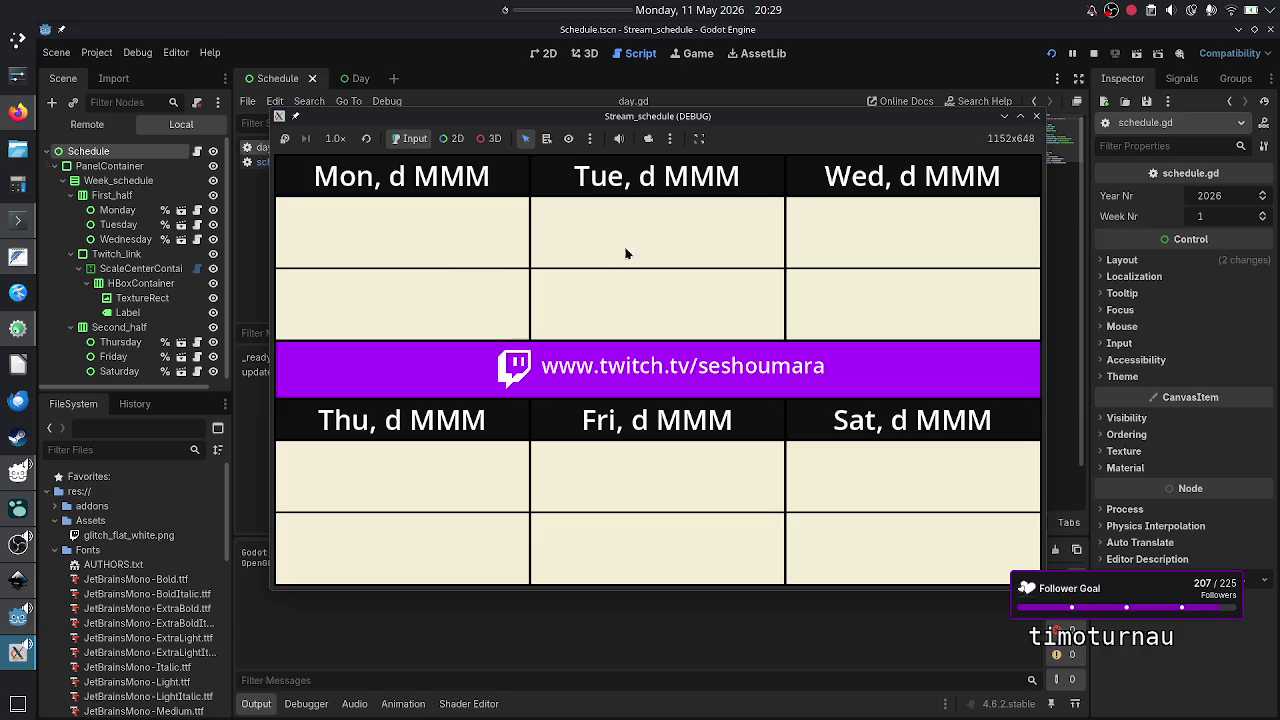
click(1036, 117)
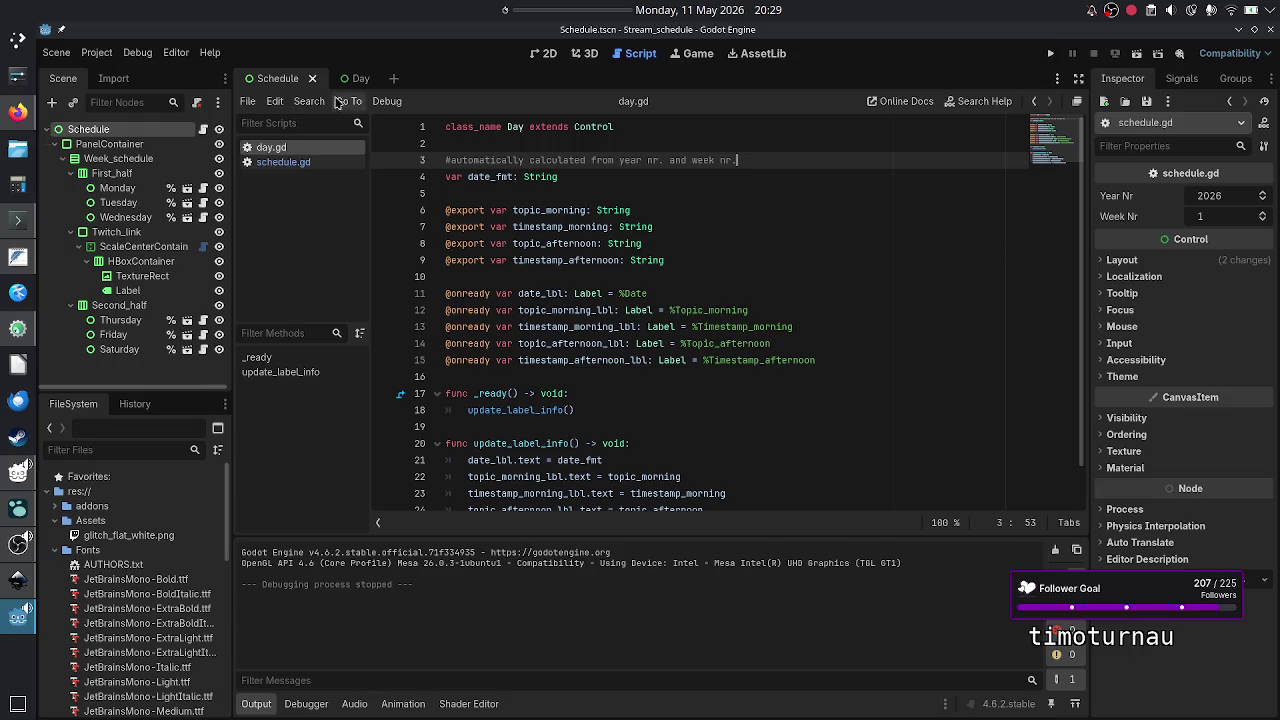
- In the 2D view, set Monday's Timestamp Morning to '07:00 EEST' and select the value
click(549, 54)
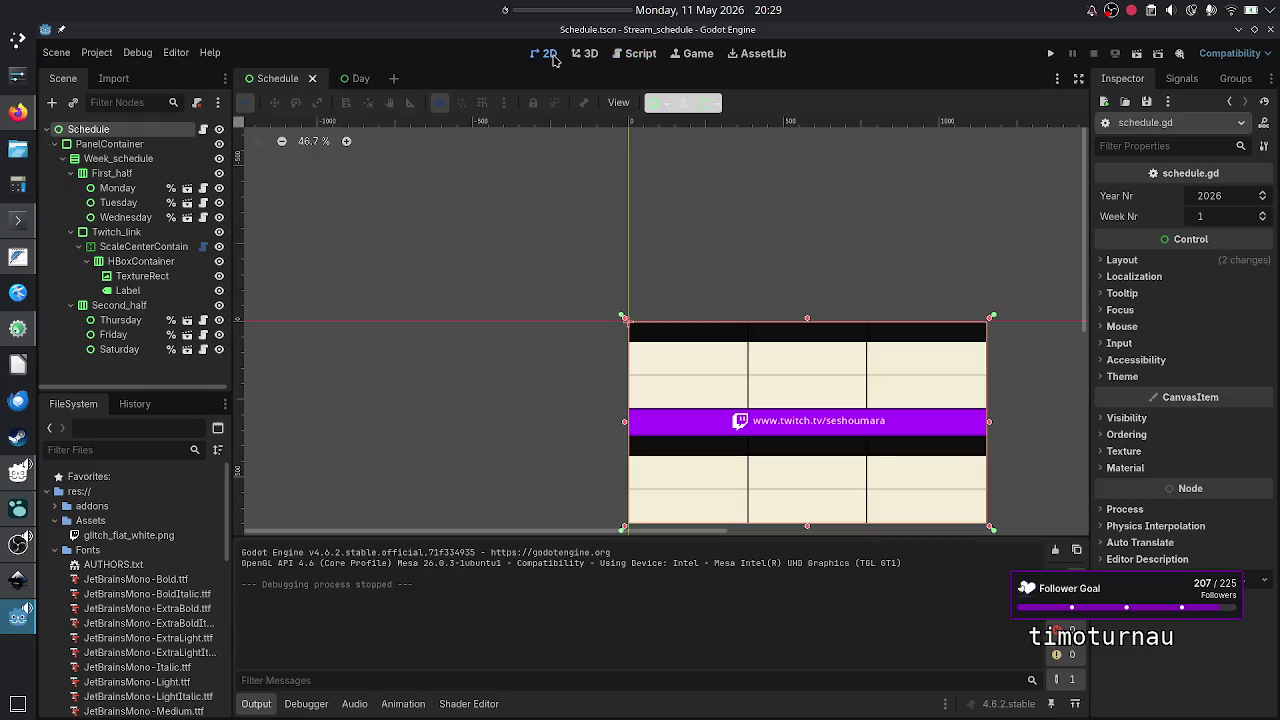
click(126, 189)
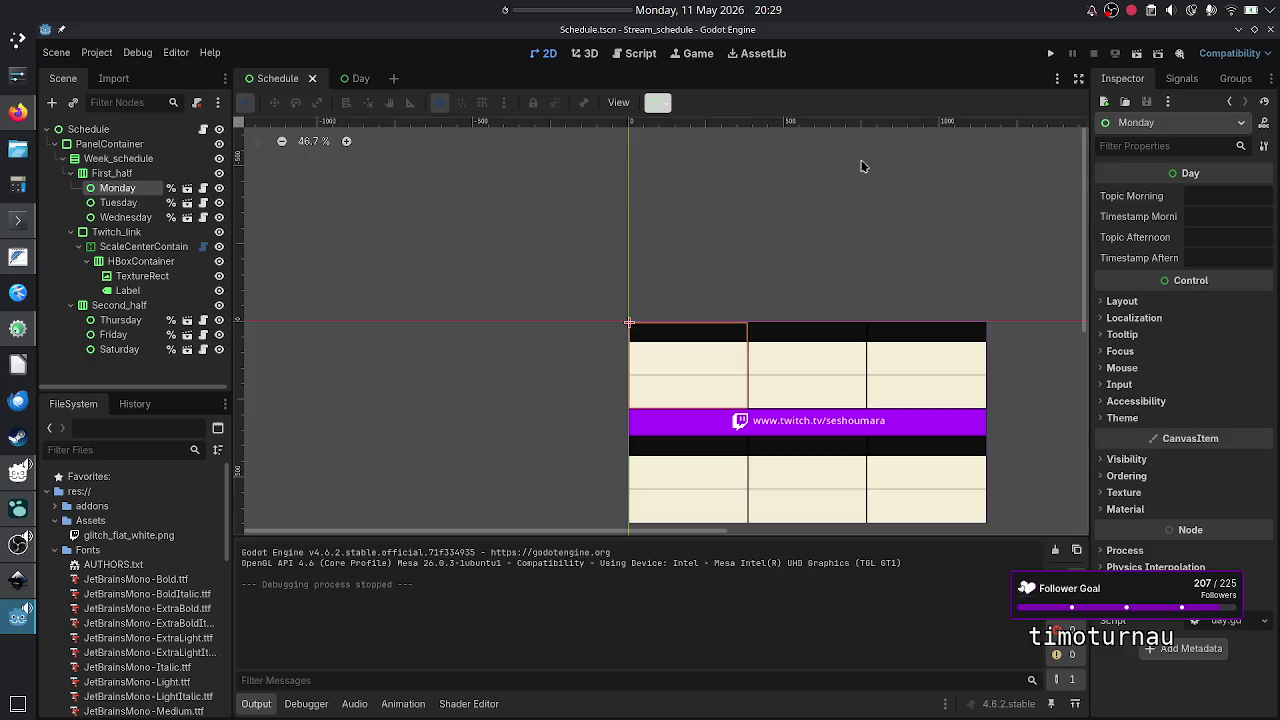
click(1227, 213)
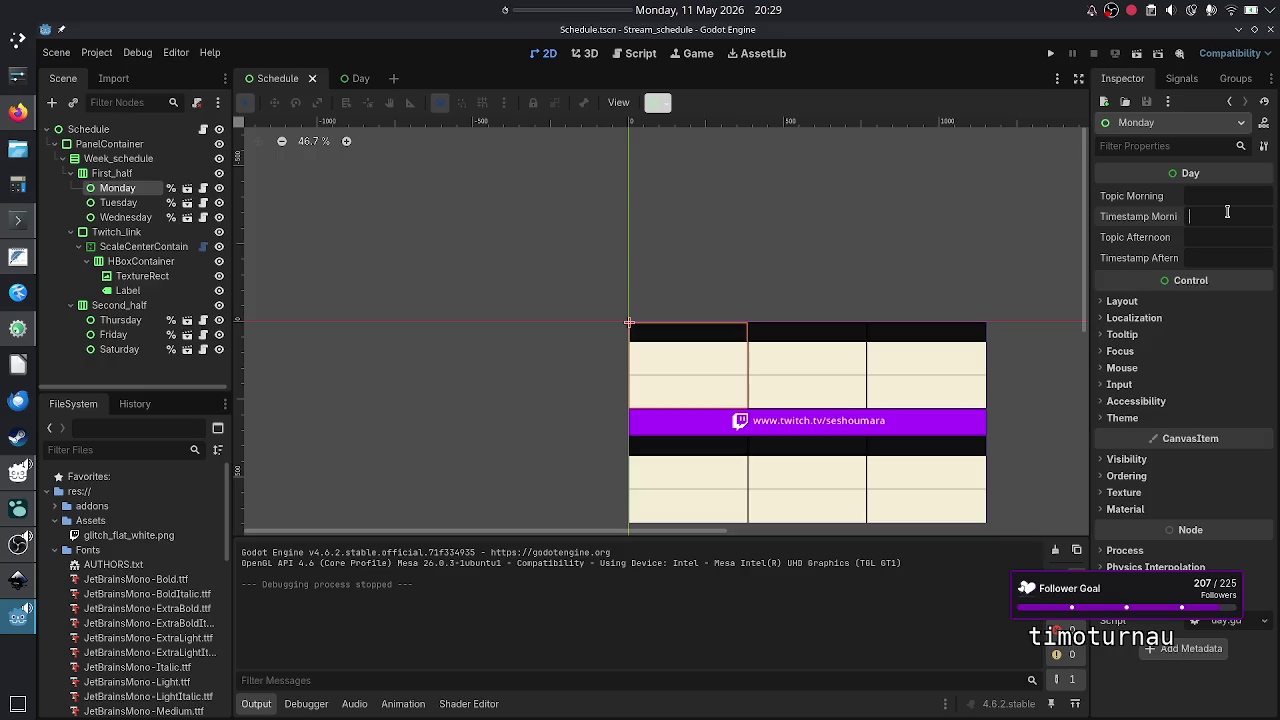
text(07:00)
key(Tab)
key(Tab)
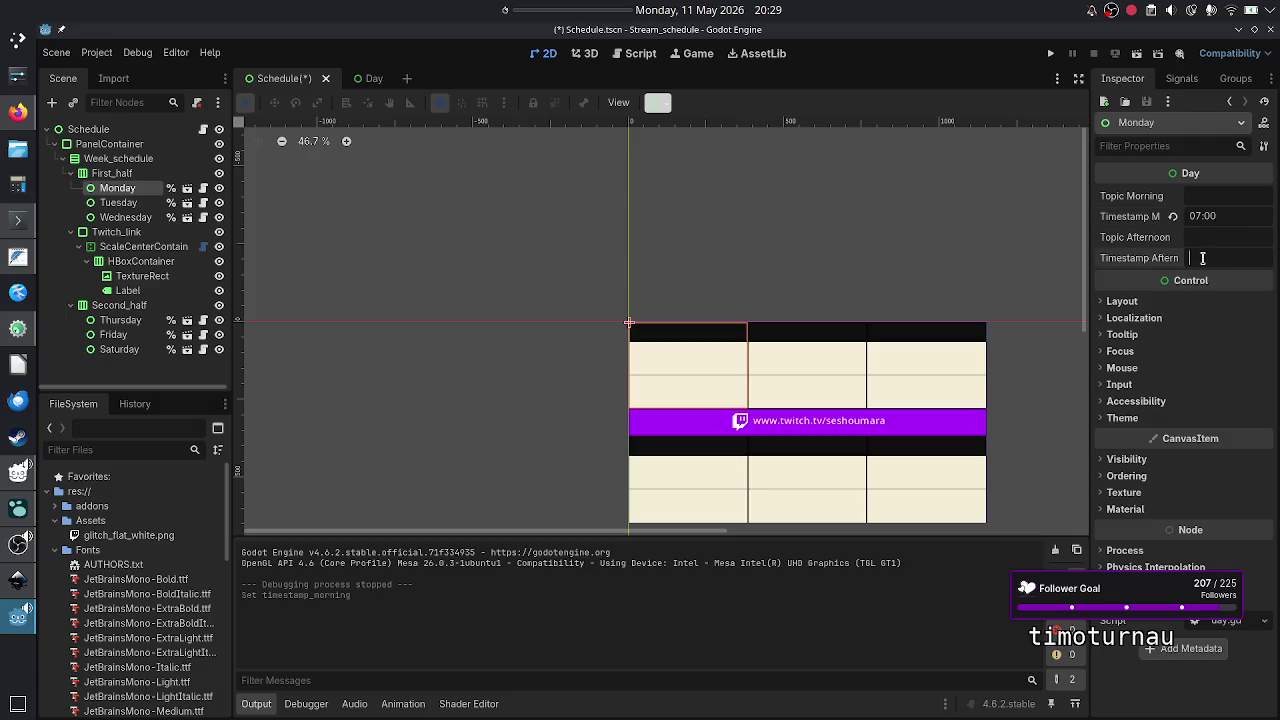
click(1260, 215)
text(EEST)
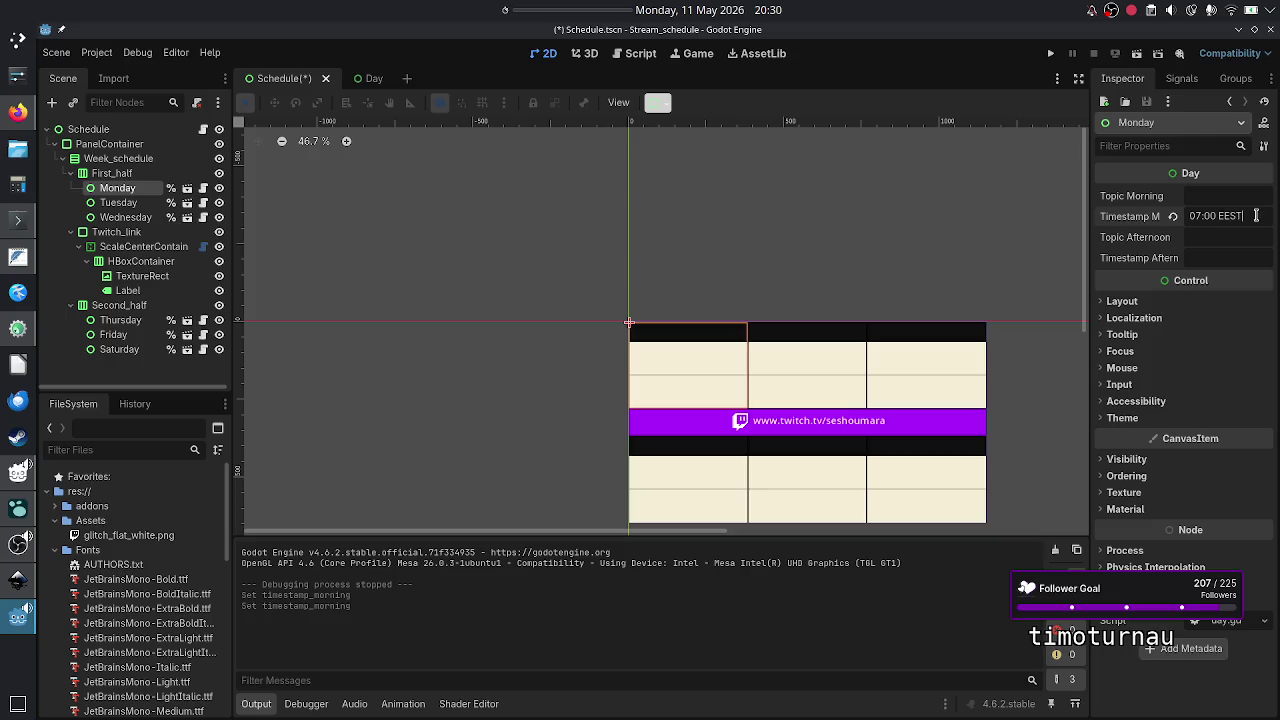
double_click(1254, 215)
key(ctrl+a)
- Paste '07:00 EEST' as the Timestamp Morning of Tuesday through Saturday
double_click(1250, 216)
triple_click(1250, 216)
key(ctrl+c)
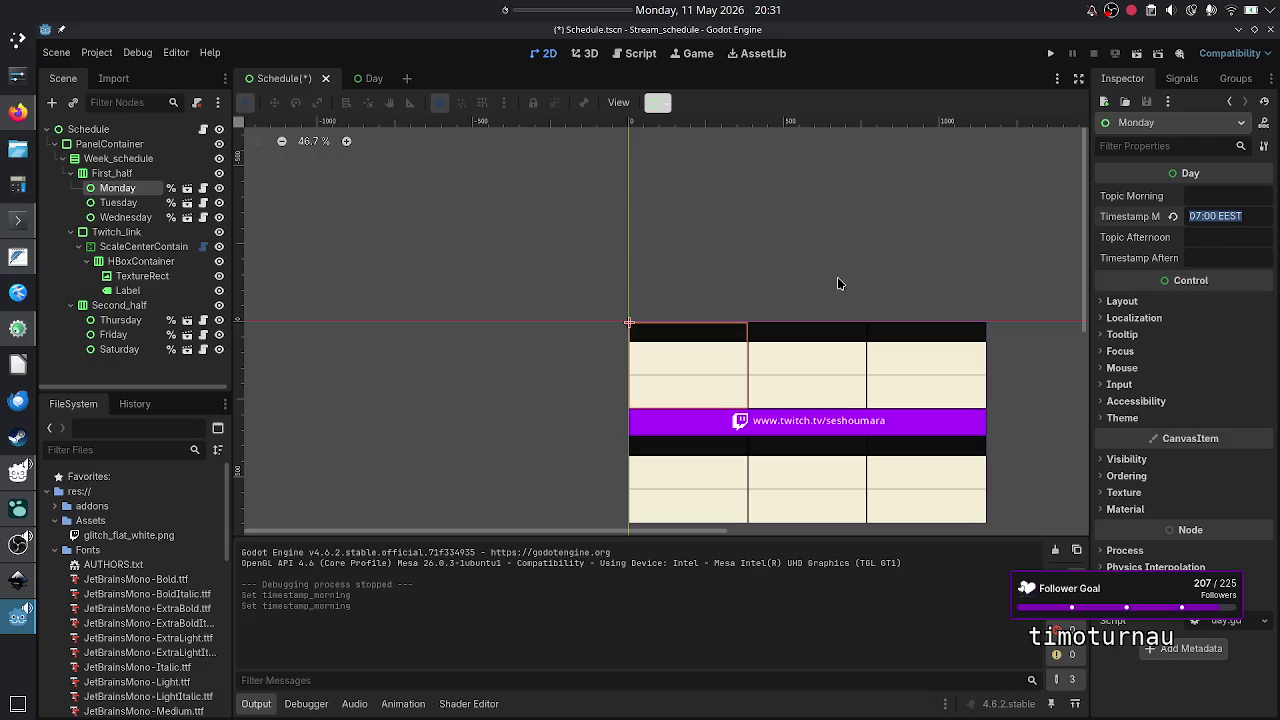
click(118, 203)
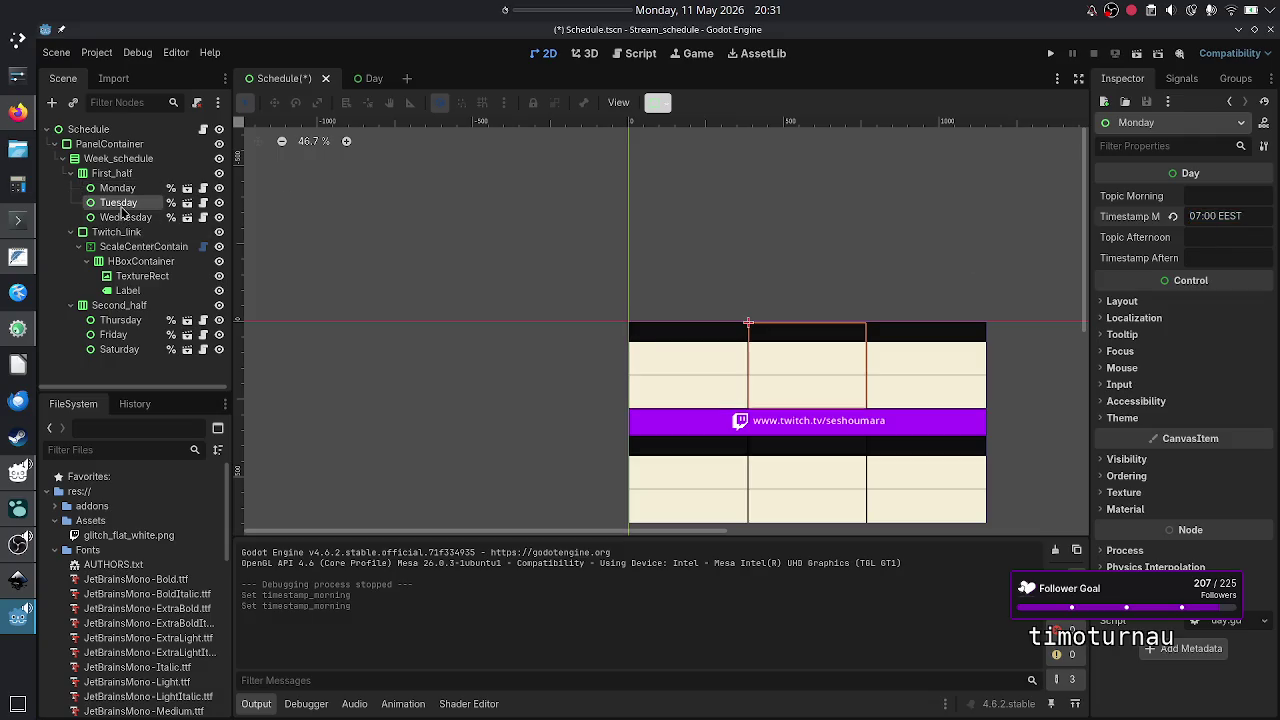
click(1210, 217)
key(ctrl+v)
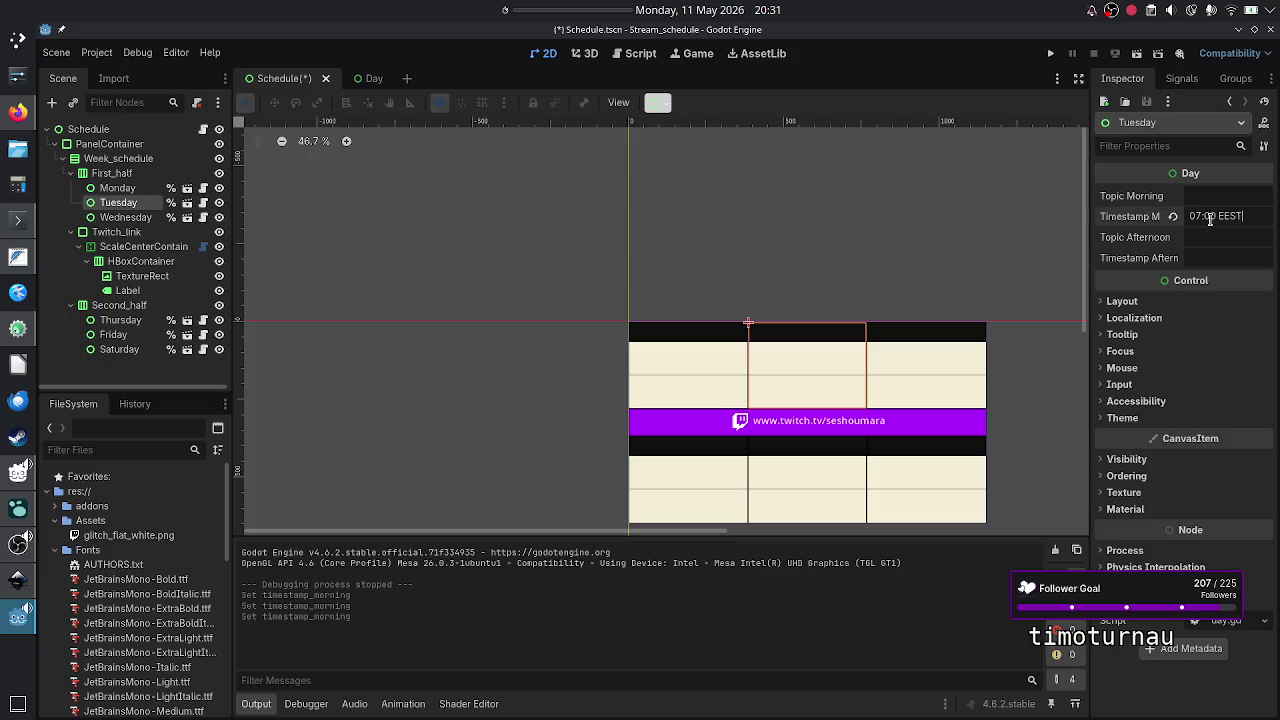
click(132, 218)
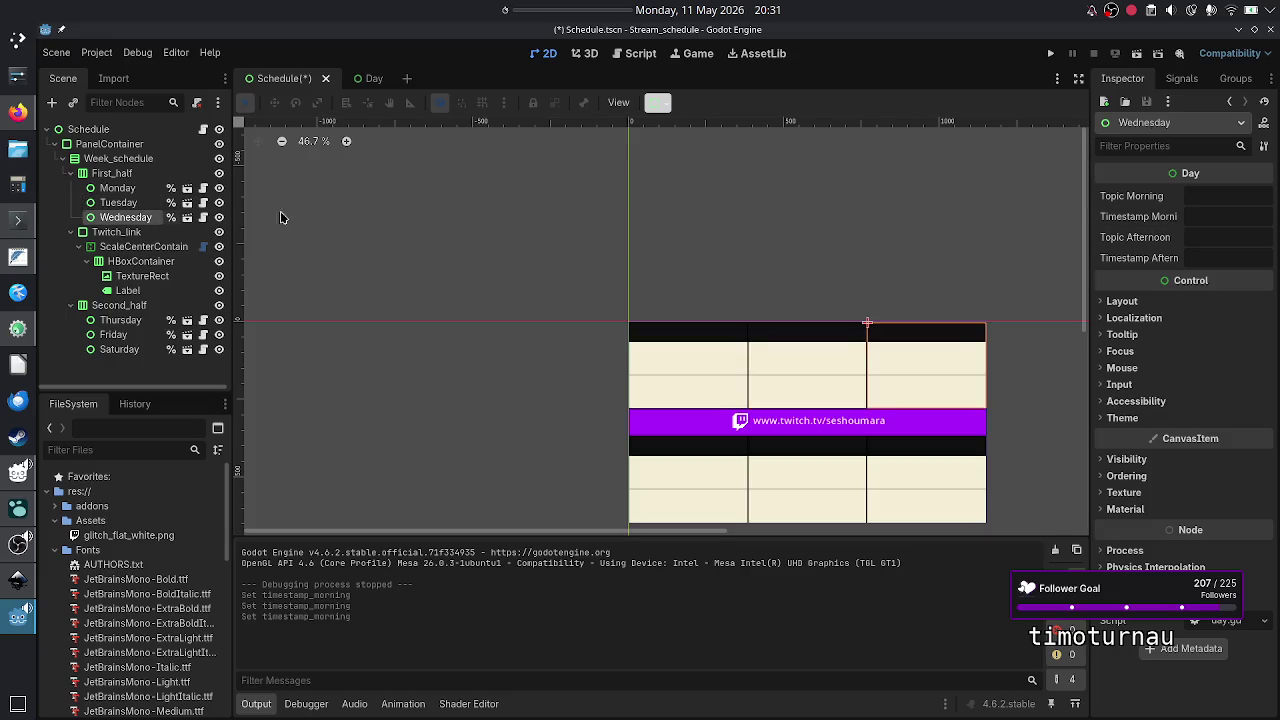
click(1205, 217)
key(ctrl+v)
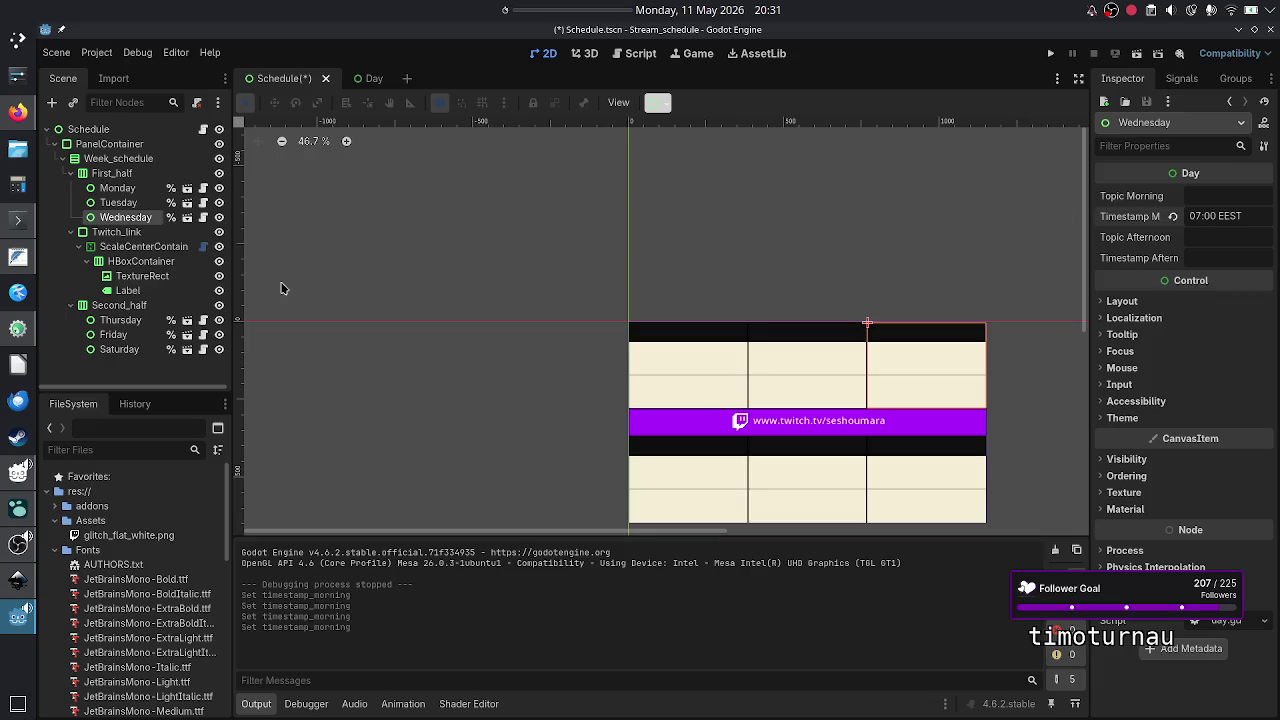
click(126, 322)
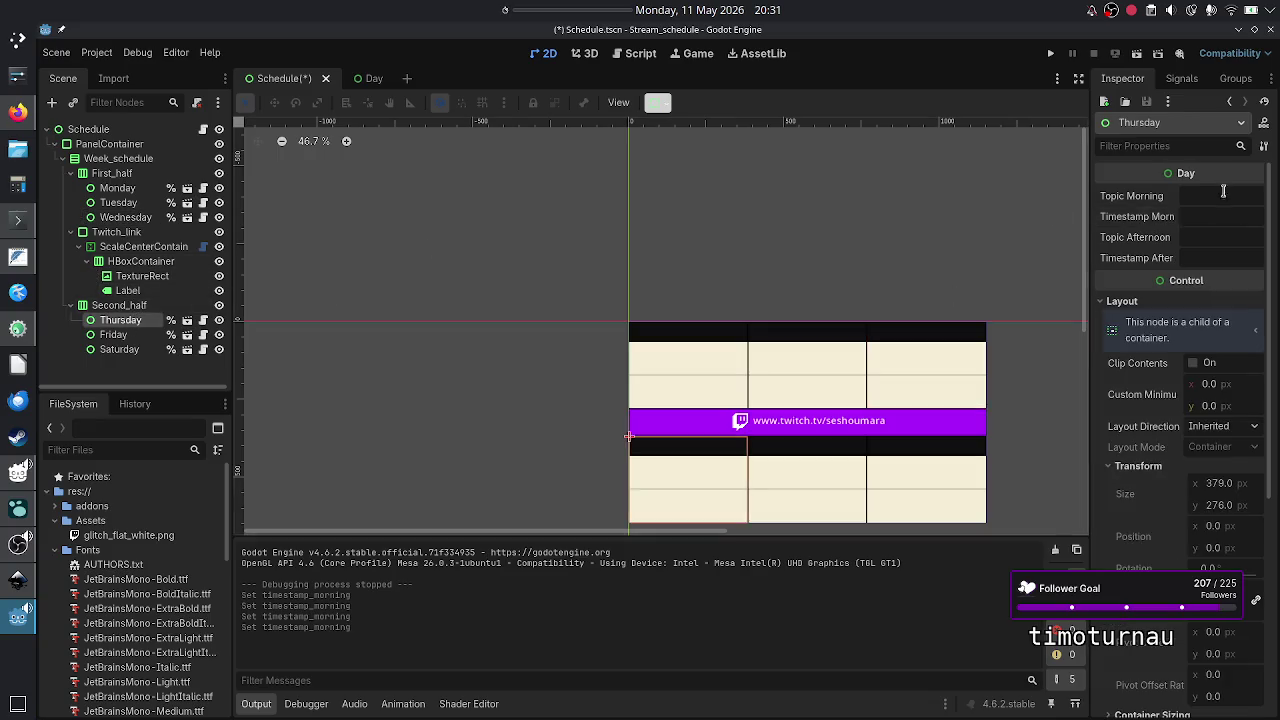
click(1205, 216)
key(ctrl+v)
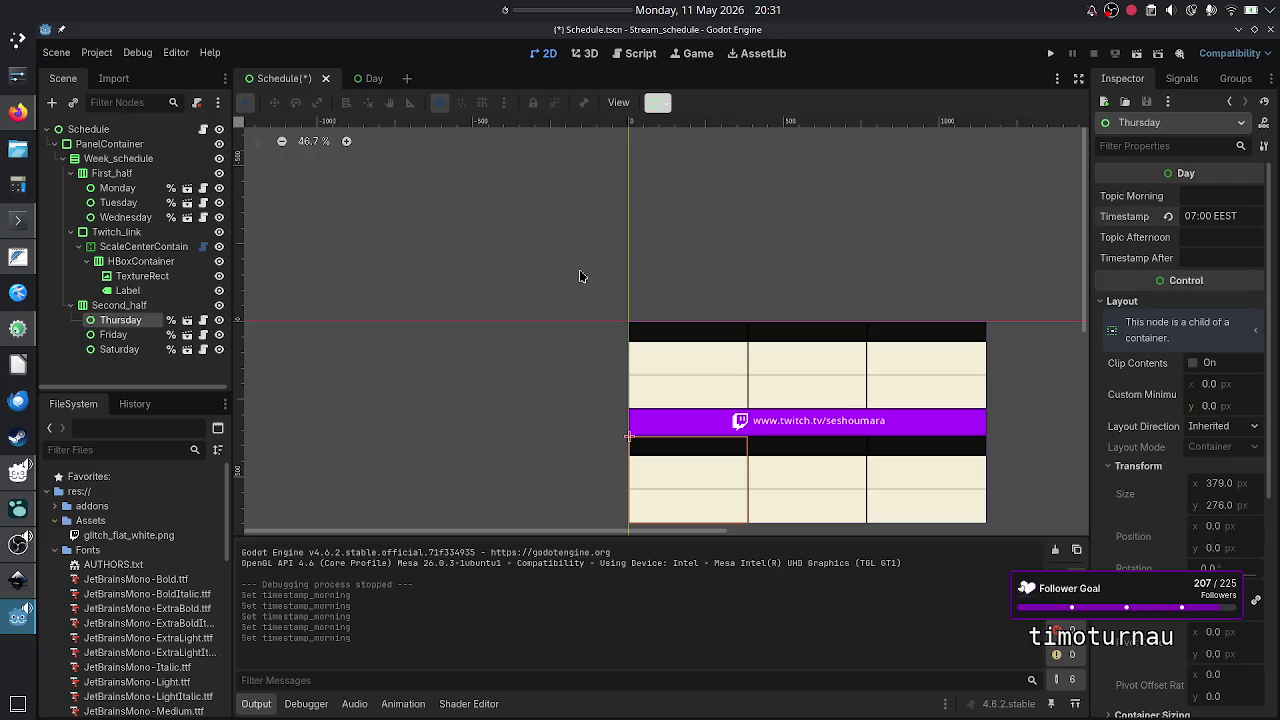
click(125, 335)
click(1220, 216)
key(ctrl+v)
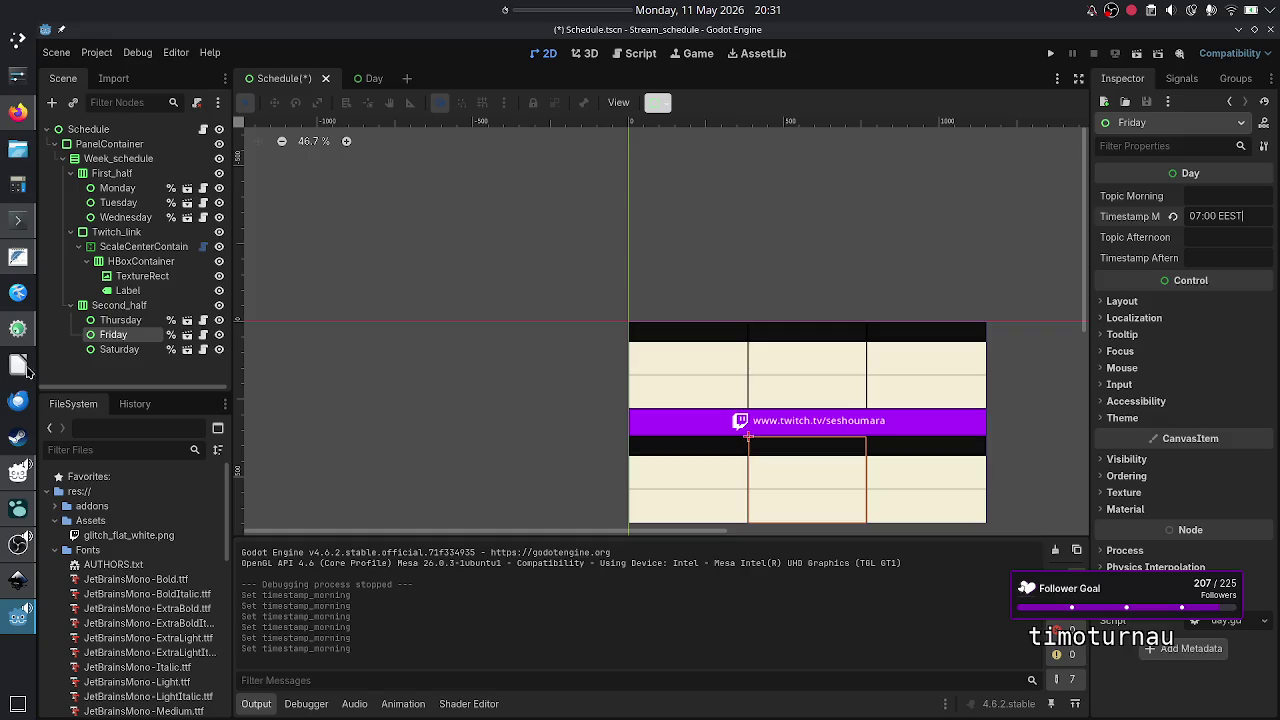
click(119, 349)
click(1228, 218)
key(ctrl+v)
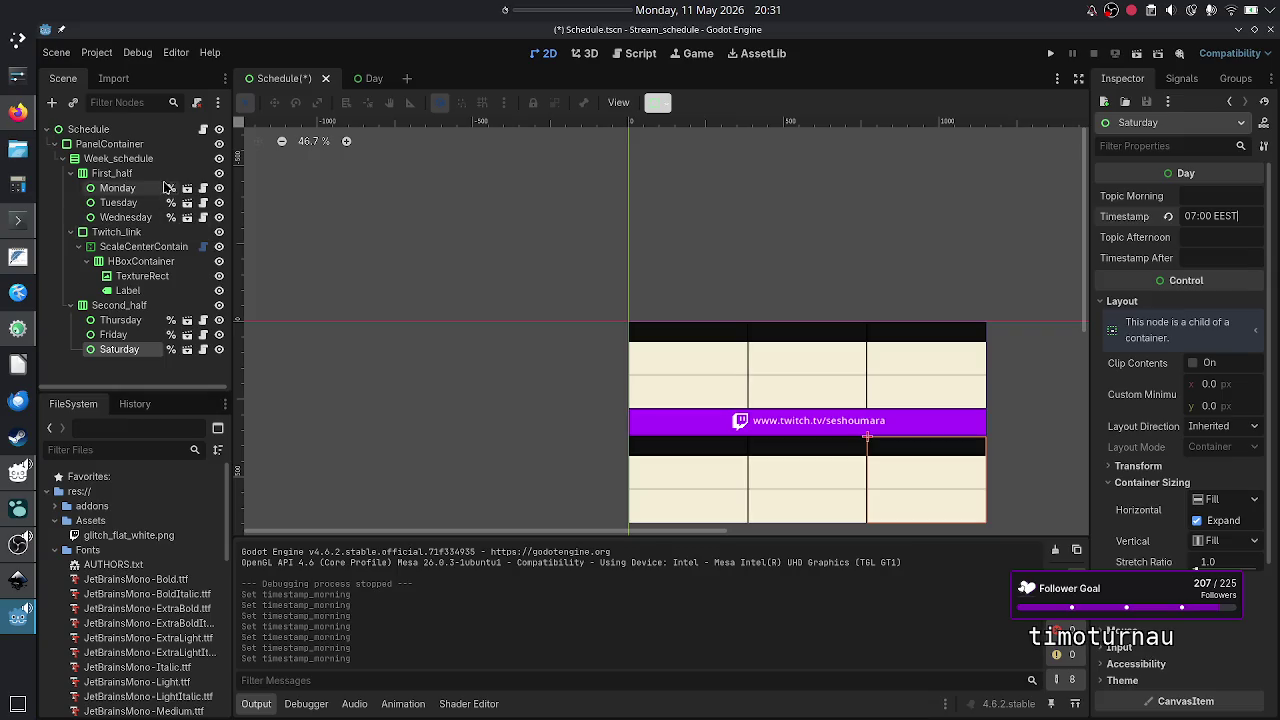
- Set Monday's Timestamp Afternoon to '13:00 EEST', paste it onto the other days, and run the scene
click(136, 190)
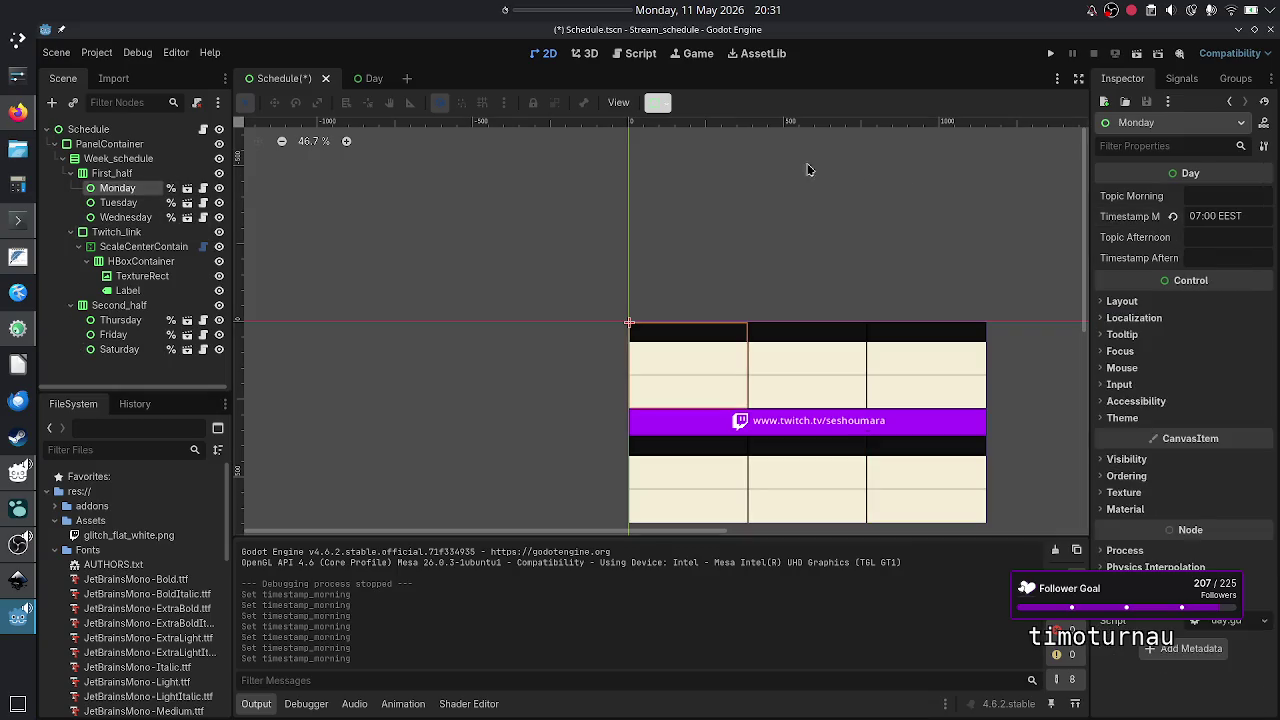
click(1220, 256)
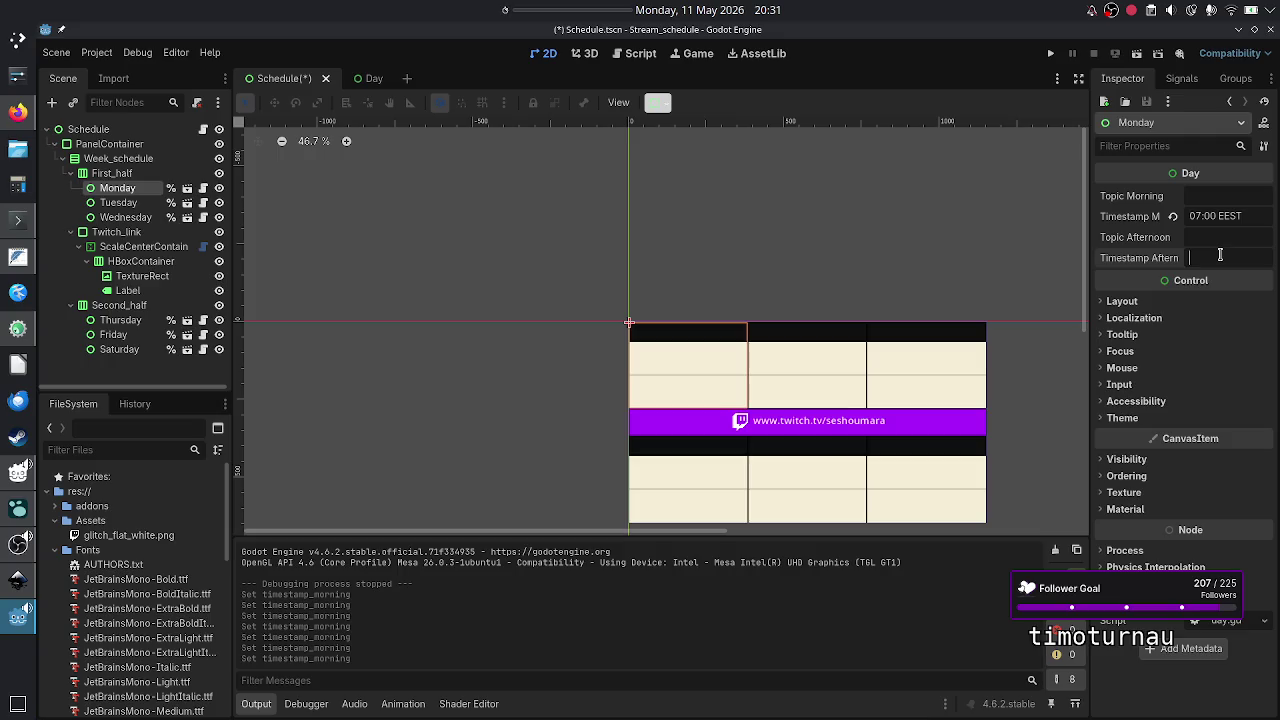
text(13:00 EEST)
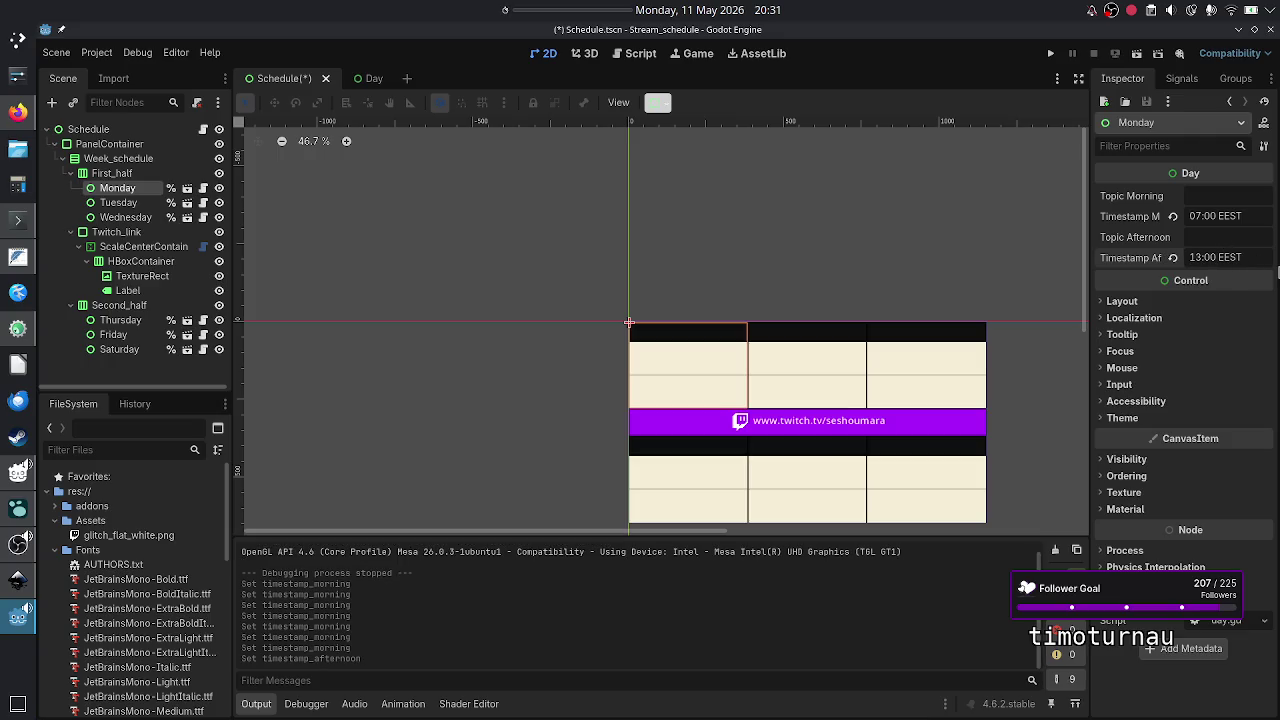
key(ctrl+a)
key(ctrl+c)
click(121, 203)
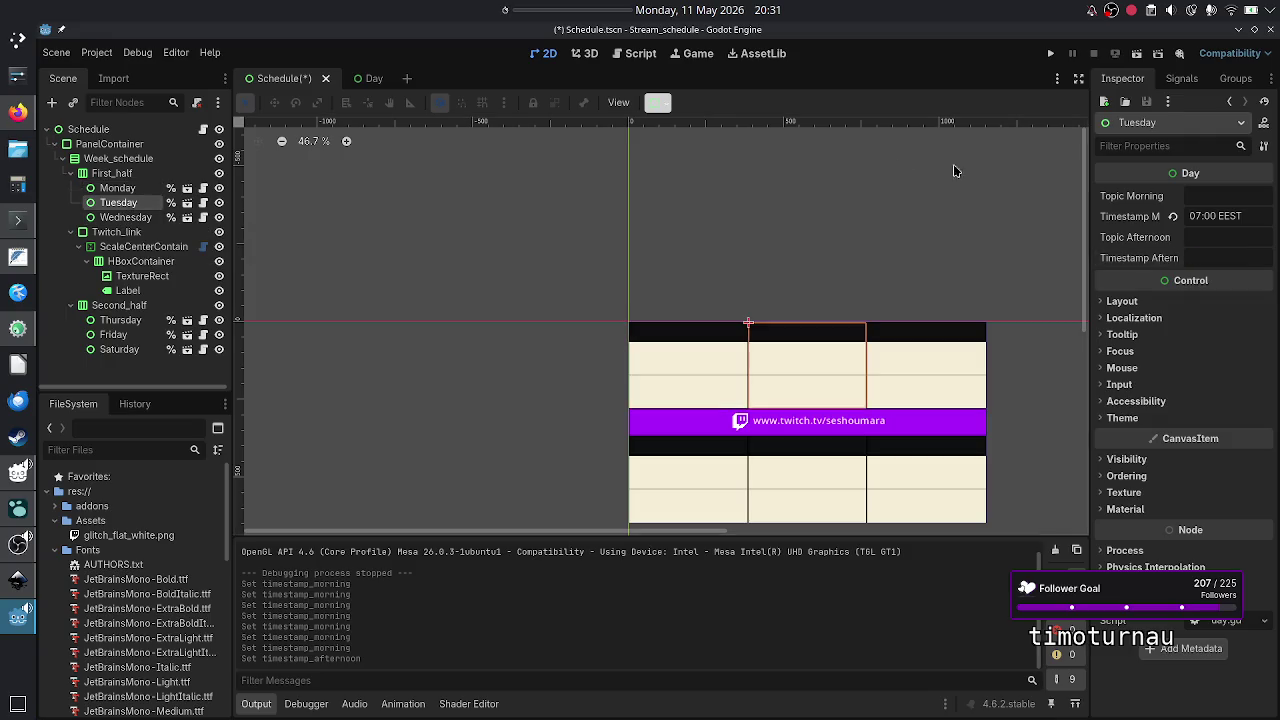
click(1216, 252)
key(ctrl+v)
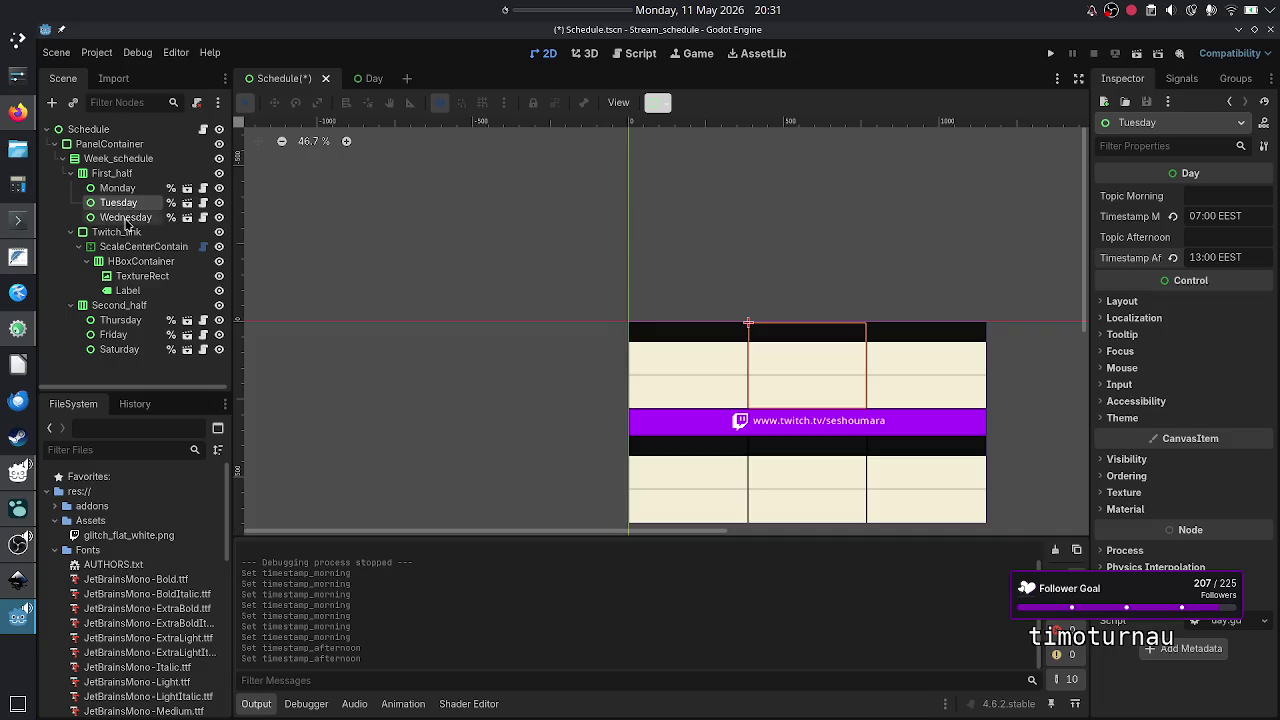
click(106, 217)
click(1218, 258)
key(ctrl+v)
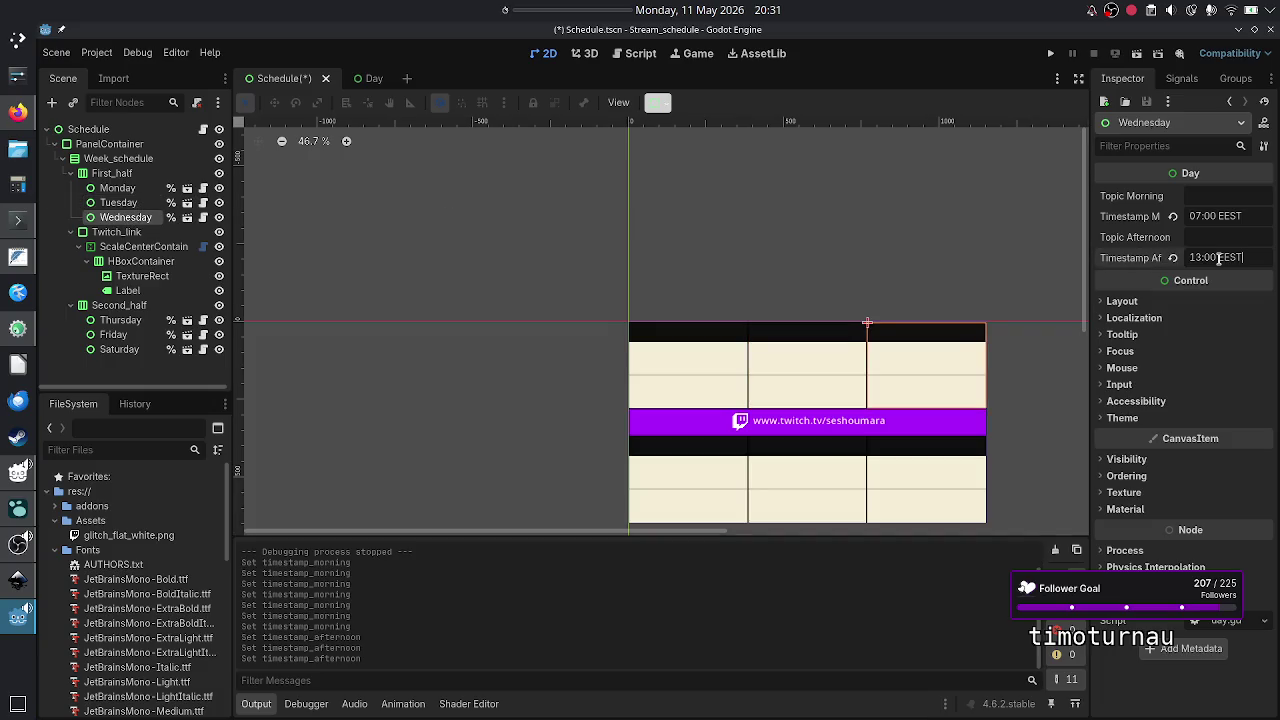
click(115, 321)
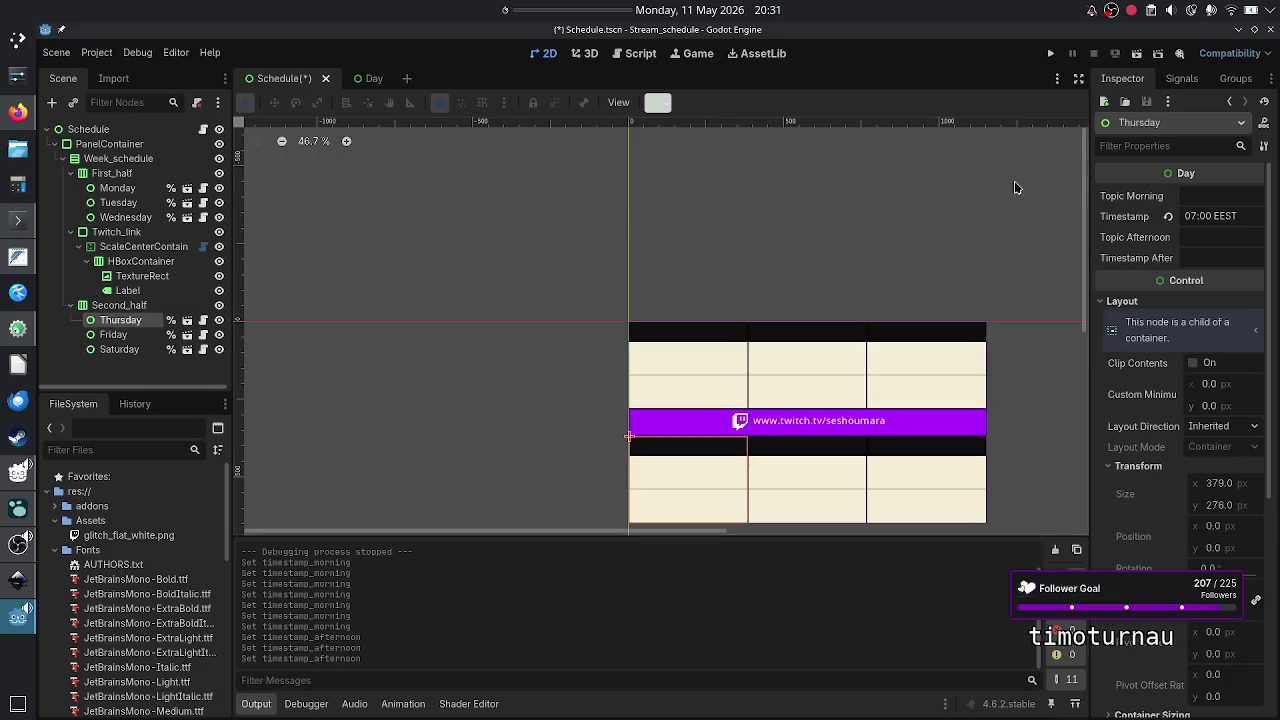
click(1204, 257)
key(ctrl+v)
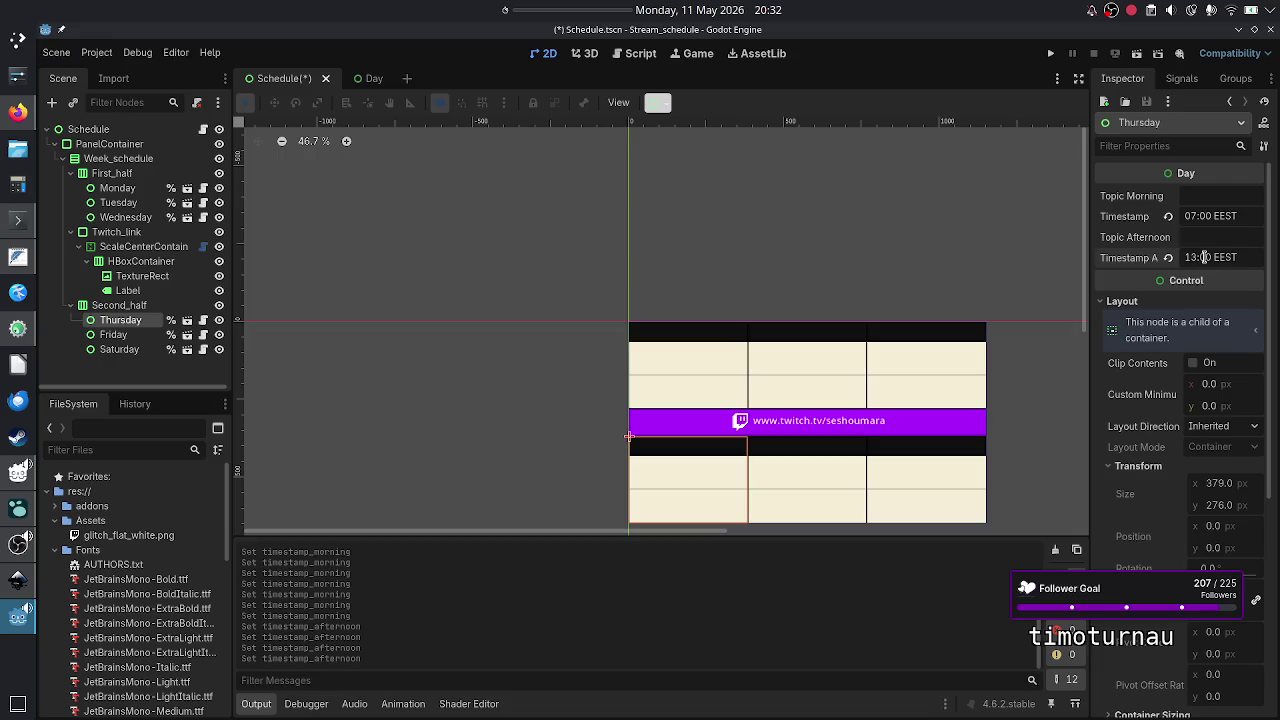
click(120, 337)
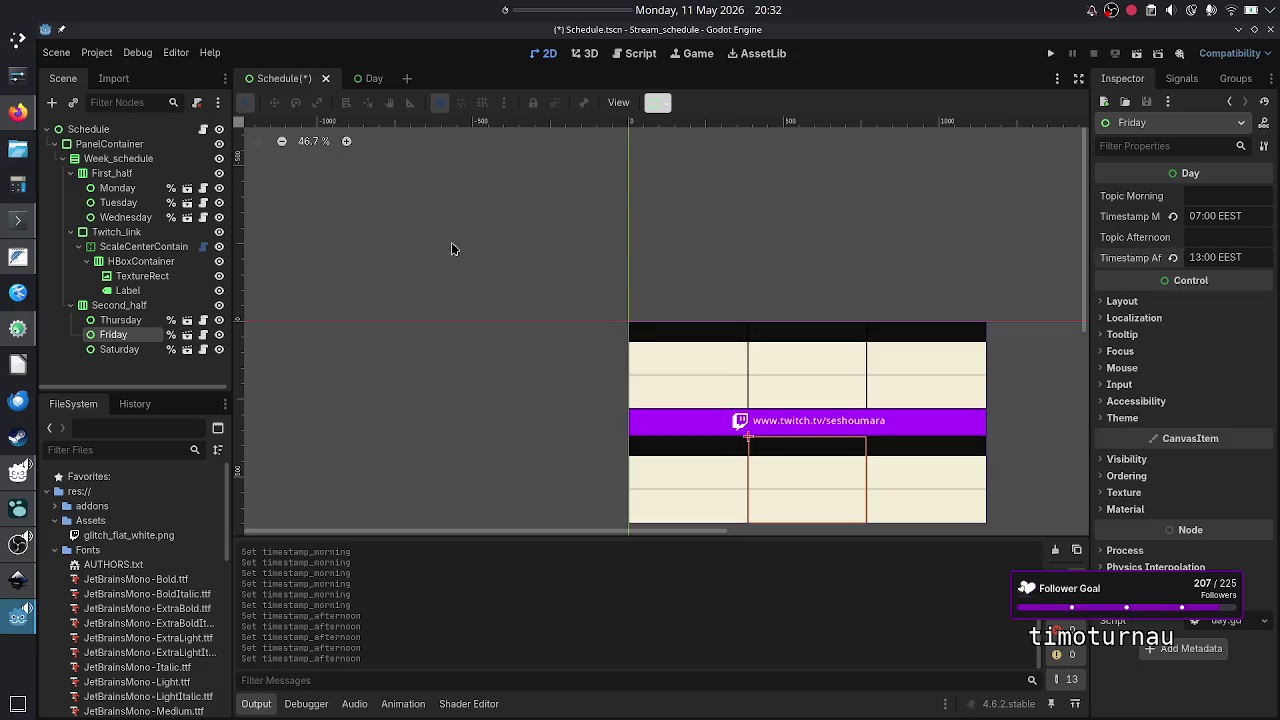
click(120, 349)
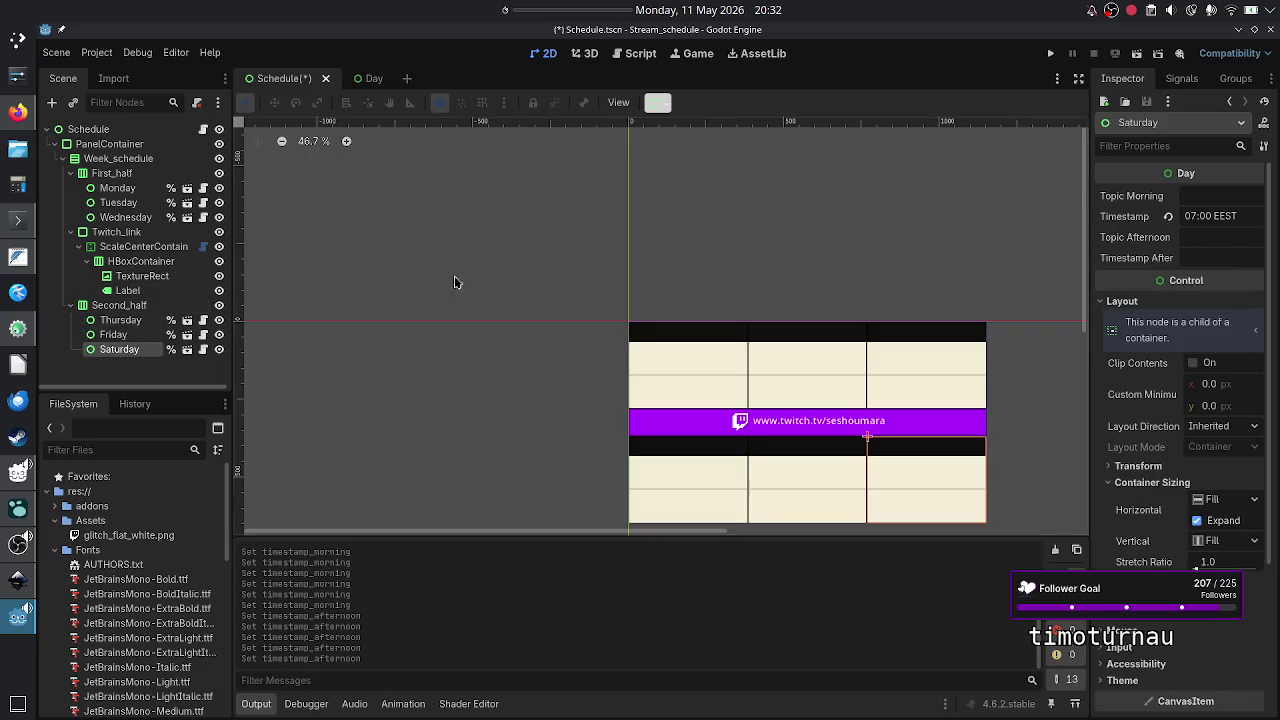
click(1208, 258)
key(ctrl+v)
key(F5)
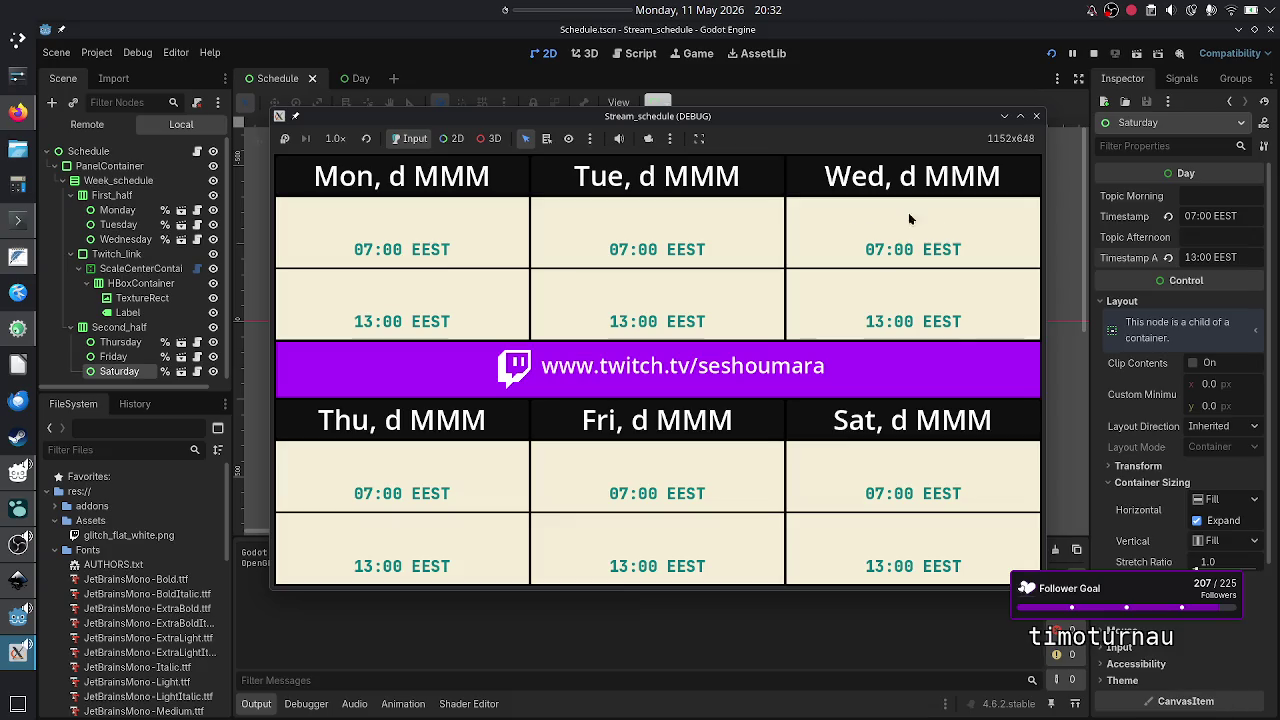
- Close the running schedule preview, touch Saturday's morning timestamp field, and open day.gd
click(1036, 116)
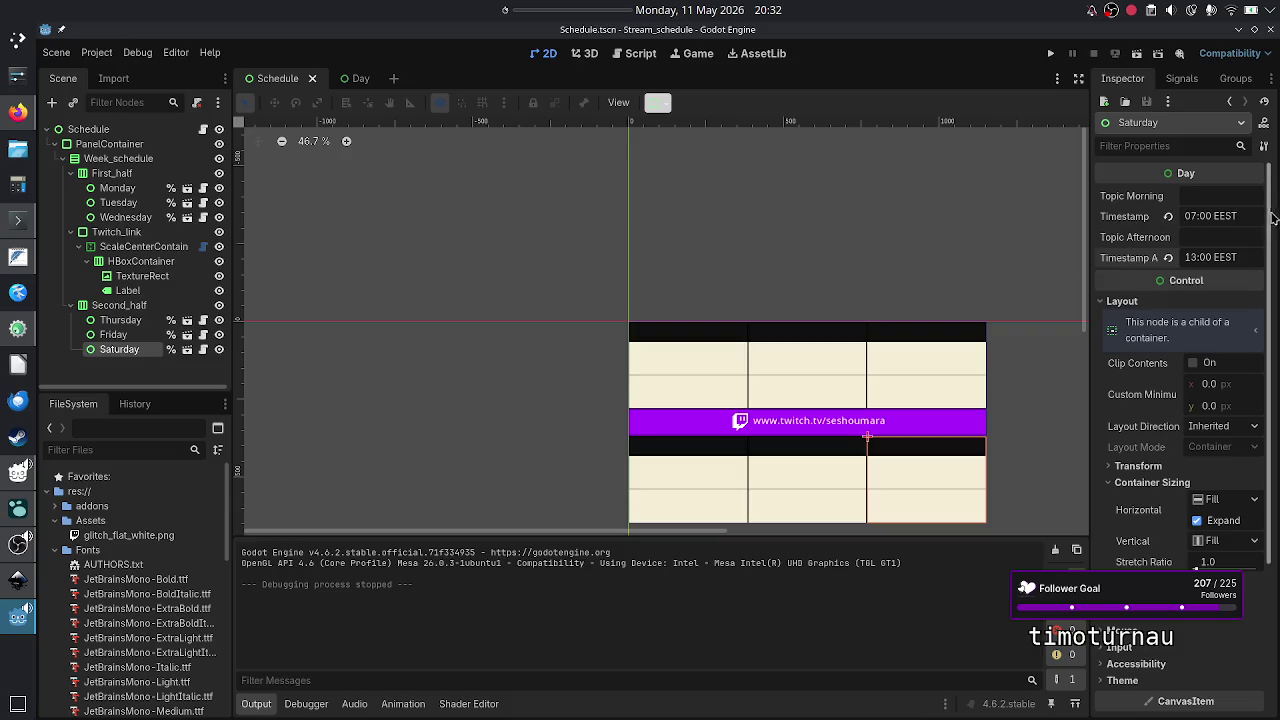
click(1192, 217)
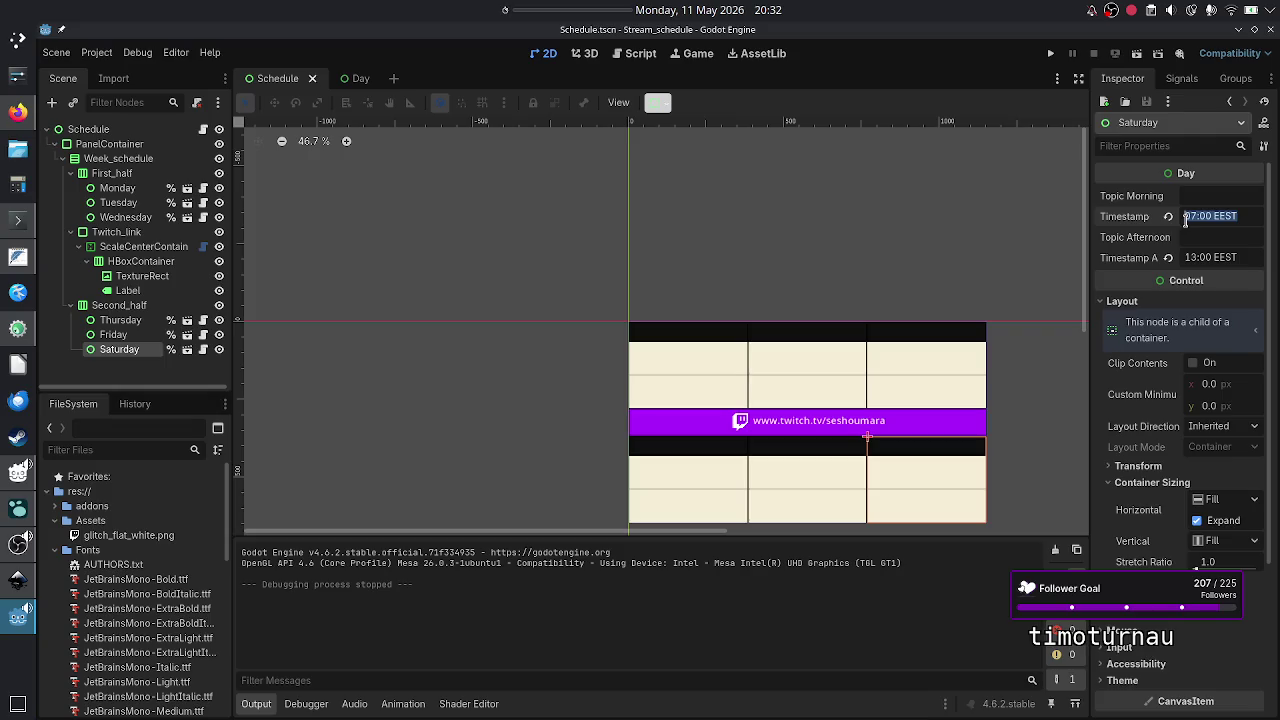
click(1252, 220)
click(320, 183)
click(636, 52)
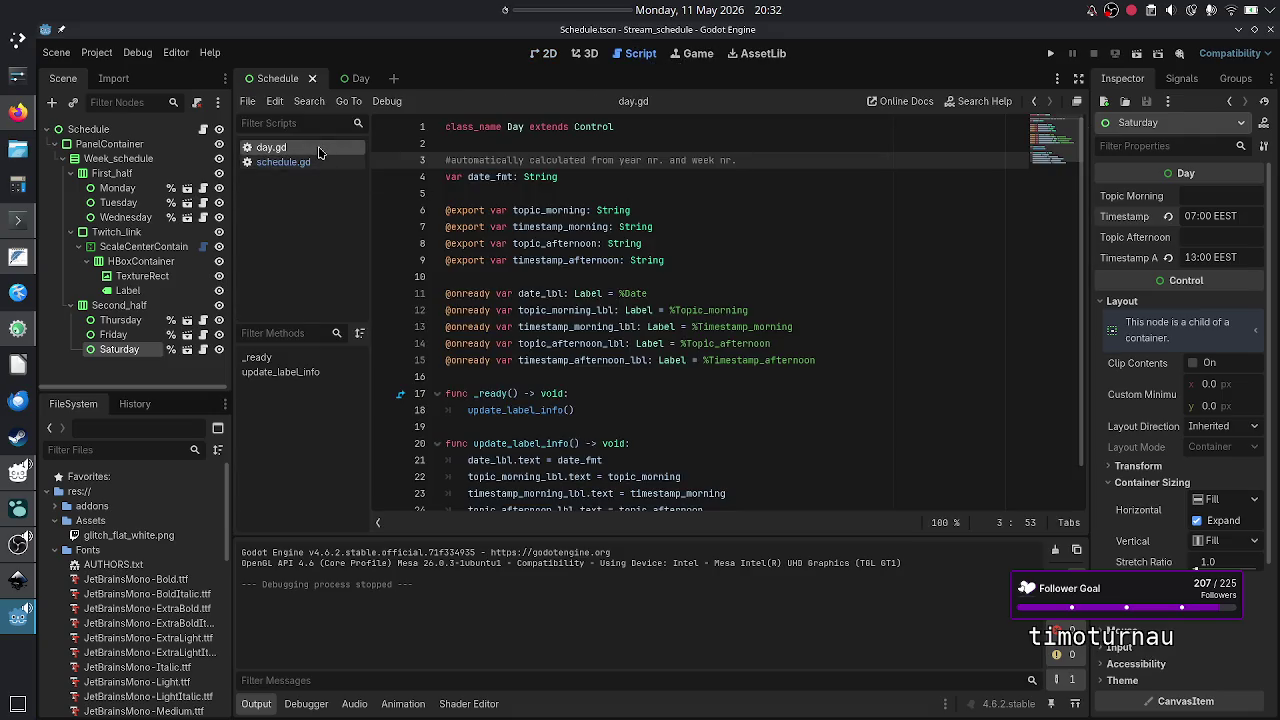
click(682, 210)
key(Up)
key(Return)
text(@export)
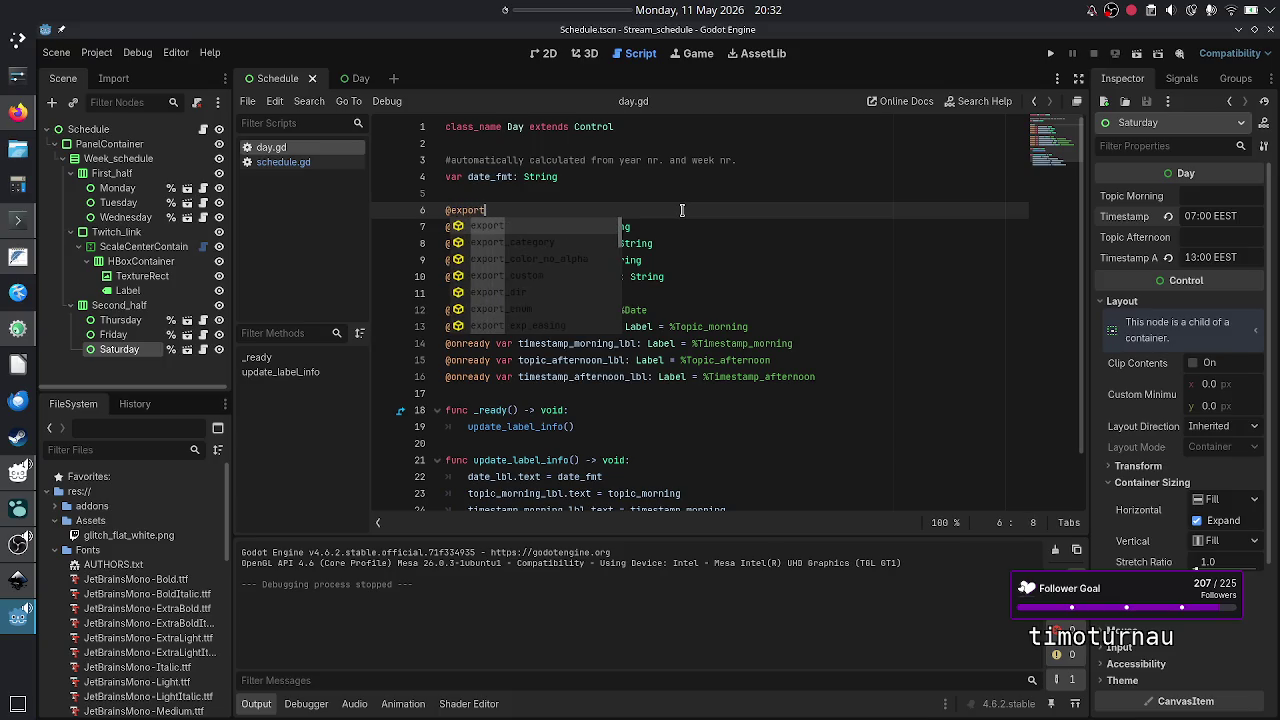
text(_bo)
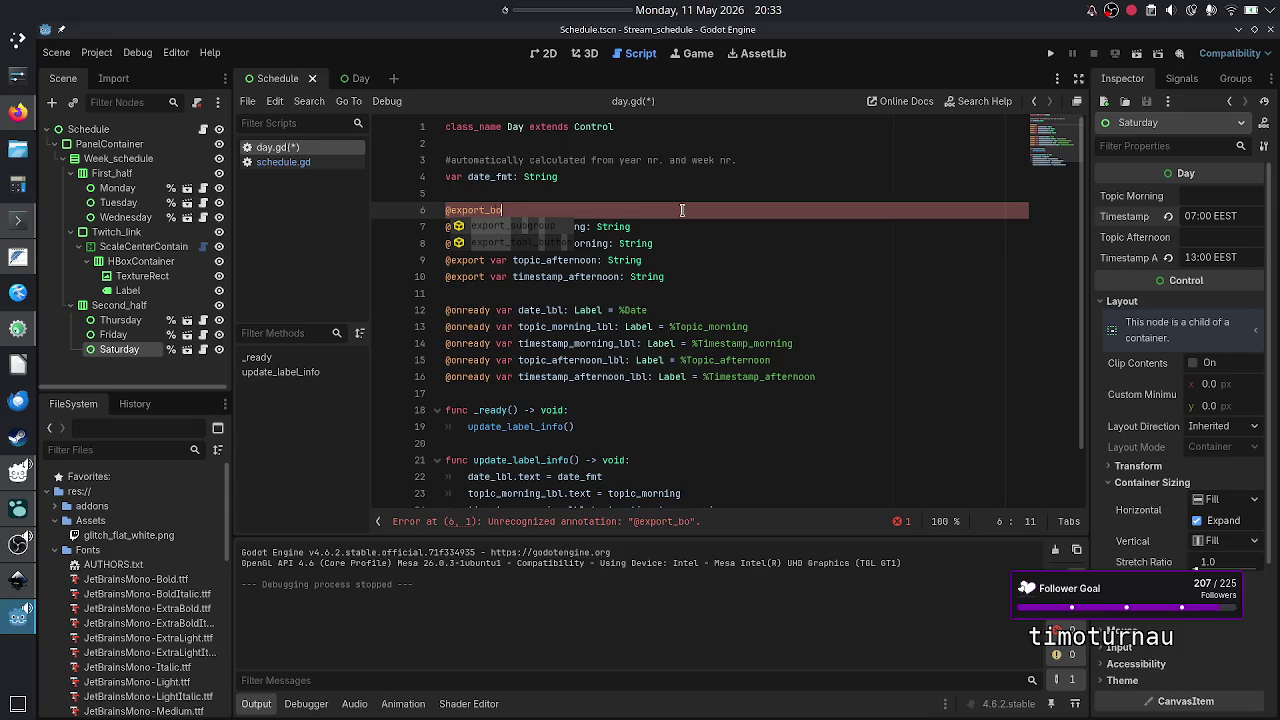
key(BackSpace)
key(BackSpace)
key(BackSpace)
text(var)
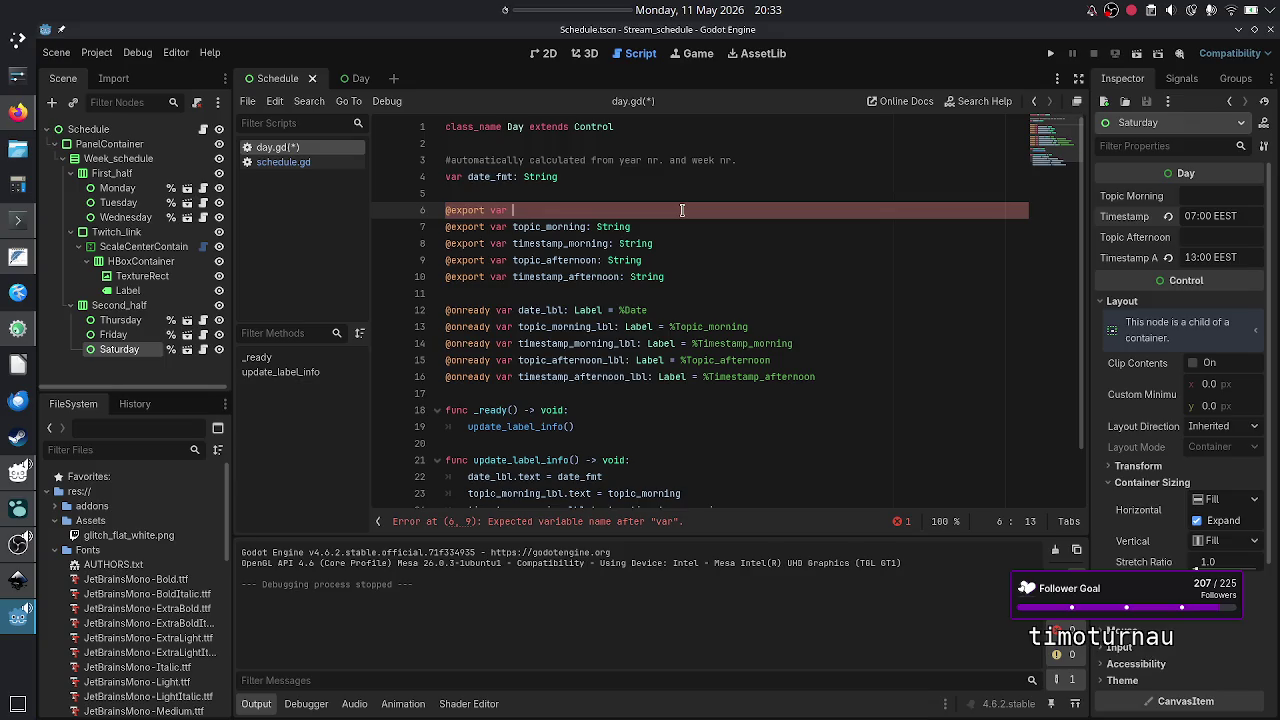
text(rnin)
key(BackSpace)
key(BackSpace)
key(BackSpace)
key(BackSpace)
key(BackSpace)
key(BackSpace)
text(_)
key(Down)
key(Down)
key(Down)
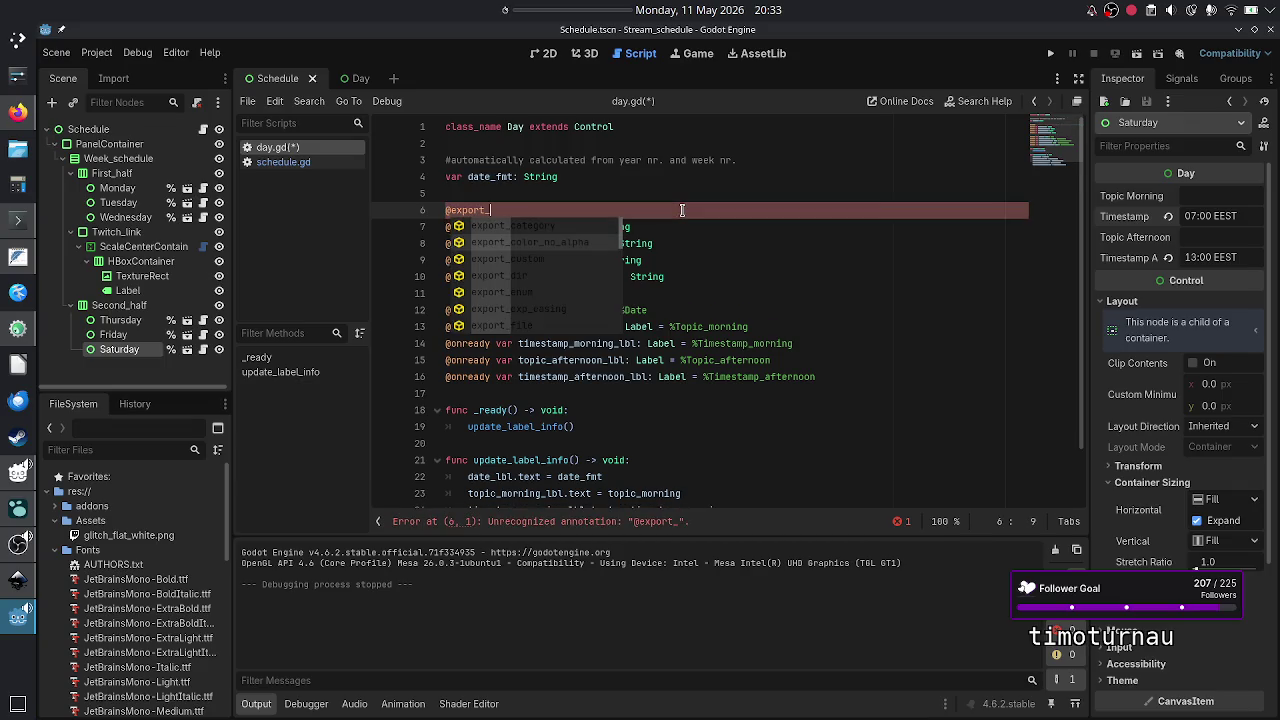
key(Down)
key(Down)
key(Down)
key(Down)
key(Down)
key(Down)
key(Down)
key(Down)
key(Down)
key(Down)
key(Down)
key(Down)
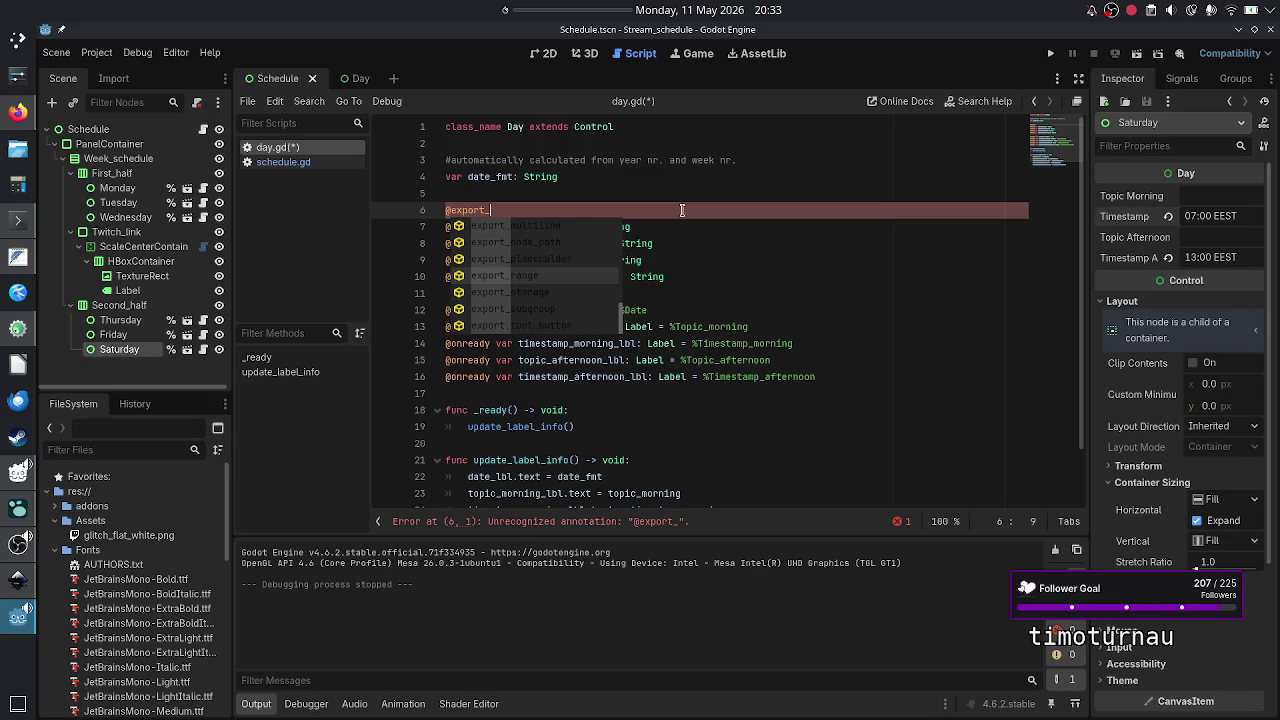
key(Down)
key(Down)
key(Down)
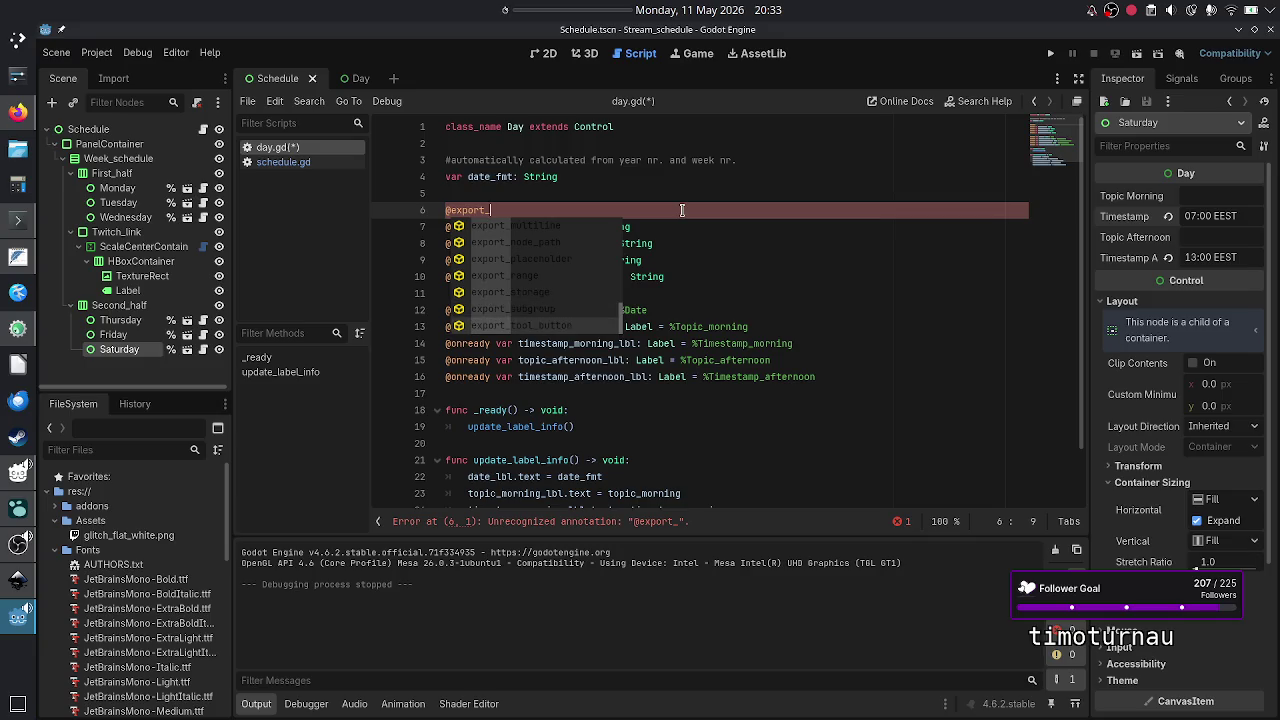
key(Down)
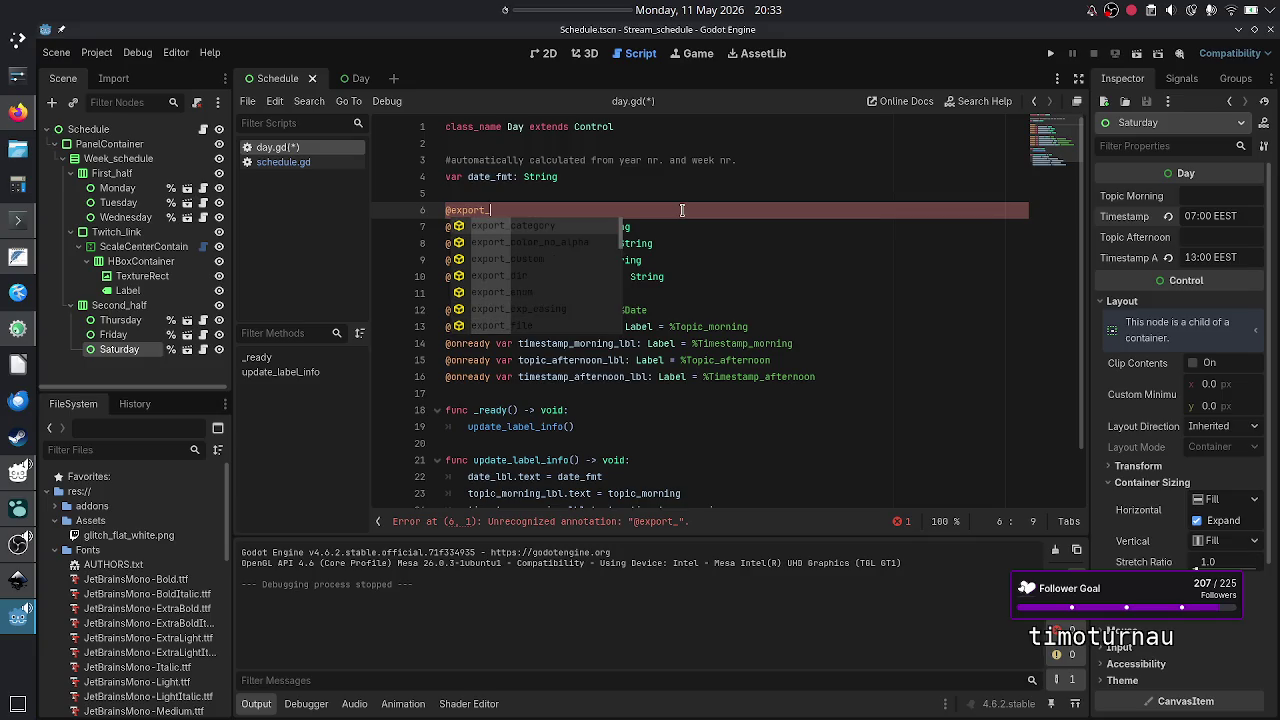
key(BackSpace)
text(var)
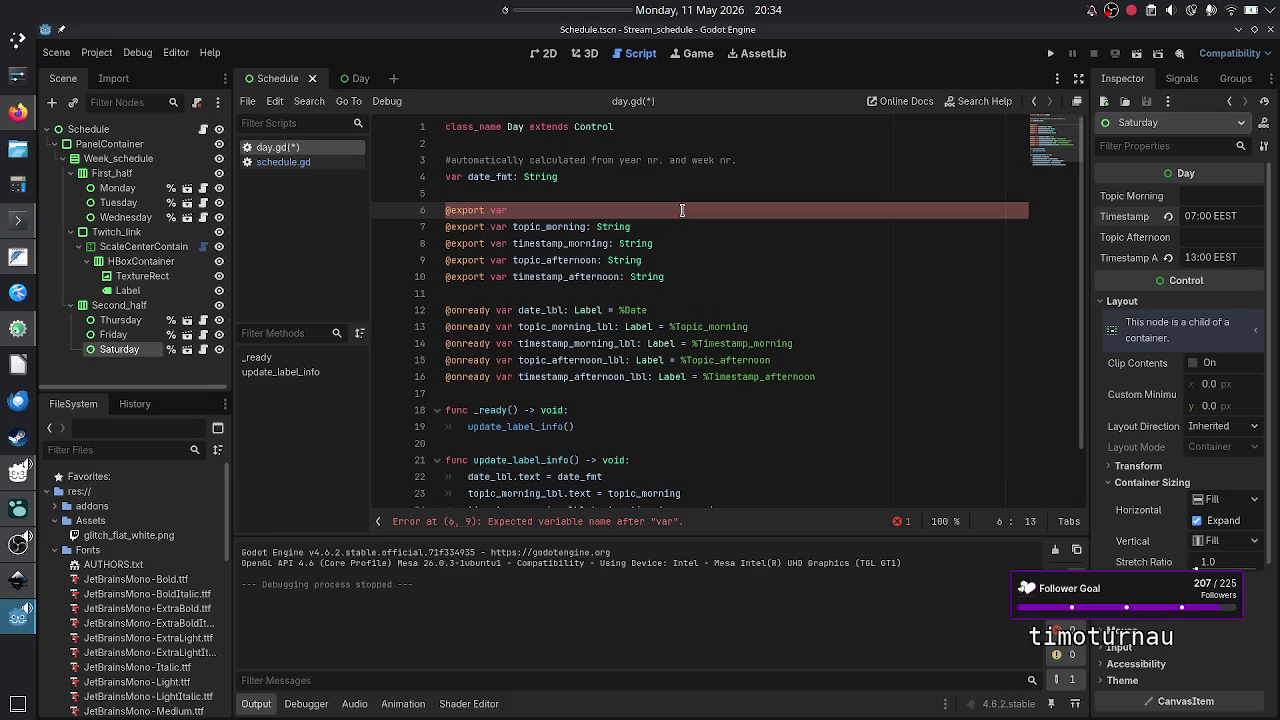
text(enum)
key(BackSpace)
key(BackSpace)
text(able_)
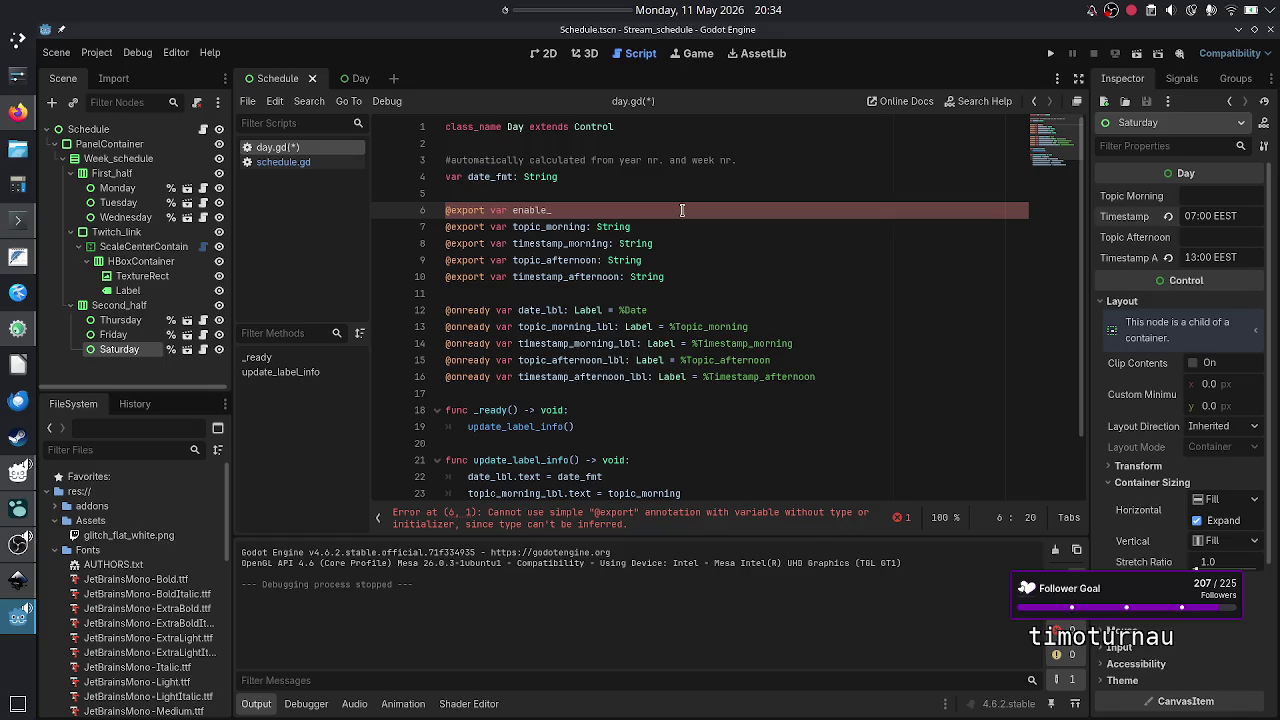
text(morning)
key(BackSpace)
key(BackSpace)
key(BackSpace)
key(BackSpace)
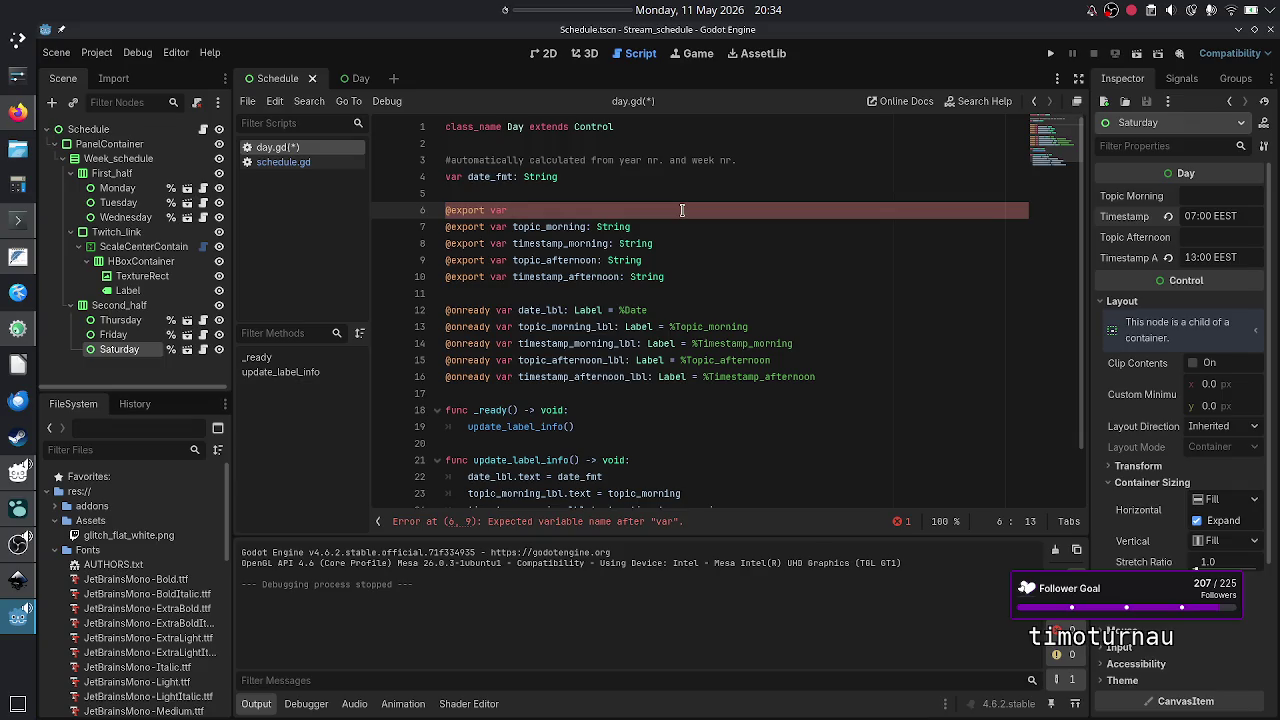
text(enable_)
text(morning_)
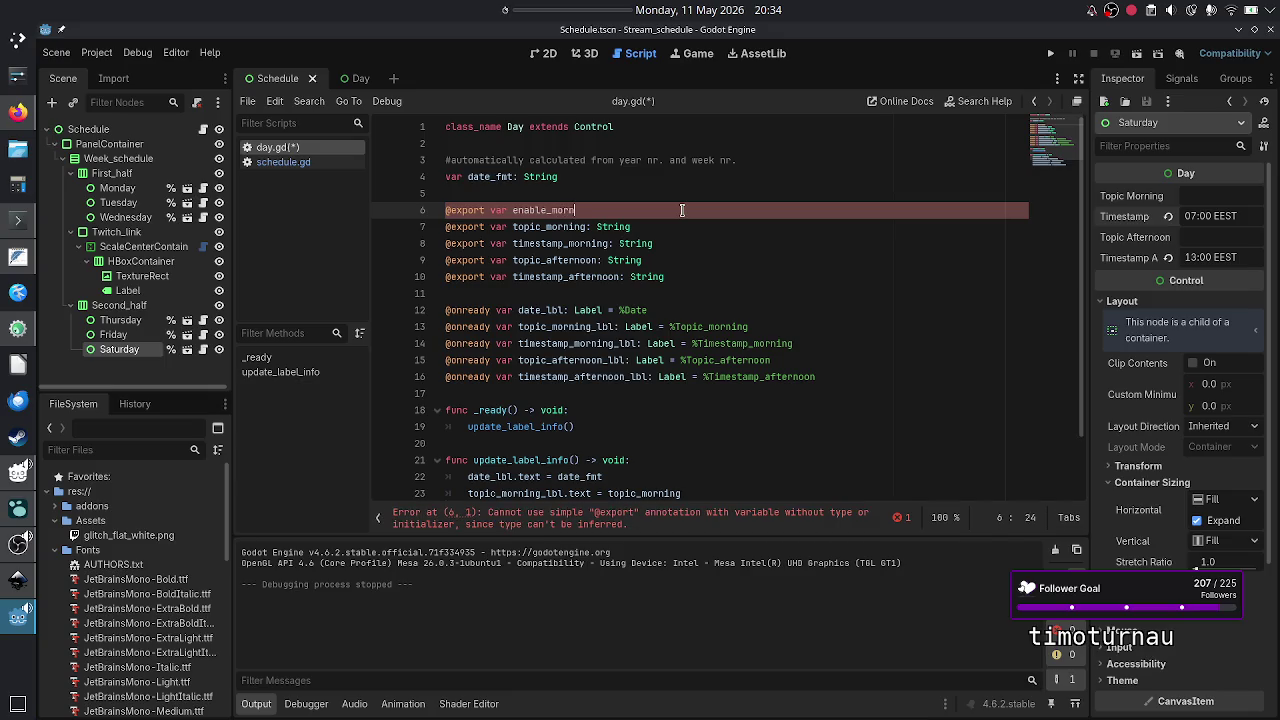
key(BackSpace)
key(BackSpace)
text(: bool)
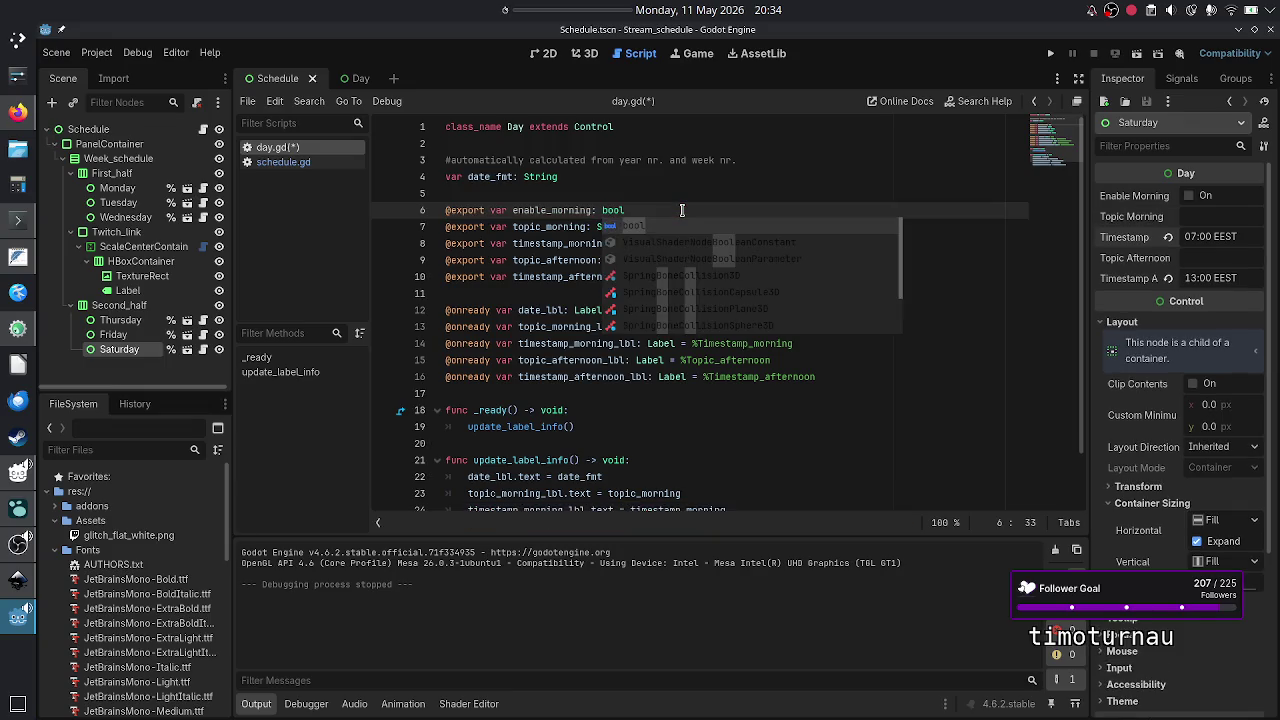
key(Escape)
key(Down)
key(Home)
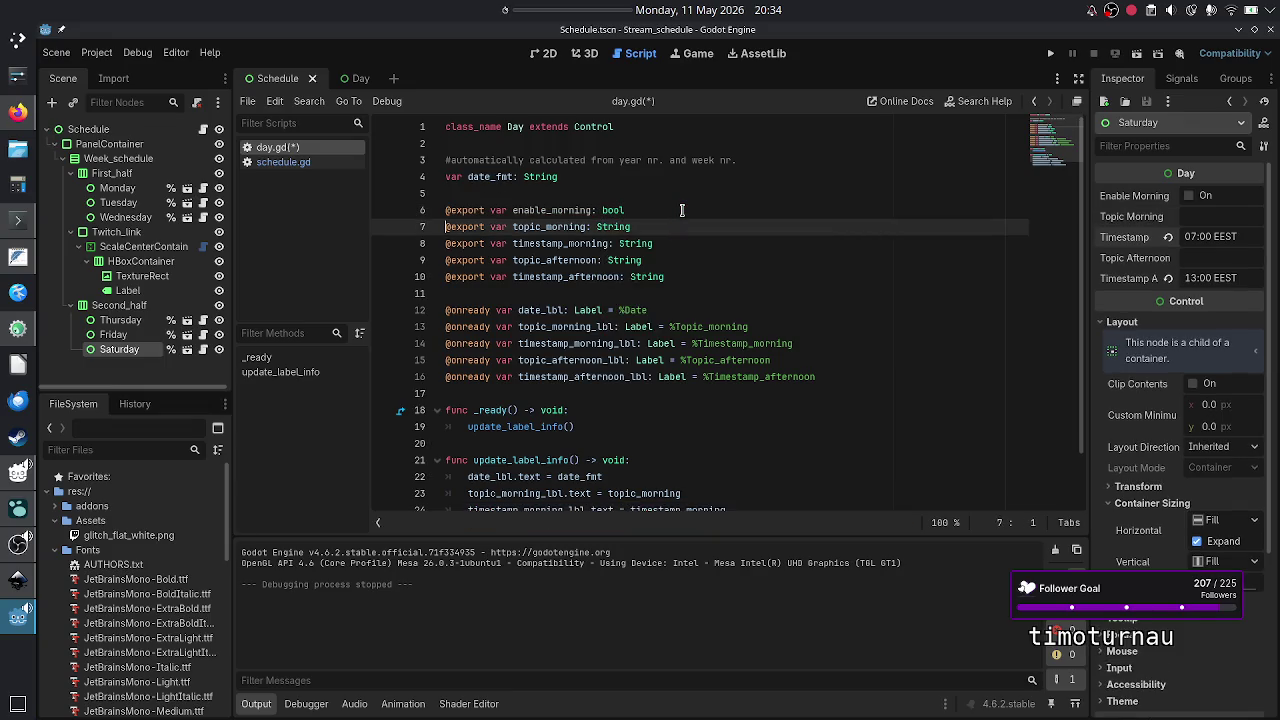
- Copy the enable_morning line below timestamp_morning and rename the copy enable_afternoon
click(682, 210)
triple_click(682, 210)
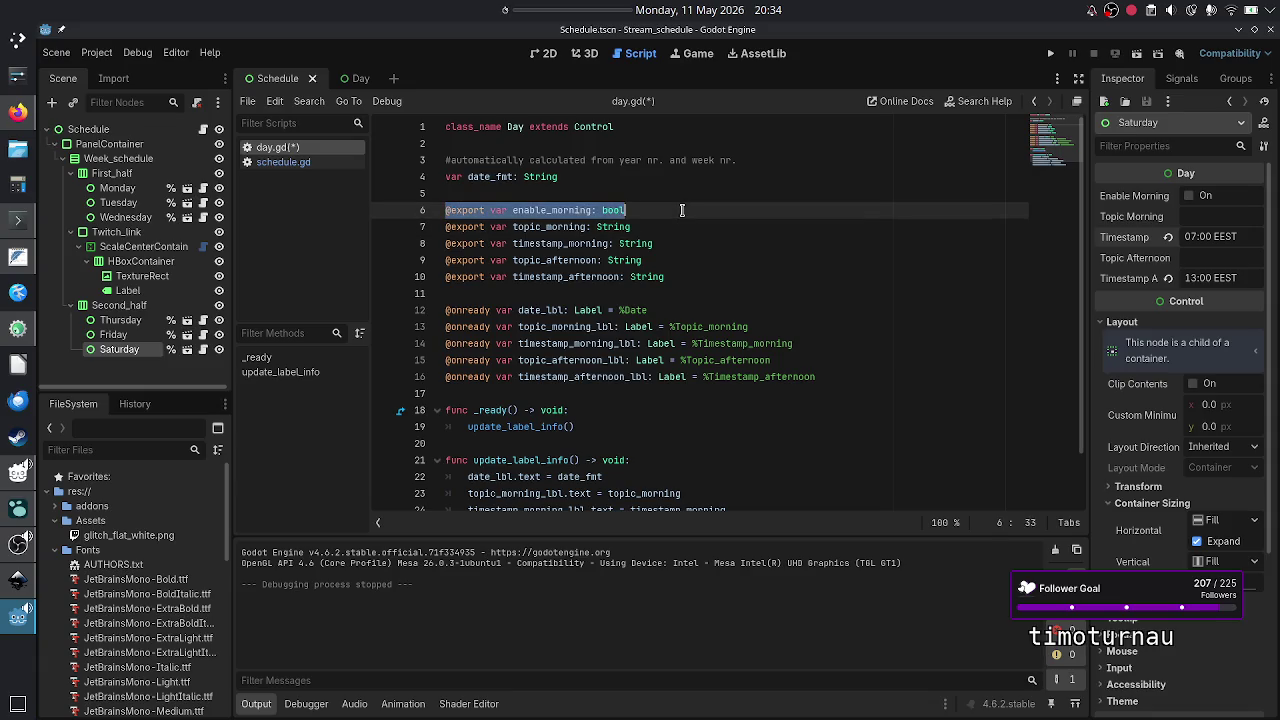
key(Down)
key(Down)
key(Home)
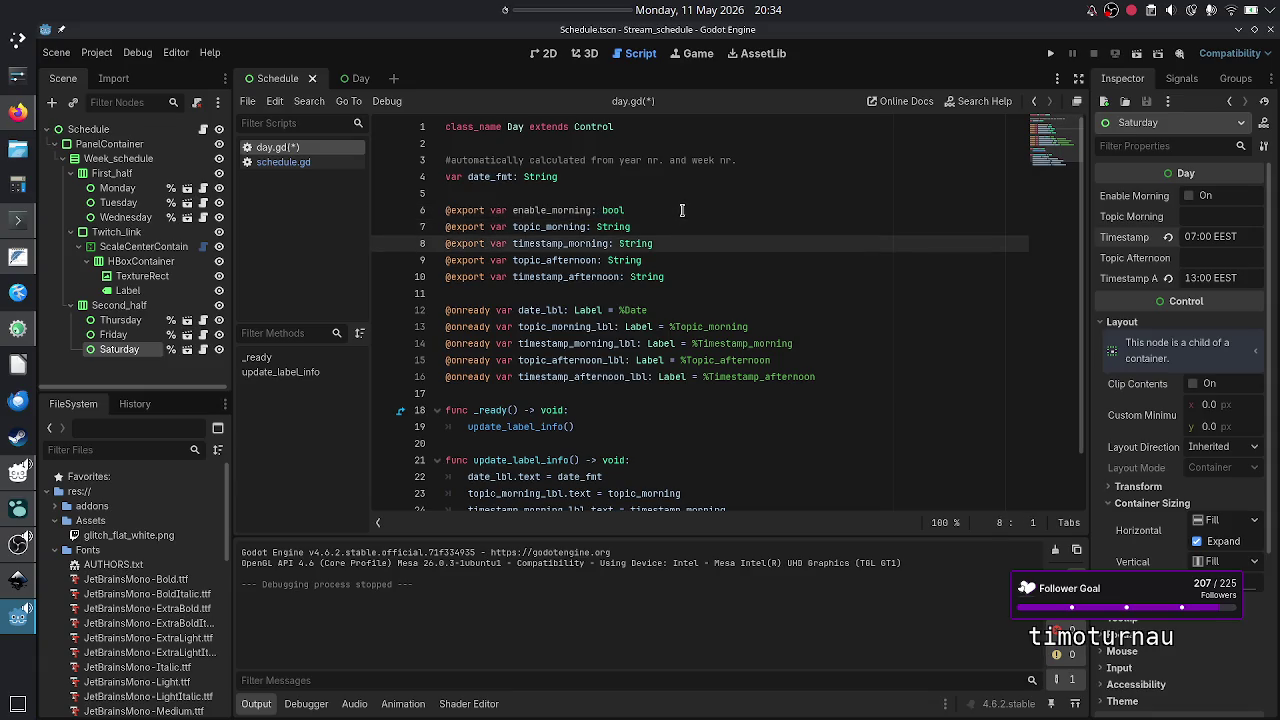
key(End)
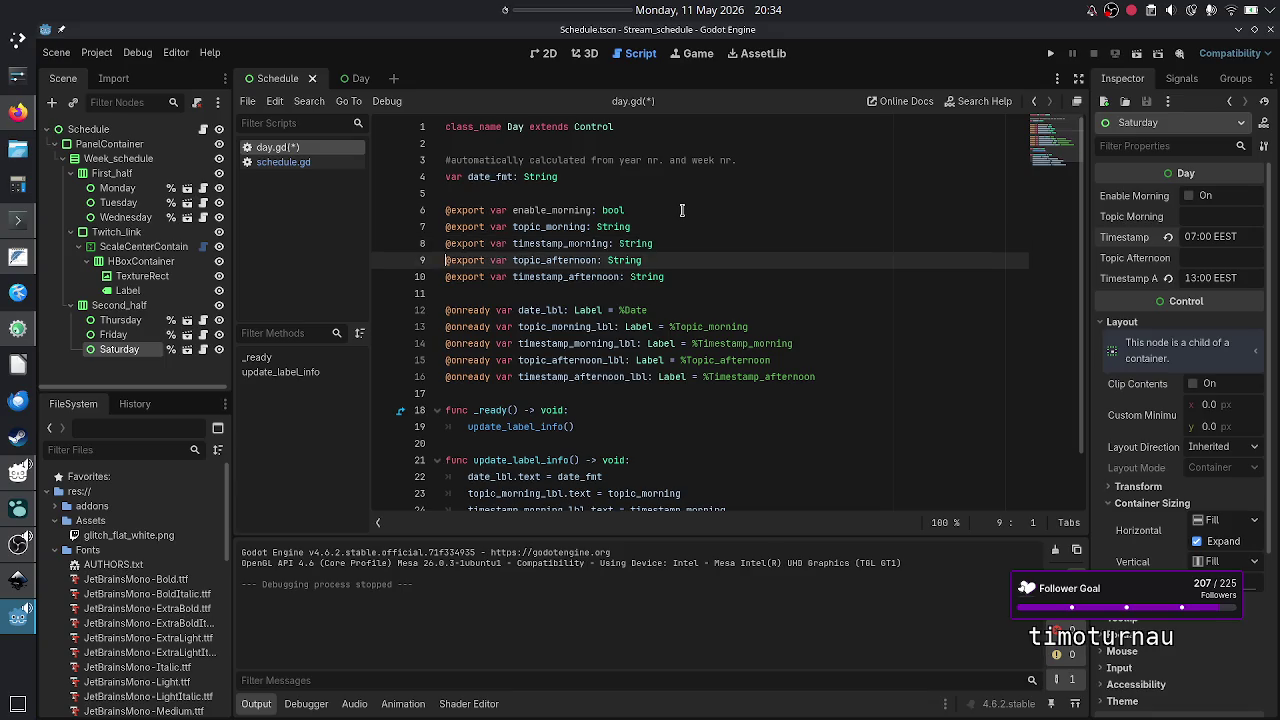
key(Return)
text(@export var enable_morning: bool)
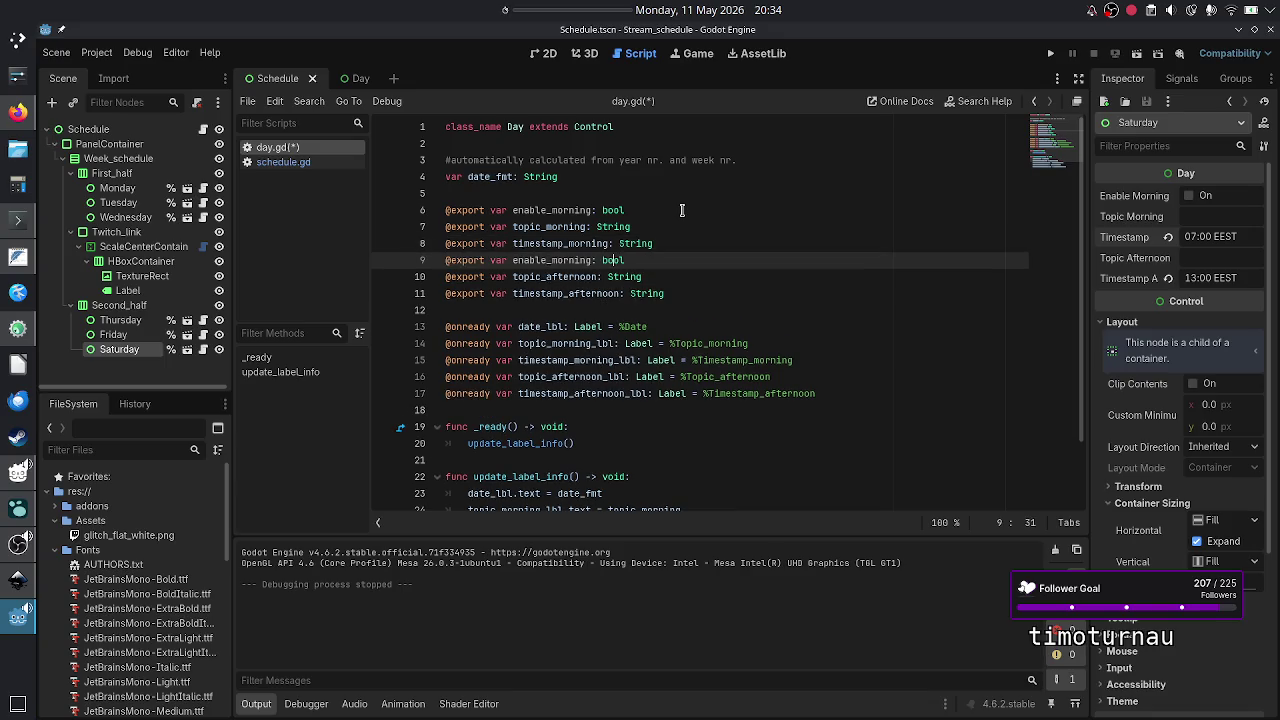
key(Left)
key(Left)
key(Left)
key(Delete)
key(BackSpace)
key(BackSpace)
key(BackSpace)
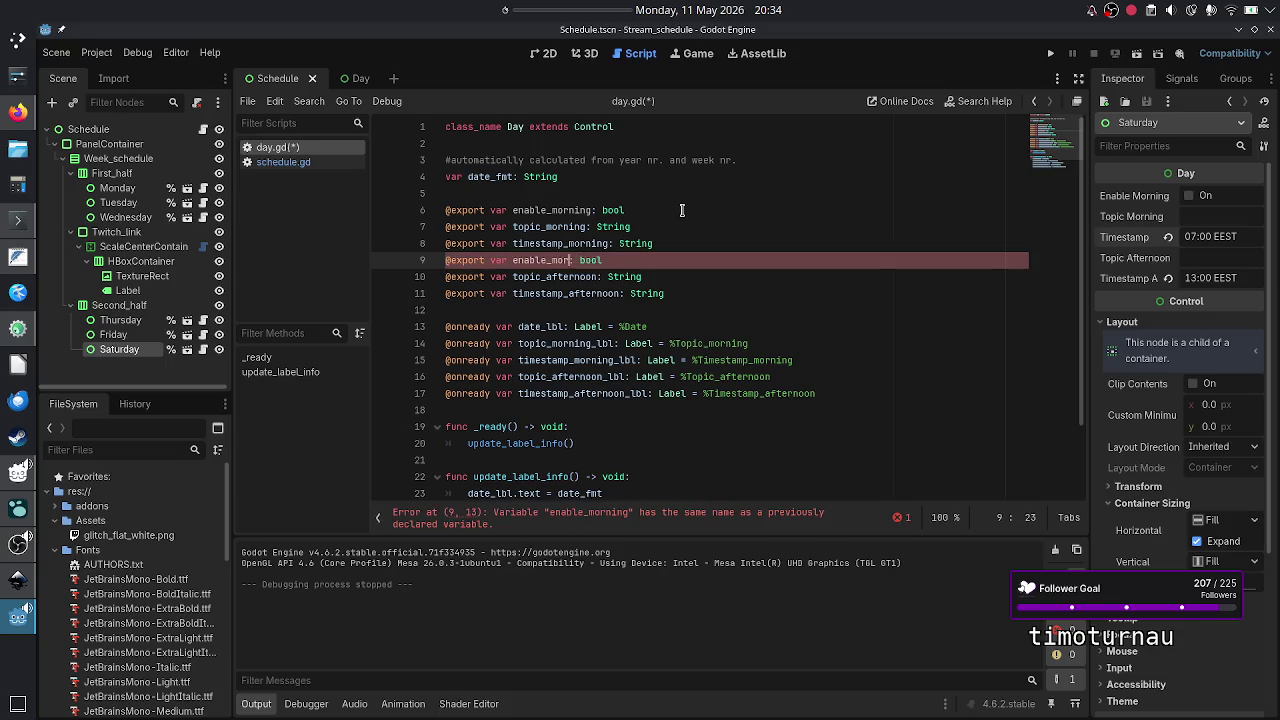
text(afternoon)
key(Down)
key(Down)
key(Down)
key(Down)
key(Down)
key(Down)
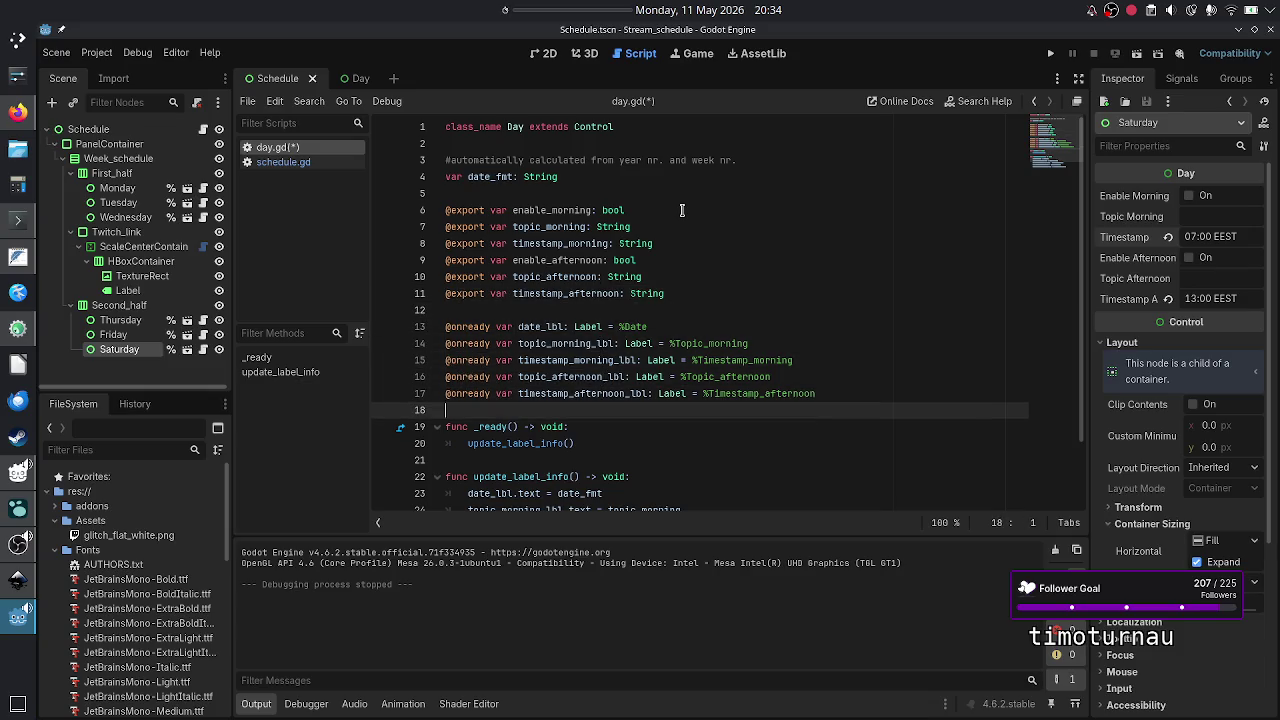
key(Down)
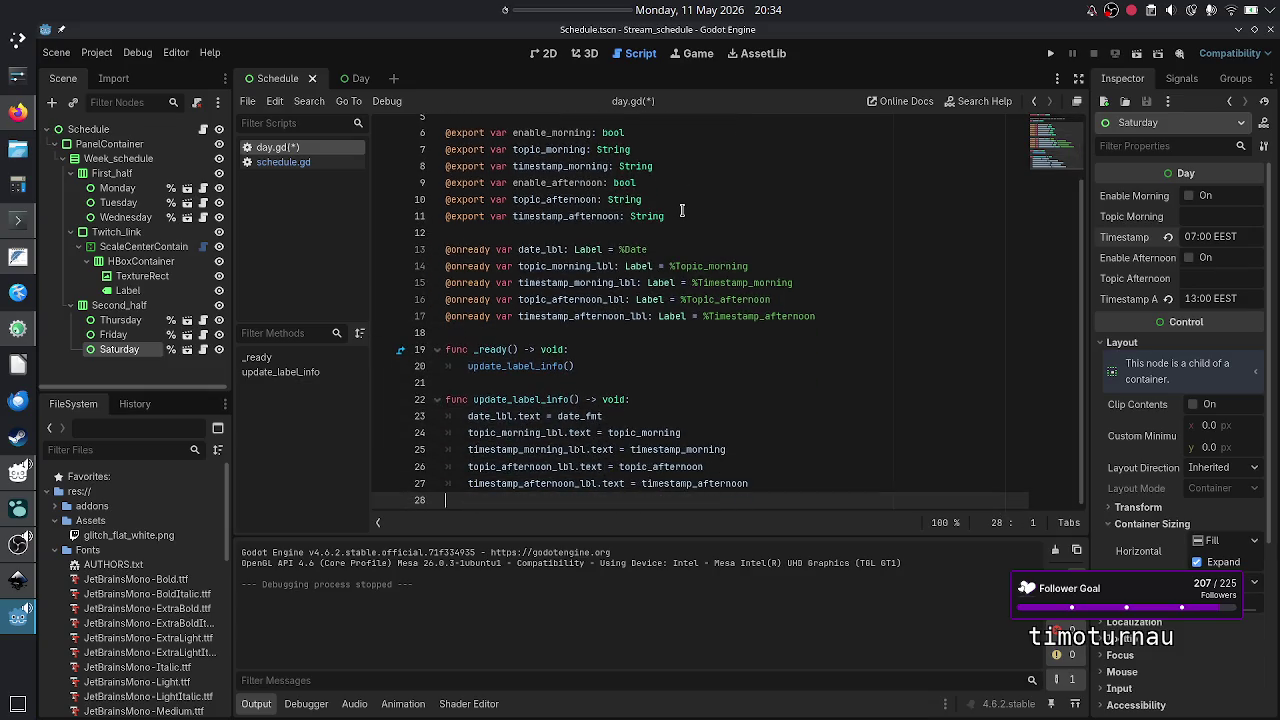
key(Up)
key(Up)
key(Up)
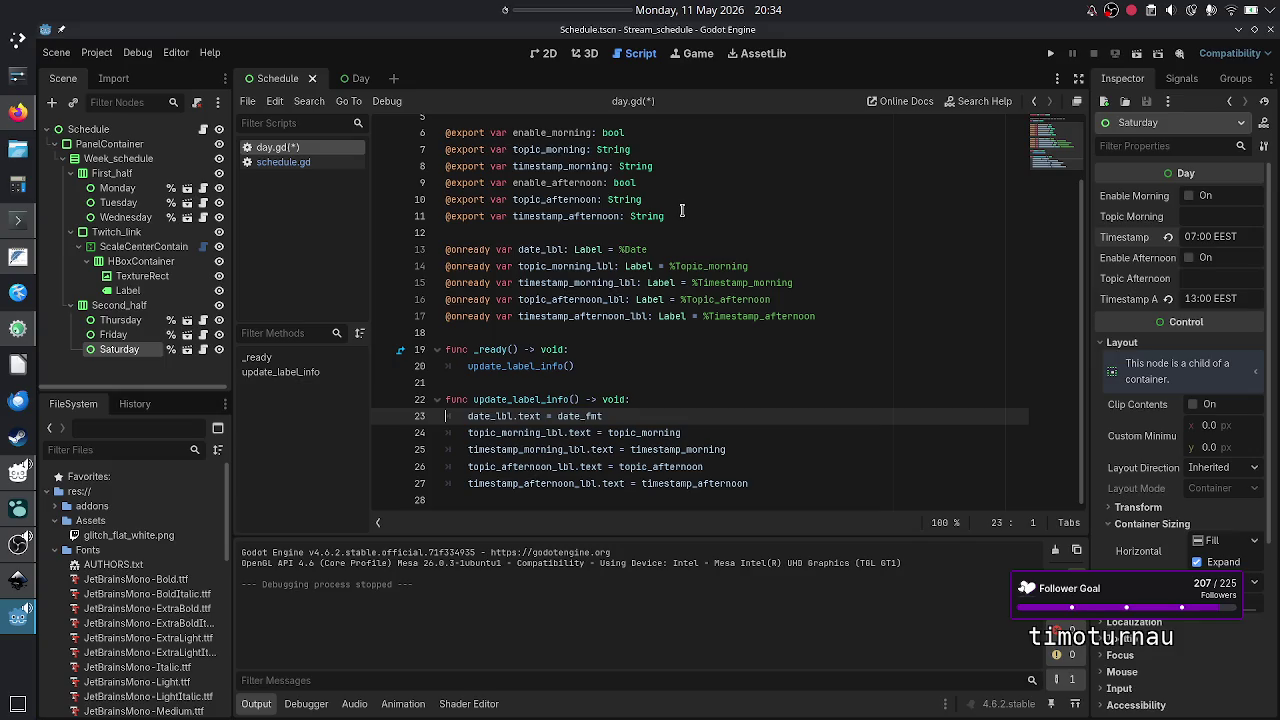
key(End)
- Wrap the morning topic and timestamp assignments in 'if enable_morning:' in update_label_info
key(Return)
text(if en)
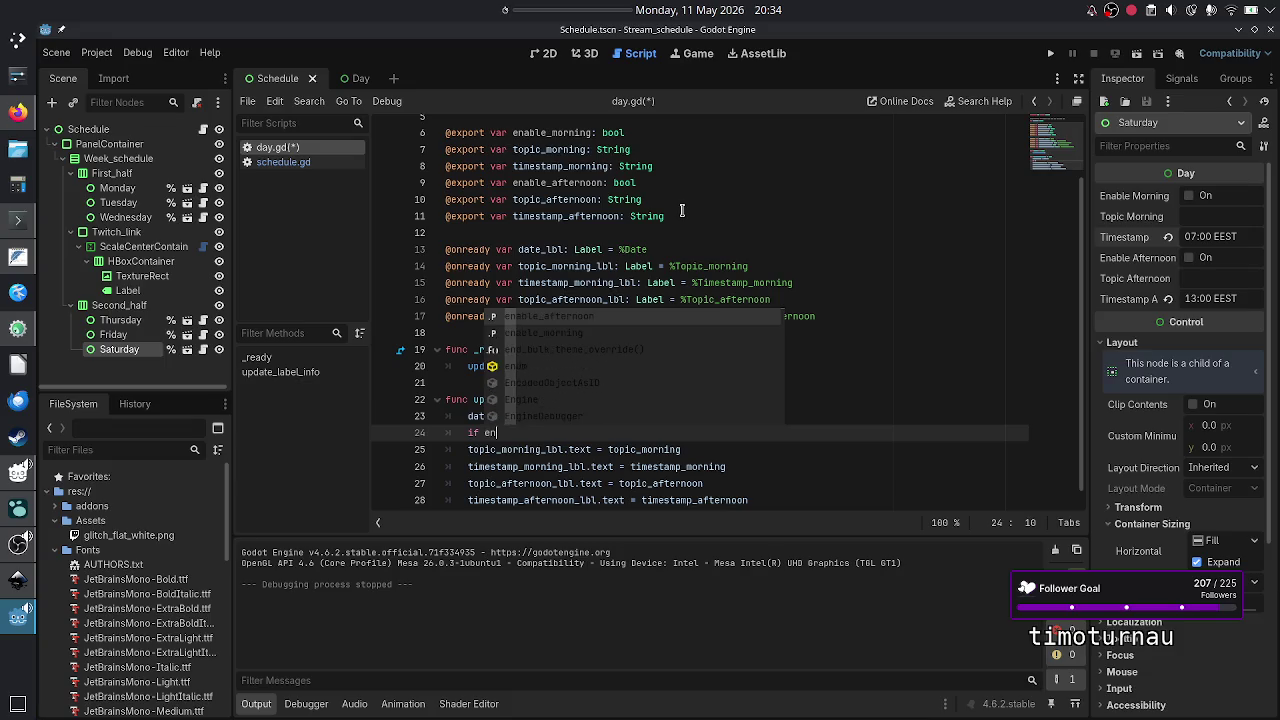
text(vabl)
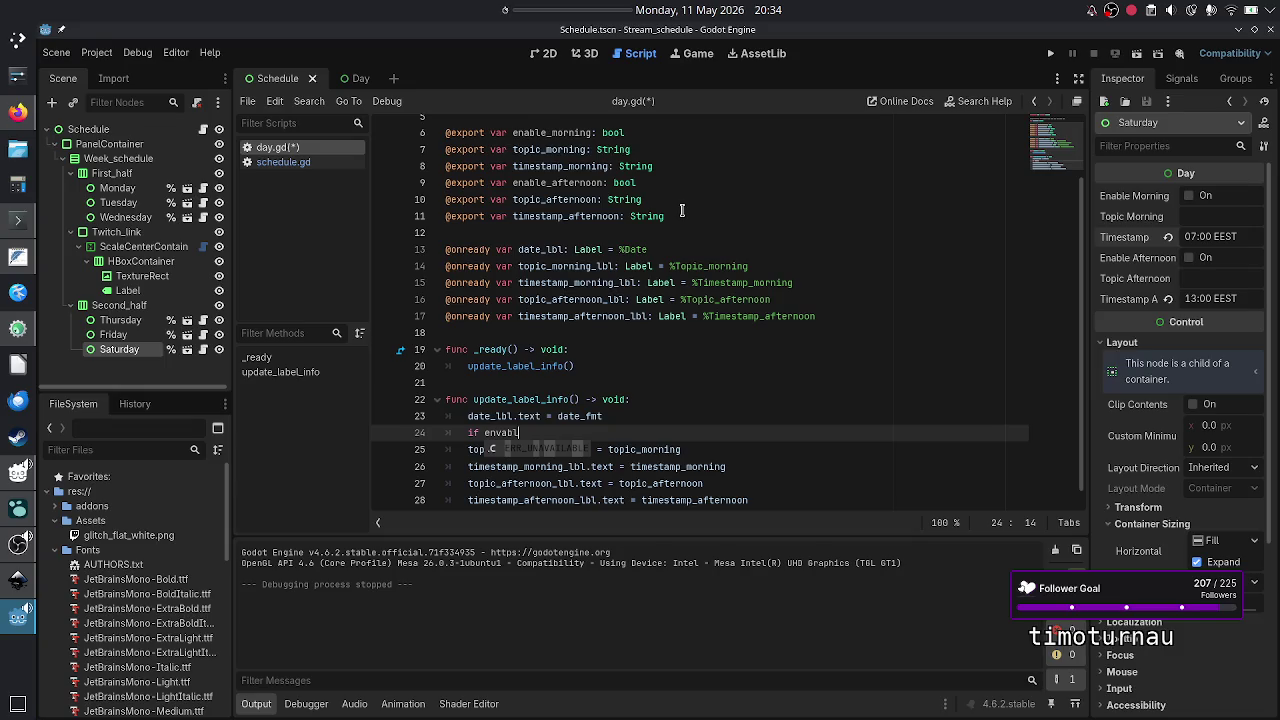
key(BackSpace)
key(BackSpace)
key(BackSpace)
key(BackSpace)
text(abl)
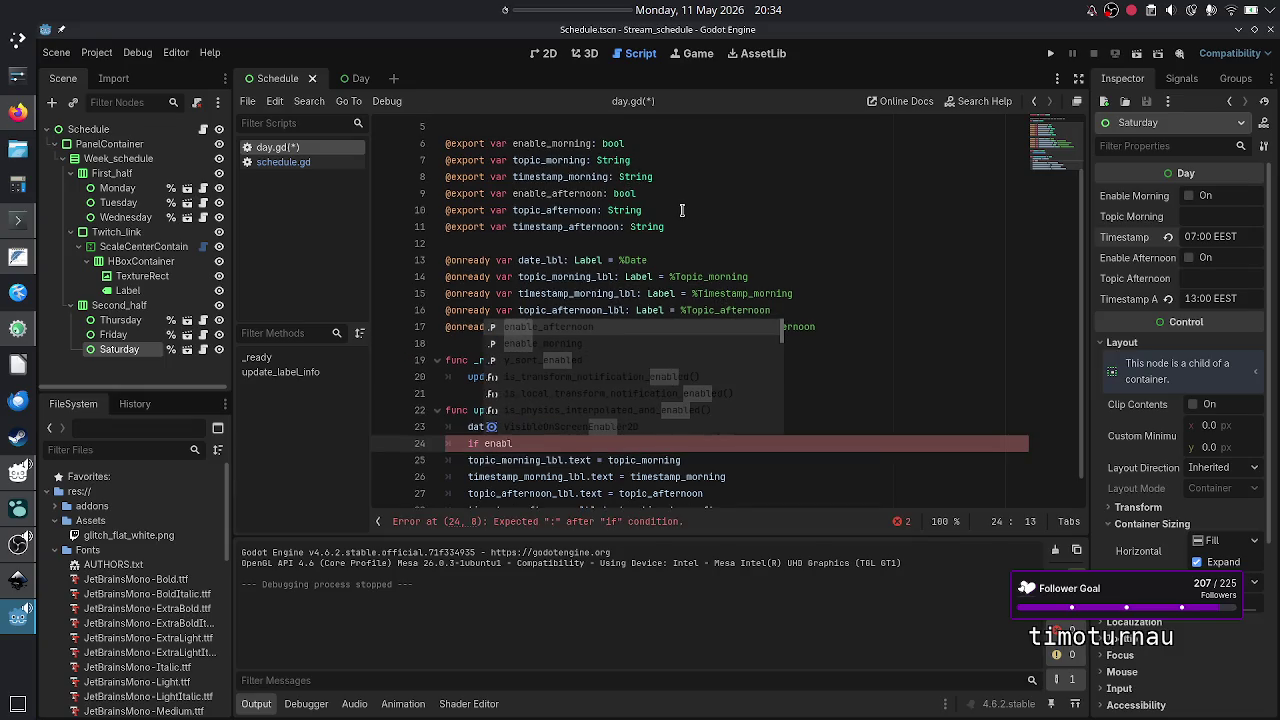
key(Down)
key(Return)
text(:)
key(Down)
key(Home)
key(Tab)
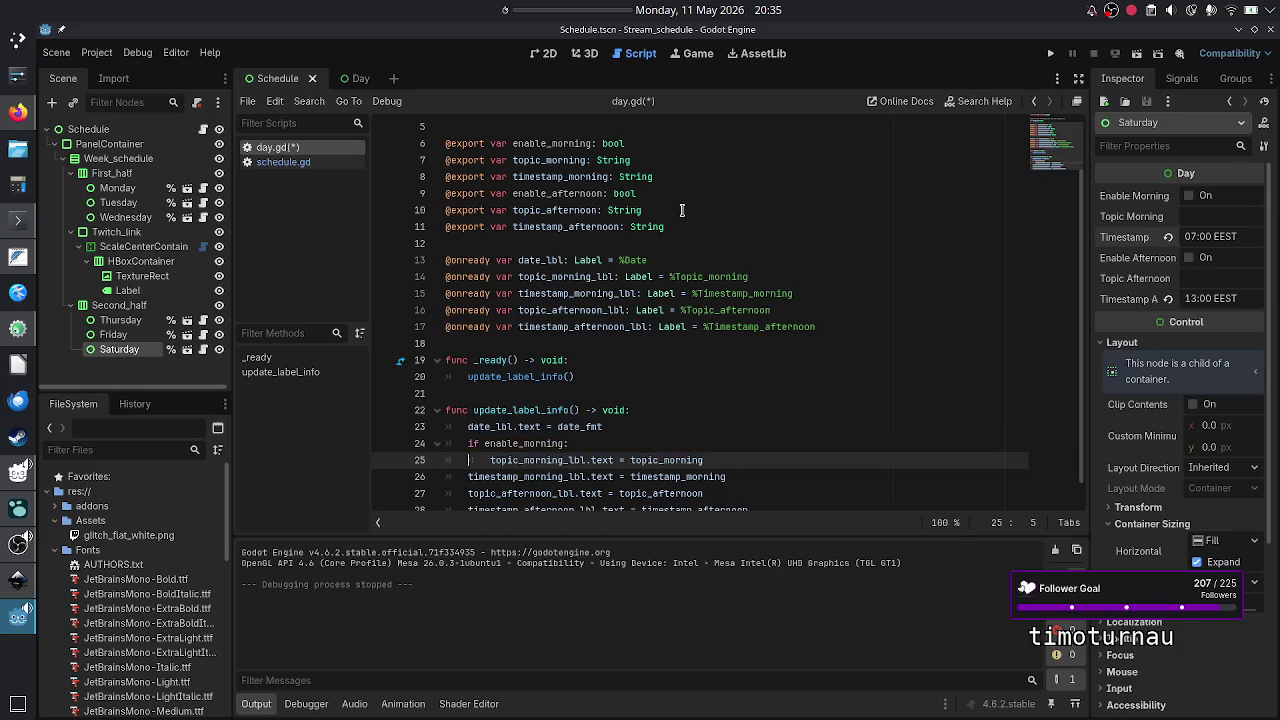
key(Down)
key(Tab)
key(Up)
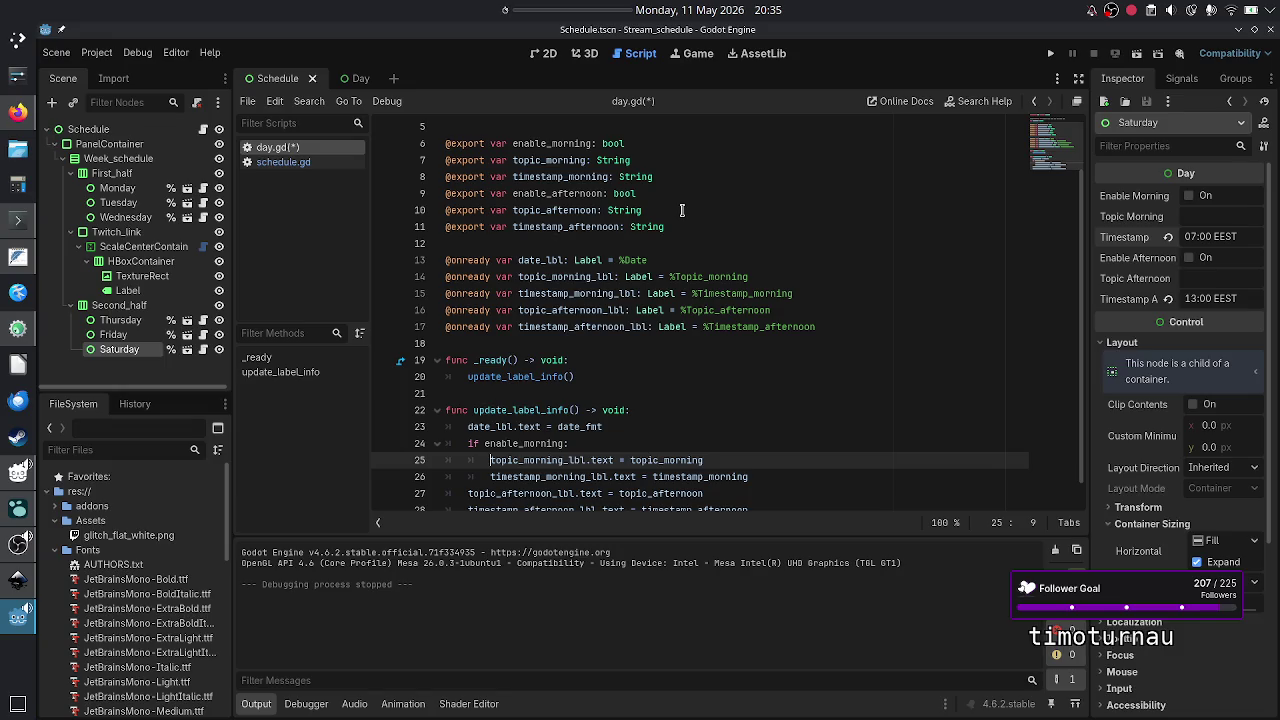
key(Down)
key(Up)
key(Up)
key(Up)
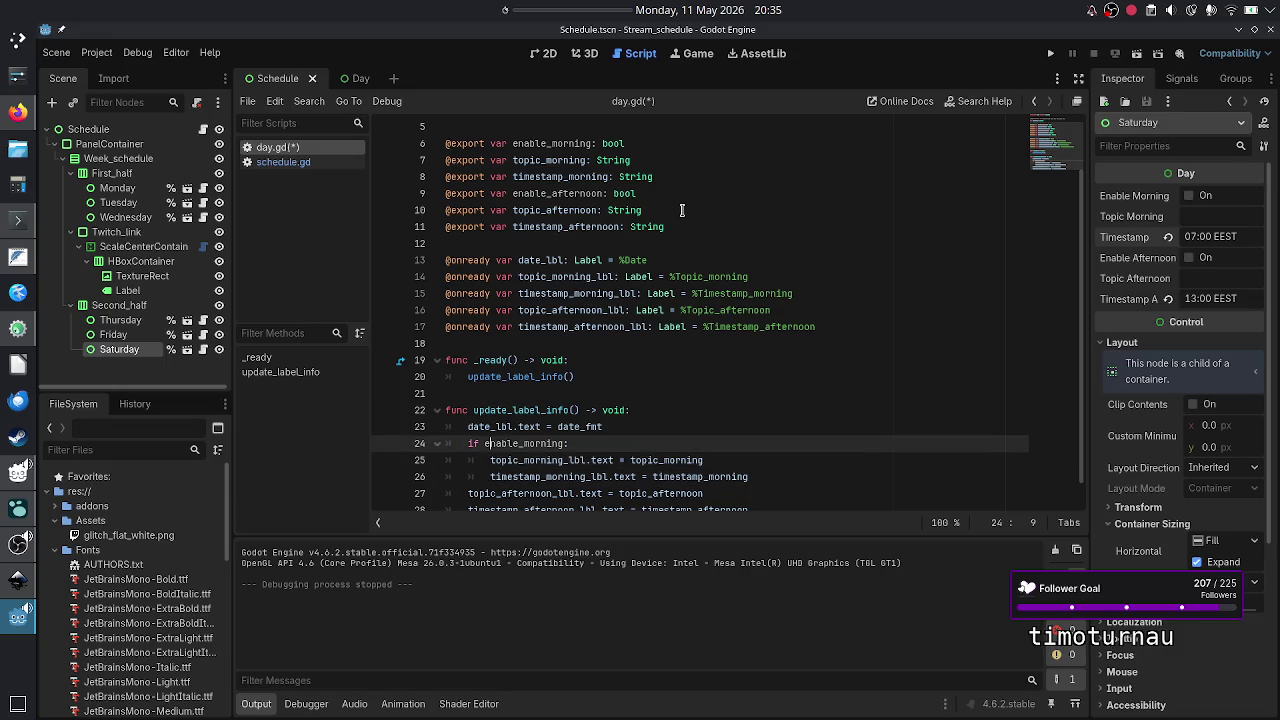
key(Down)
key(Down)
key(Down)
key(Home)
- Add 'if enable_afternoon:' and indent the afternoon label assignments beneath it
key(Down)
key(Down)
key(Down)
key(Up)
key(End)
key(Return)
key(BackSpace)
text(if enable_)
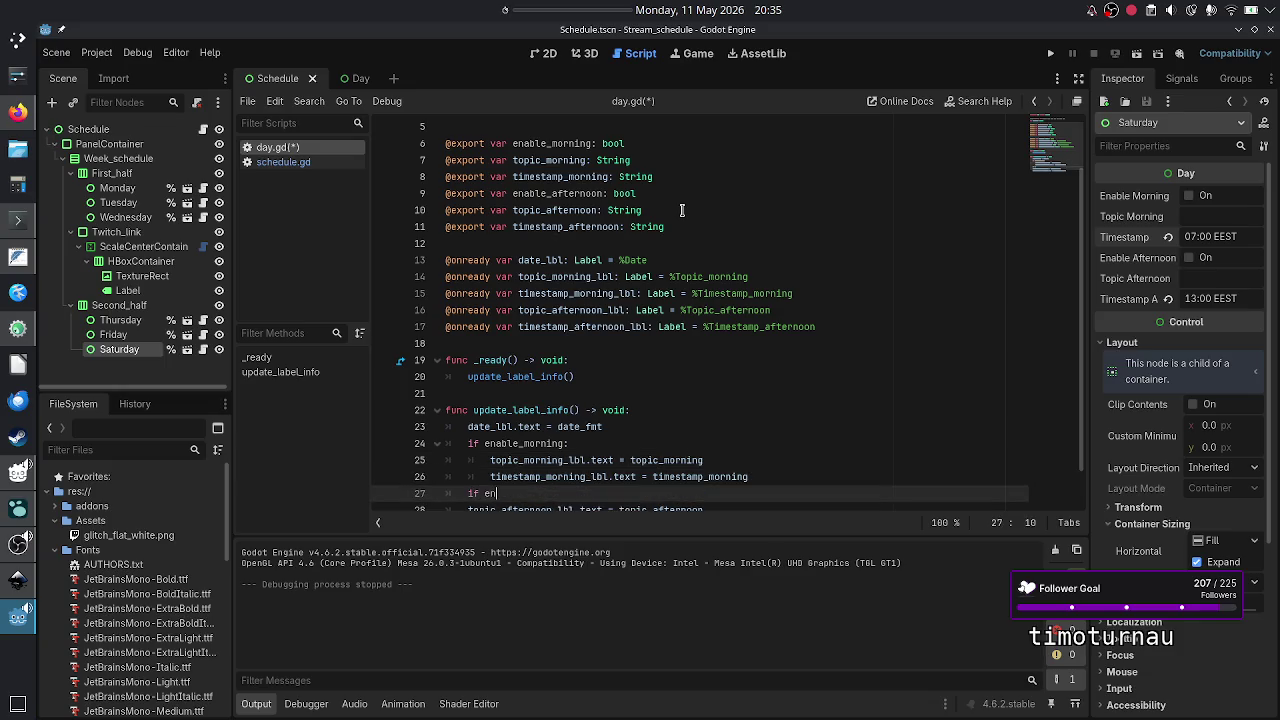
text(af)
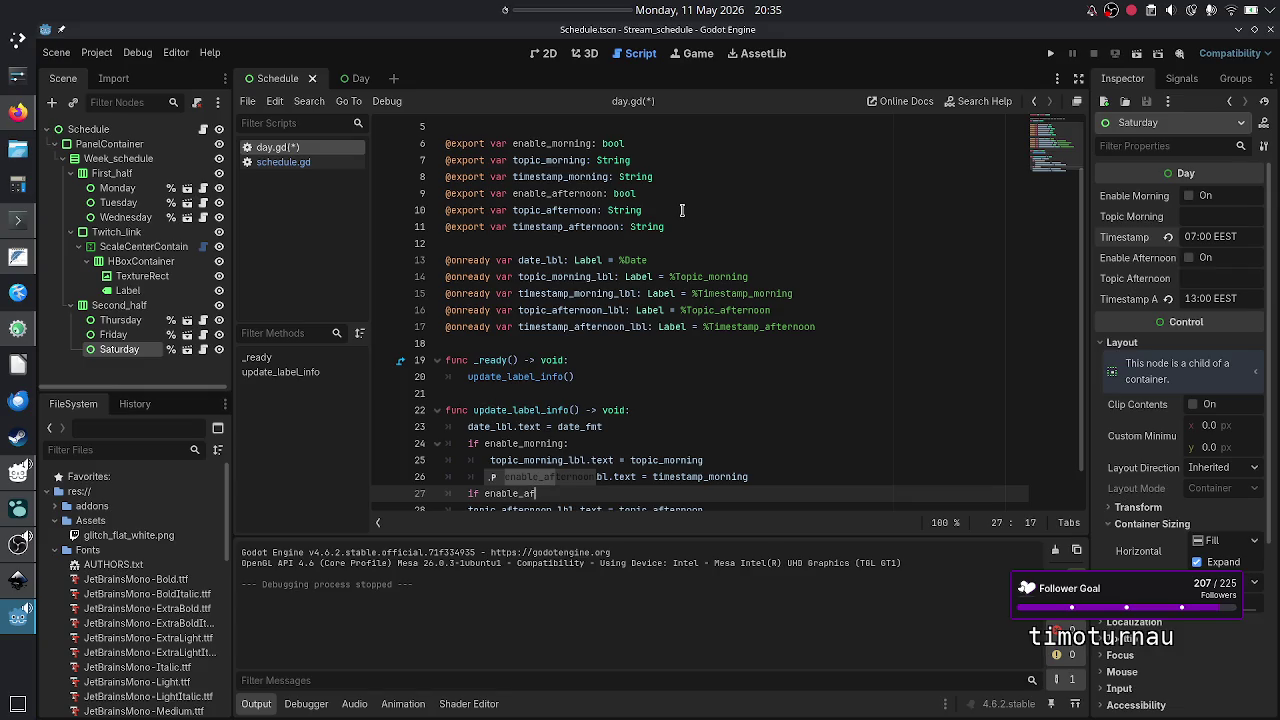
key(Return)
text(:)
key(Down)
key(Down)
key(Down)
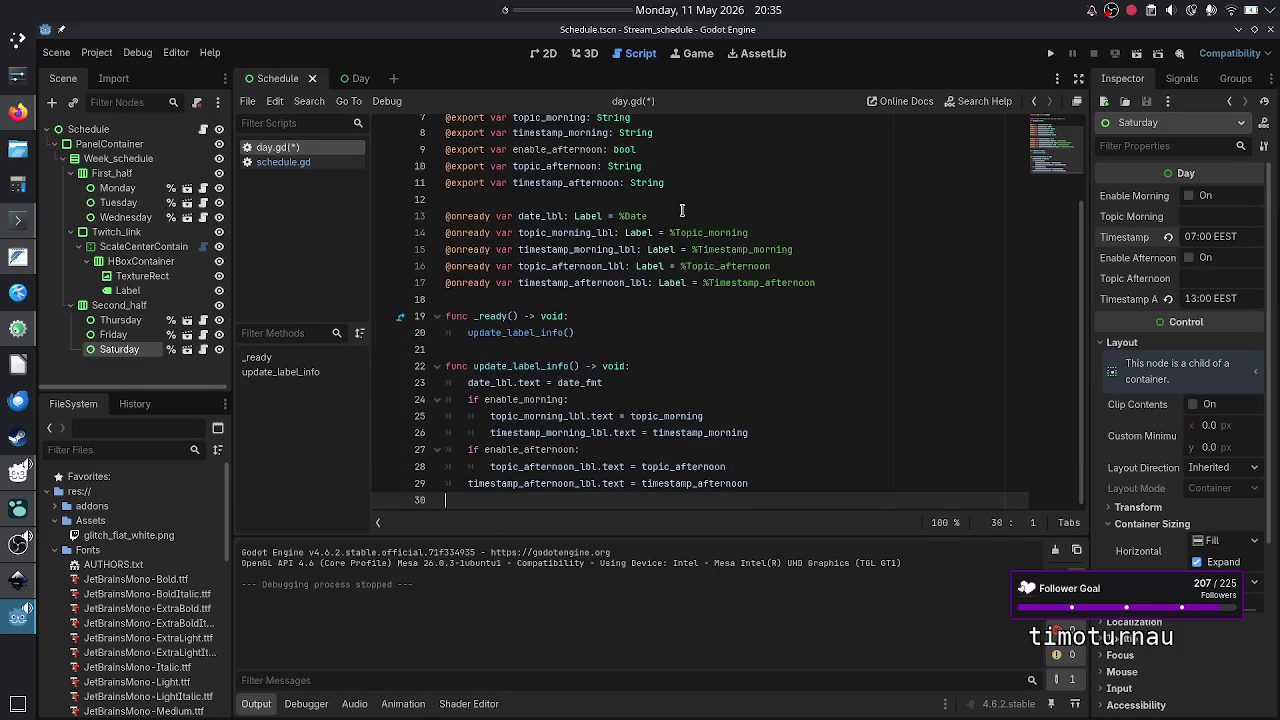
key(Up)
key(Tab)
key(Down)
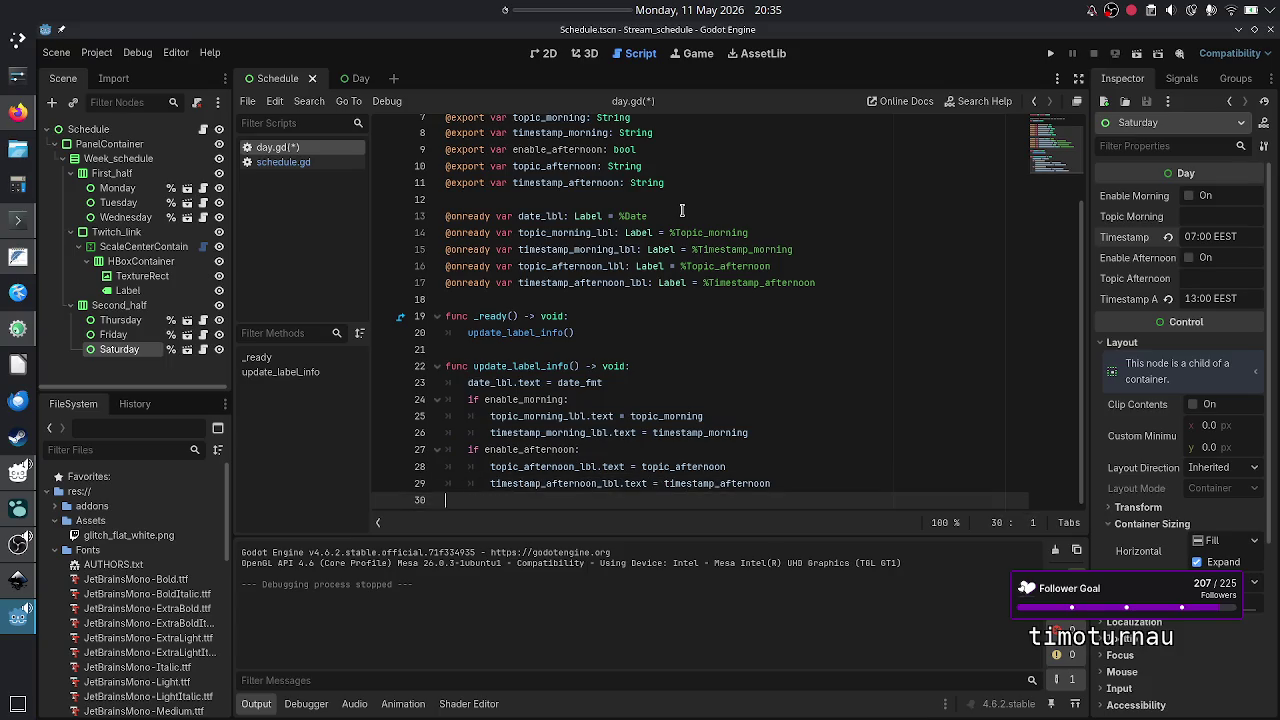
- In the 2D view, enable both slots for Monday and Wednesday, and only afternoon for Tuesday
click(547, 53)
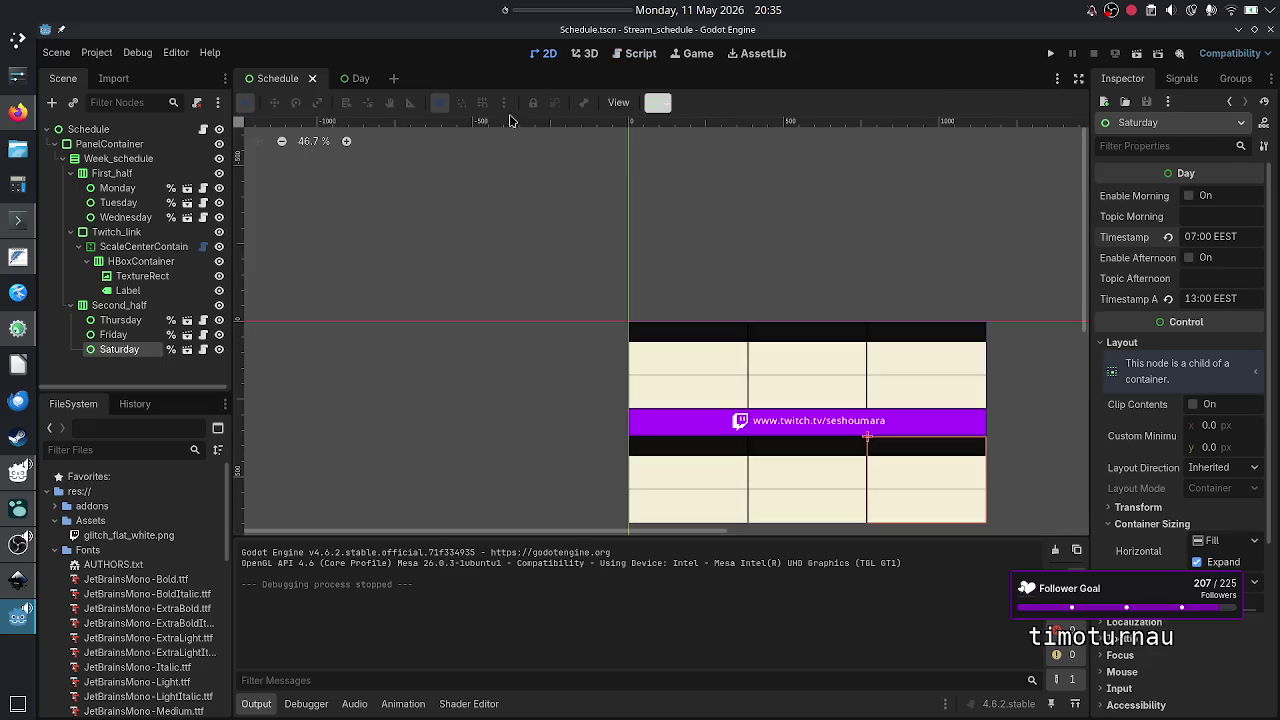
click(117, 189)
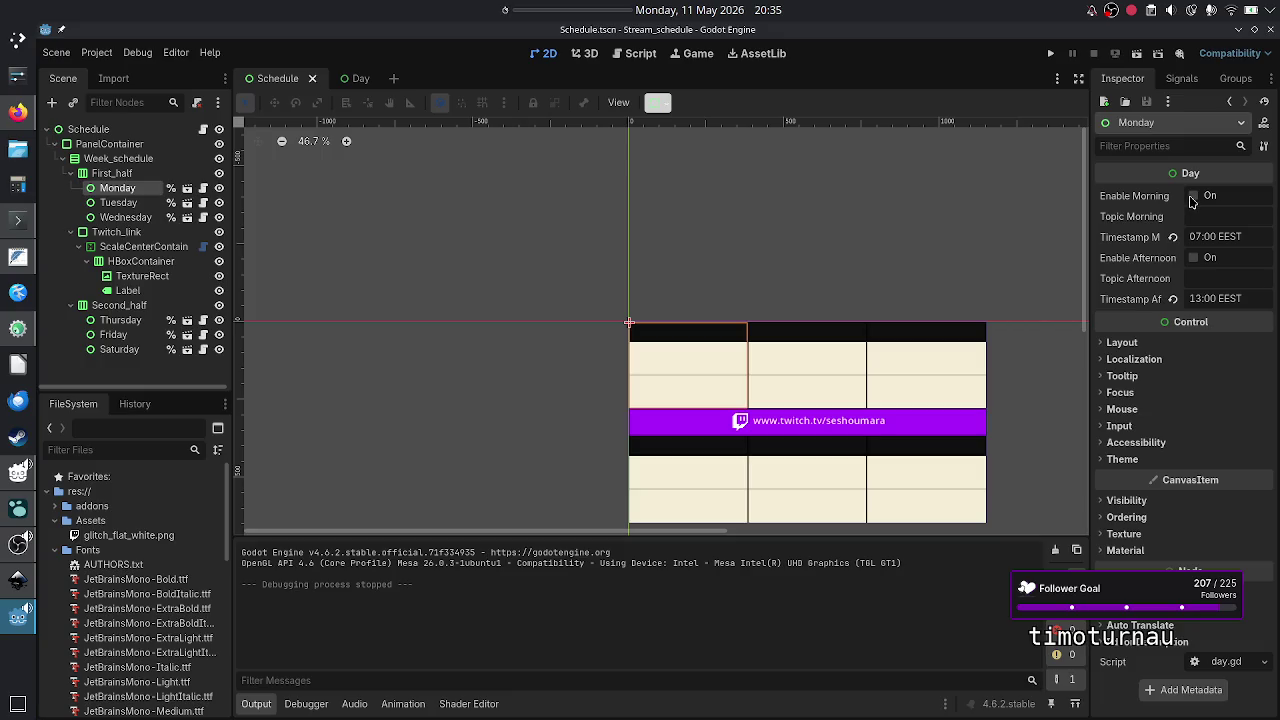
click(1193, 198)
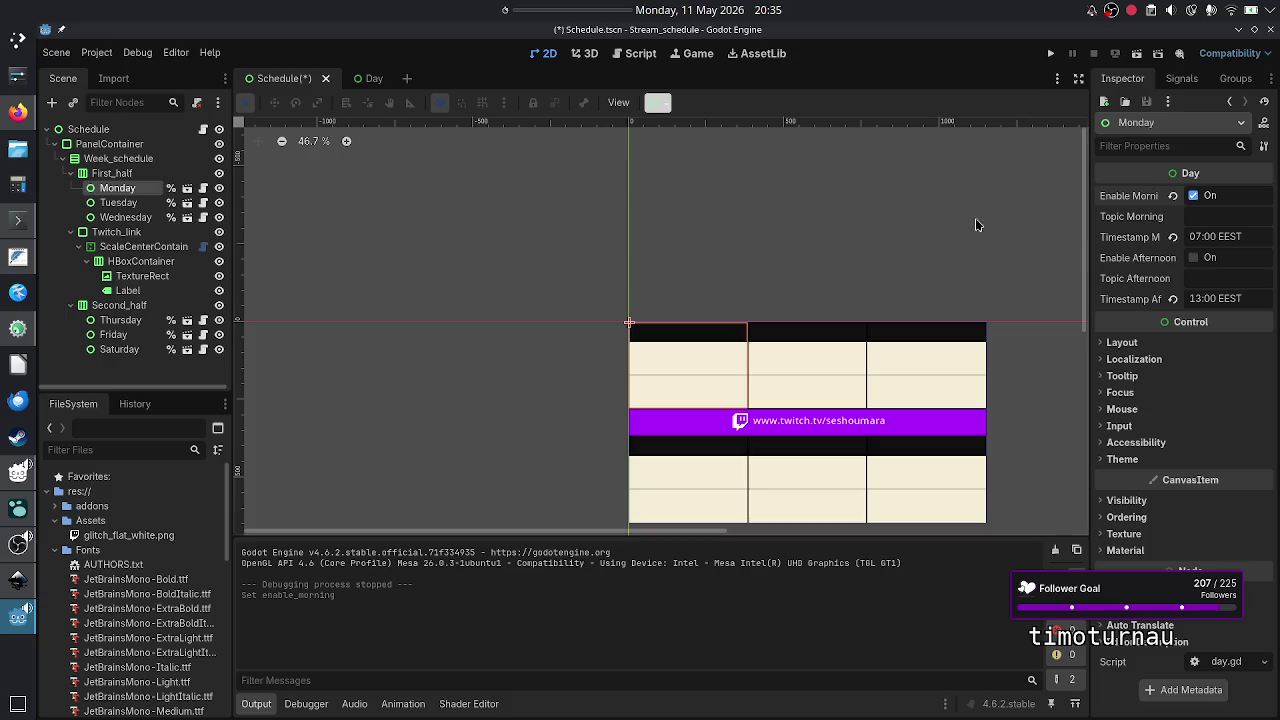
click(1193, 258)
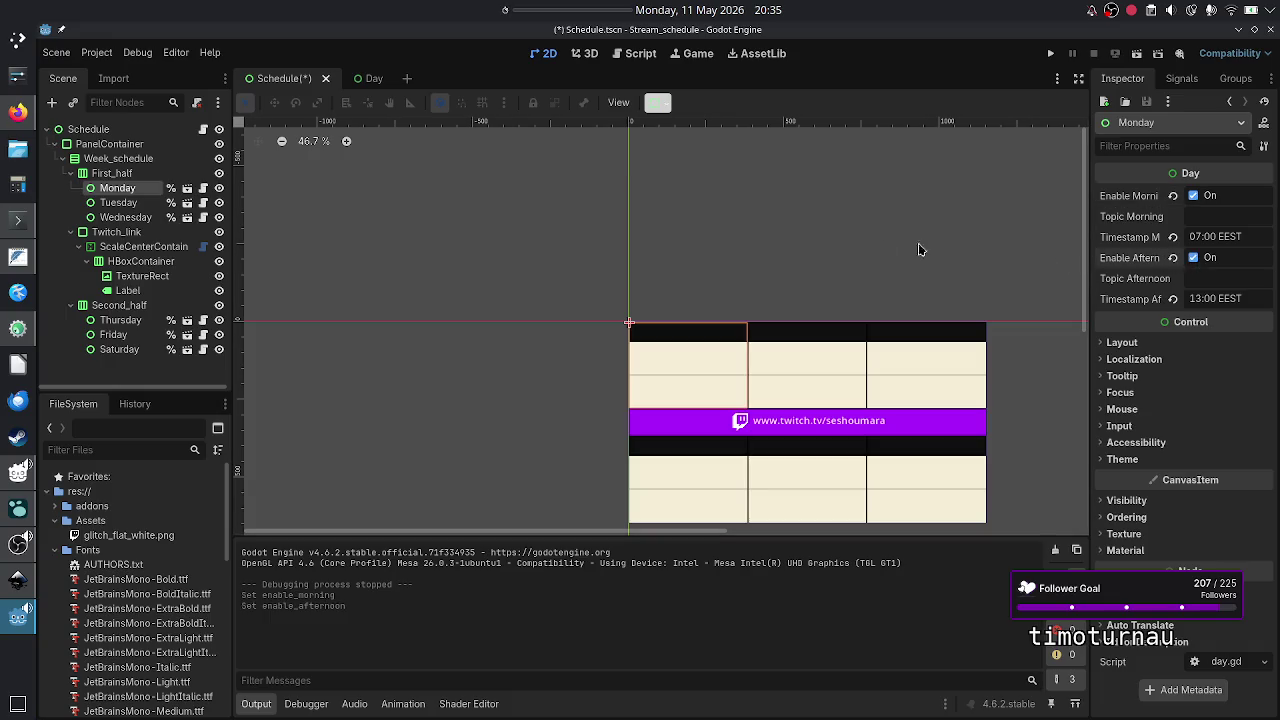
click(127, 204)
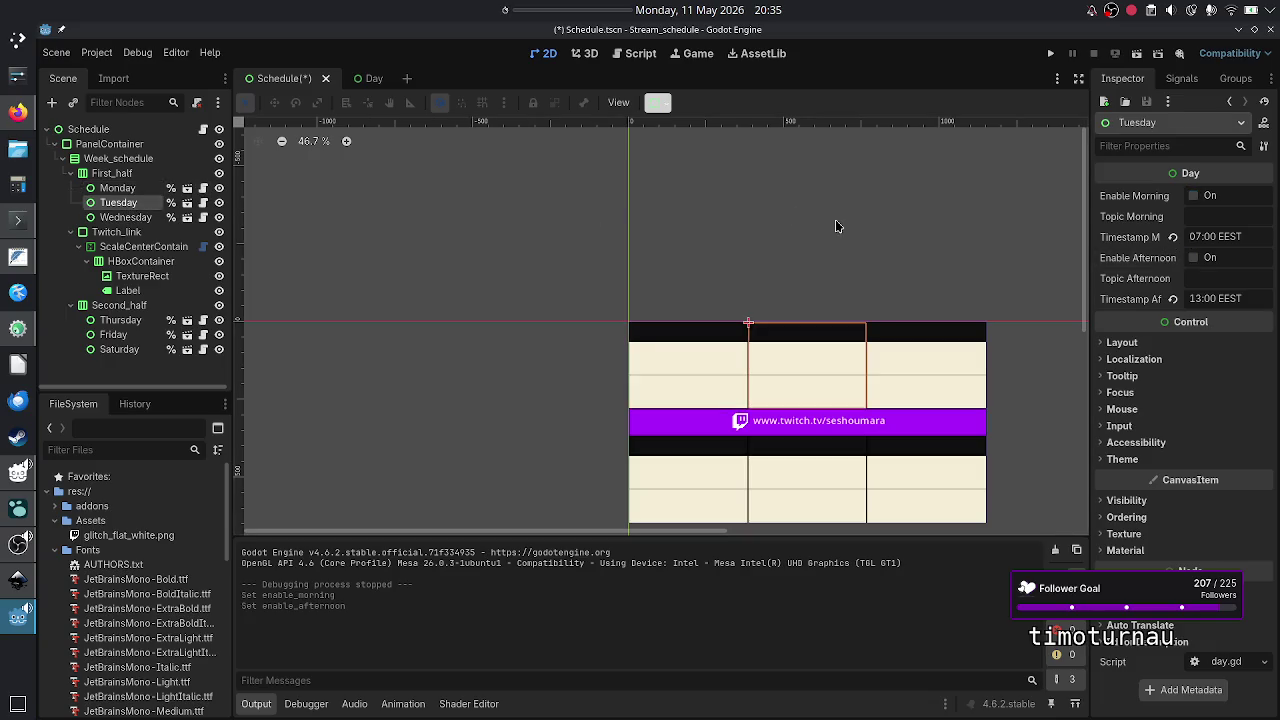
click(1193, 258)
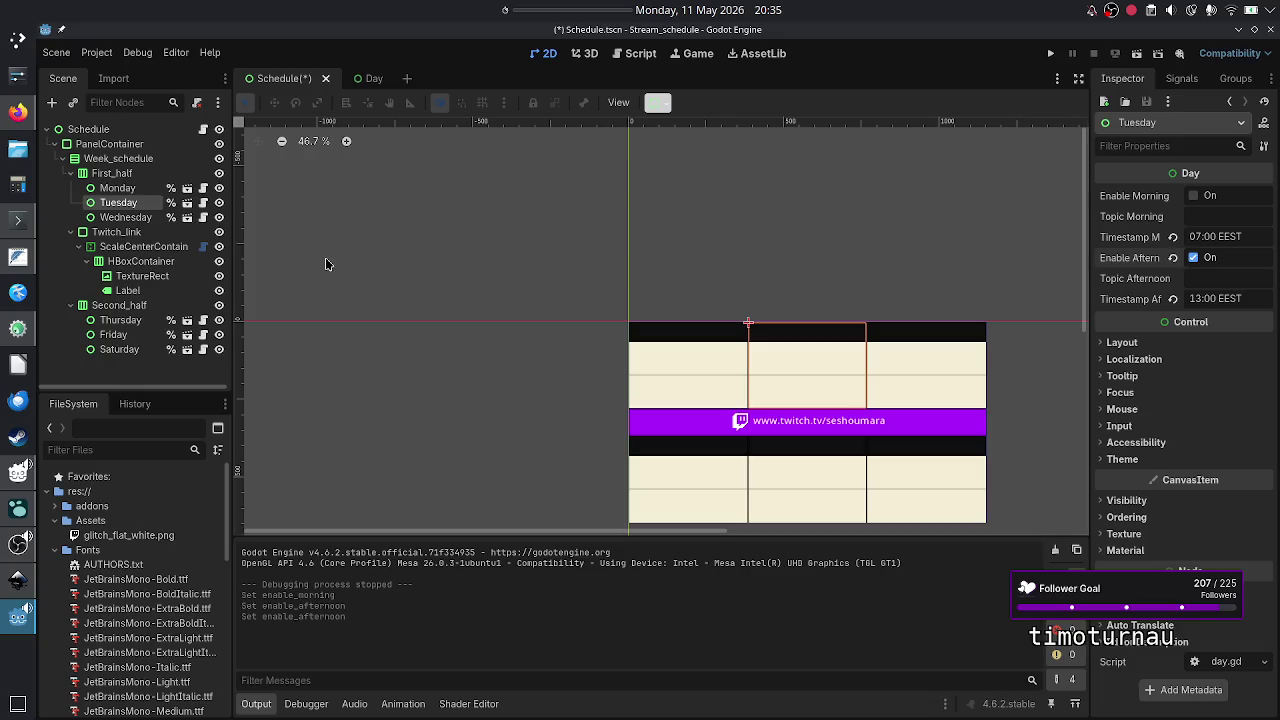
click(99, 221)
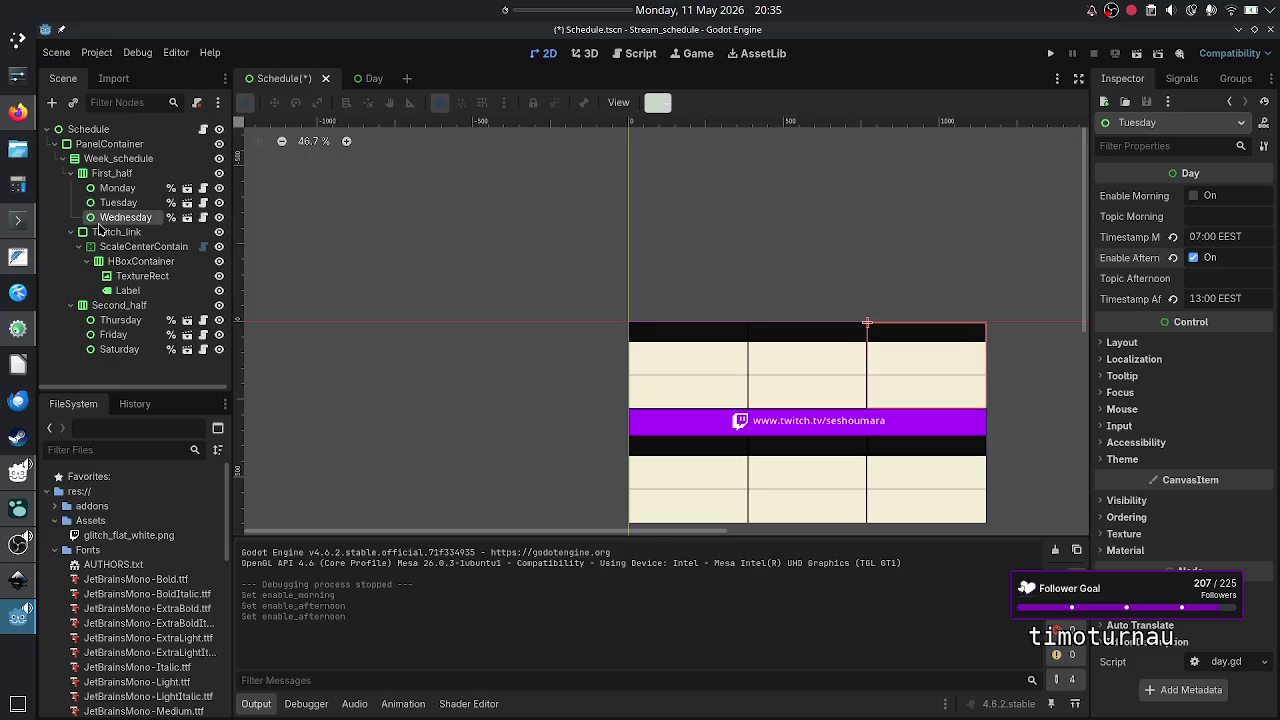
click(1193, 196)
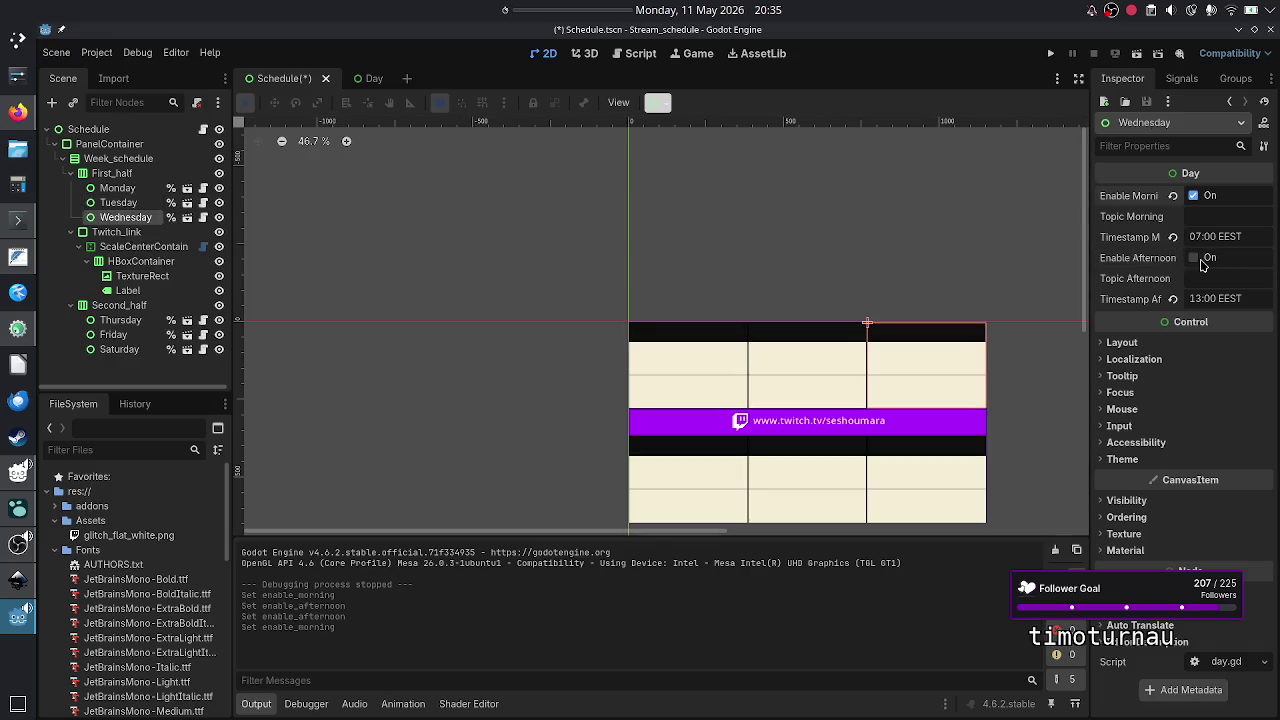
click(1201, 260)
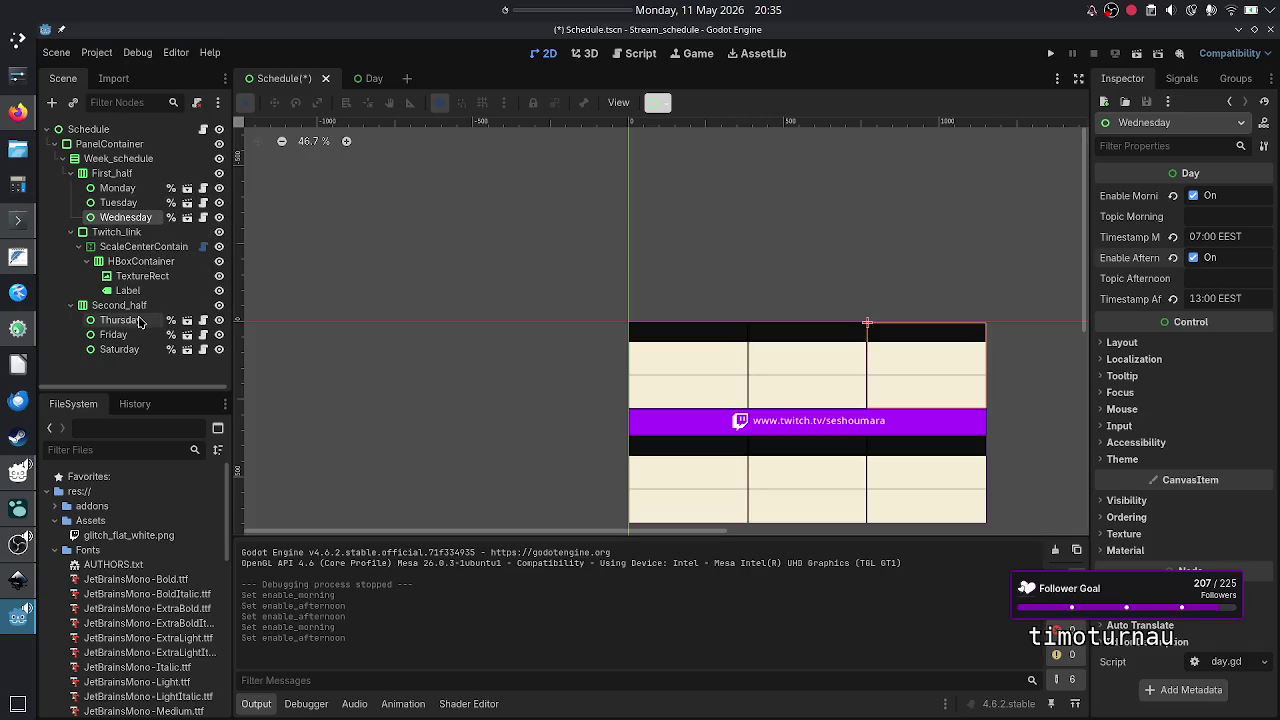
- Enable both slots for Thursday, leave Friday off, enable Saturday's afternoon, then run the scene
click(139, 321)
click(1189, 196)
click(1189, 258)
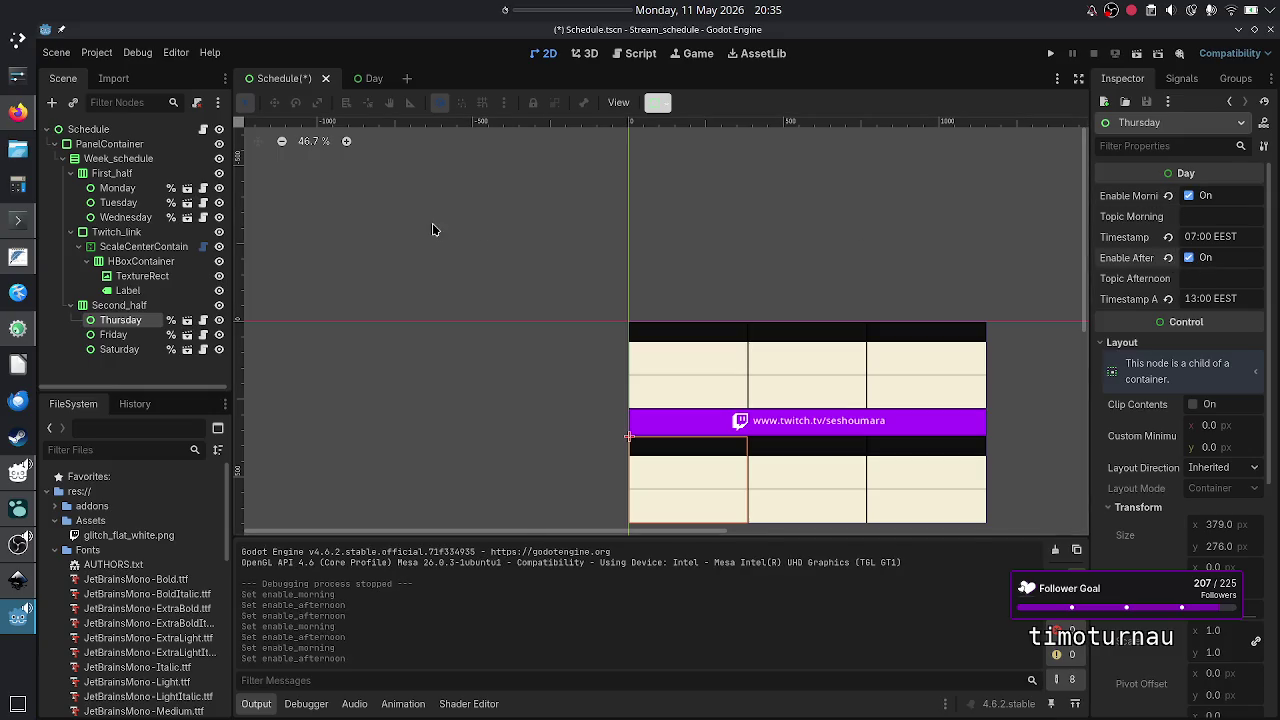
click(119, 337)
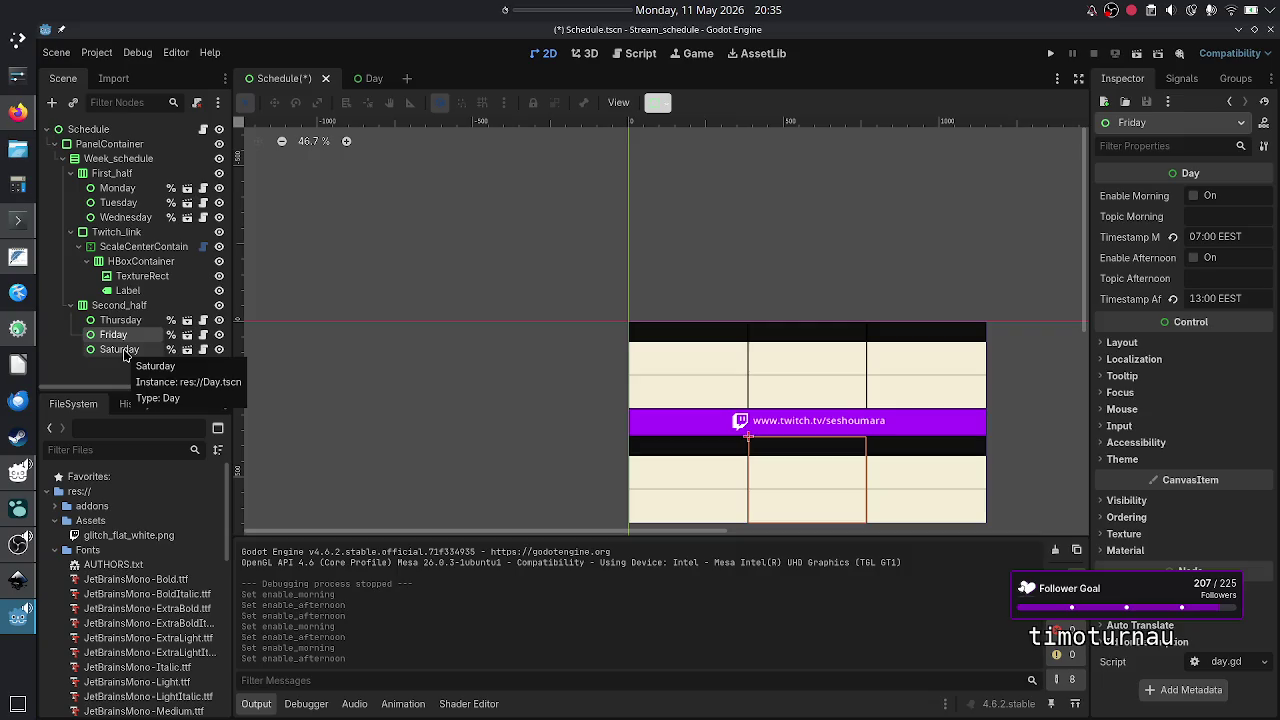
click(122, 350)
click(1190, 258)
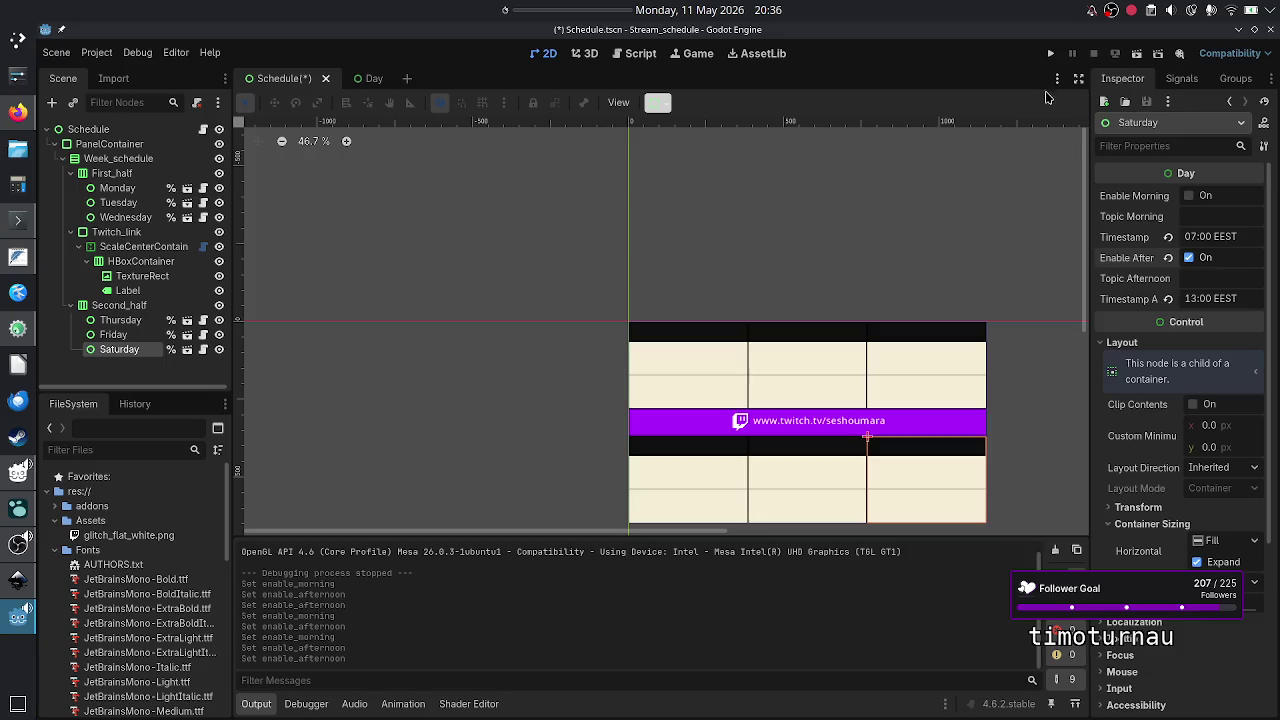
click(1050, 53)
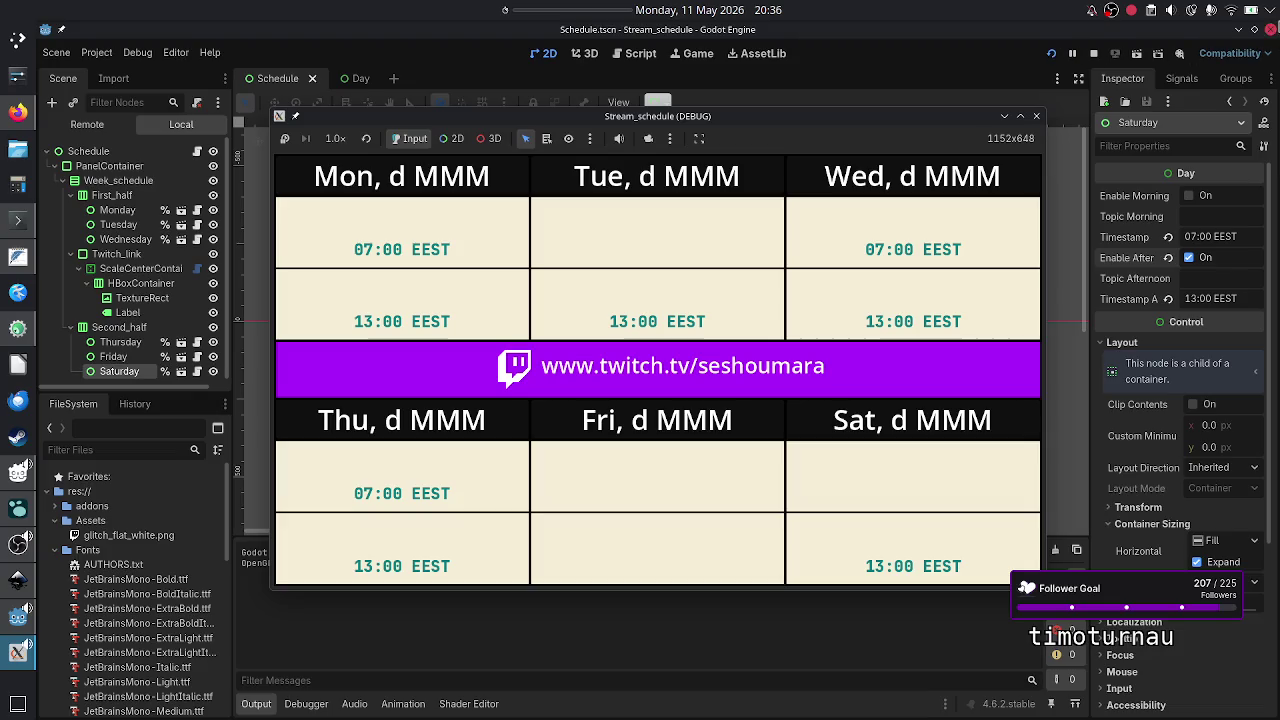
- Close the Stream_schedule (DEBUG) preview window
click(1037, 117)
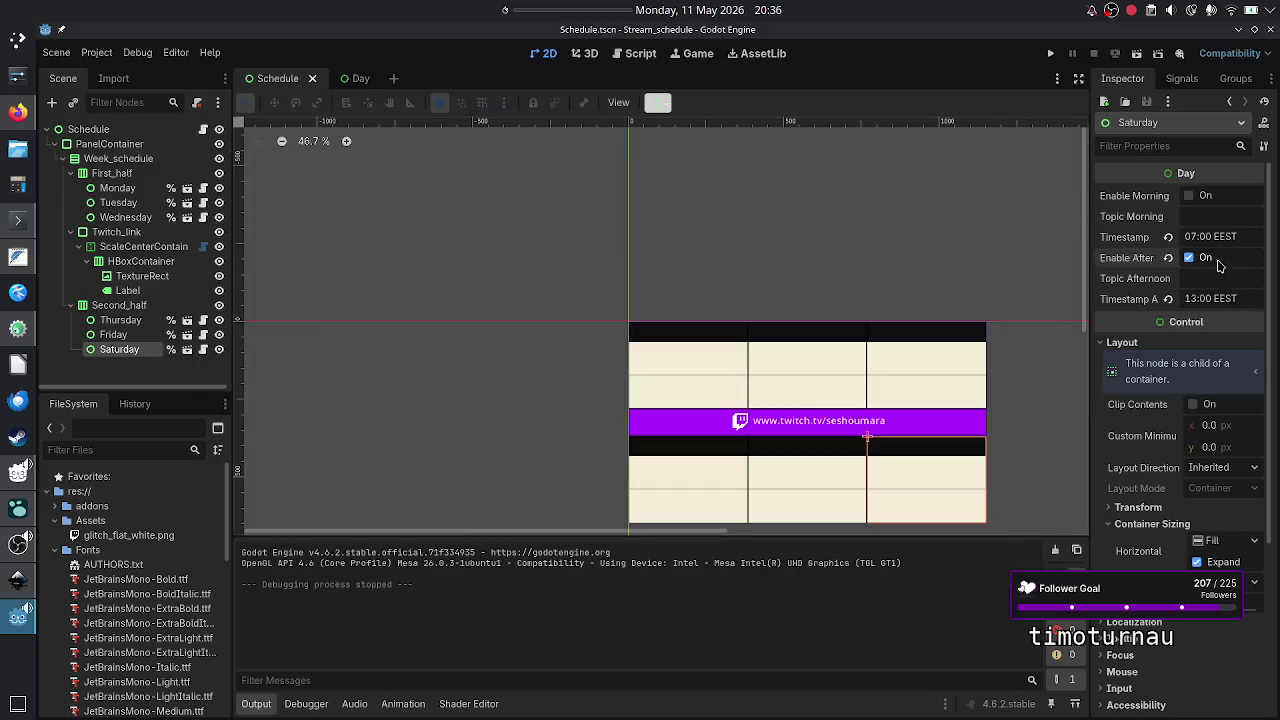
- Toggle Saturday's afternoon slot off and back on, then click into its topic fields
click(1207, 259)
click(1210, 260)
click(1208, 276)
click(1205, 216)
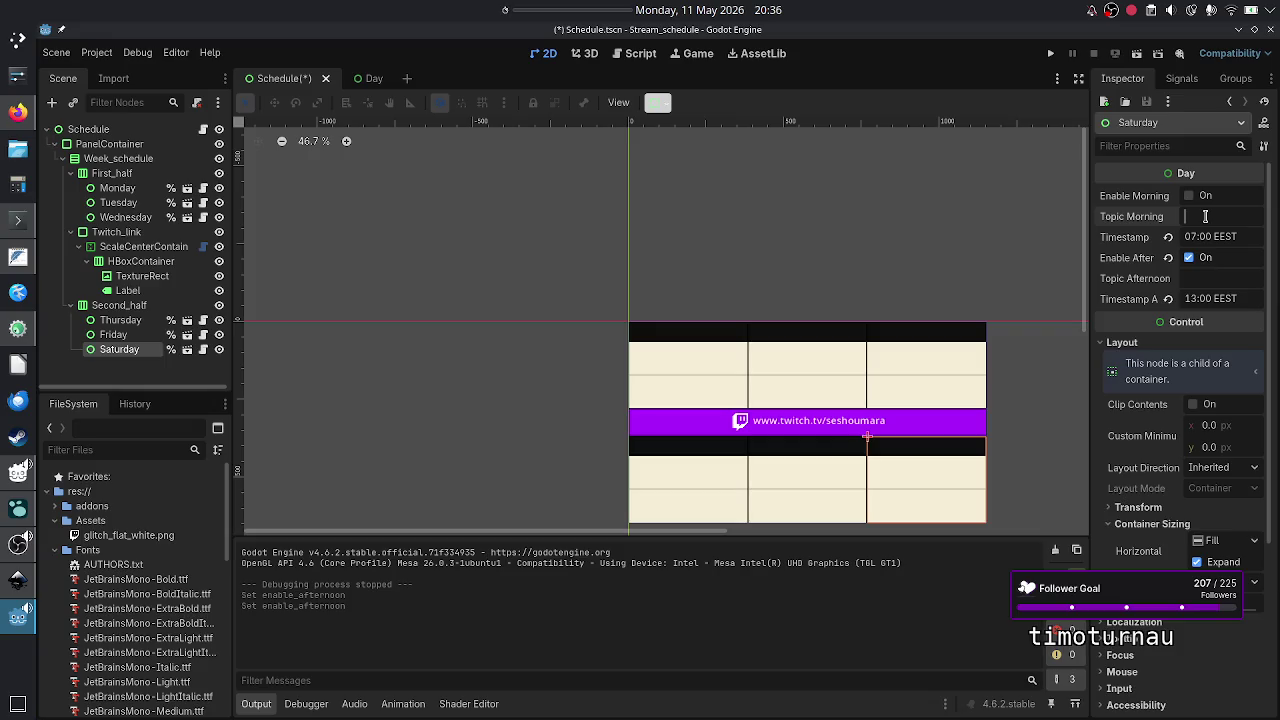
- Hide the Output panel, test-run the scene, close the preview, and open schedule.gd
click(270, 705)
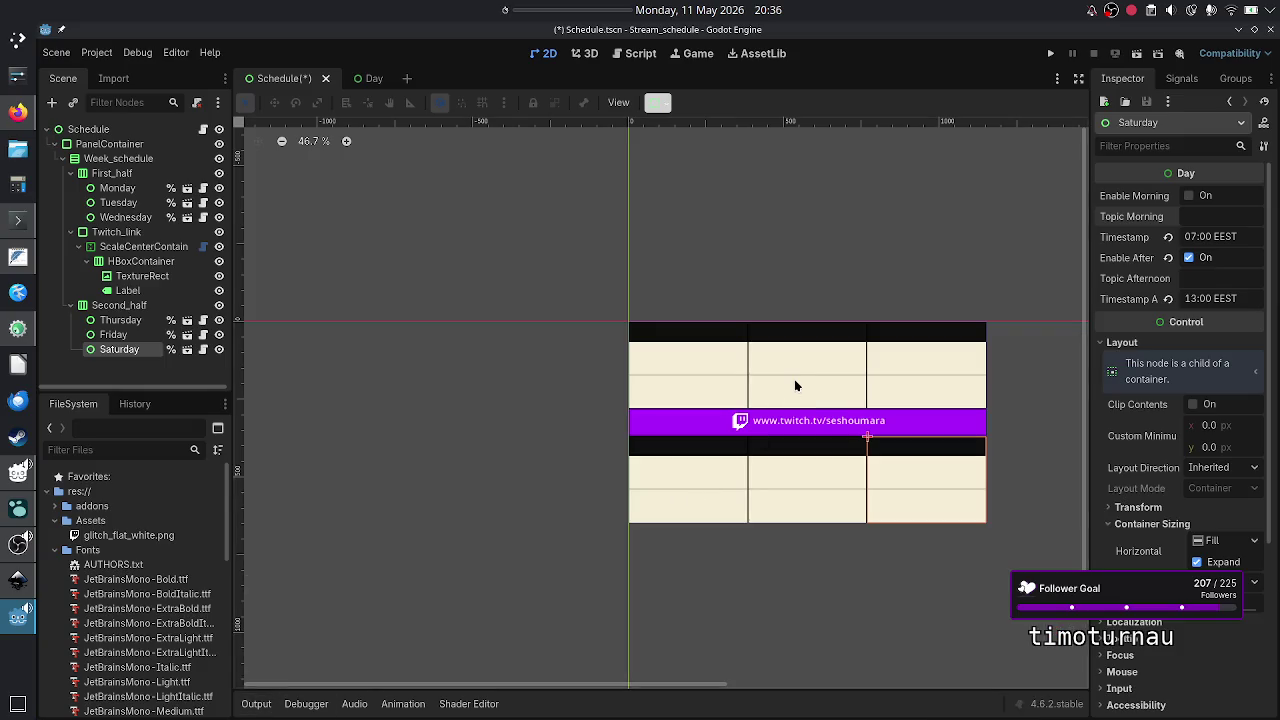
click(1049, 54)
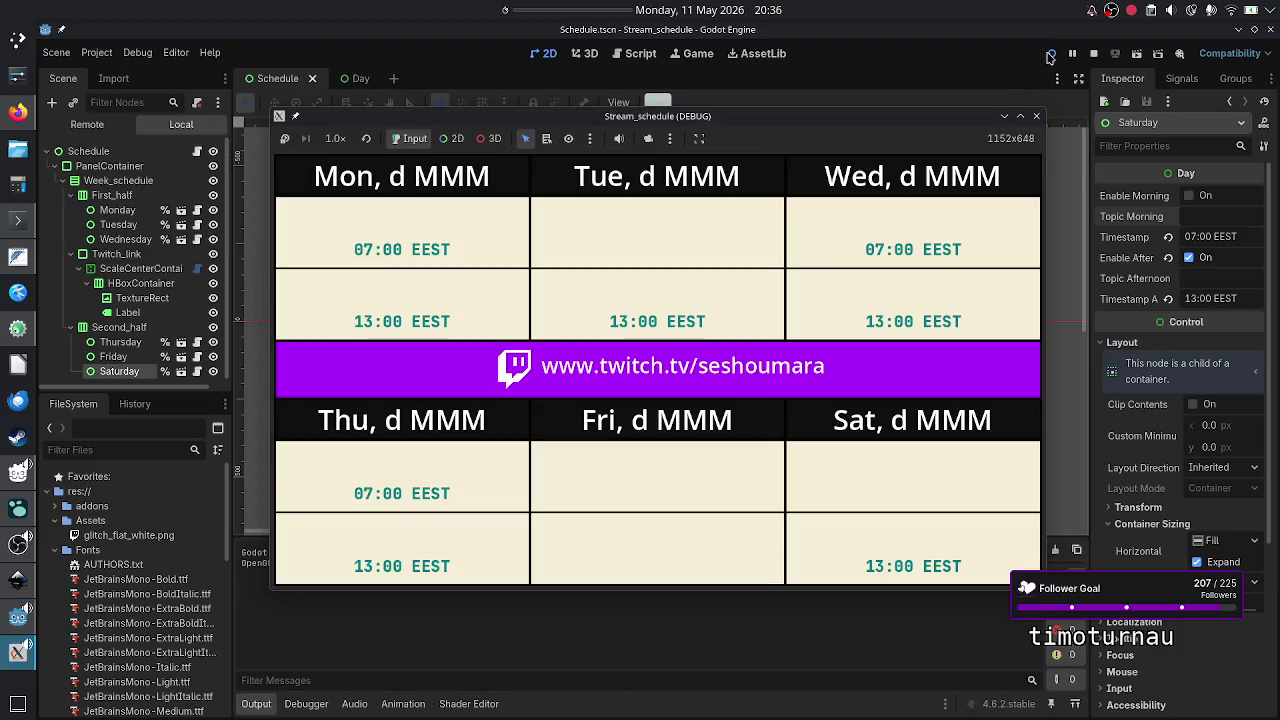
click(1037, 117)
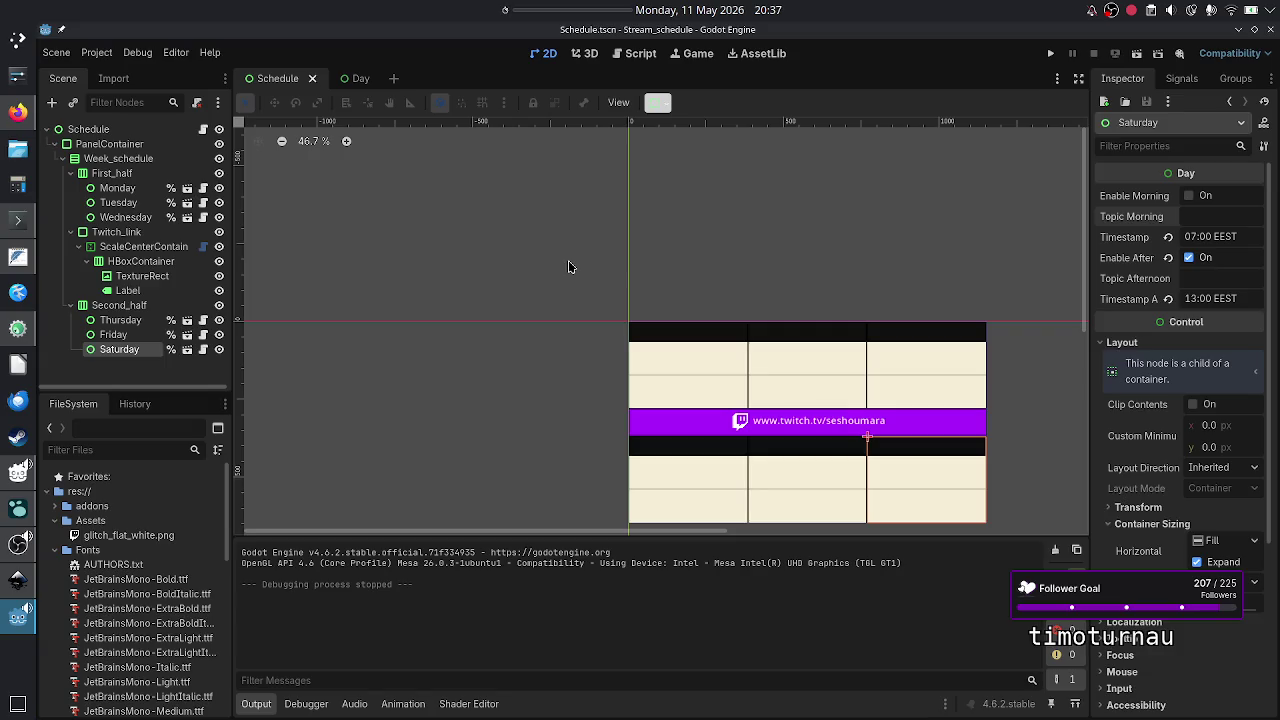
click(98, 130)
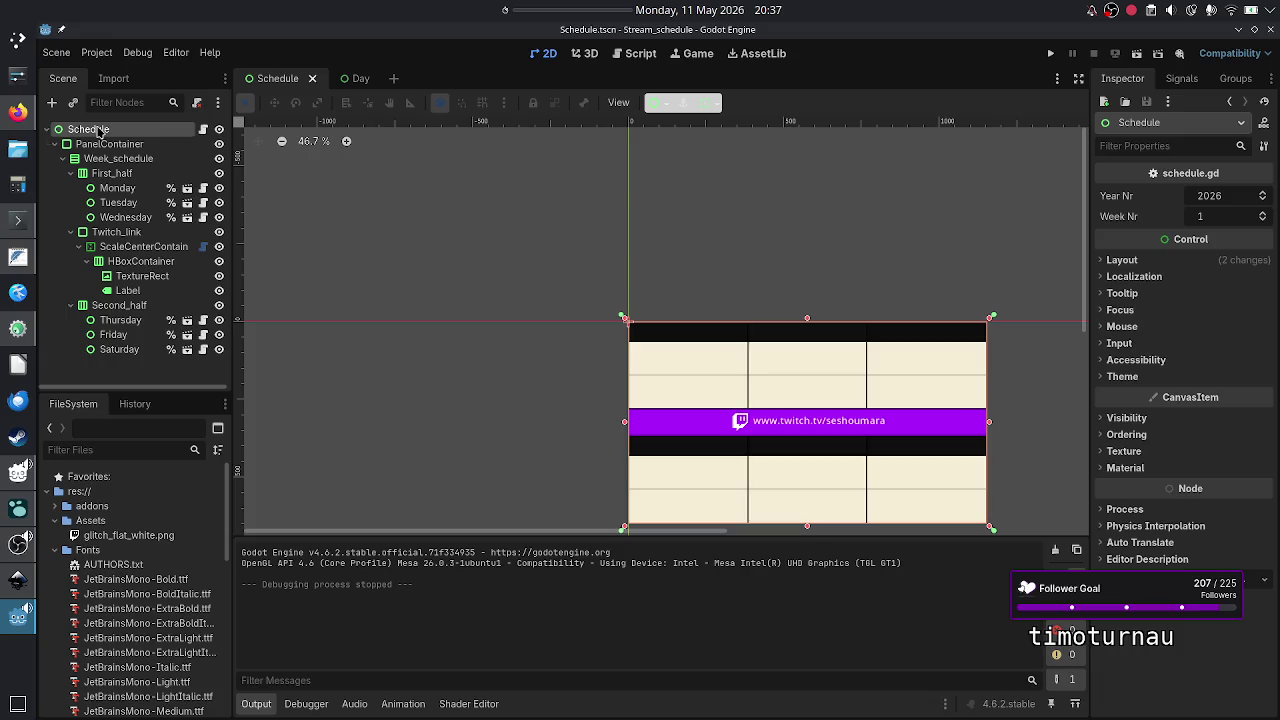
click(203, 129)
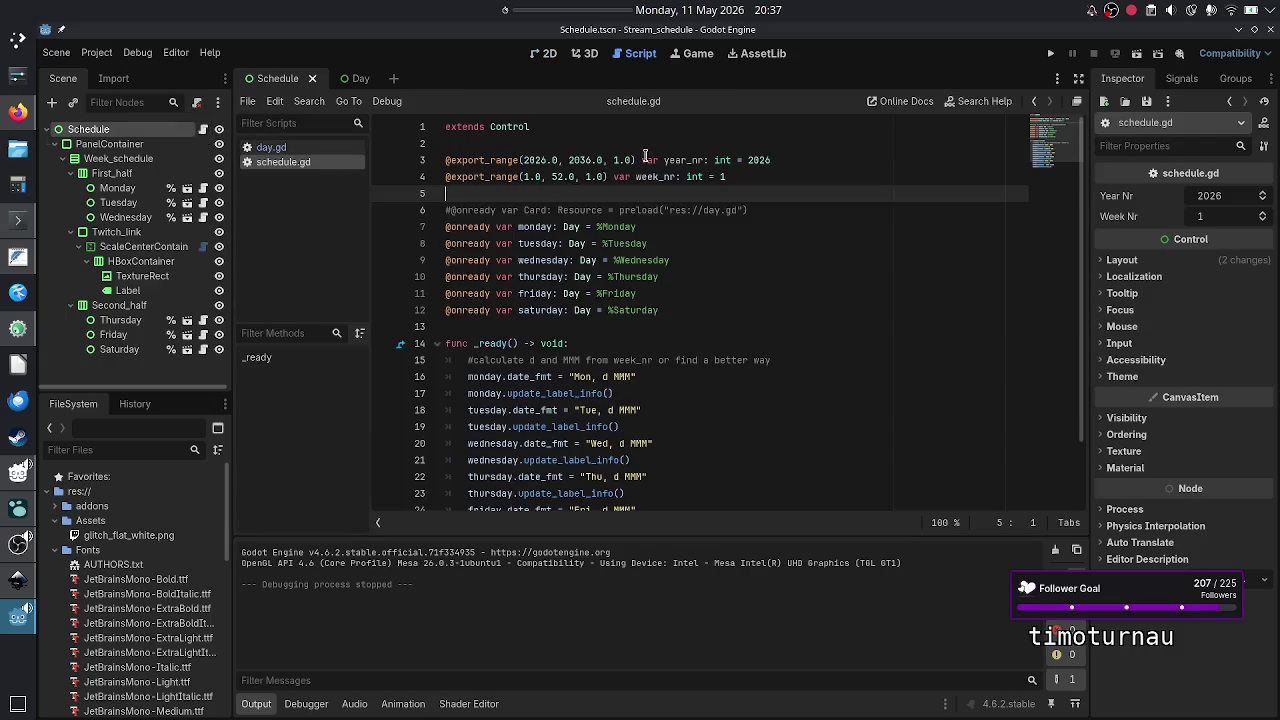
- Delete the commented Card preload line and its leftover empty line from schedule.gd
click(812, 207)
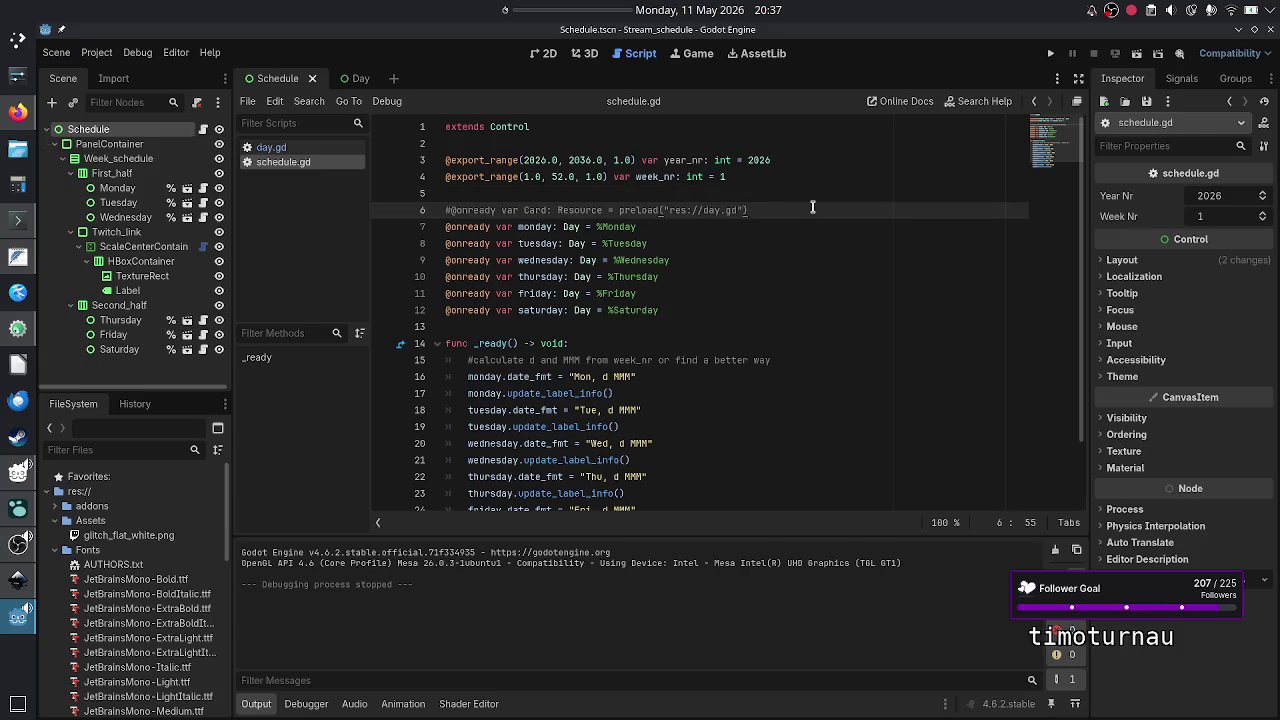
key(shift+Home)
key(BackSpace)
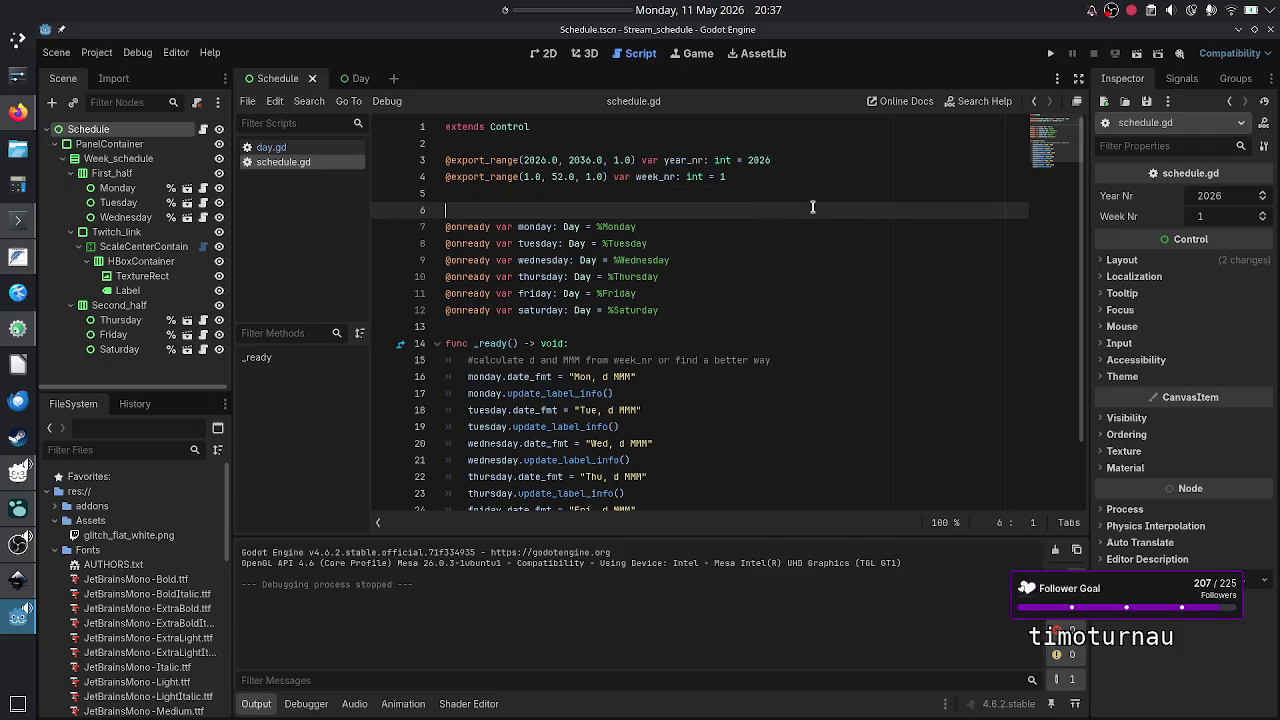
key(BackSpace)
key(Up)
key(Up)
key(Up)
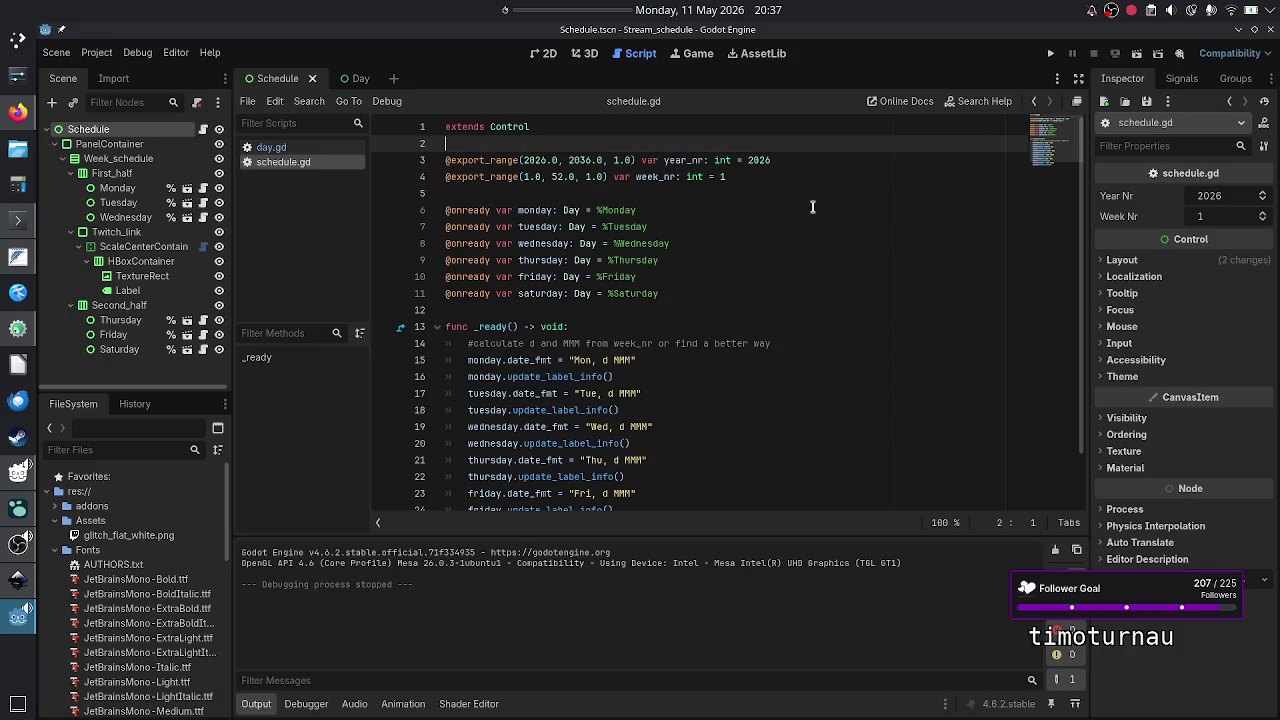
key(Up)
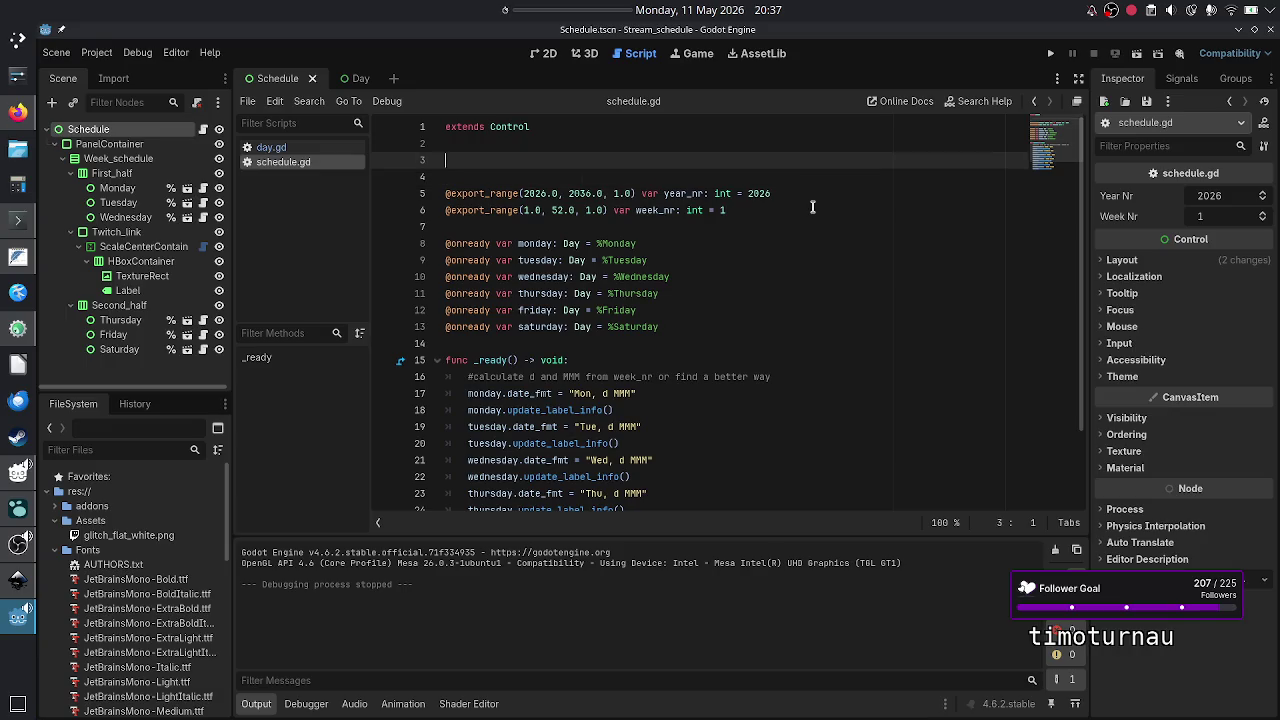
- Add '#TODO: how to take a screenshot automatically' plus an indented clipboard-copy note, and save
text(#TODO: how to )
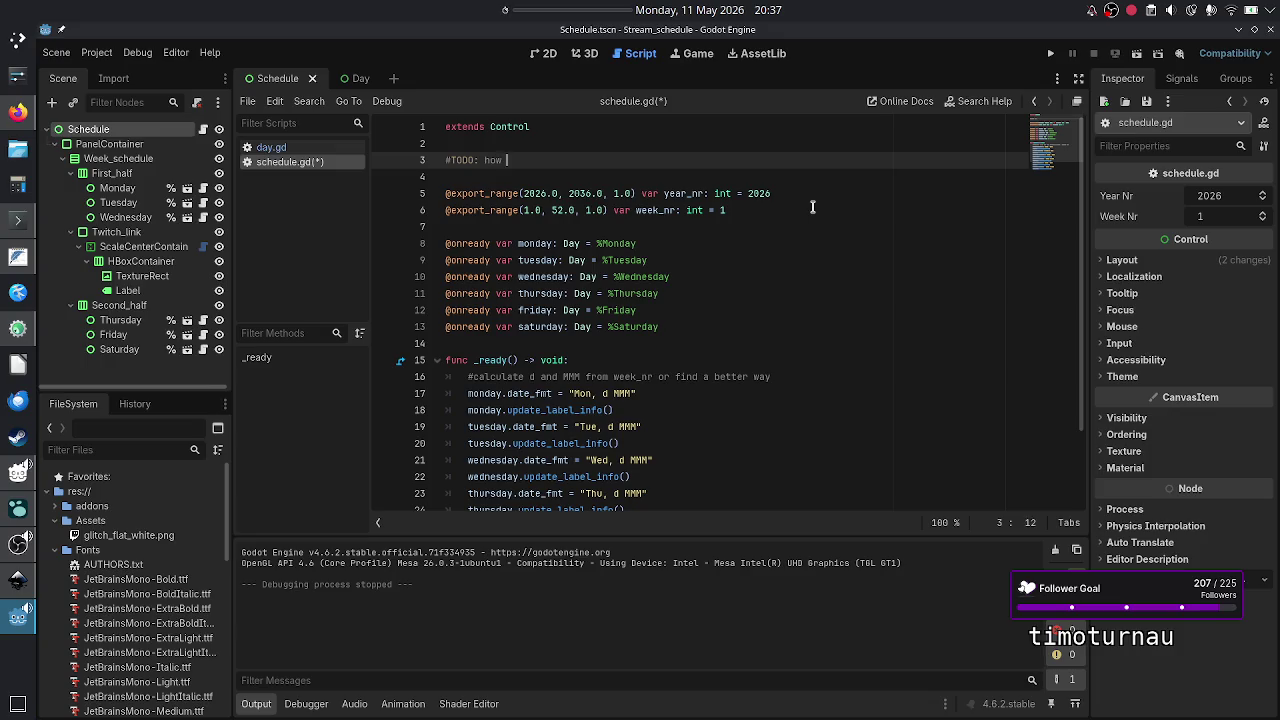
text(take a scre)
text(ens)
text(hot au)
text(tomatically)
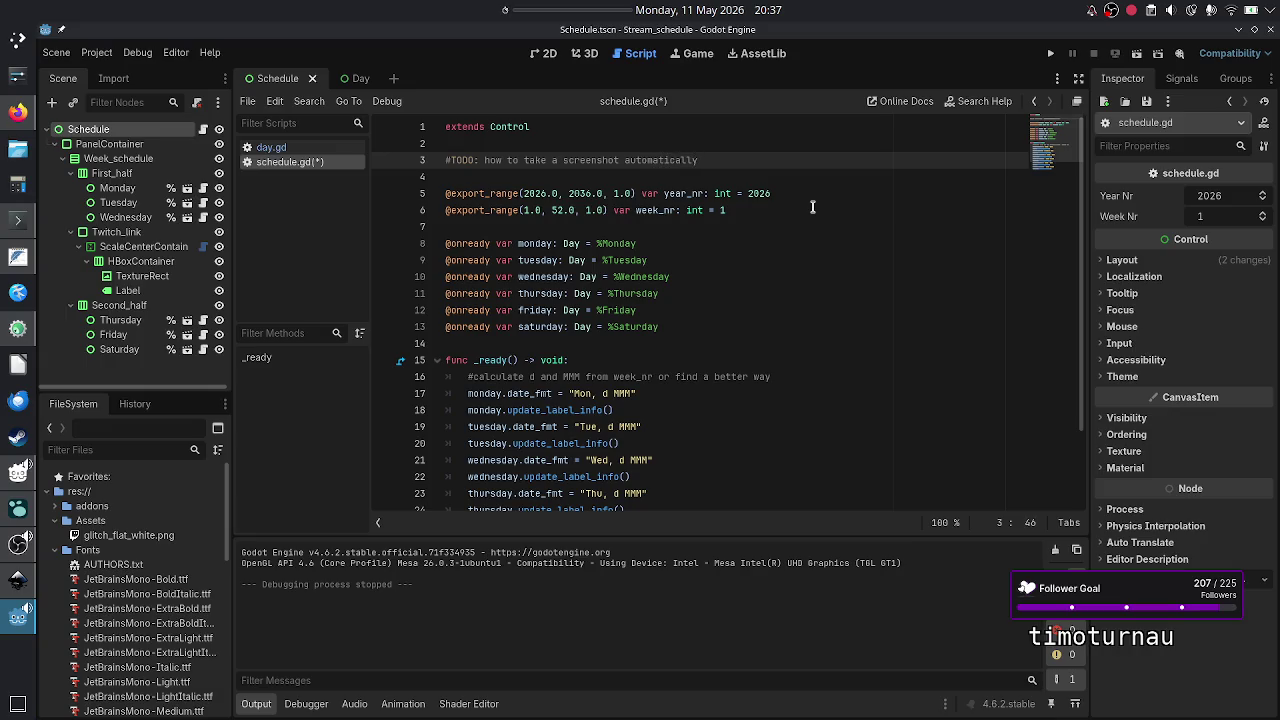
key(Return)
text(#)
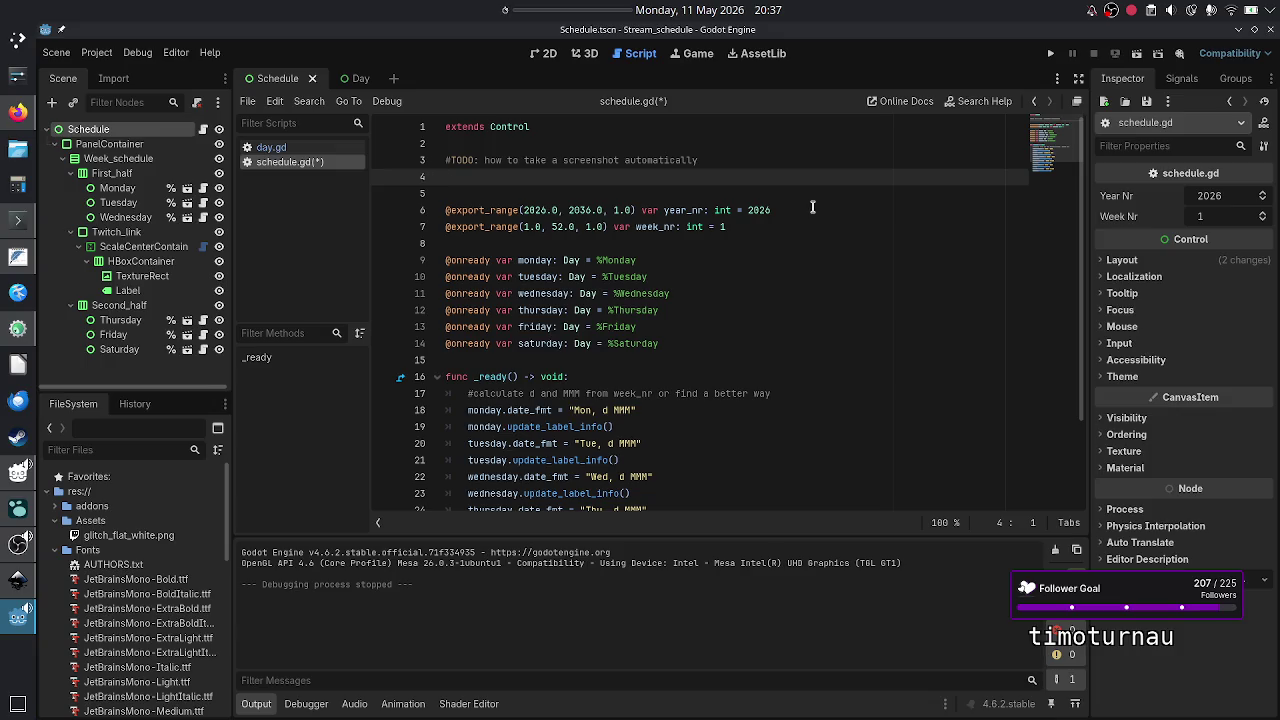
key(BackSpace)
key(Return)
key(Tab)
text(#even be)
text(tter would )
text(be to copy i)
text(t)
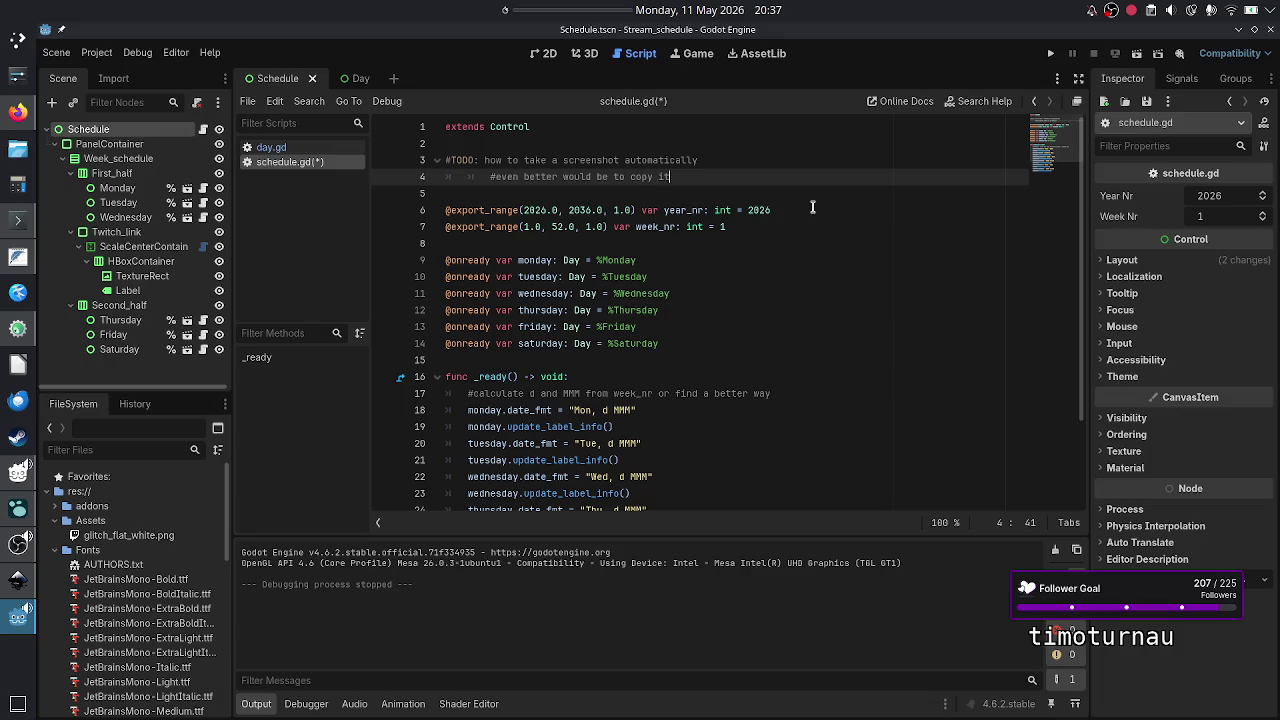
text(, not sa)
key(BackSpace)
key(BackSpace)
key(BackSpace)
key(BackSpace)
key(BackSpace)
key(BackSpace)
text(the )
text(mageTexture into the cliop)
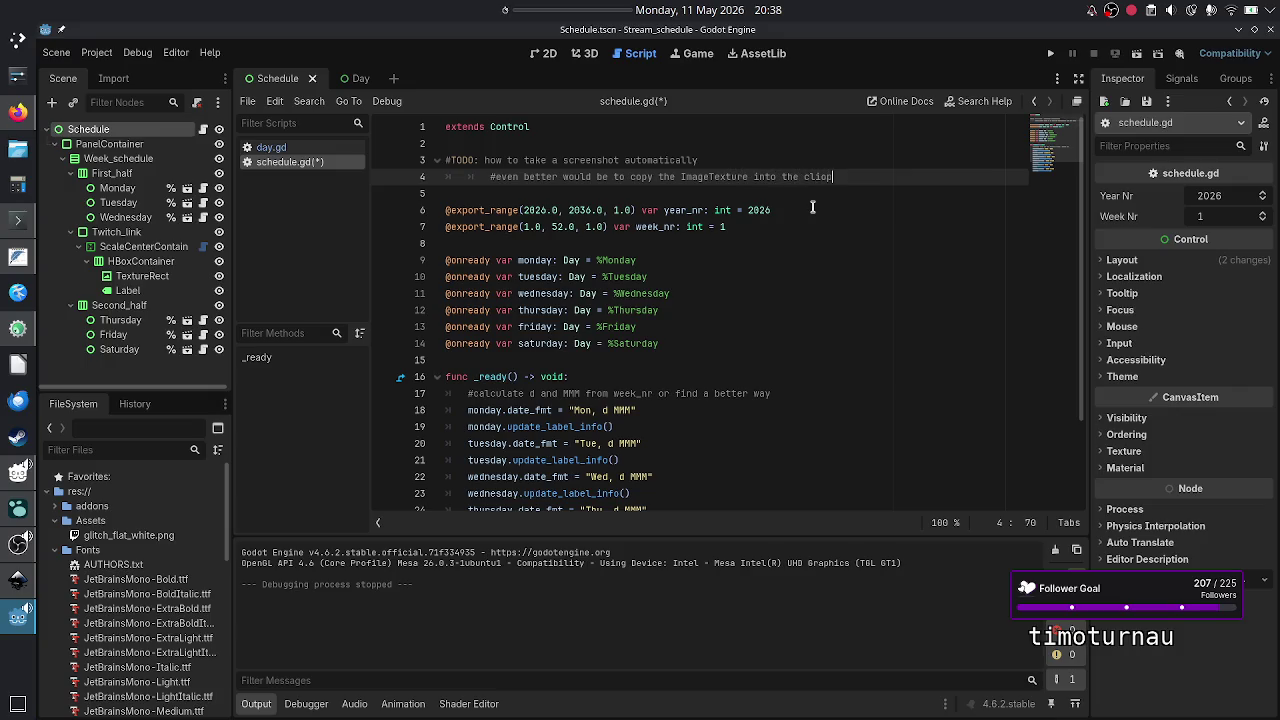
text(board)
key(BackSpace)
key(BackSpace)
text(witho)
text(ut saving )
text(to disk)
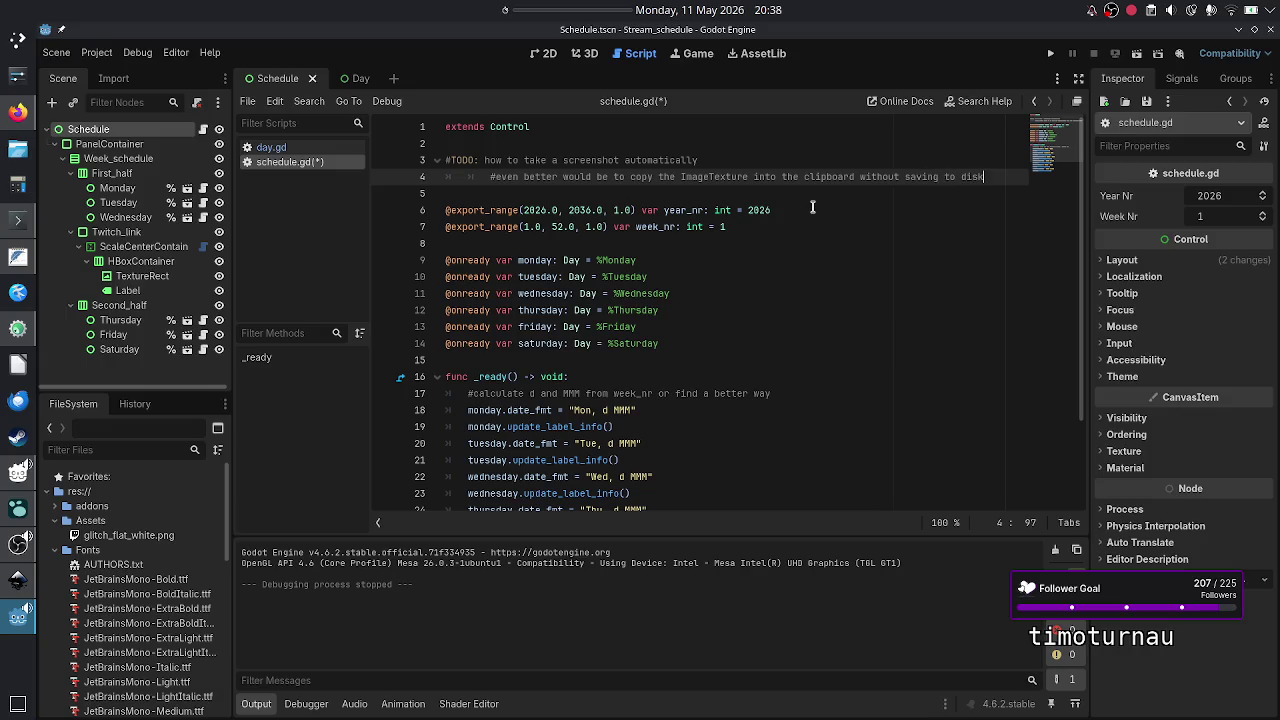
key(ctrl+s)
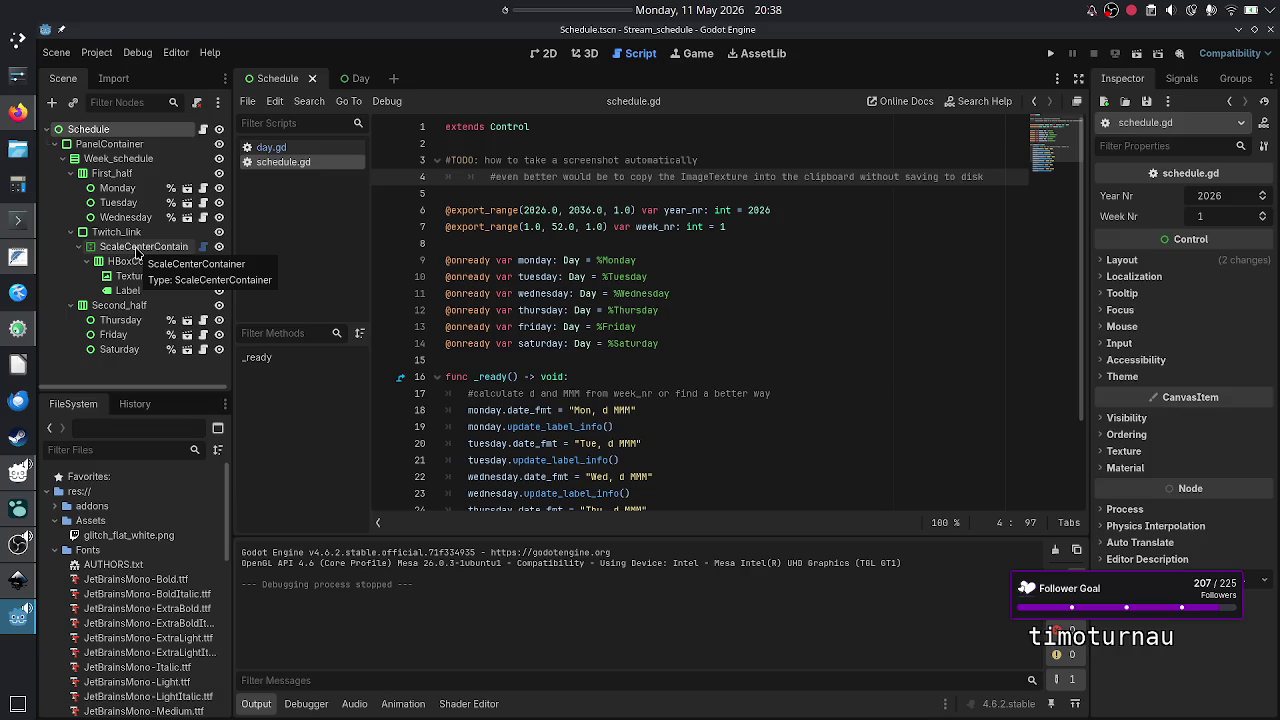
- Select ScaleCenterContainer, return to the 2D view, and expand addons/scale_center_container in FileSystem
click(137, 250)
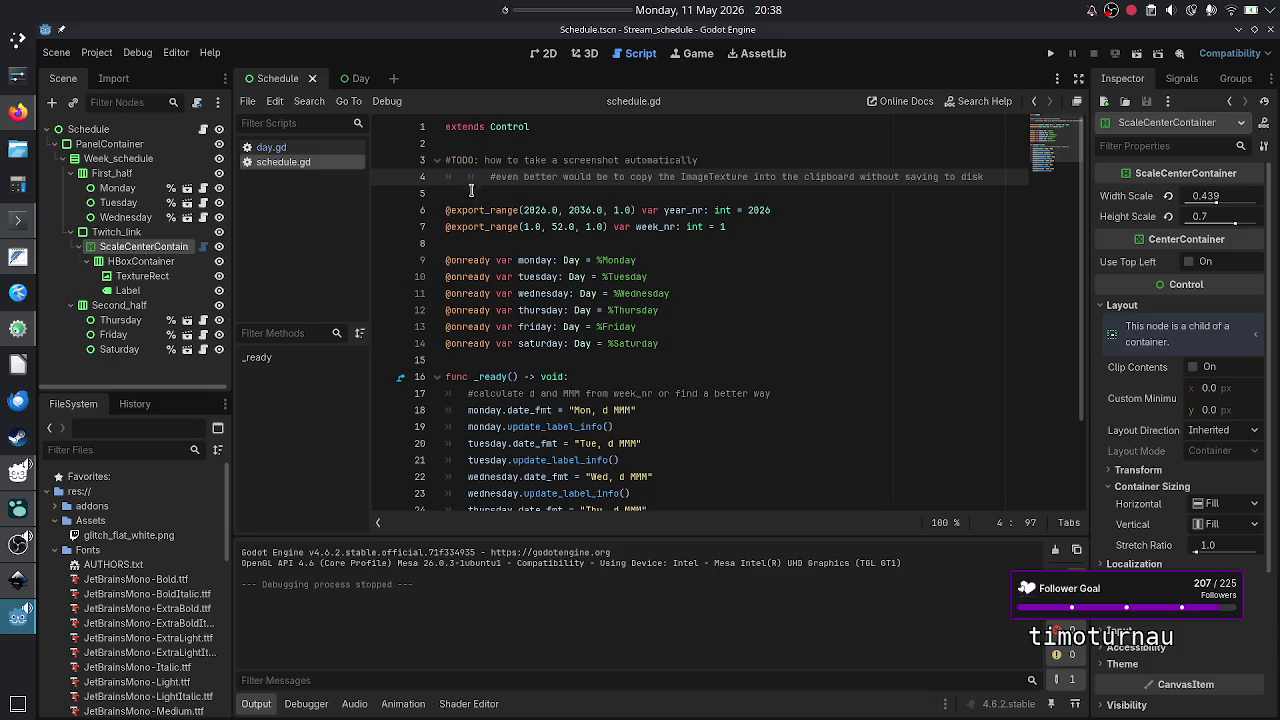
click(544, 53)
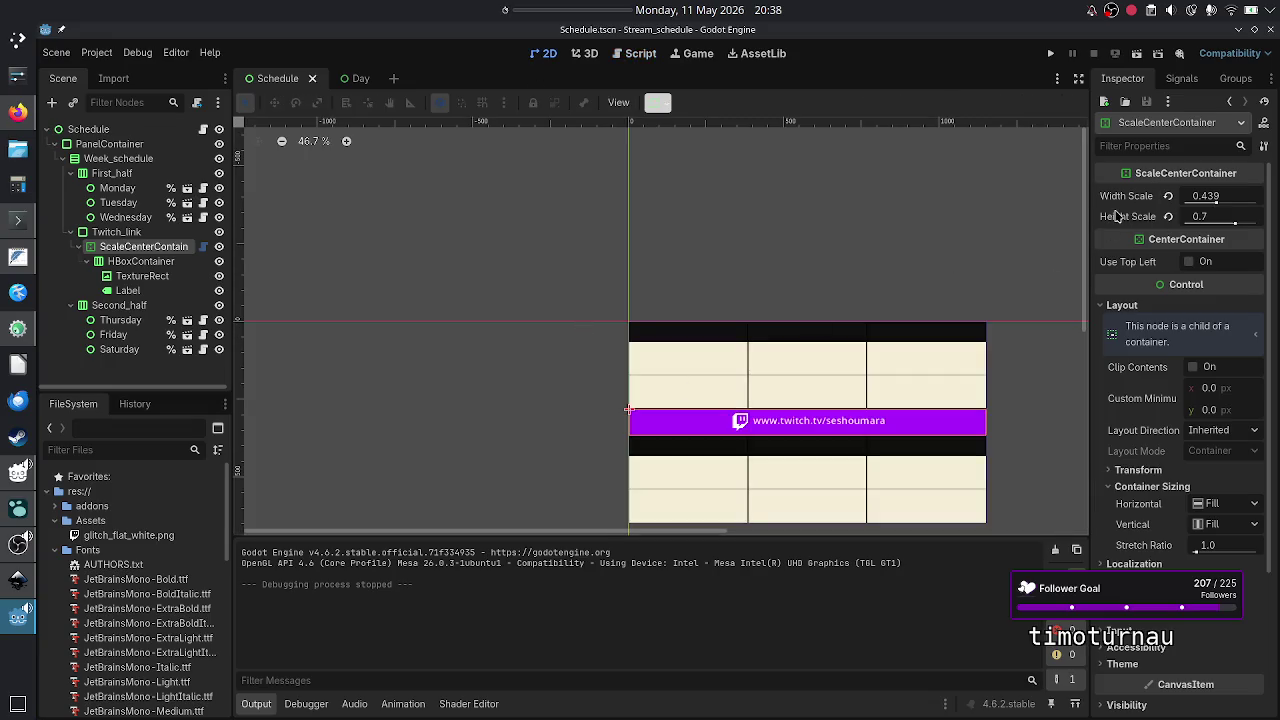
click(55, 506)
click(62, 521)
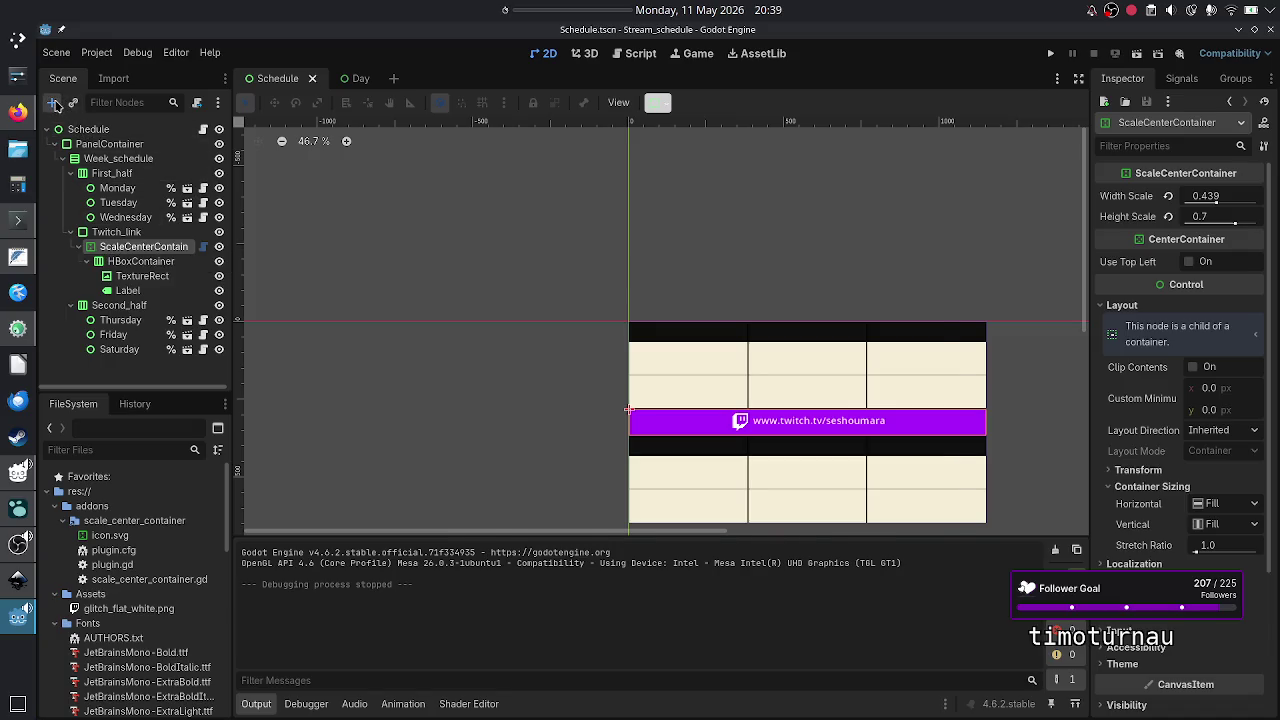
click(55, 104)
text(scale)
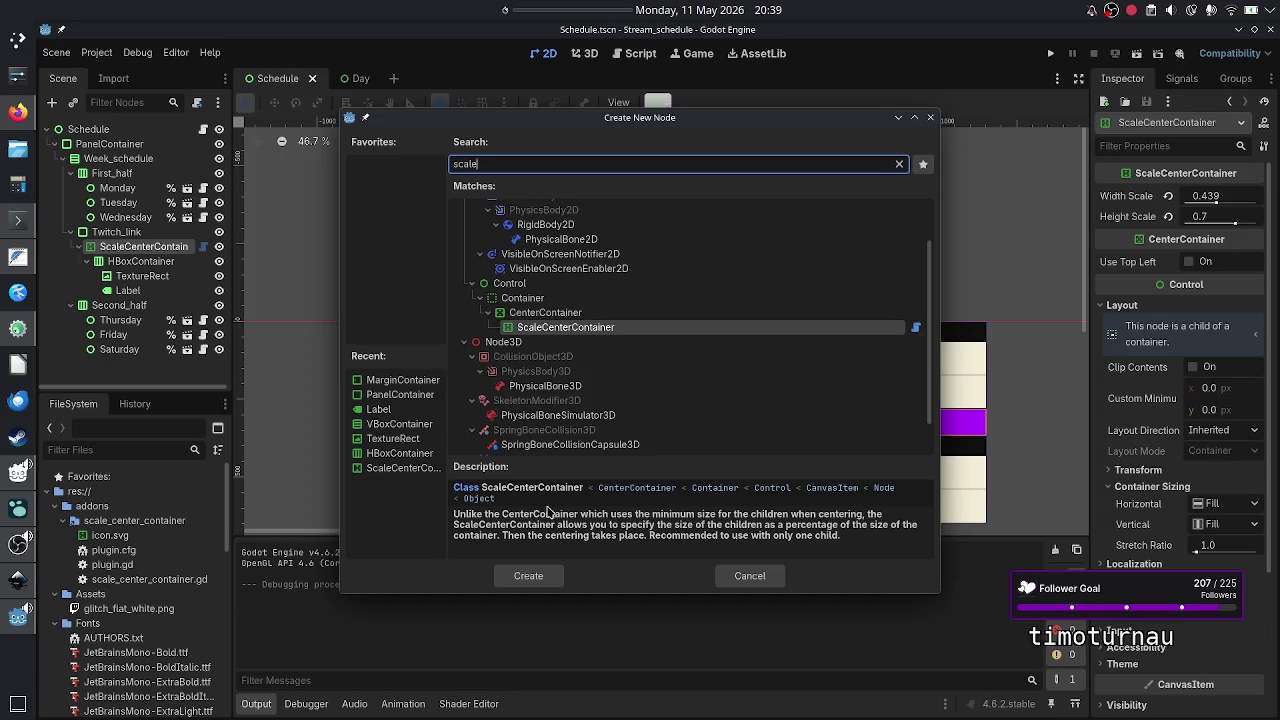
click(768, 590)
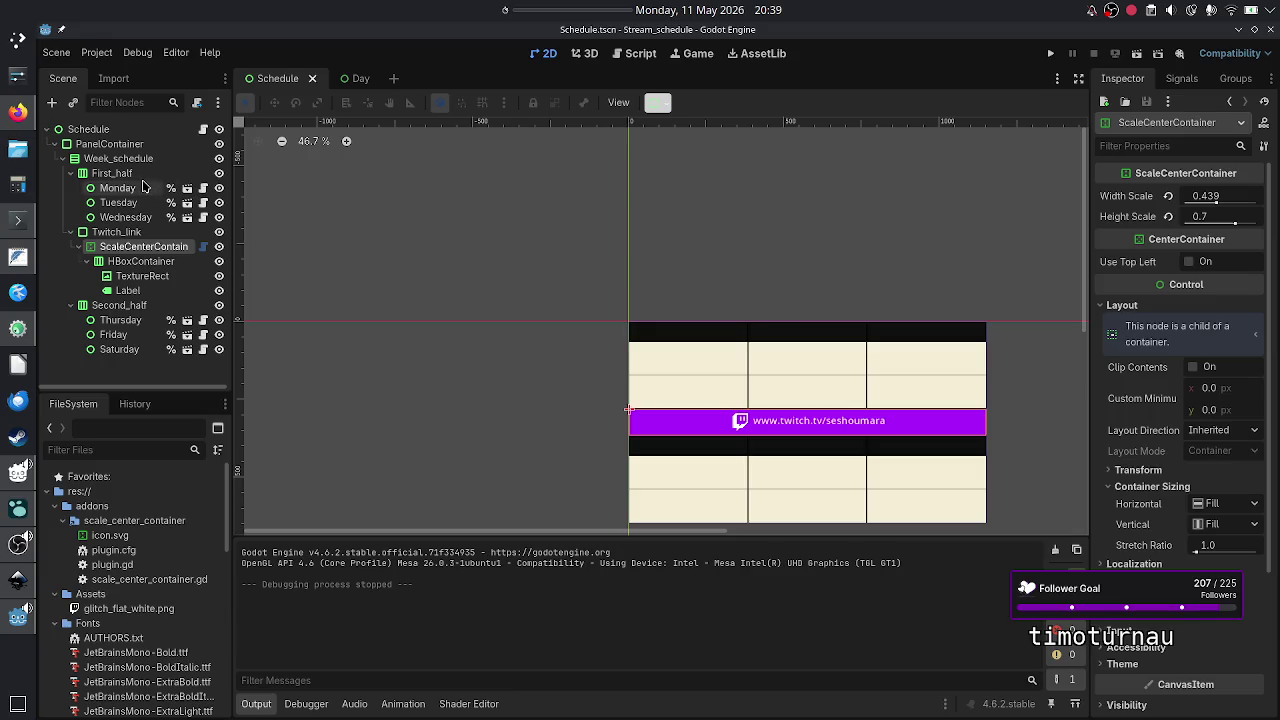
click(124, 132)
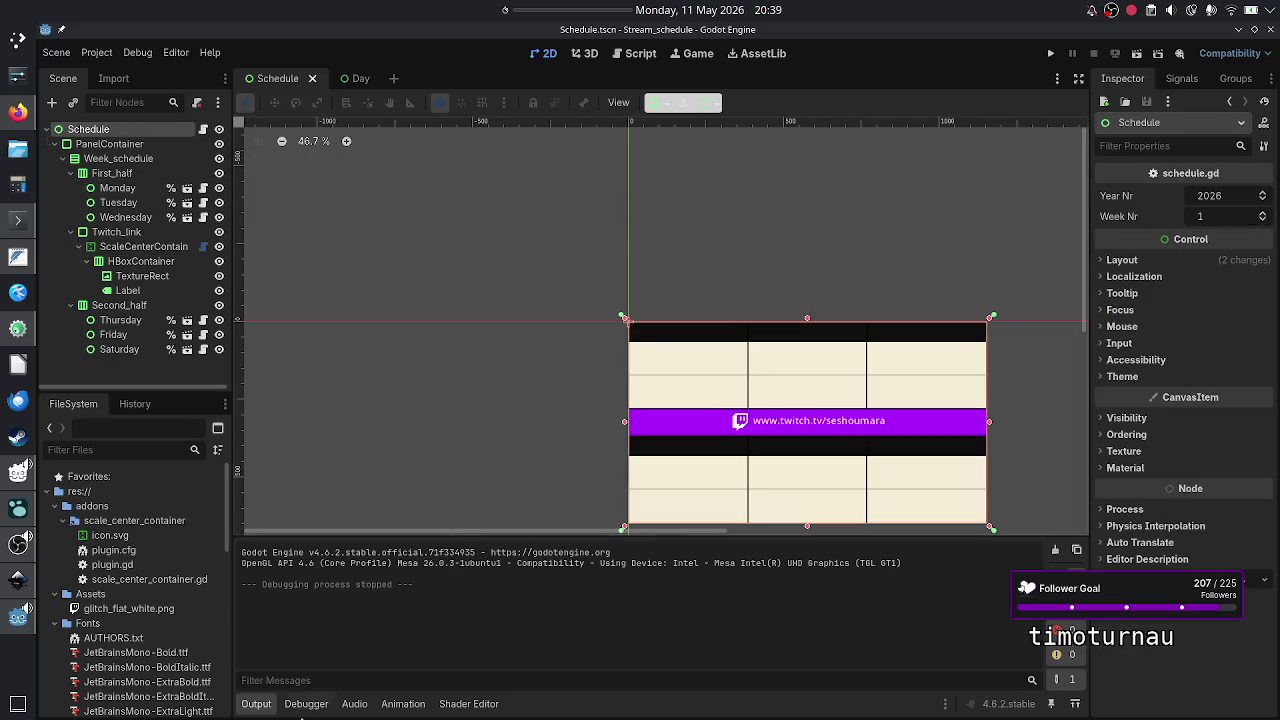
click(270, 709)
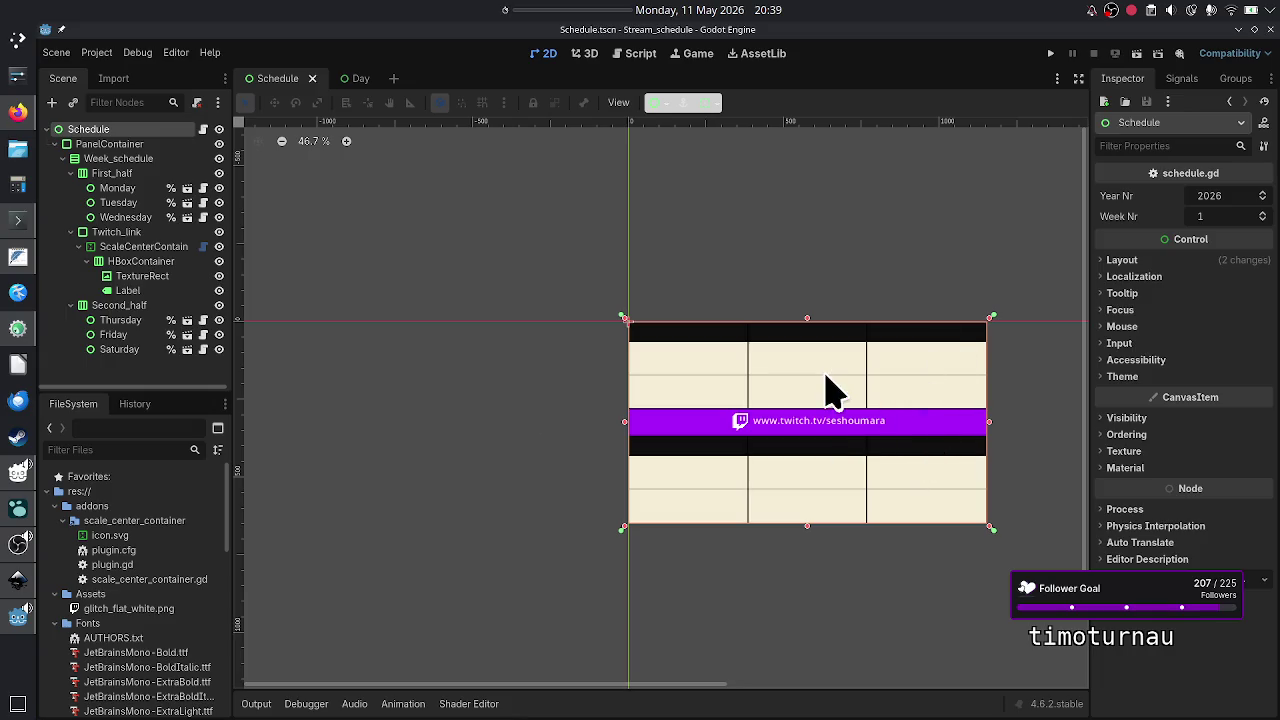
click(1052, 54)
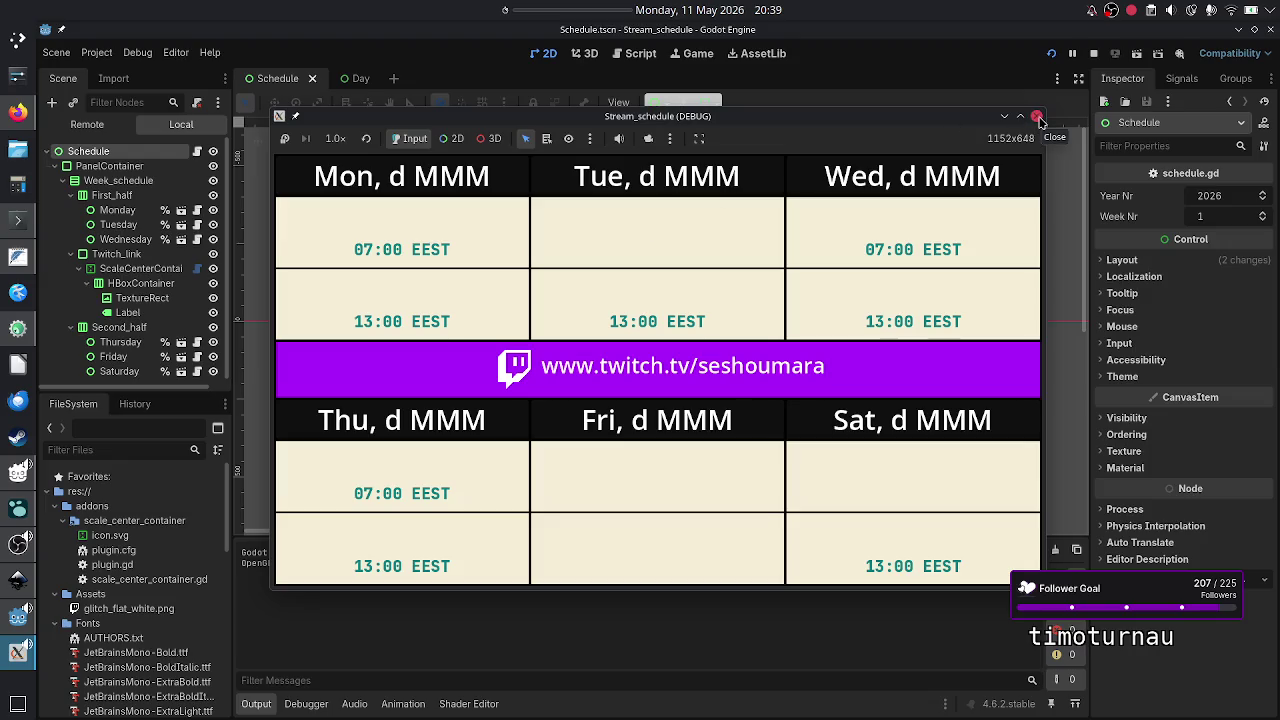
click(1038, 118)
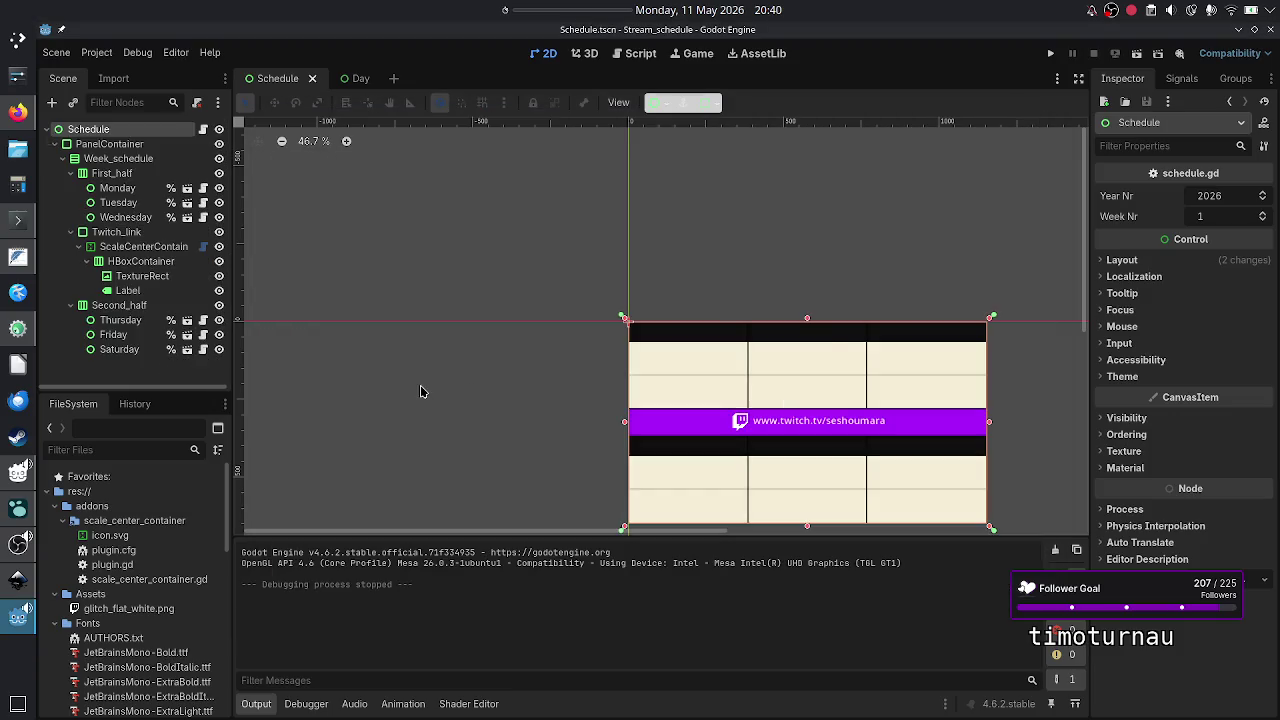
- Bring up FeatherPad and close the untitled scratch document, discarding its changes
click(18, 257)
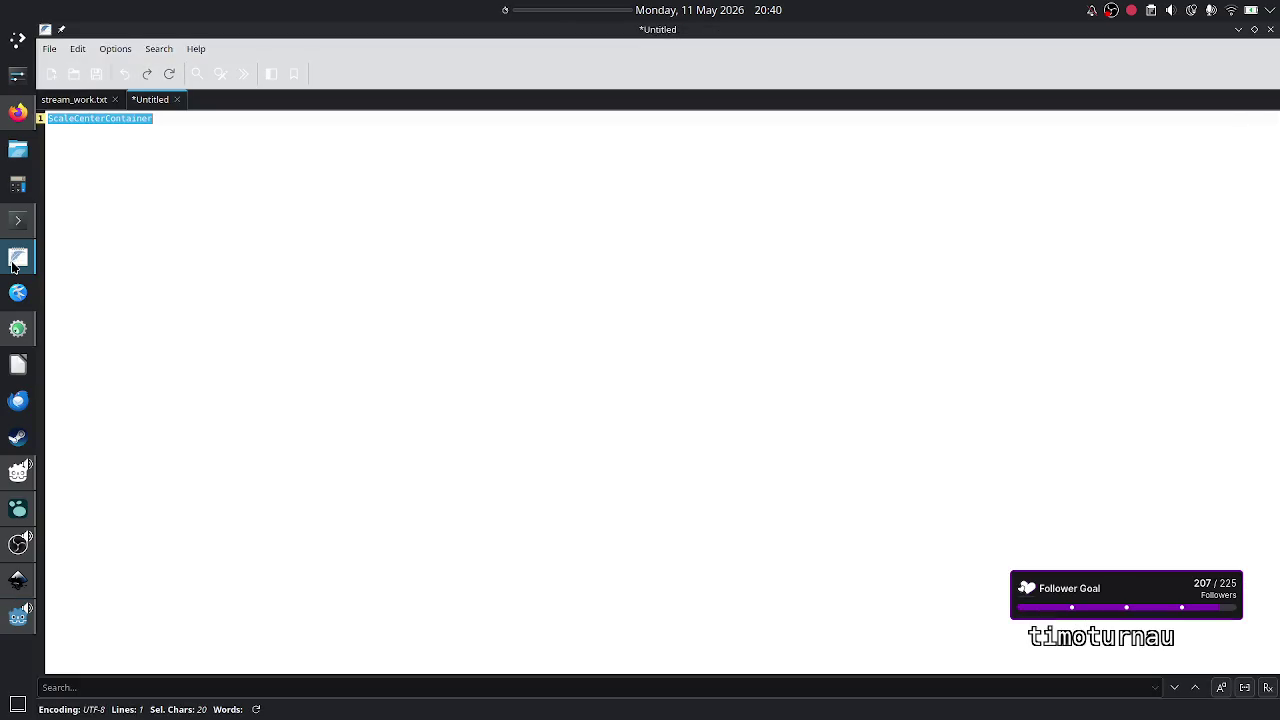
click(212, 167)
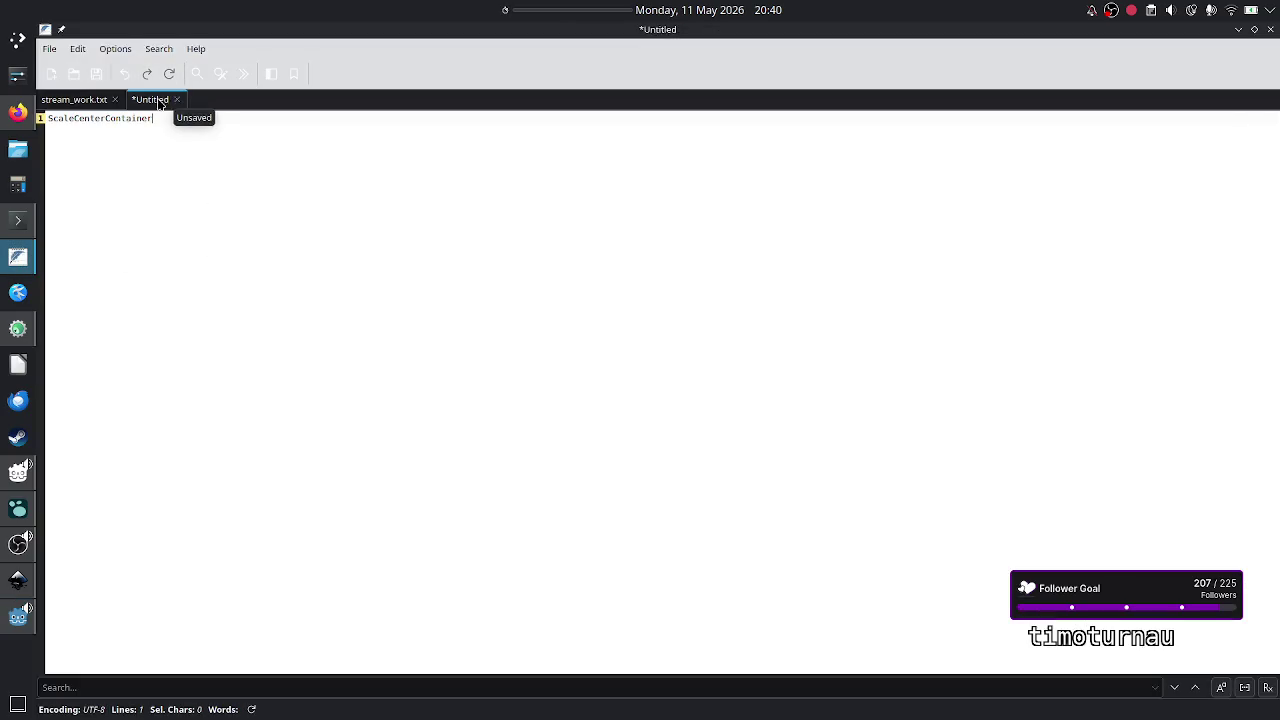
click(179, 103)
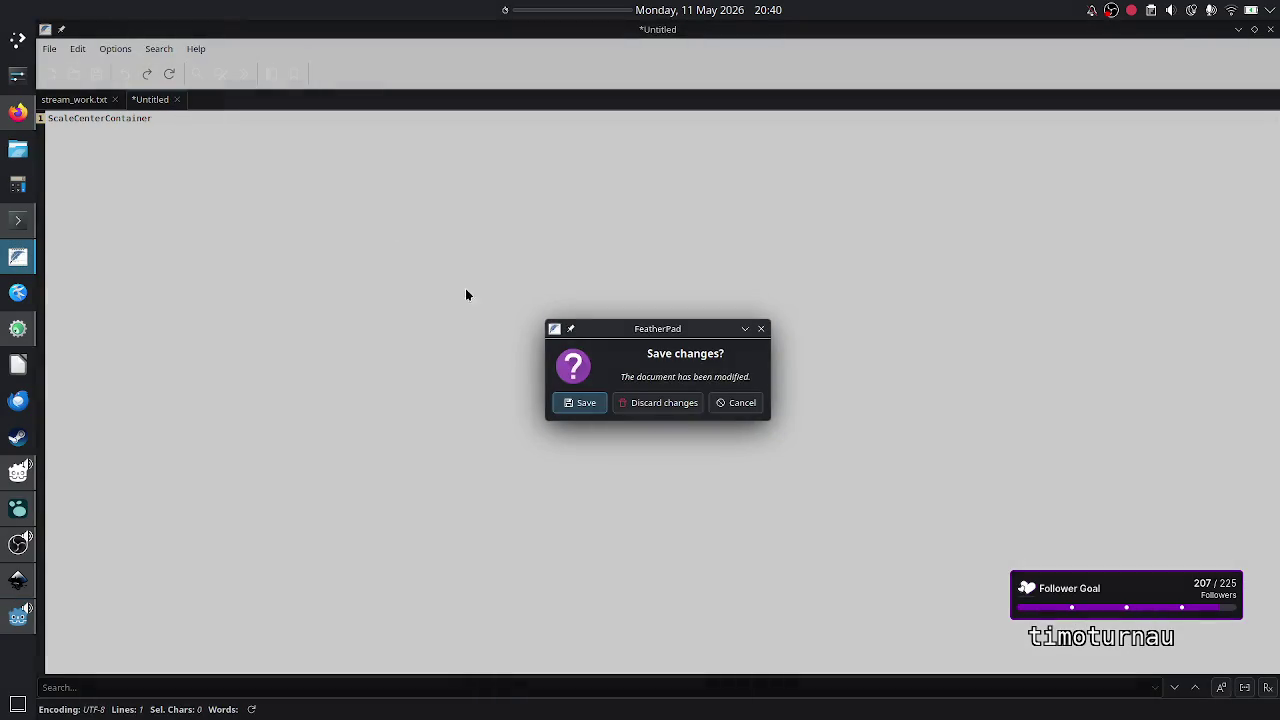
click(662, 408)
- Insert two blank lines above the old Today: heading in stream_work.txt
click(140, 217)
key(Down)
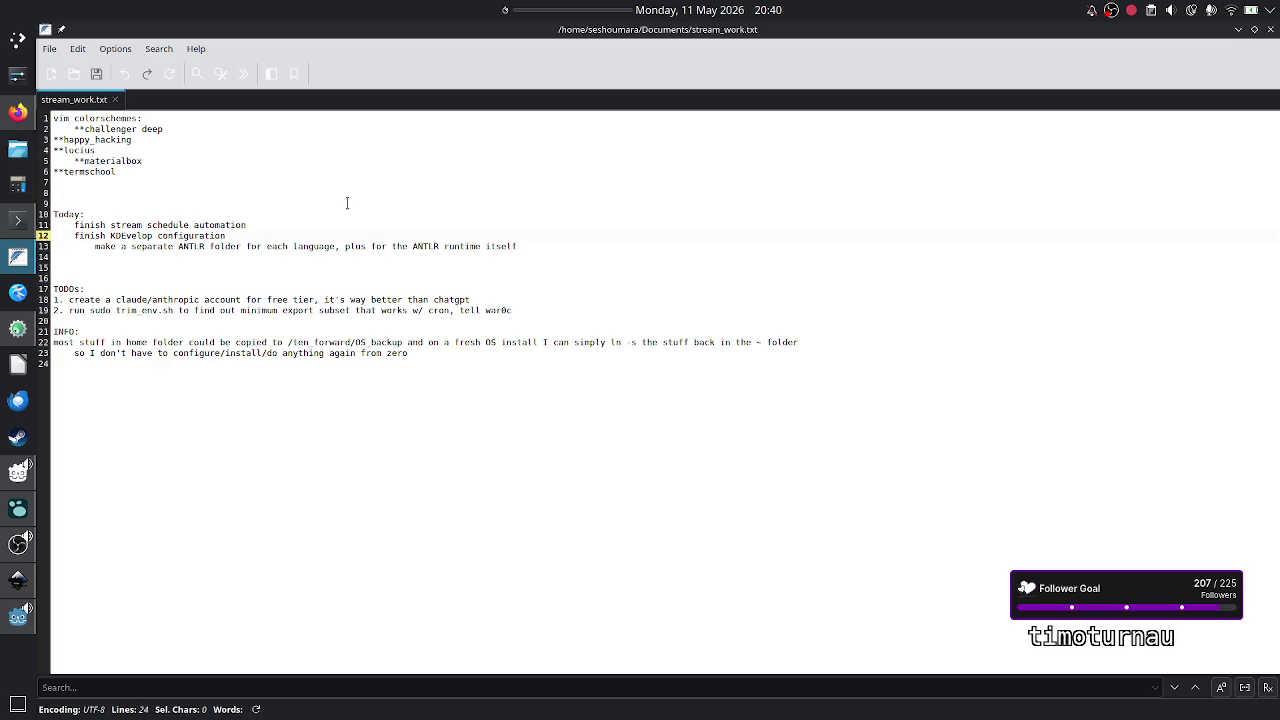
key(Home)
key(shift+End)
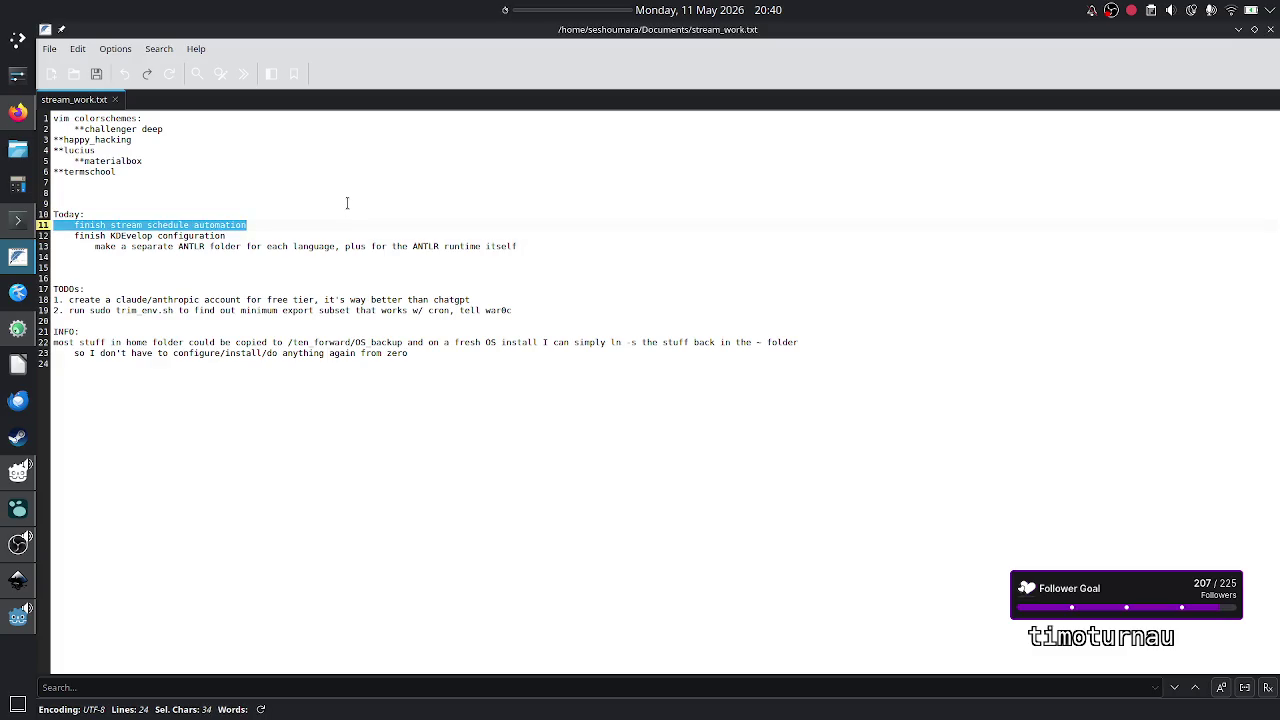
key(Up)
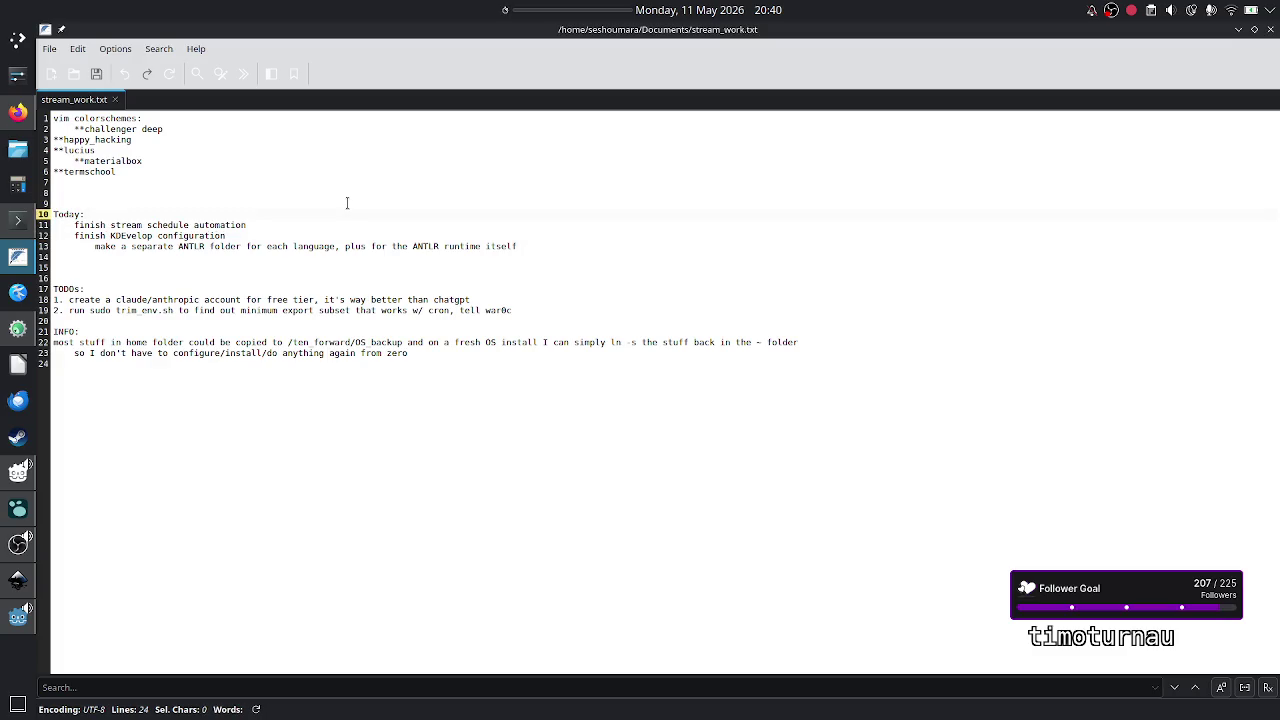
key(Return)
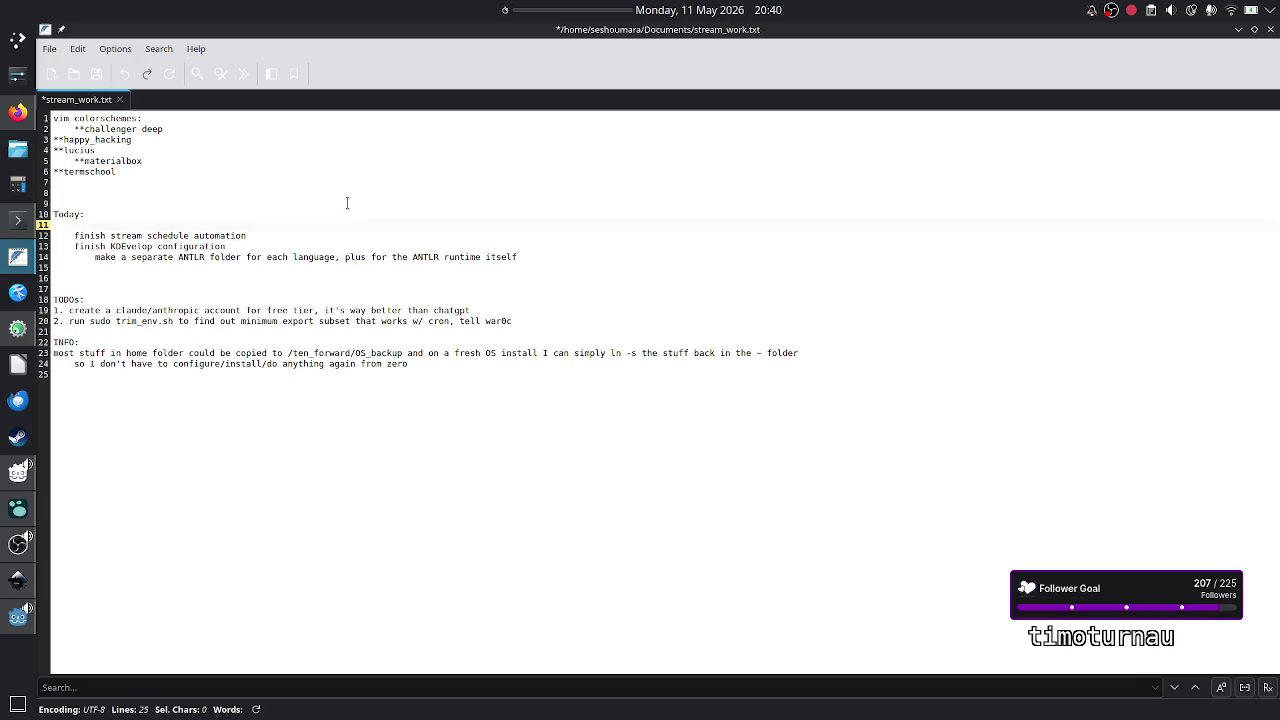
key(BackSpace)
key(Up)
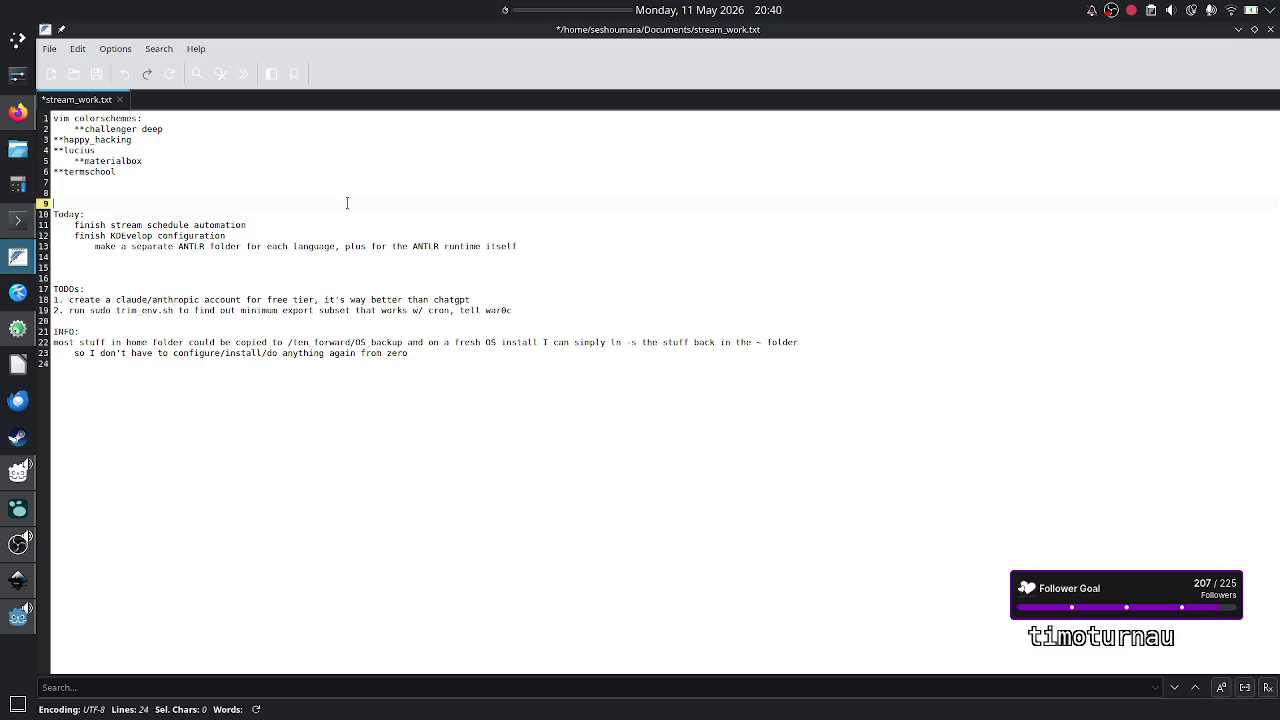
key(Up)
key(Return)
key(Down)
key(Down)
key(Down)
key(Up)
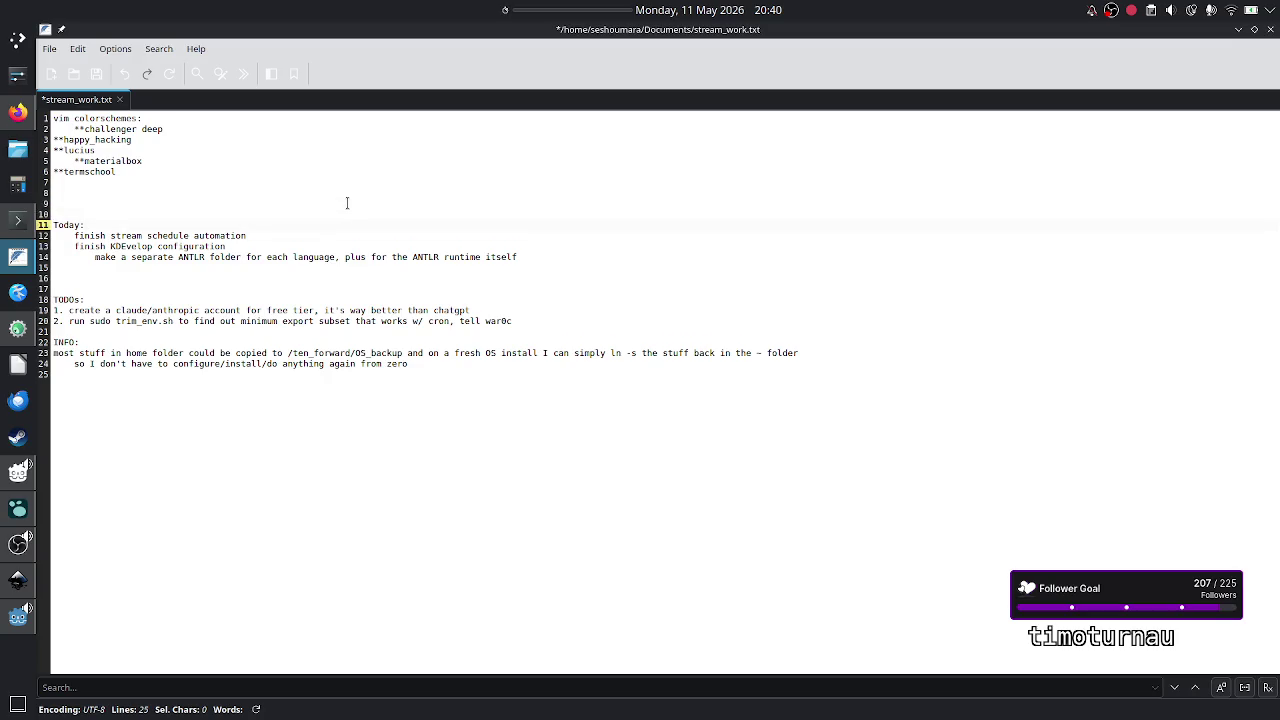
- Rename the old heading 'Next time:', add 'Today:' with 'created a custom node plugin', and save
text(Nex)
key(Up)
key(Up)
text(Toda)
key(Return)
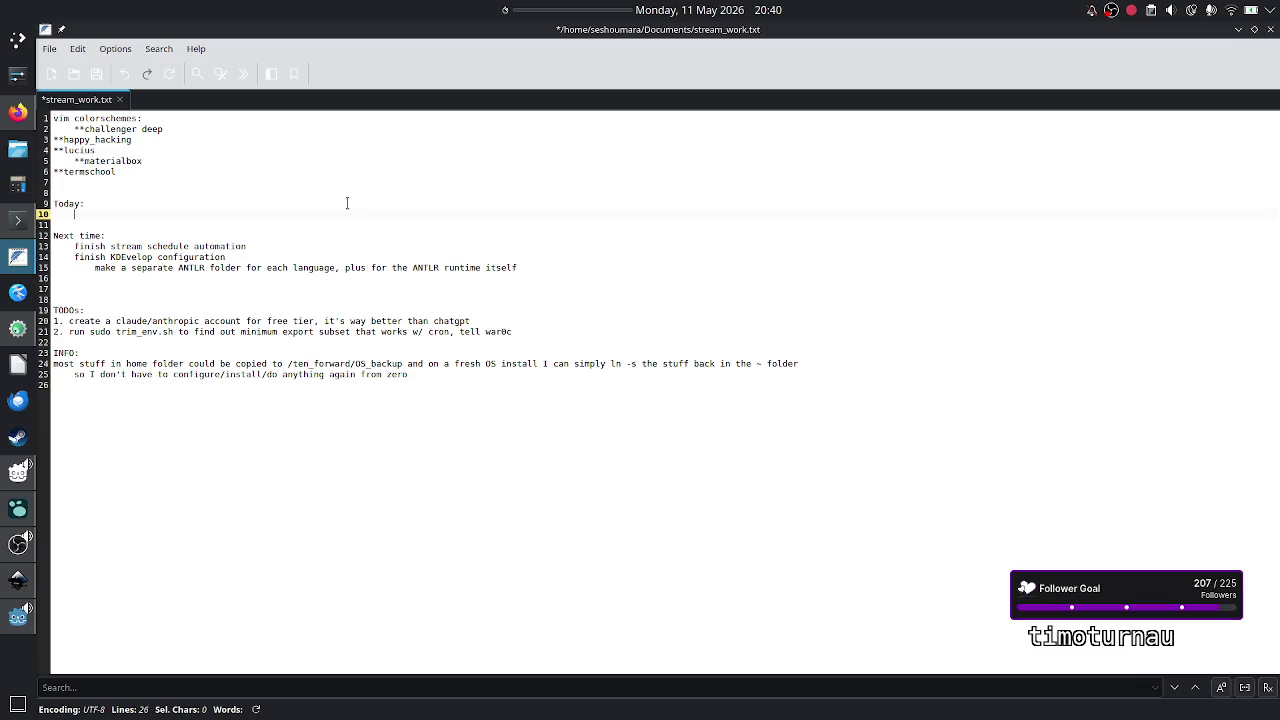
text(reat)
key(BackSpace)
text(ed a custom node plugin)
key(ctrl+s)
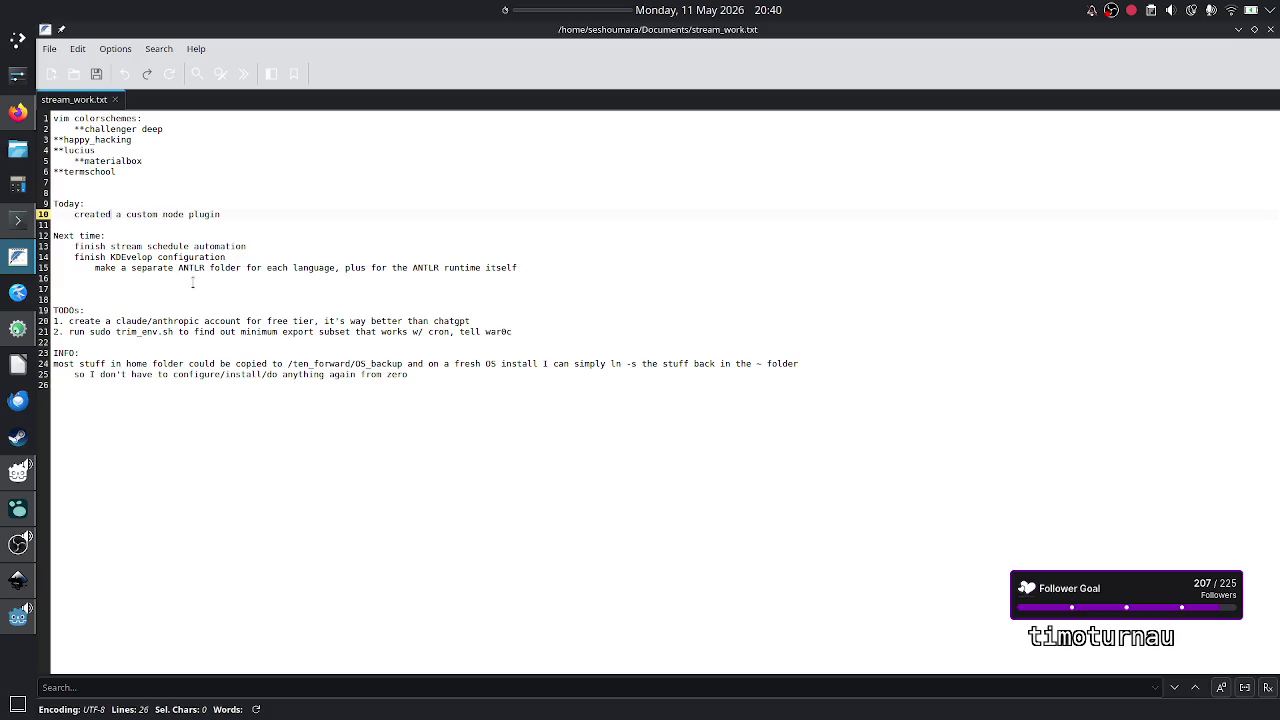
double_click(220, 246)
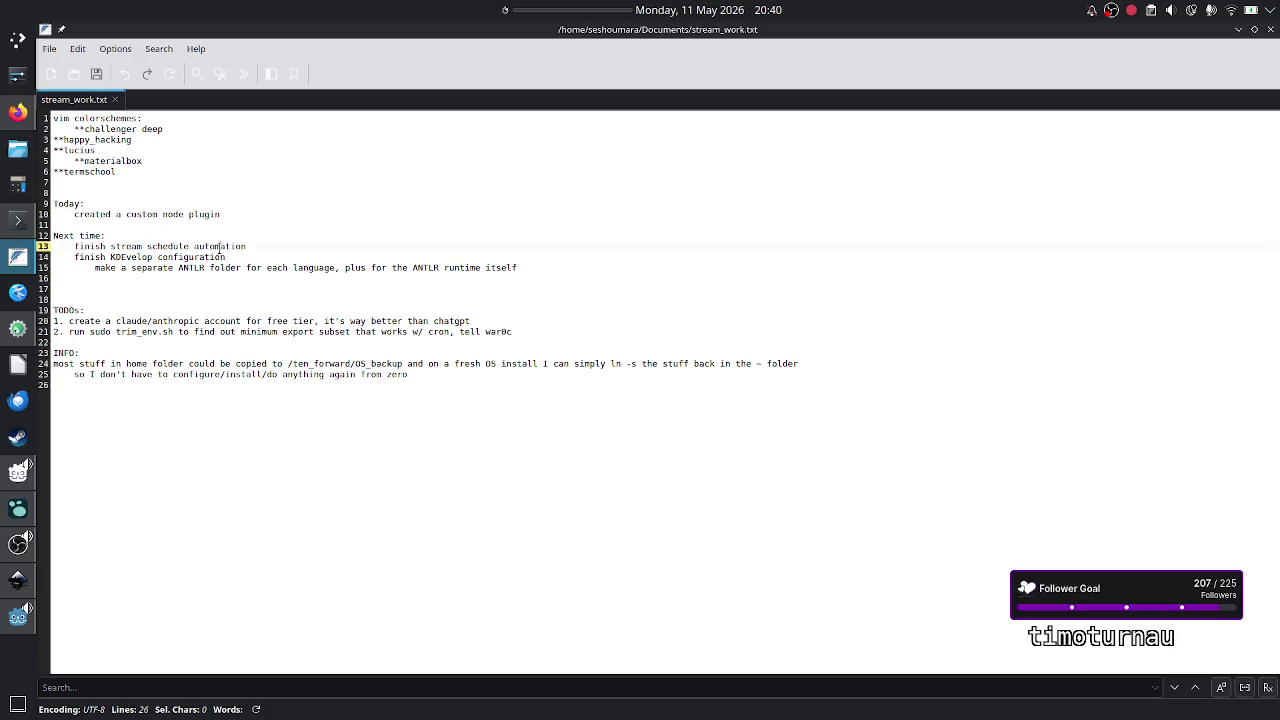
click(259, 238)
click(1238, 30)
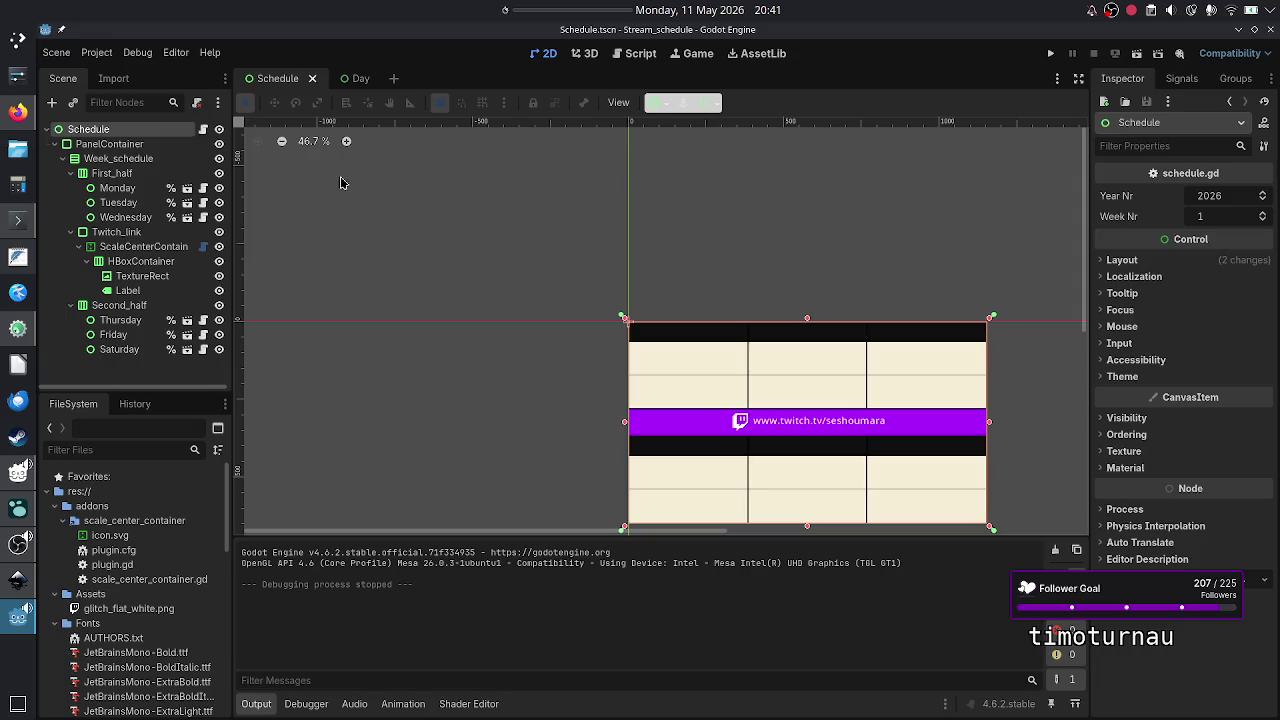
- Copy the get_month_and_weekdays example code from Duck.ai's 'Godot week to month mapping' chat
click(18, 112)
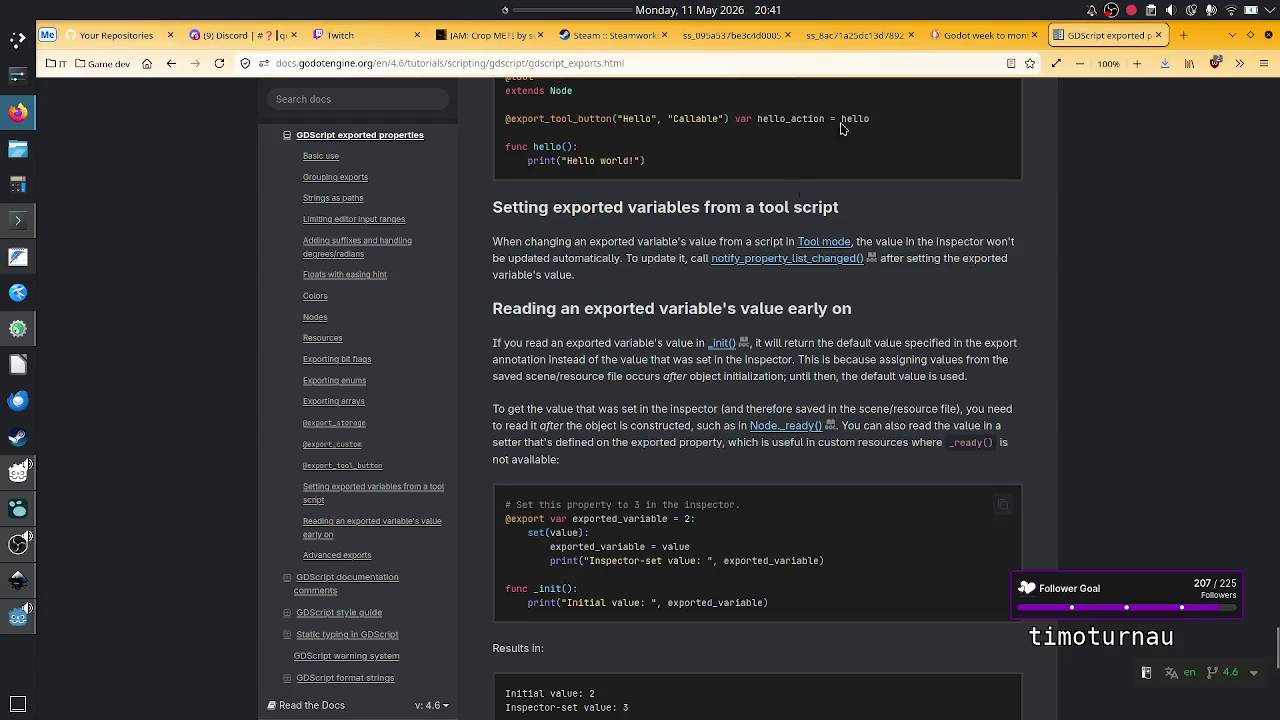
click(995, 37)
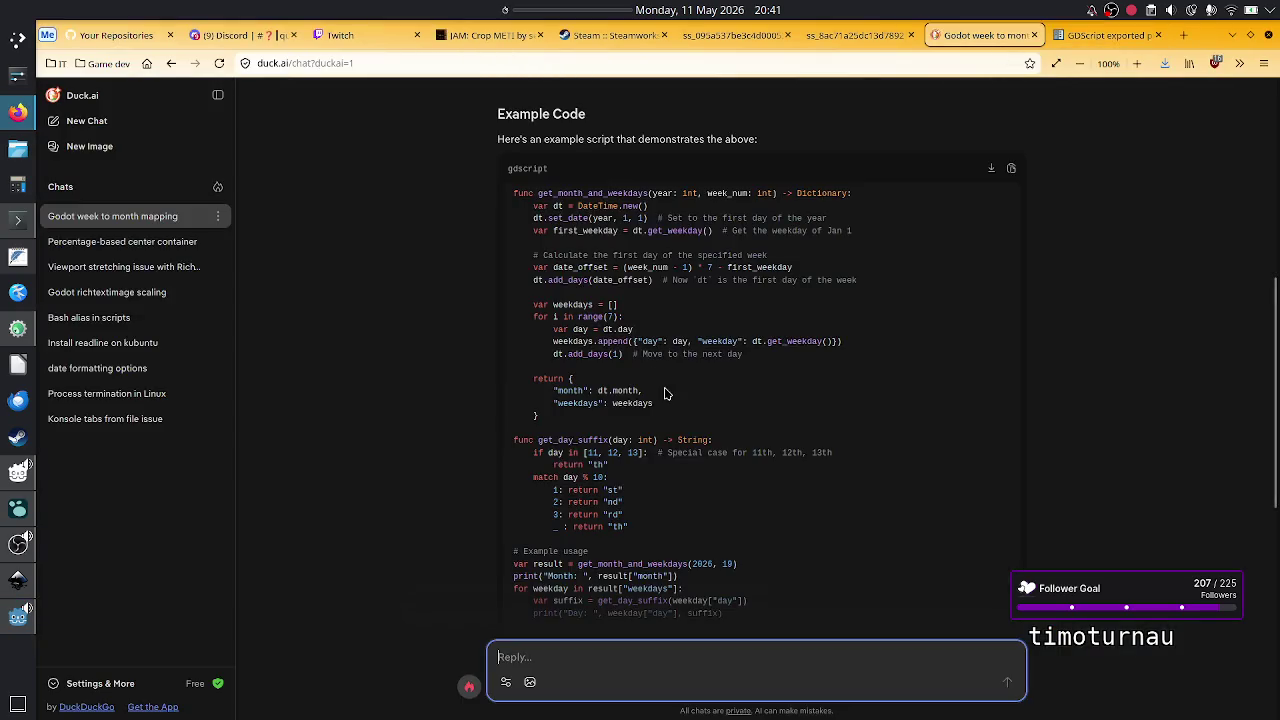
scroll(667, 393, down, 3)
scroll(667, 393, up, 3)
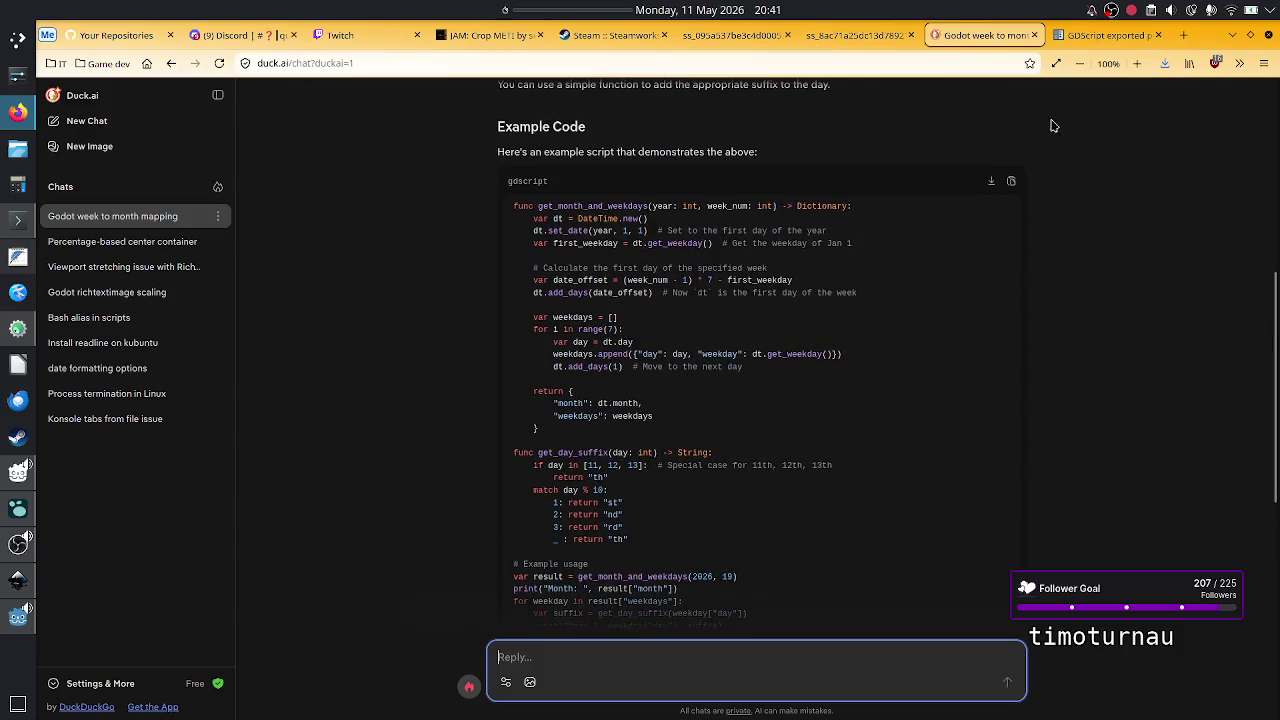
click(1011, 182)
click(1011, 182)
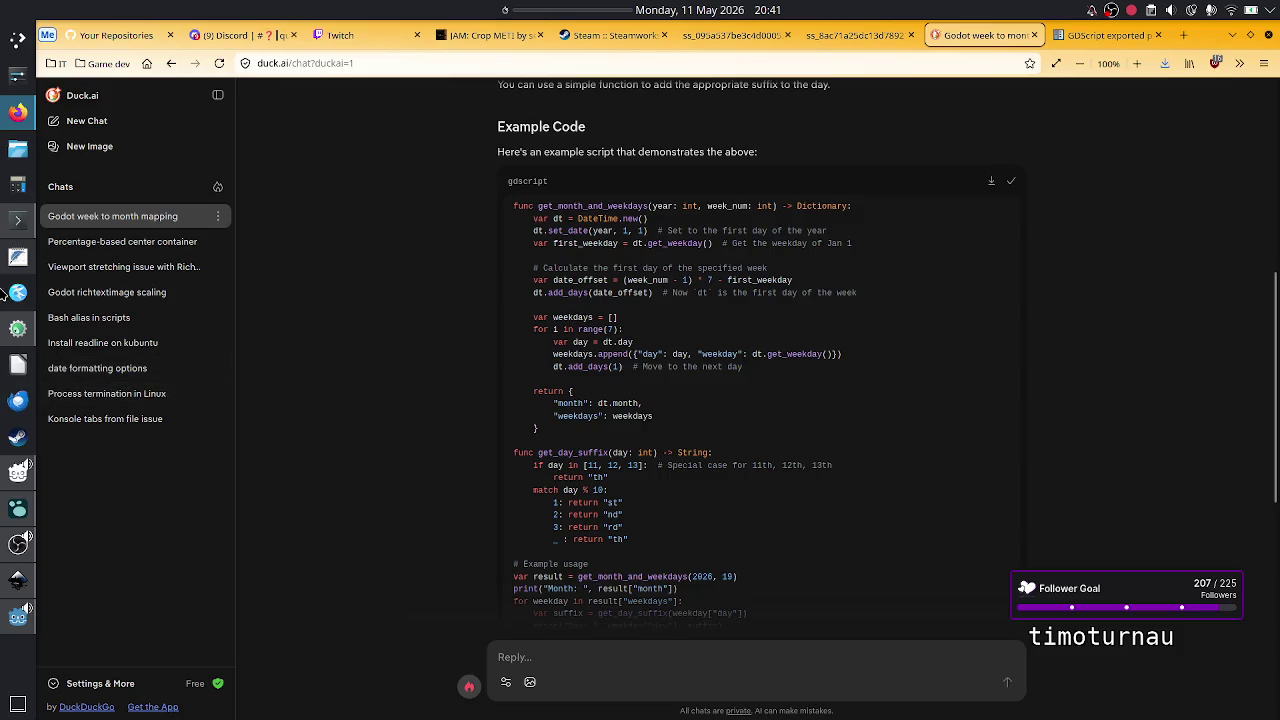
click(18, 611)
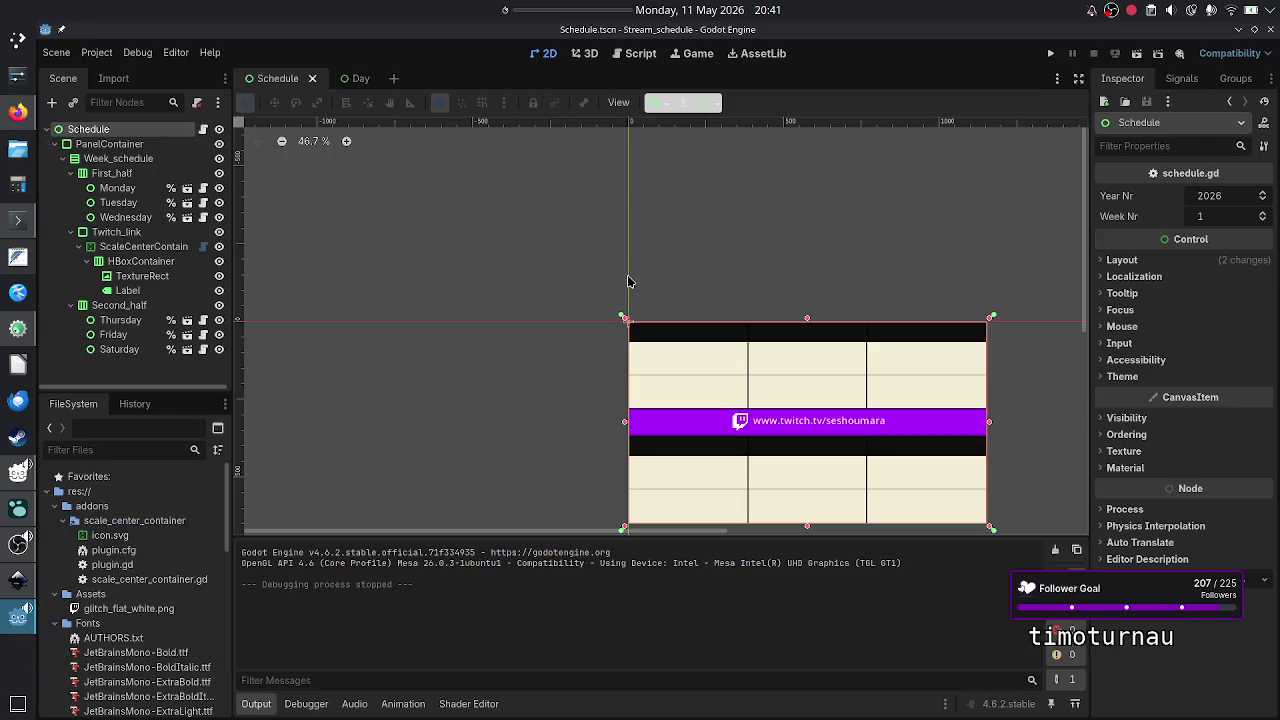
- Paste the copied date-helper code into schedule.gd on a new line after _ready
click(203, 129)
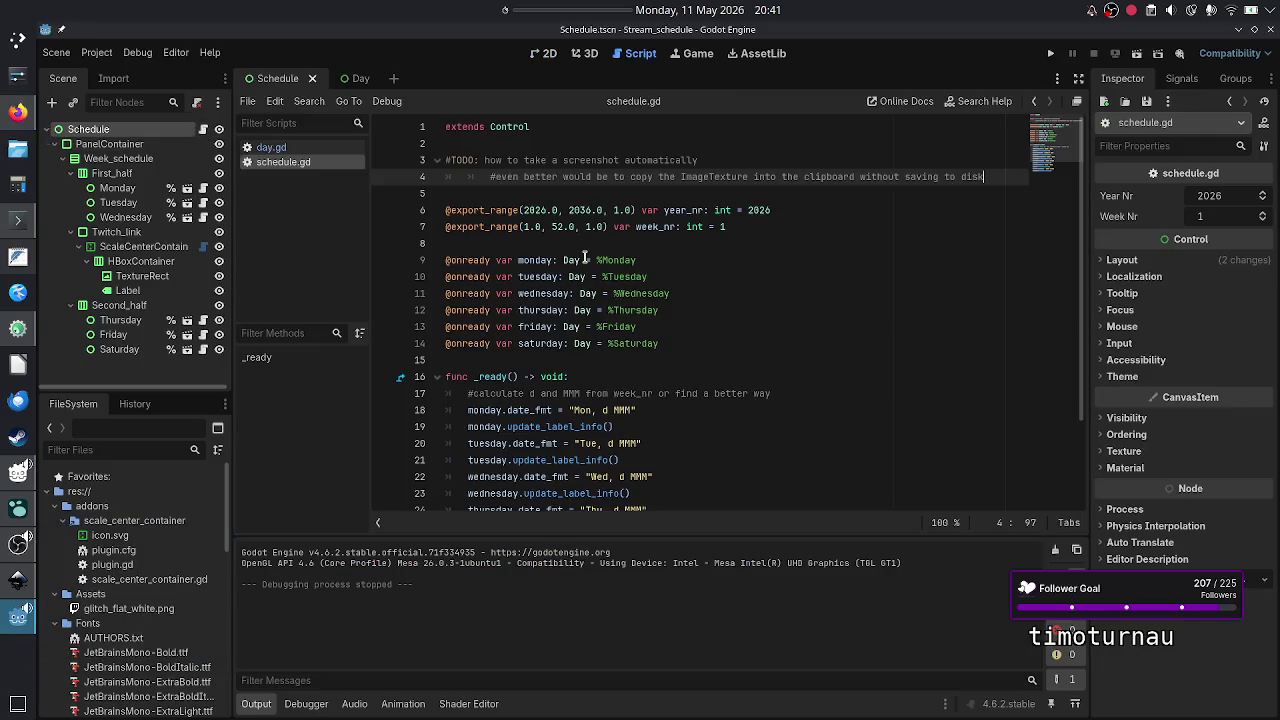
scroll(784, 294, down, 3)
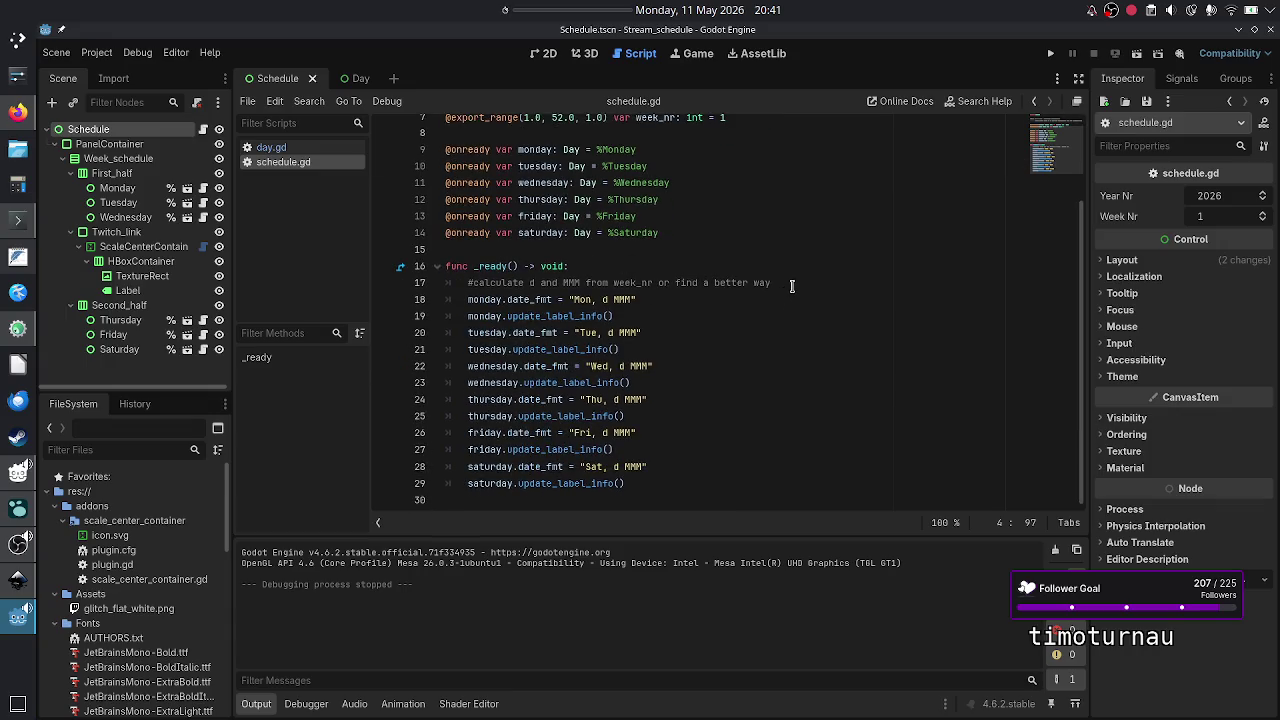
click(792, 284)
click(692, 485)
key(Down)
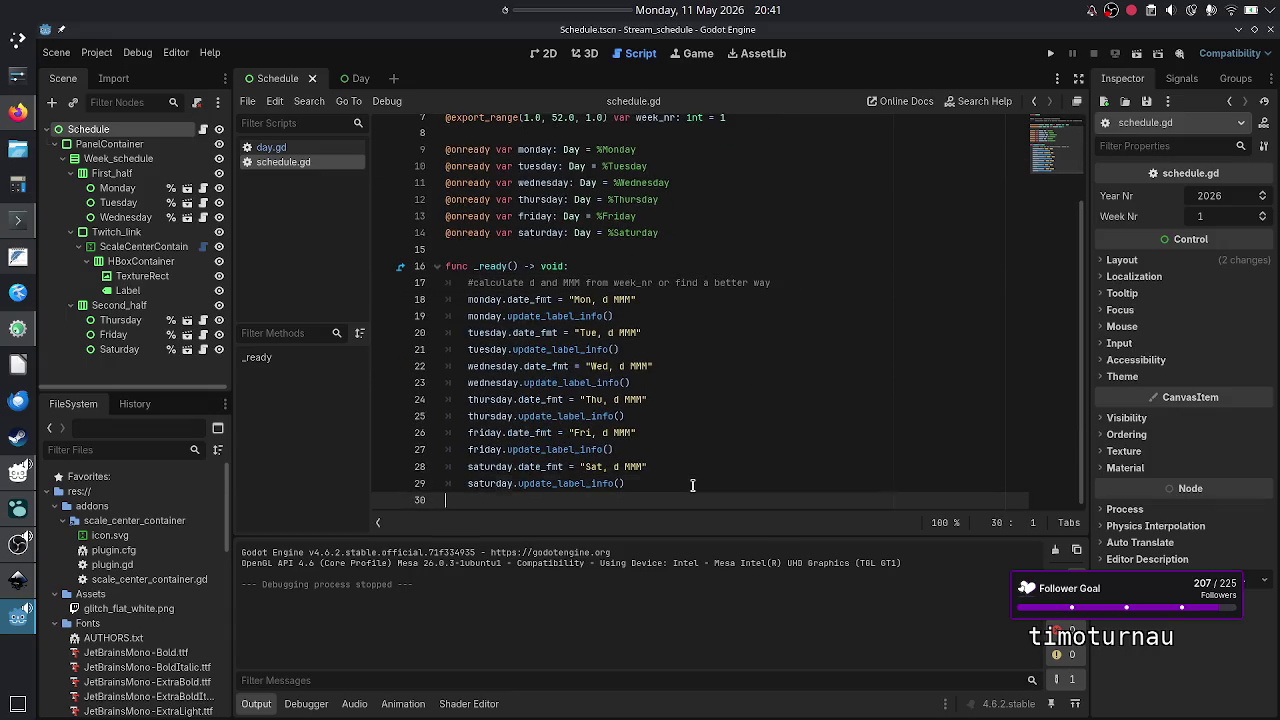
key(ctrl+v)
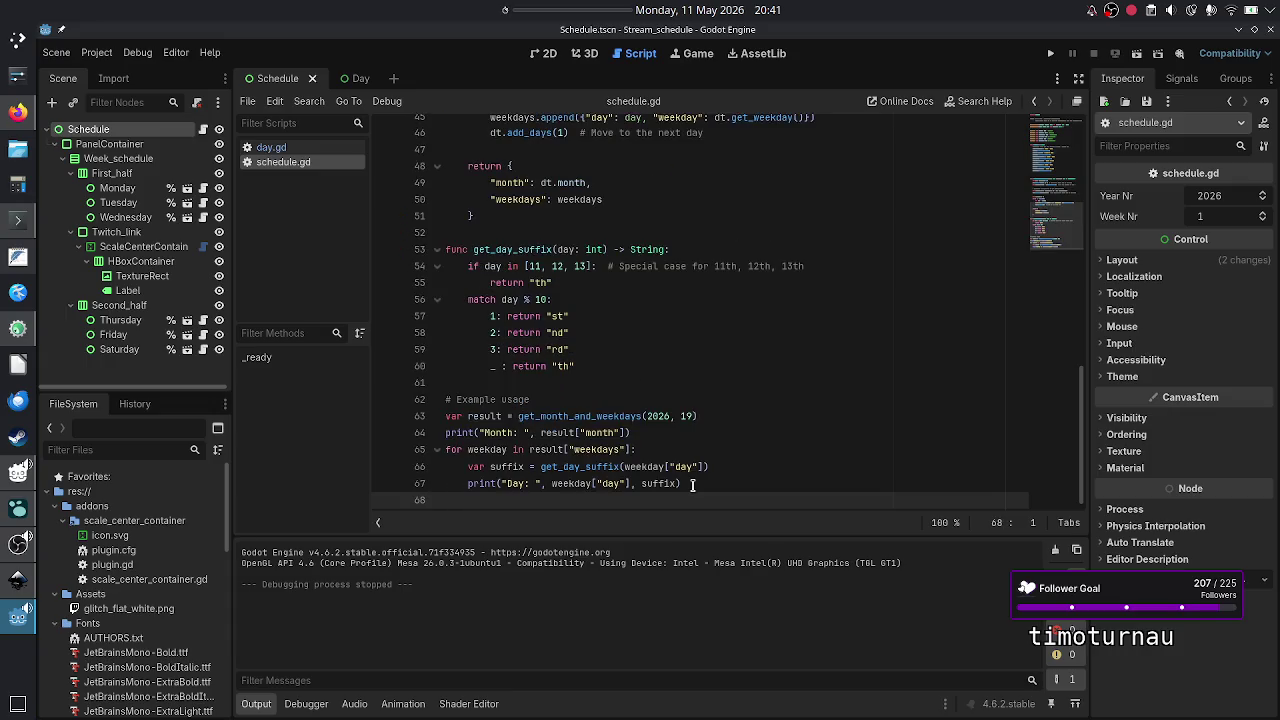
- Comment out all the pasted date-helper lines with Ctrl+K
scroll(552, 286, up, 10)
scroll(552, 286, down, 3)
click(540, 299)
key(Down)
key(shift+Down)
key(shift+Down)
key(shift+Down)
key(shift+Down)
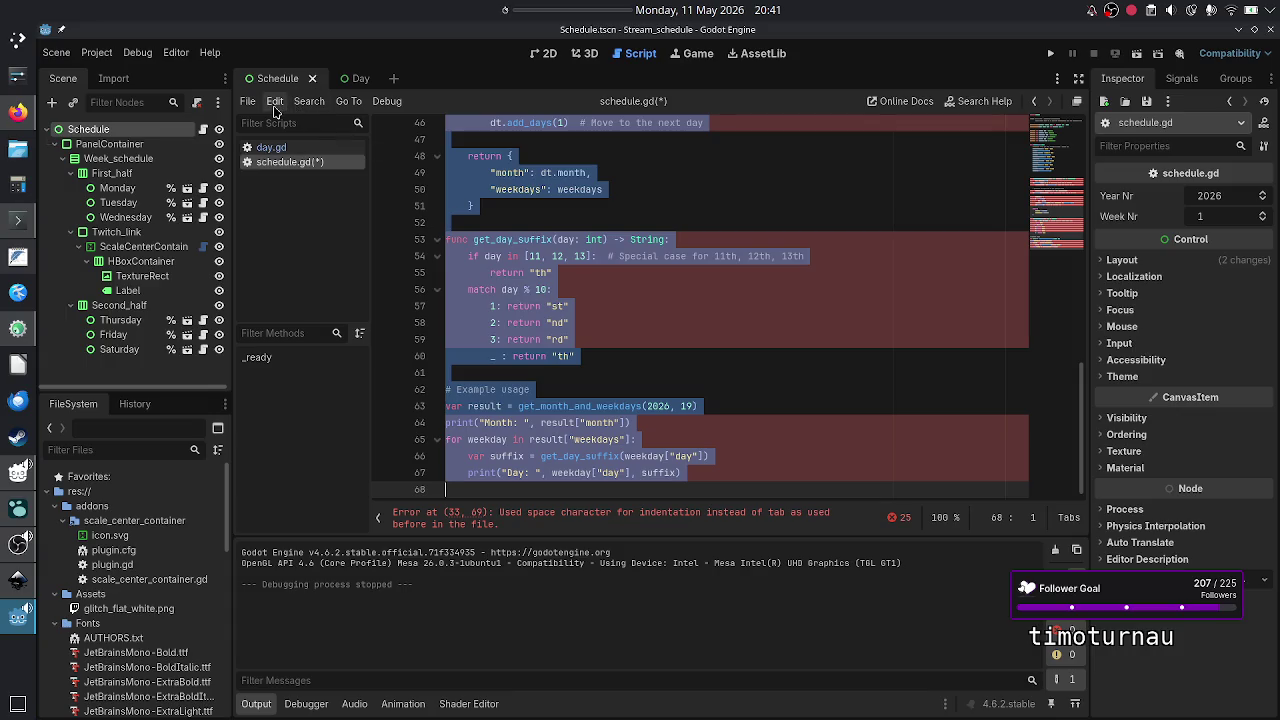
key(ctrl+k)
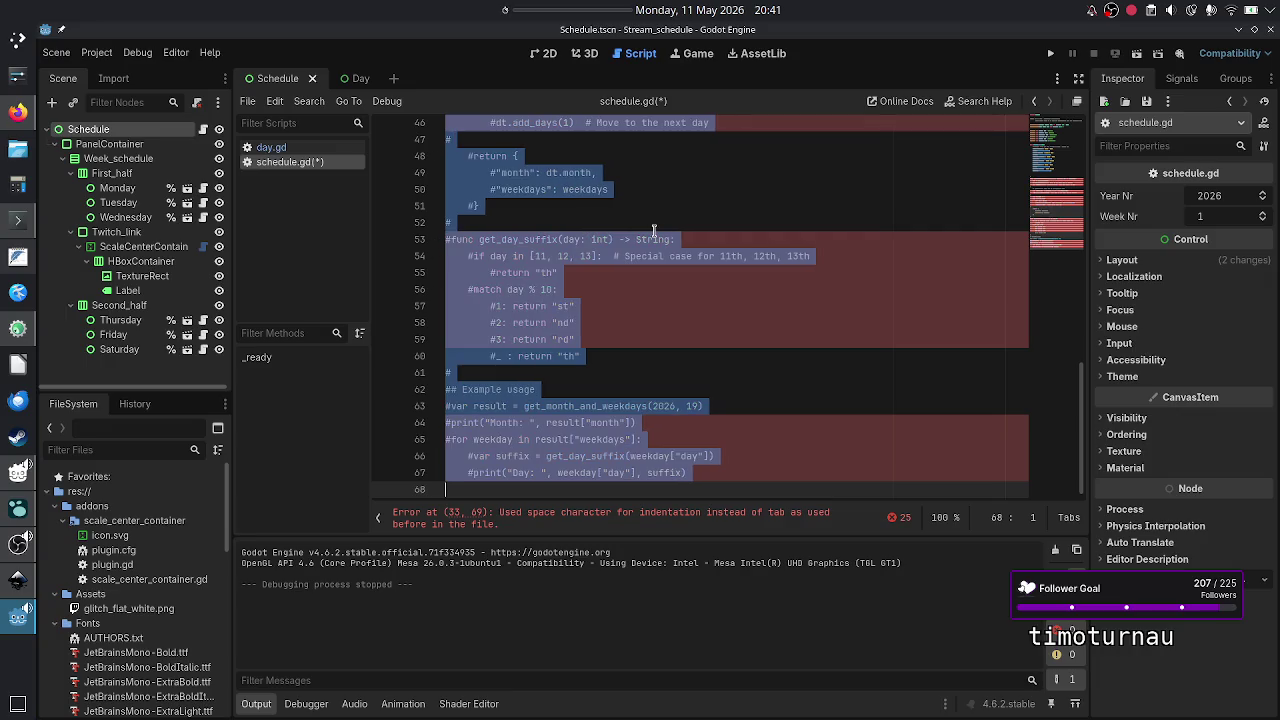
scroll(654, 232, up, 1)
click(633, 203)
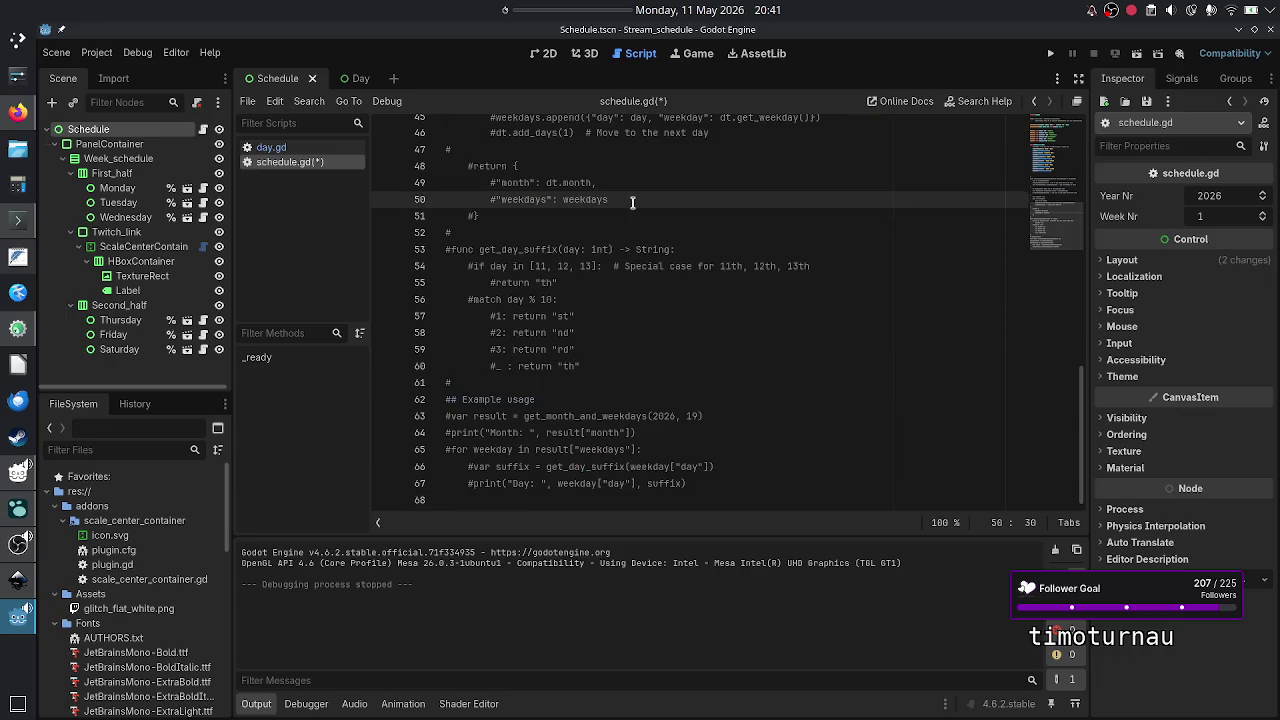
- Label the commented code with #CHATGPT on the line above and save schedule.gd
scroll(632, 203, up, 6)
scroll(633, 203, up, 4)
scroll(600, 260, down, 1)
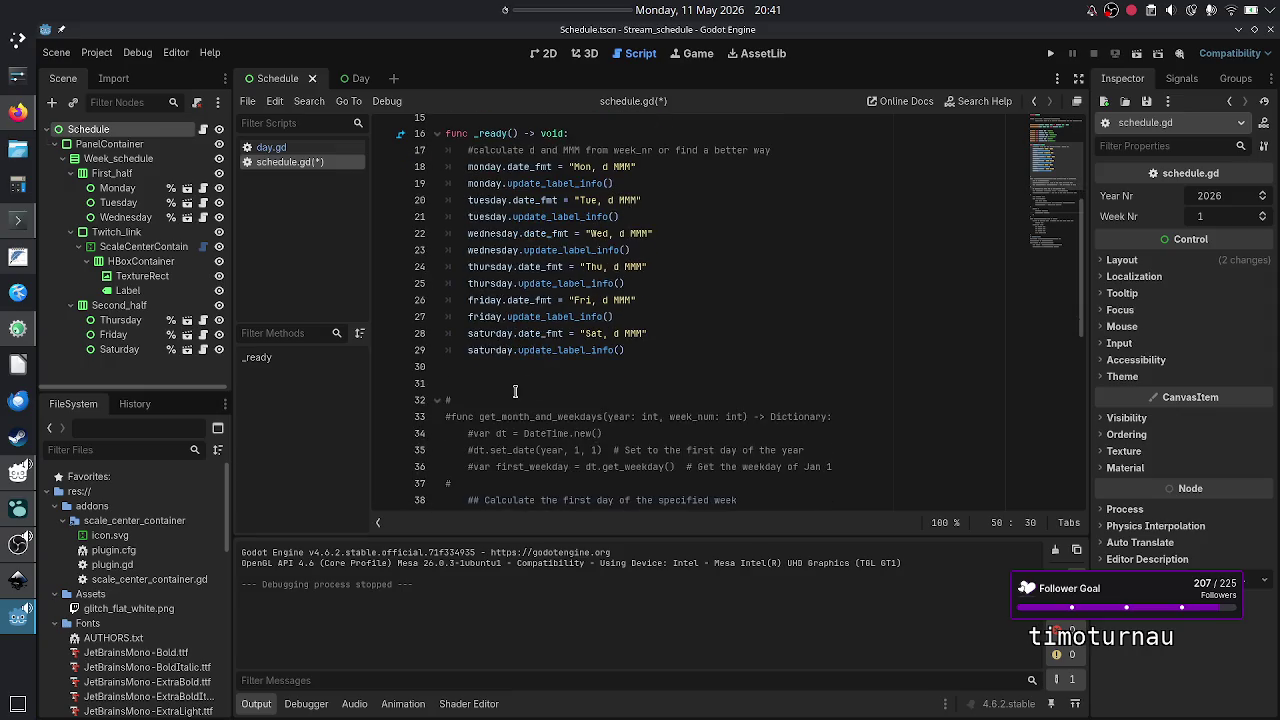
click(515, 391)
text(#)
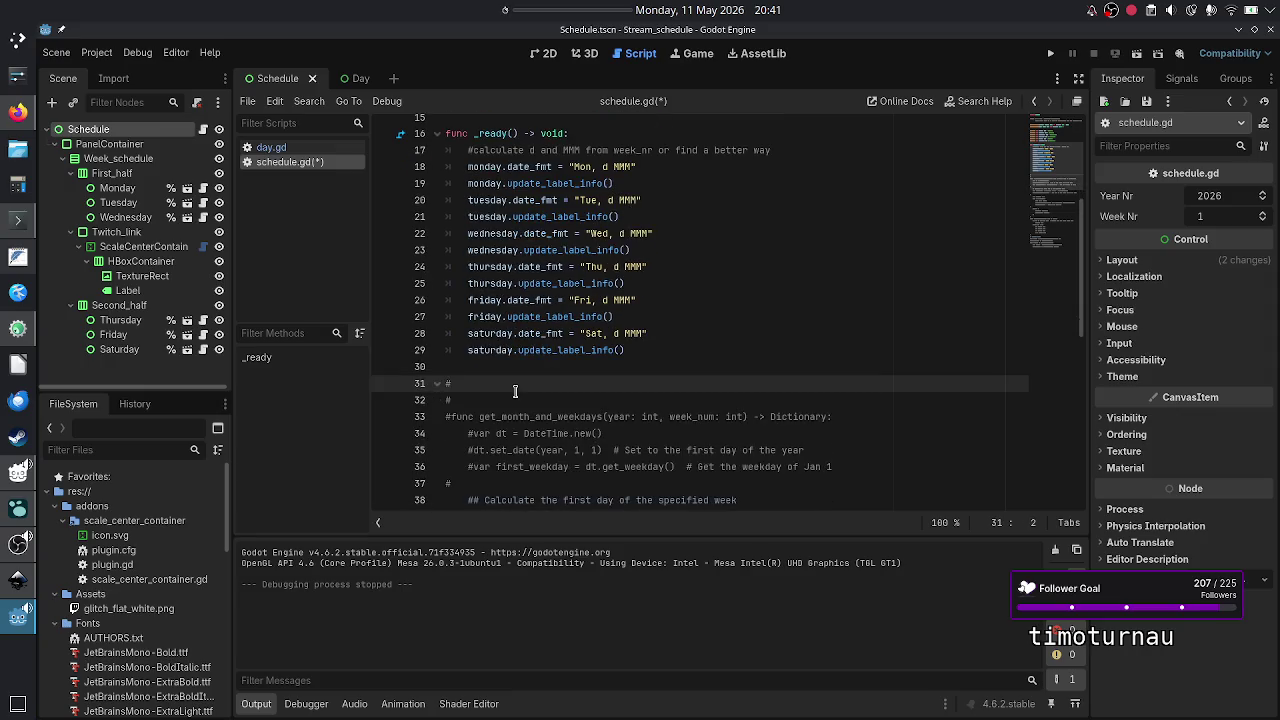
text(CHAT)
text(GPT)
key(ctrl+s)
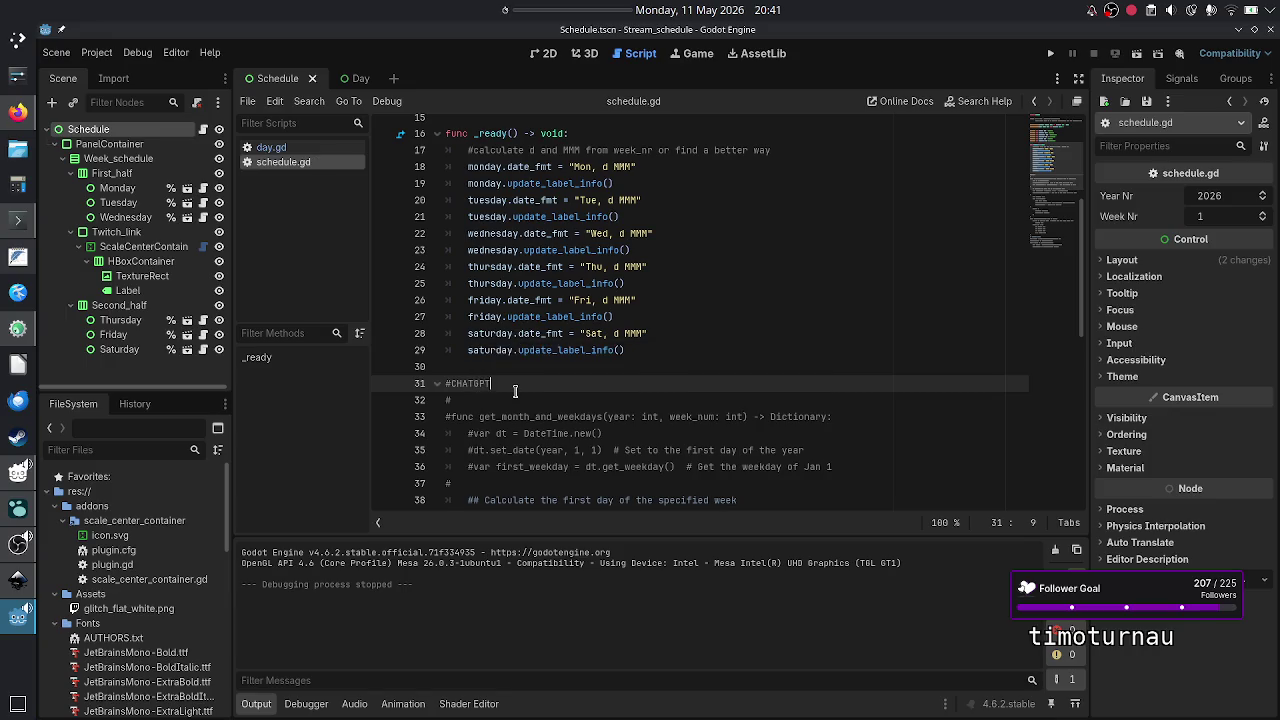
scroll(557, 450, down, 5)
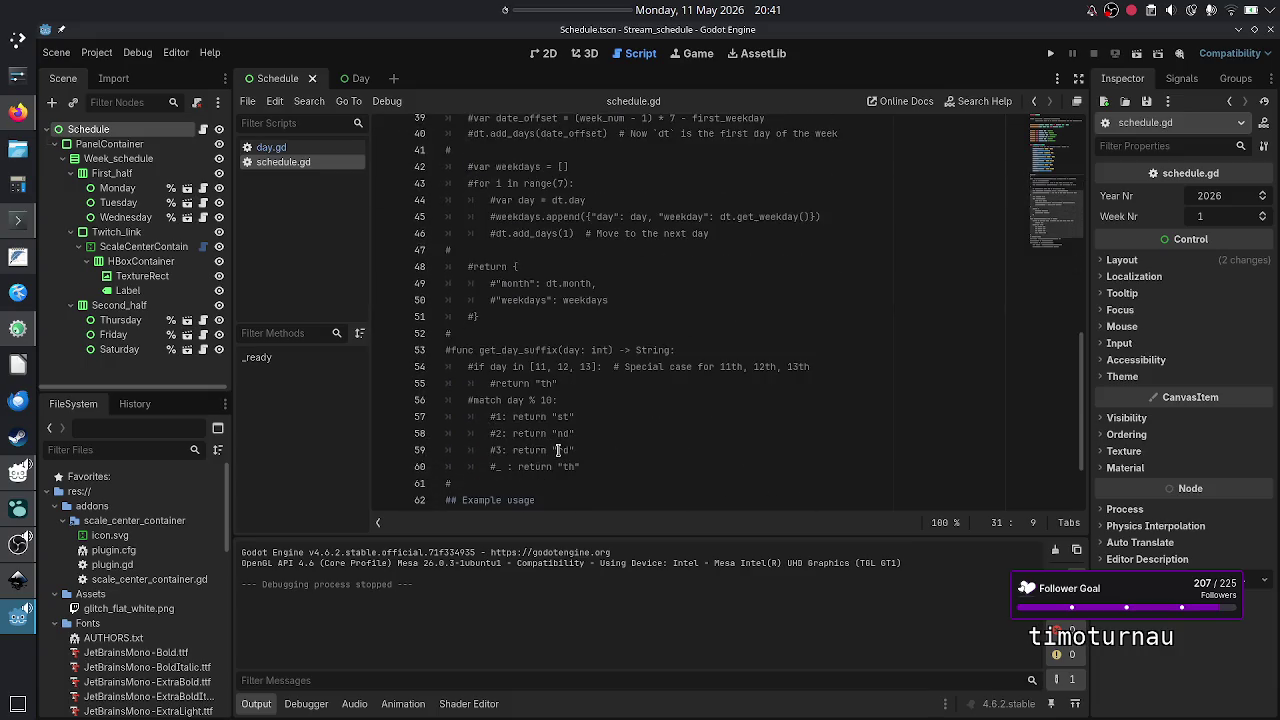
scroll(558, 450, up, 5)
scroll(558, 450, down, 8)
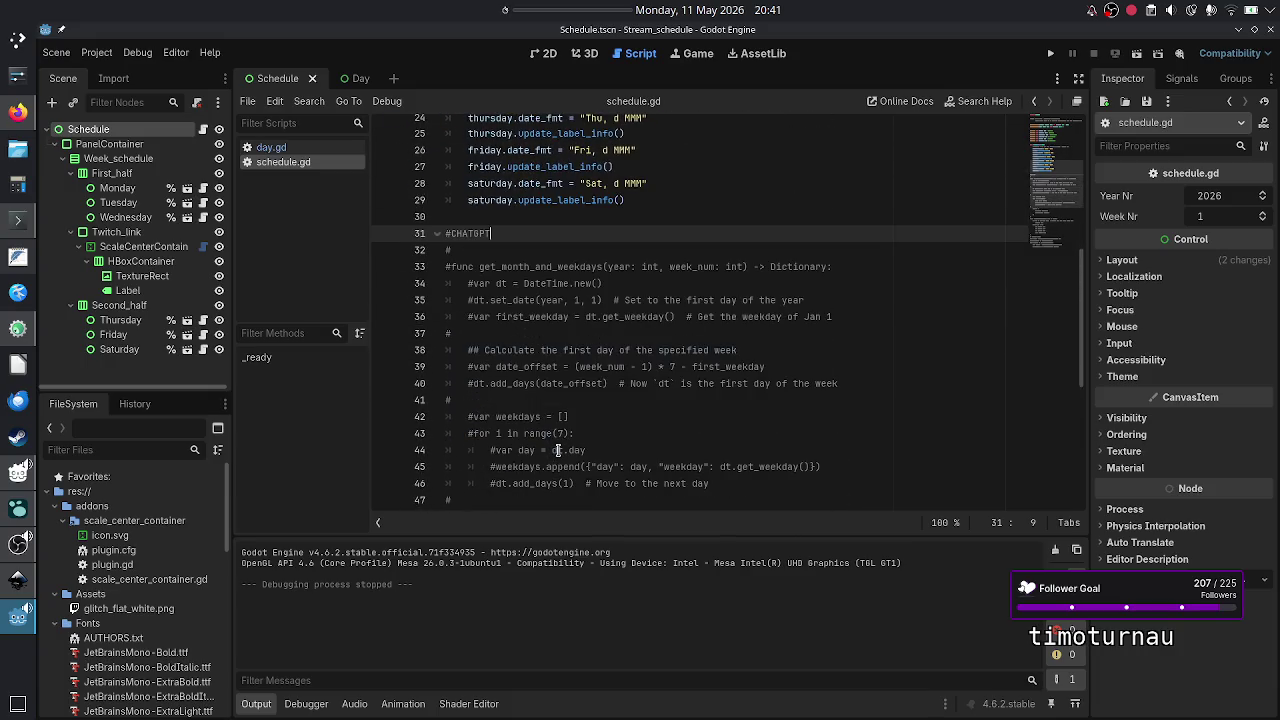
scroll(558, 450, down, 3)
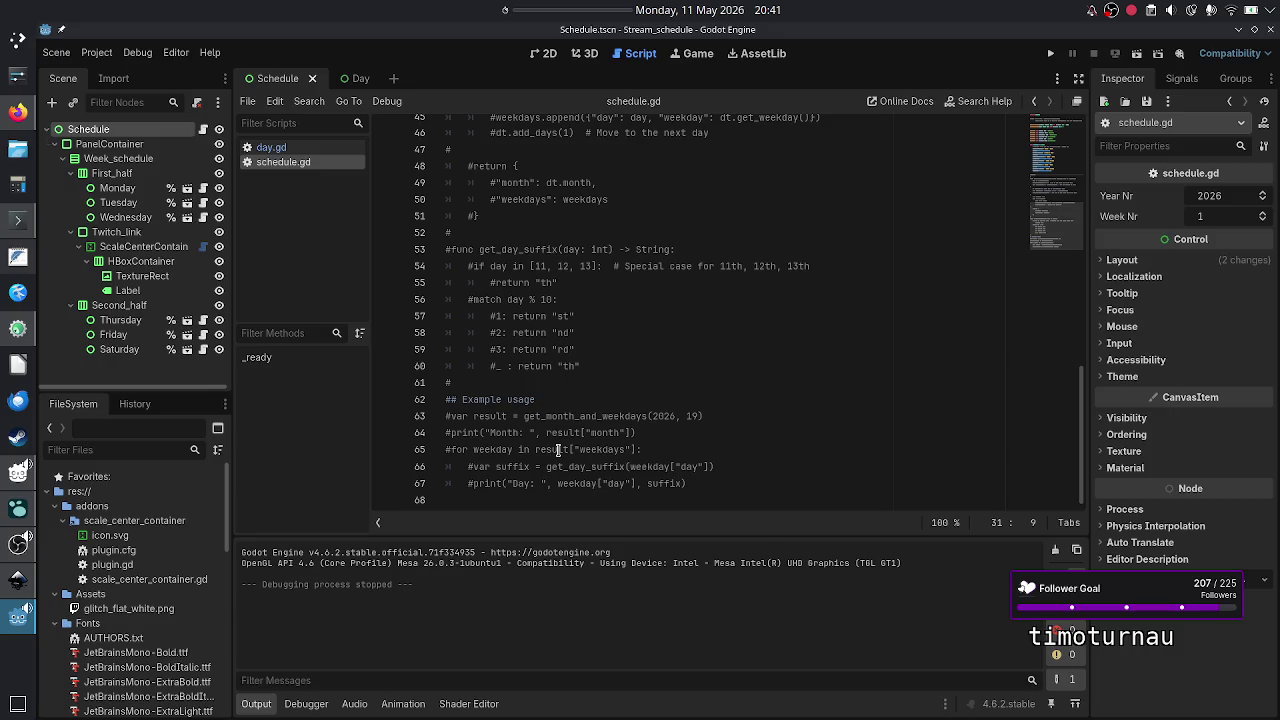
scroll(610, 363, up, 15)
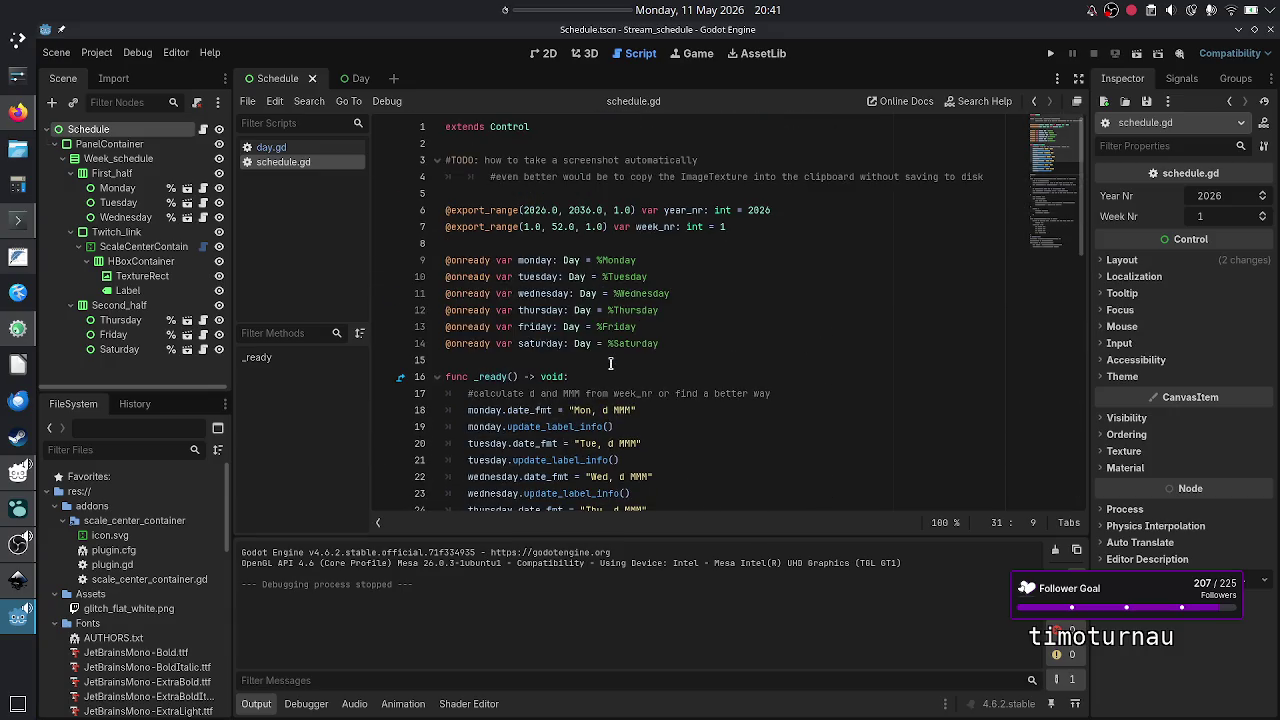
- Switch from Godot back to the stream_work.txt notes in FeatherPad
mouse_move(18, 617)
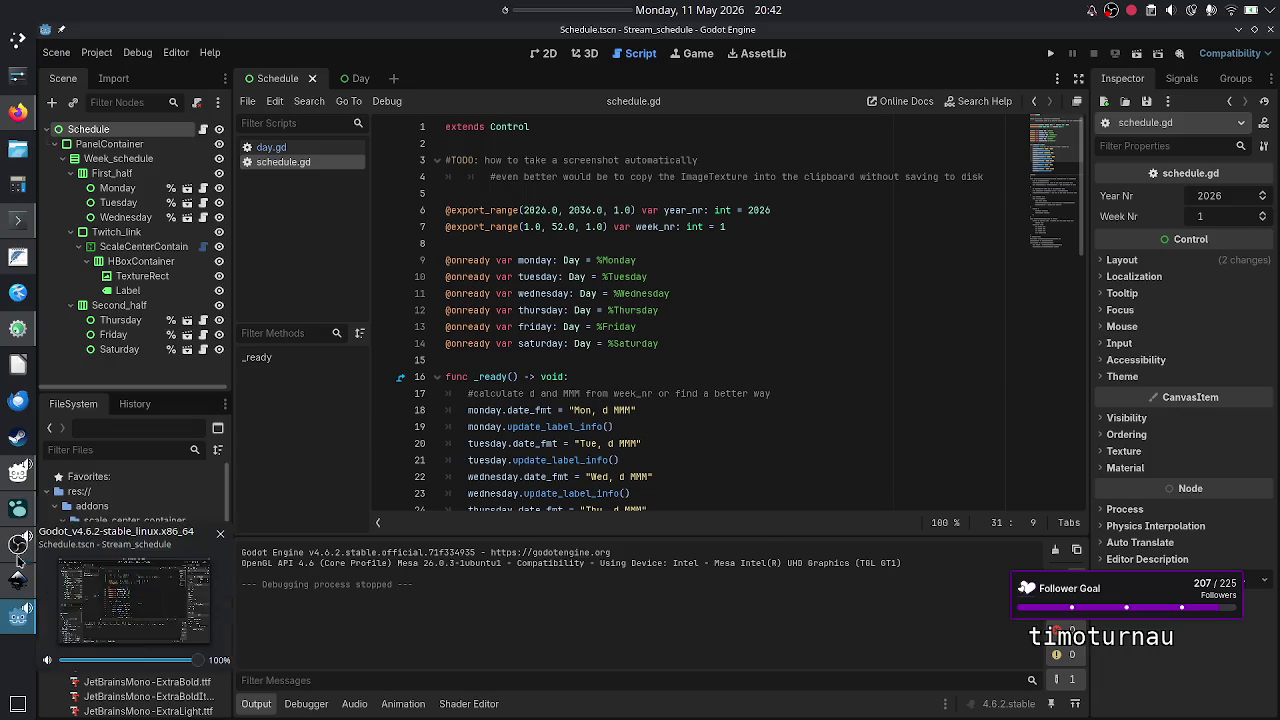
mouse_move(18, 510)
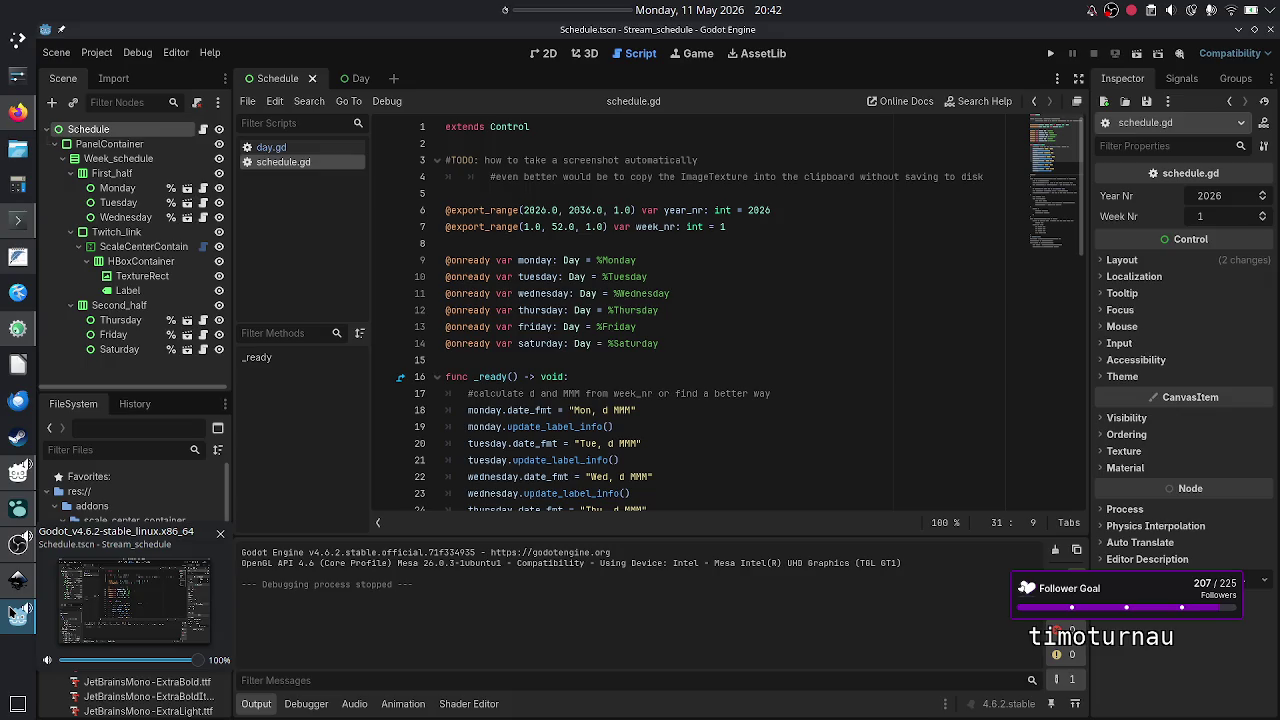
key(alt+Tab)
key(alt+Tab)
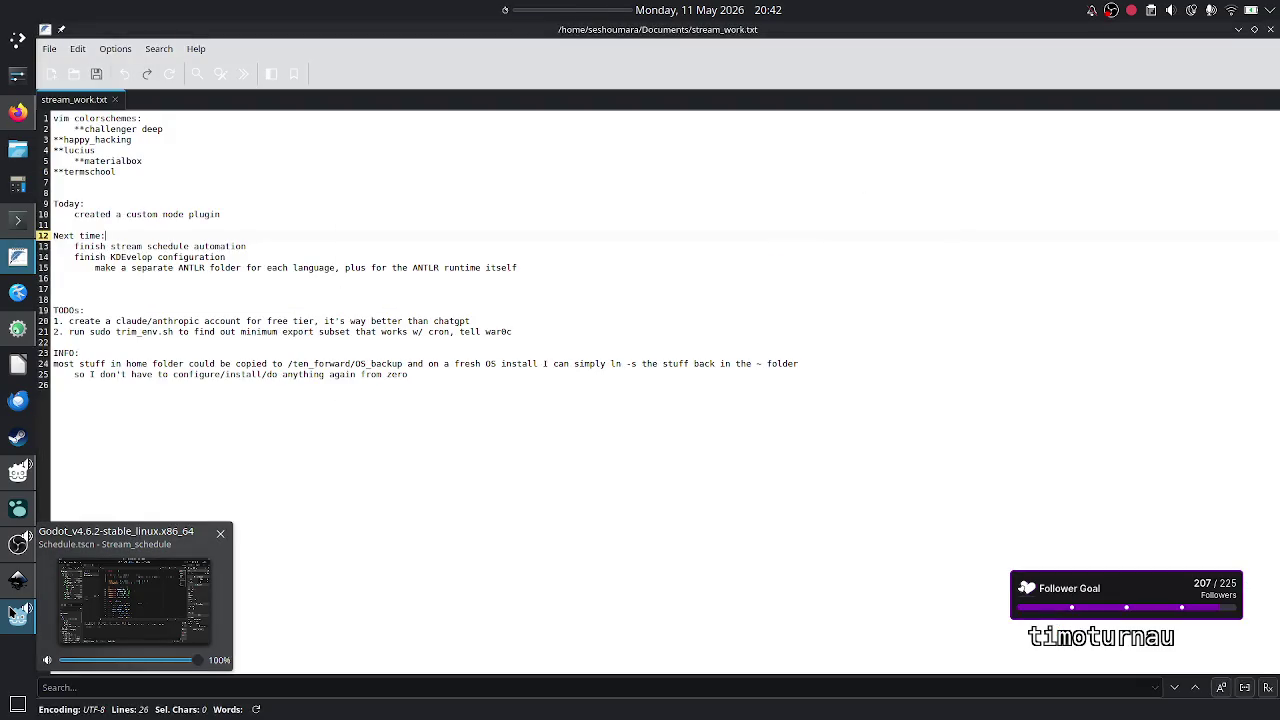
- Review the Next time list in stream_work.txt and check today's date on the panel calendar
key(Down)
key(Down)
key(Down)
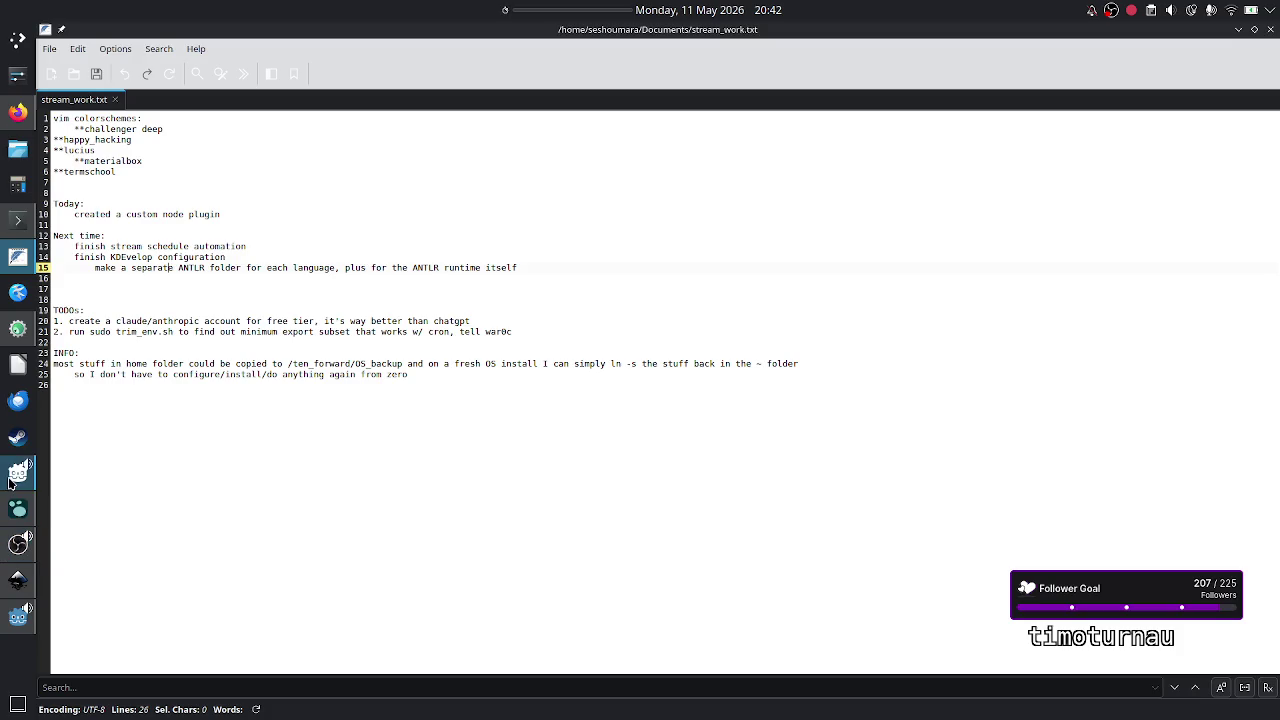
click(291, 277)
mouse_move(680, 15)
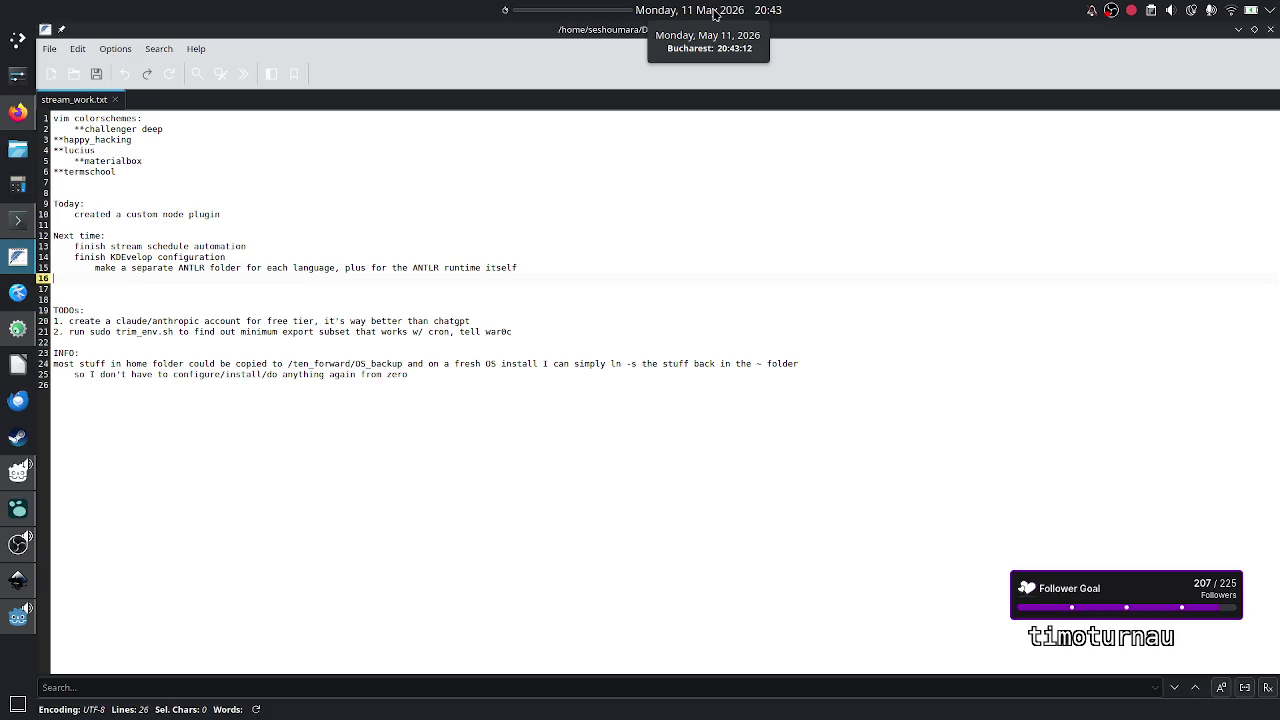
click(714, 14)
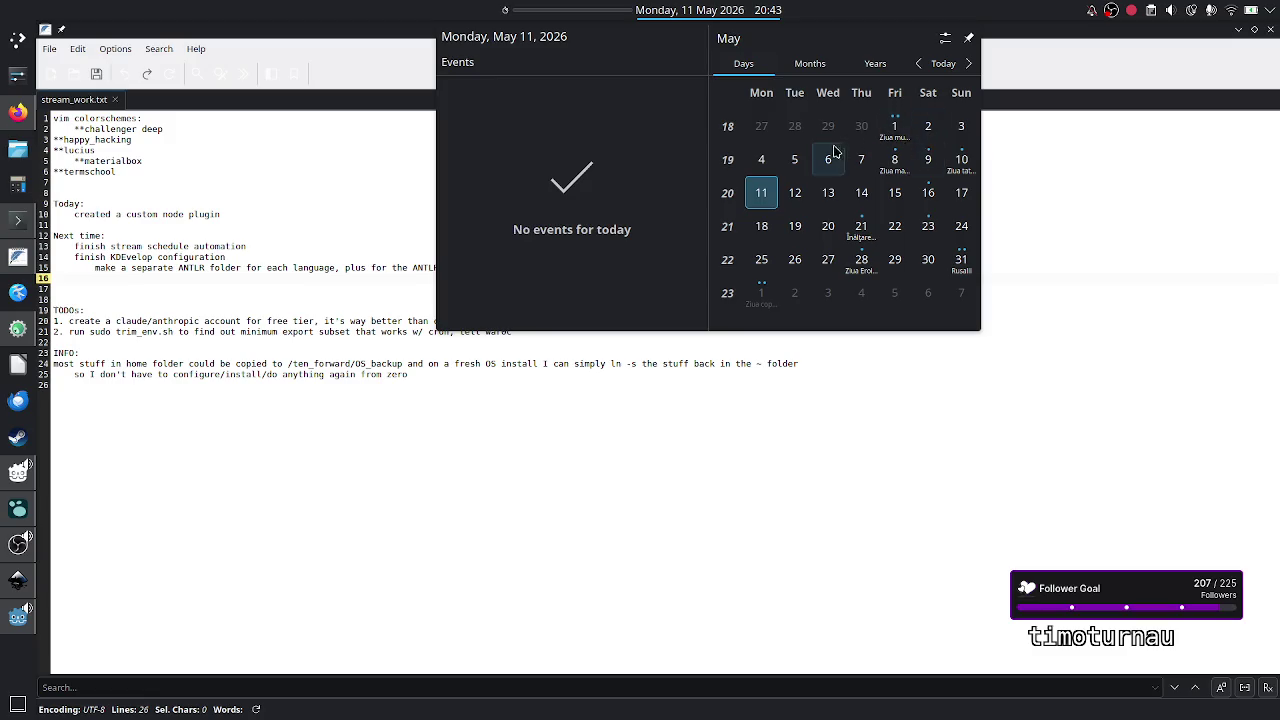
click(709, 16)
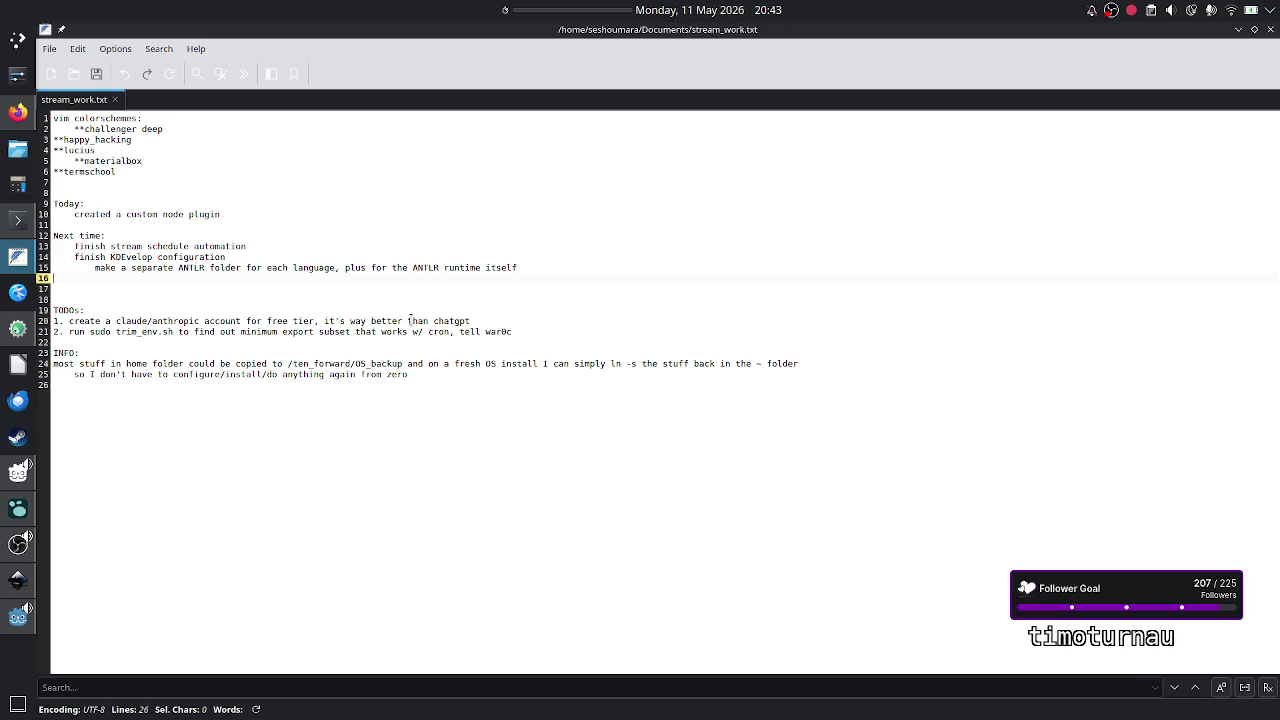
- Briefly bring up schedule_table.svg in Inkscape, then minimize it back to the notes
click(261, 393)
click(18, 580)
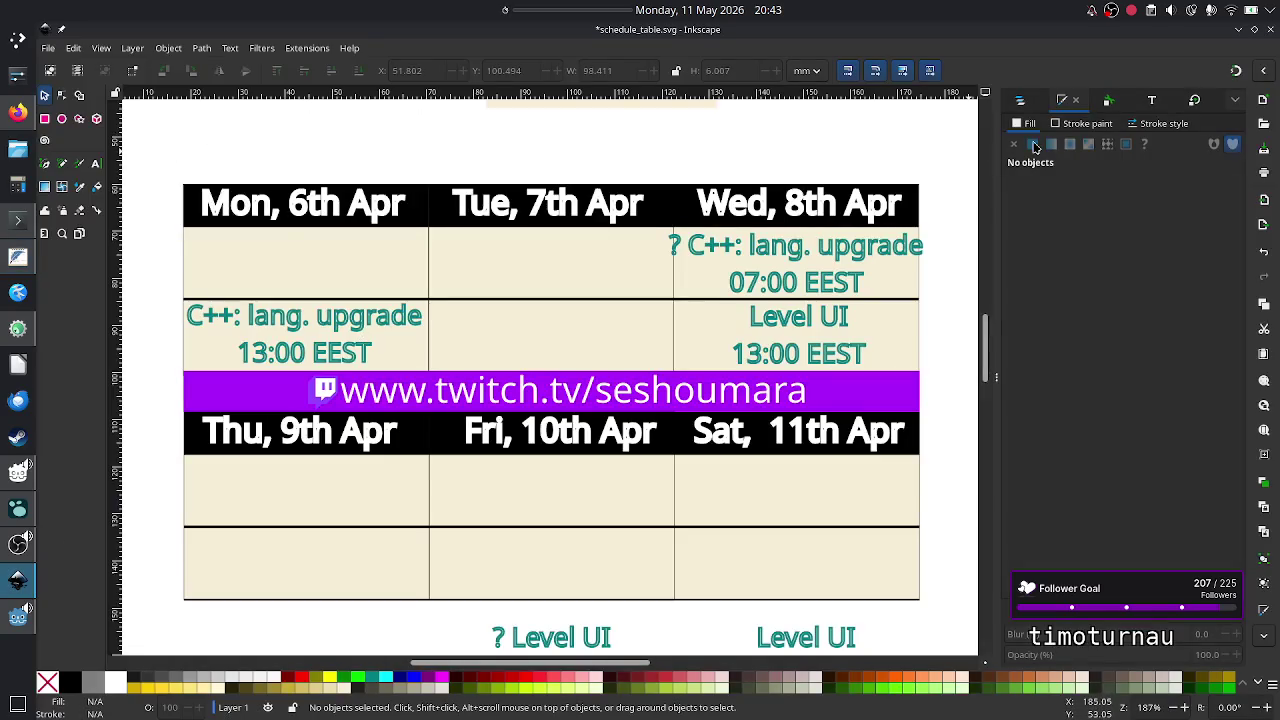
click(1238, 30)
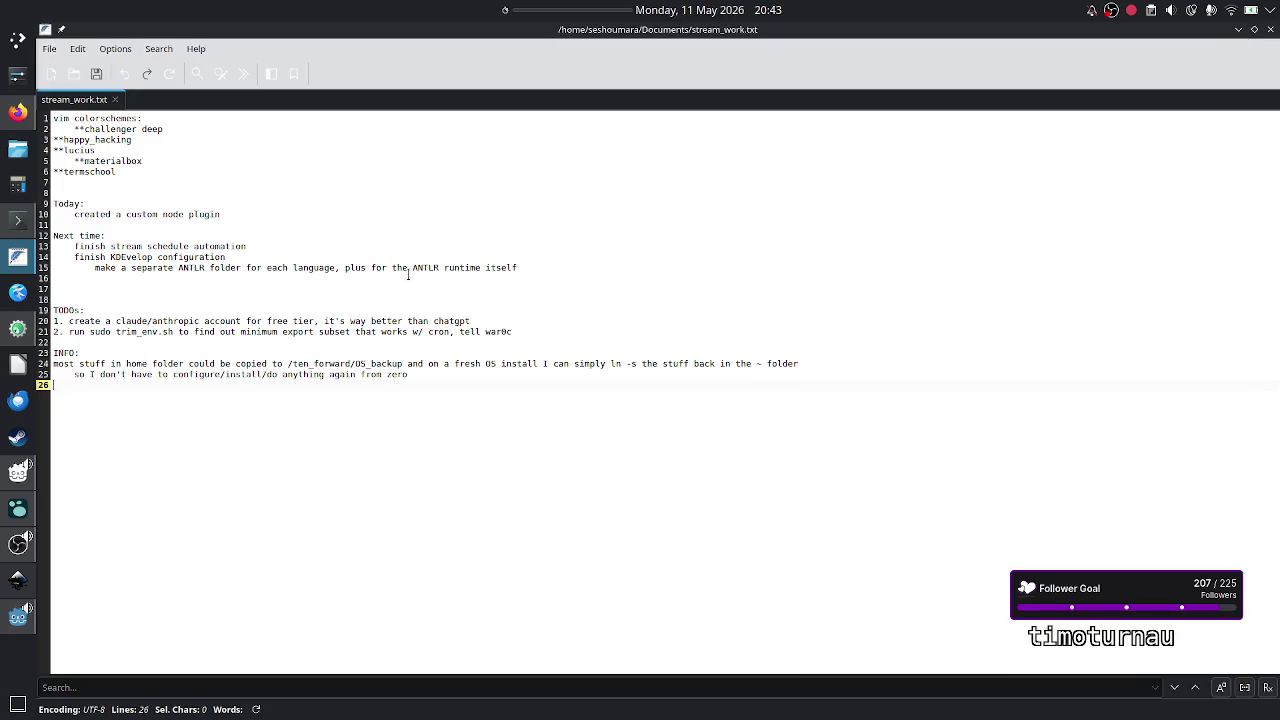
- Glance at KDevelop, revisit lines 13–15 of the notes, then minimize FeatherPad to reveal schedule.gd
click(18, 328)
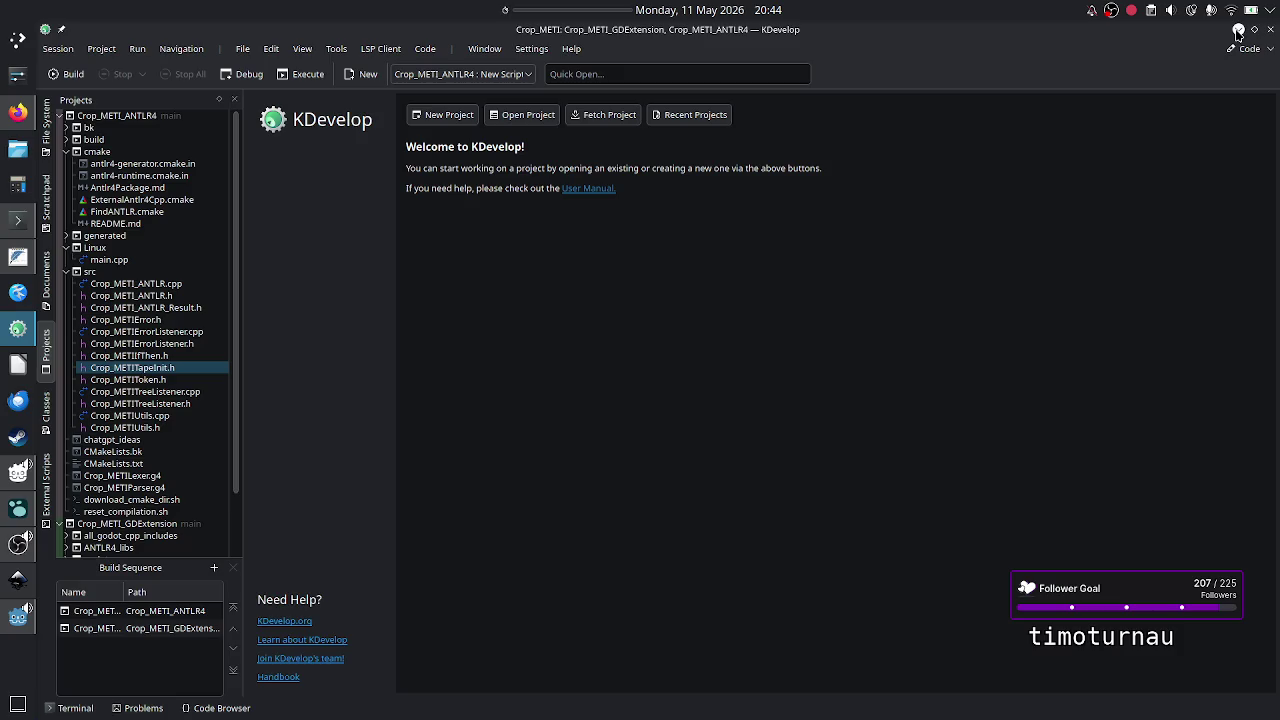
click(1238, 31)
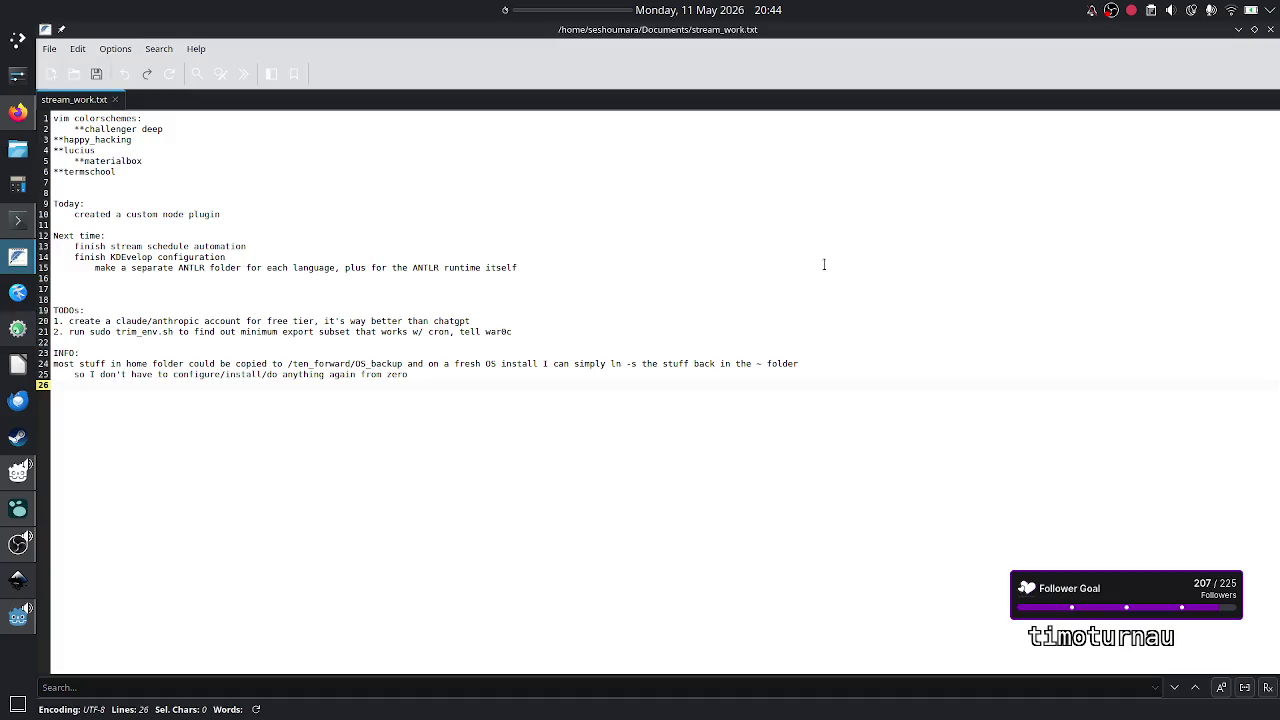
click(541, 265)
click(332, 254)
click(340, 250)
click(552, 268)
click(1237, 31)
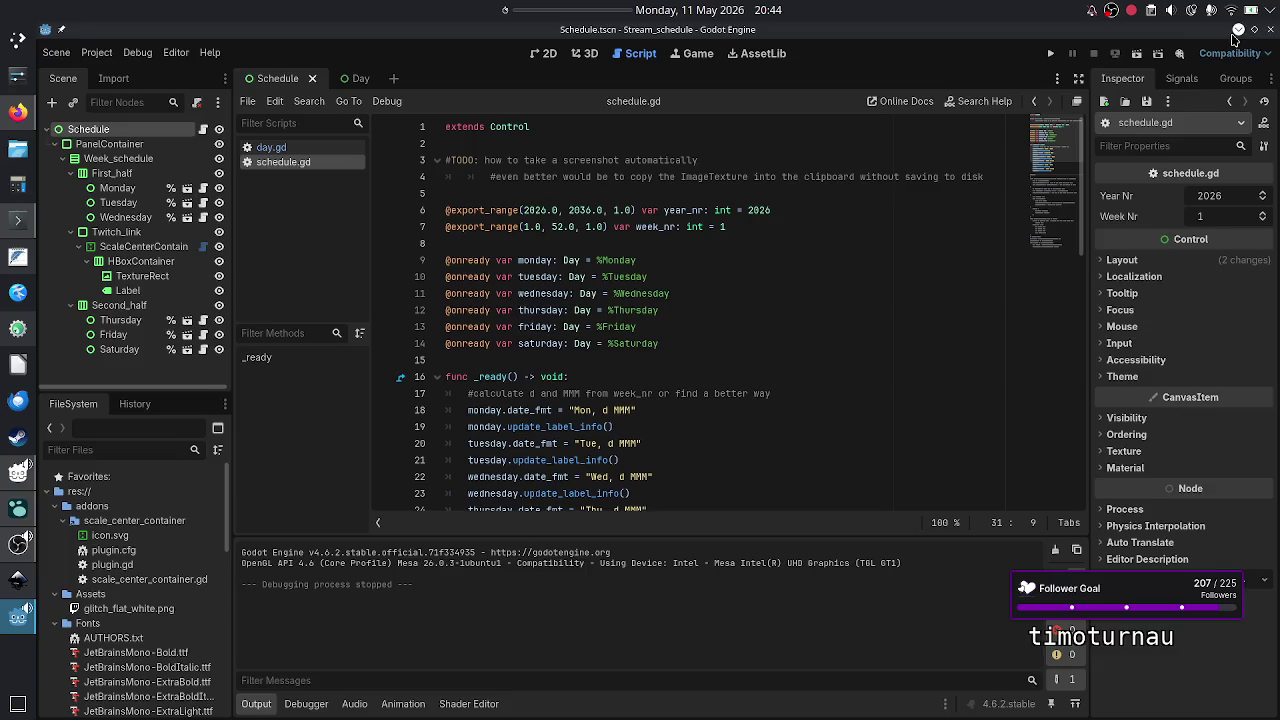
- Move from schedule.gd to the Twitch Stream Manager tab in Firefox
click(648, 358)
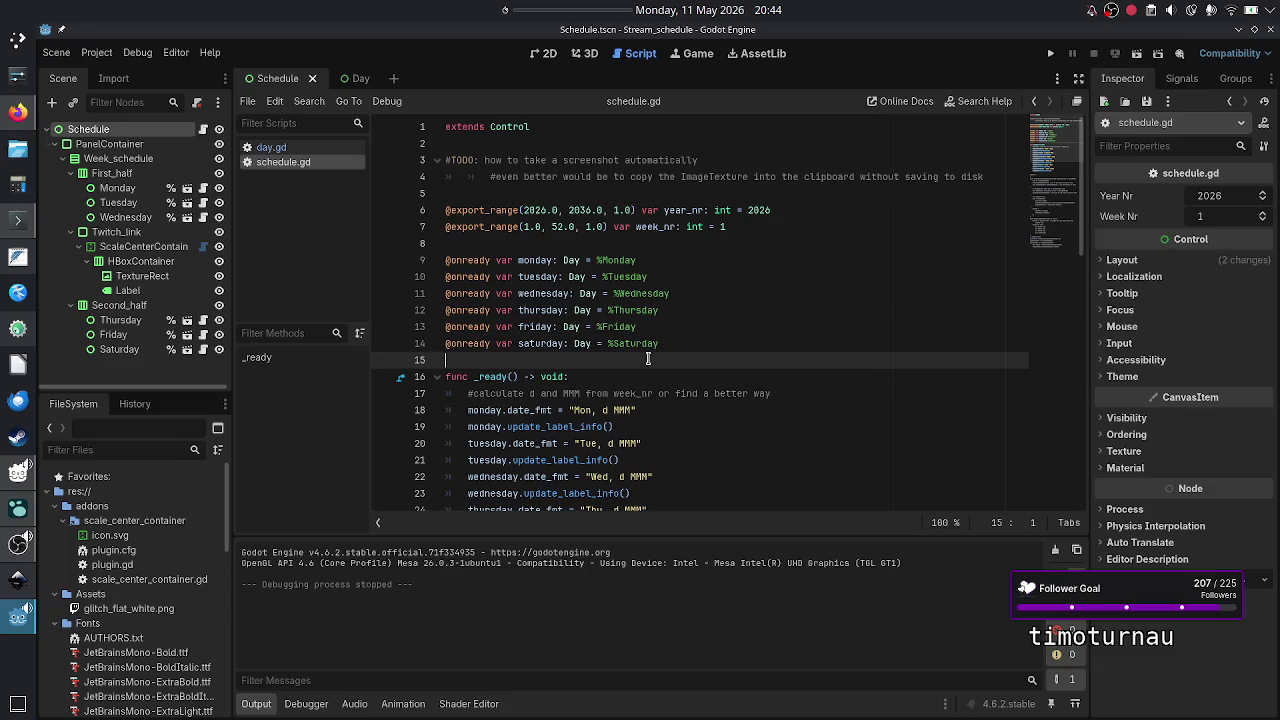
click(589, 383)
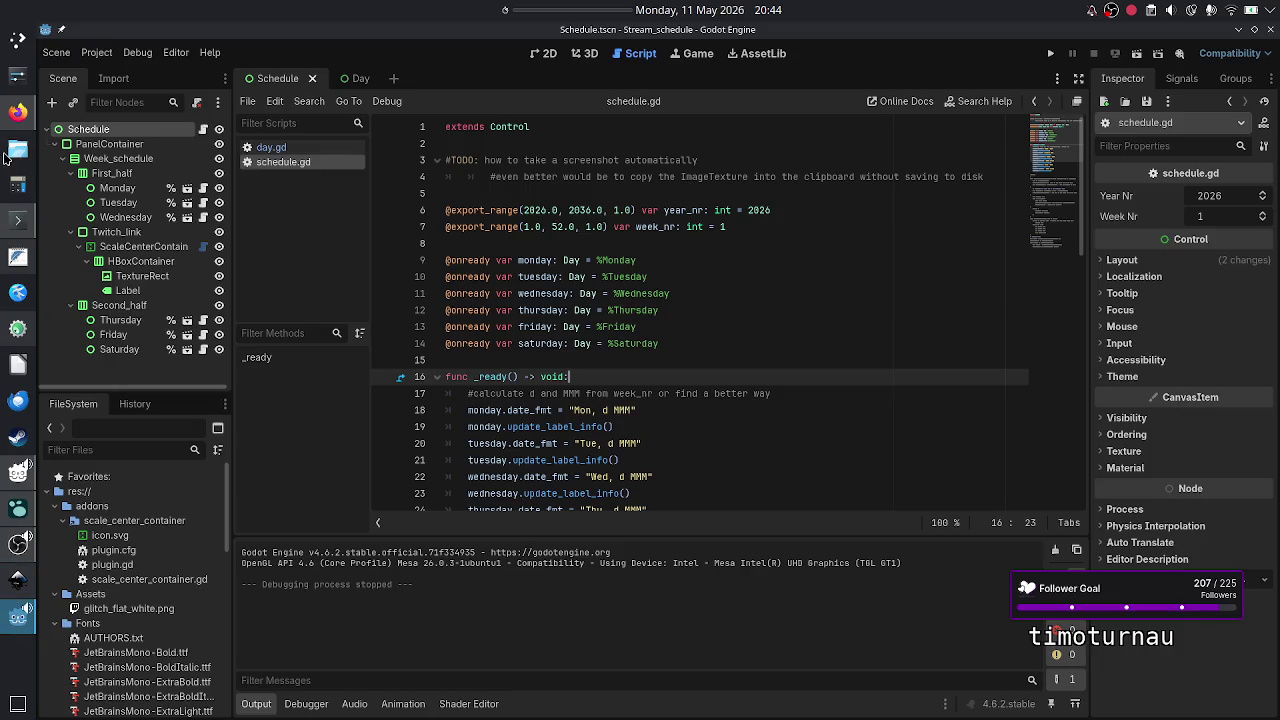
click(12, 110)
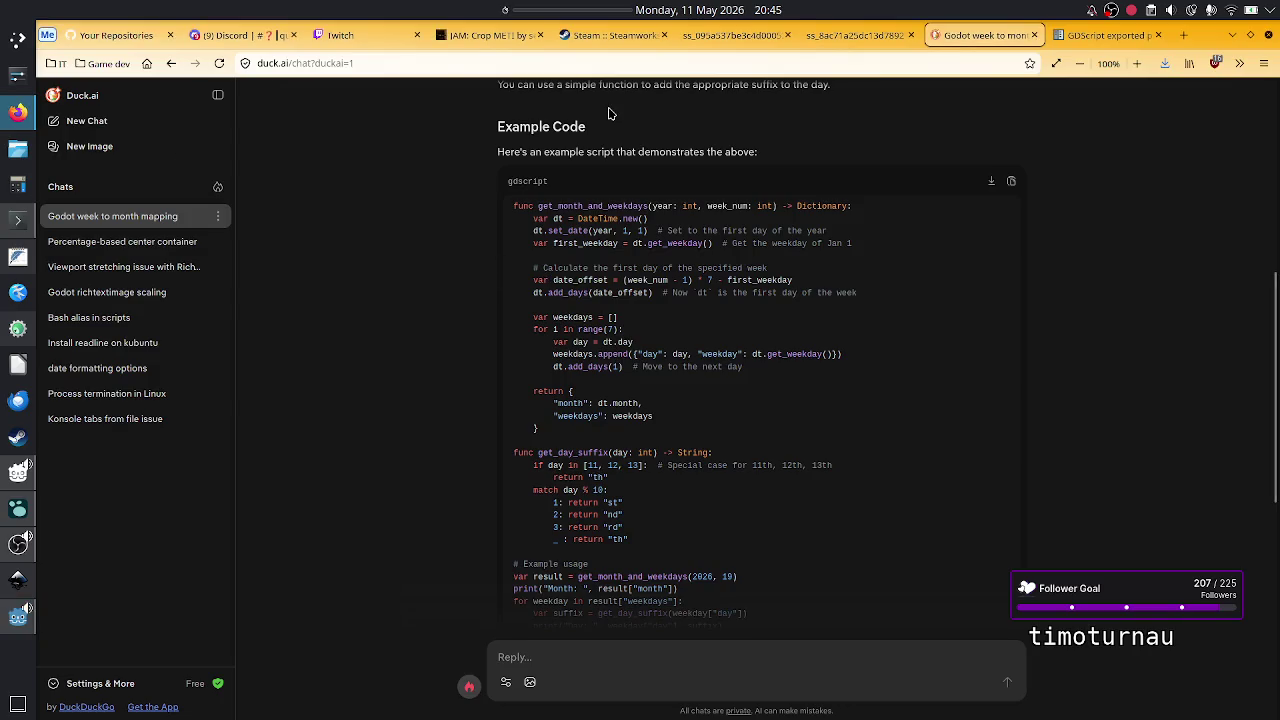
click(344, 37)
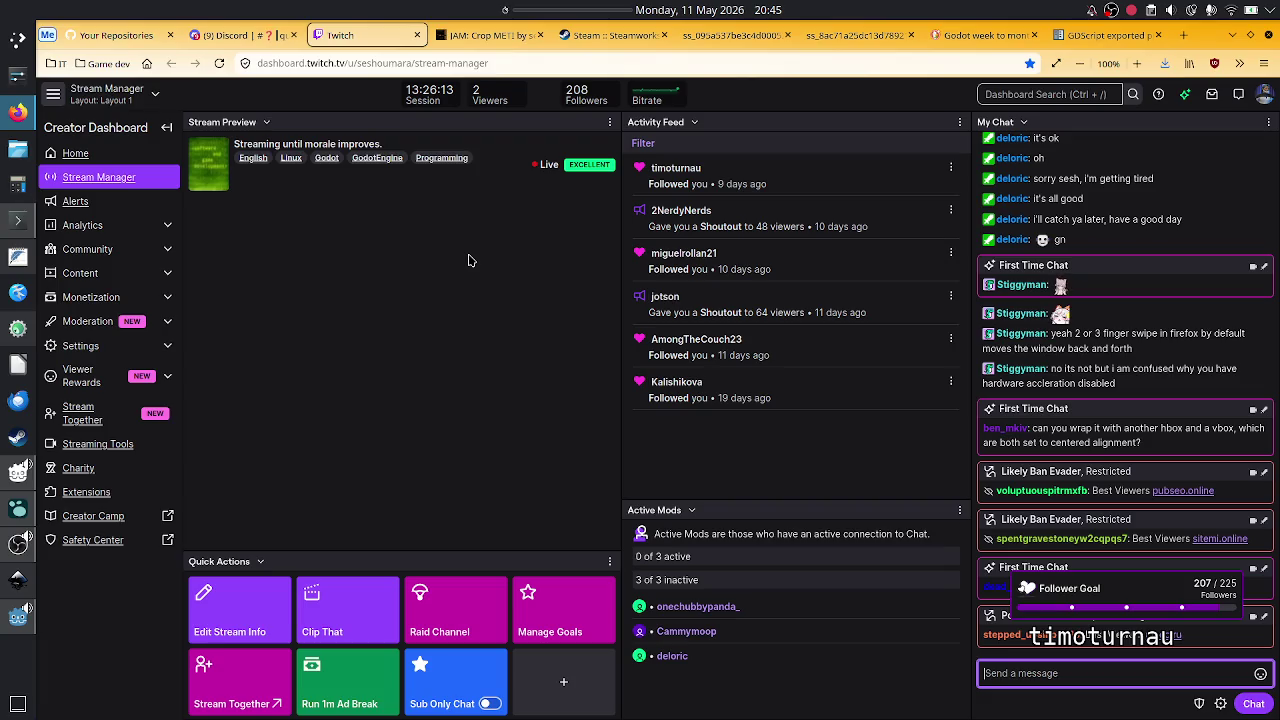
- Ban all three Likely Ban Evader spam accounts from their viewer cards in My Chat
click(476, 258)
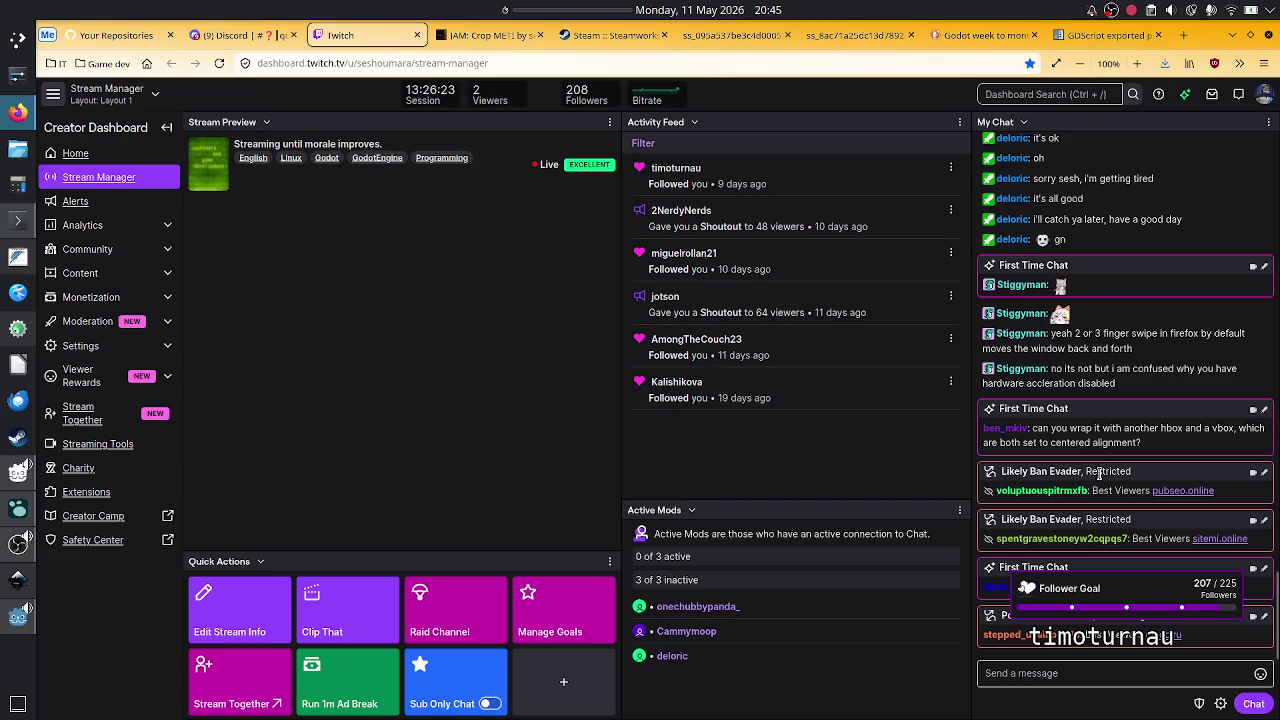
click(1060, 494)
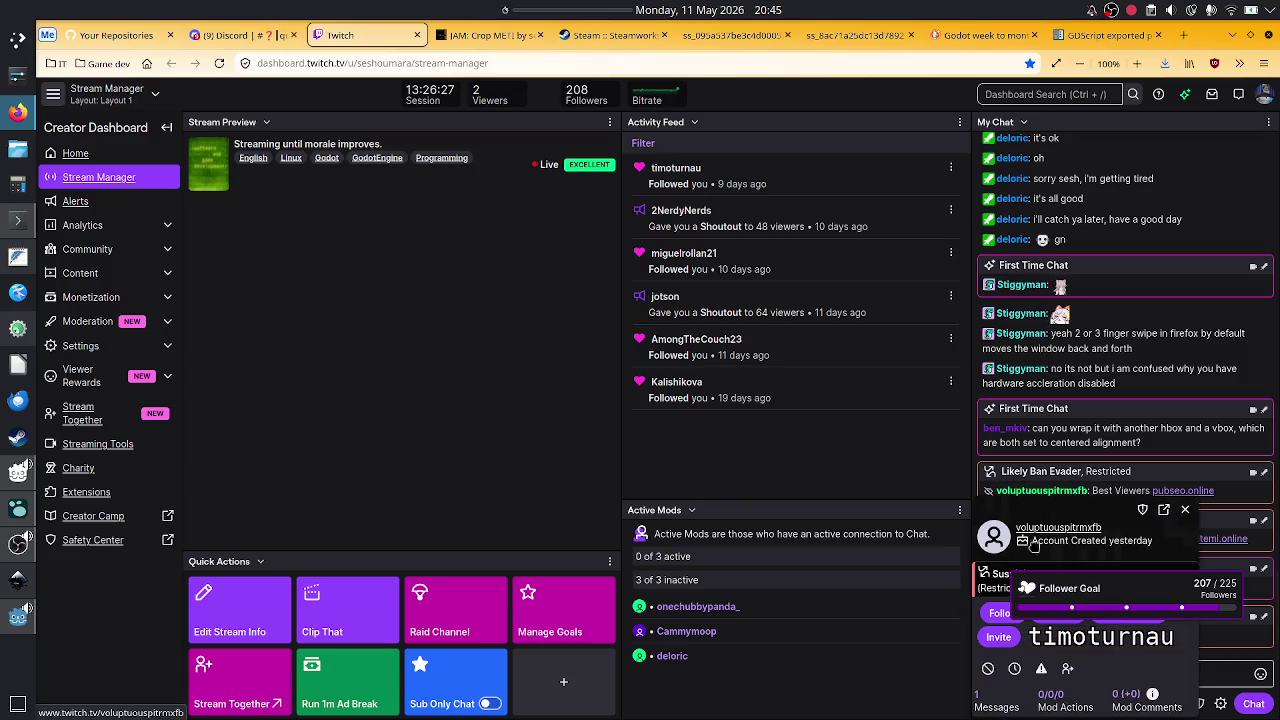
click(989, 670)
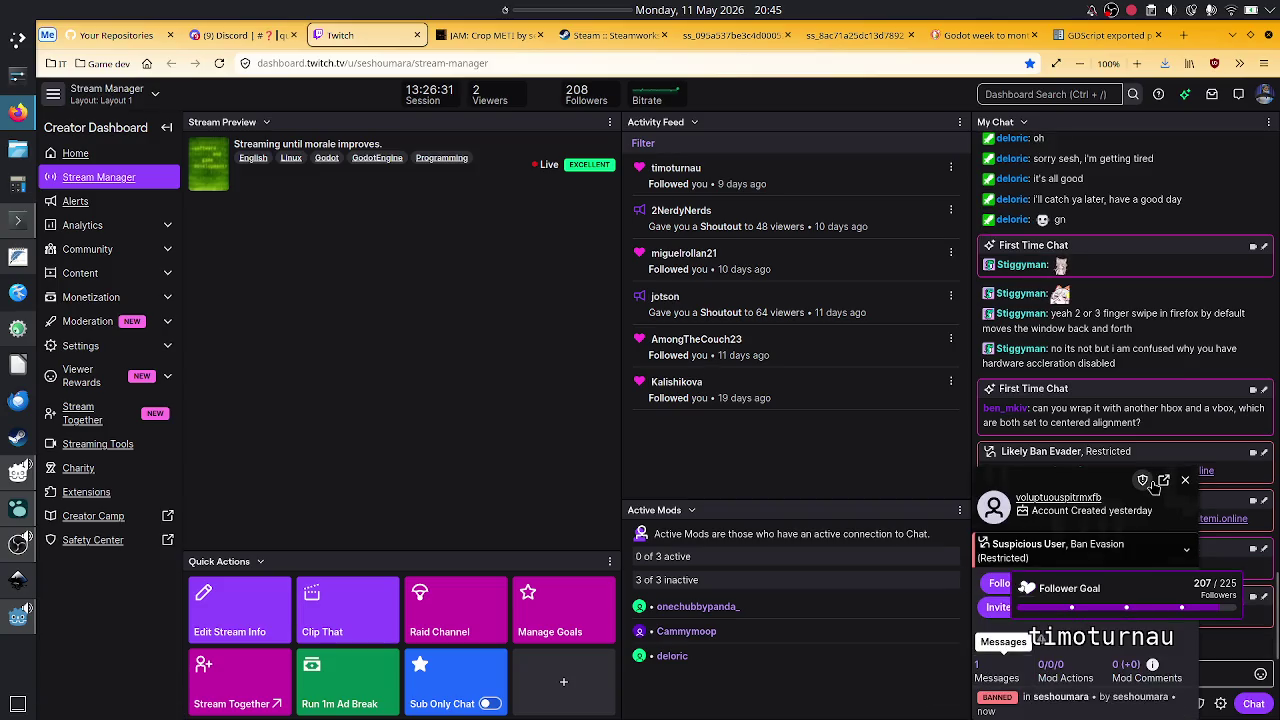
click(1187, 481)
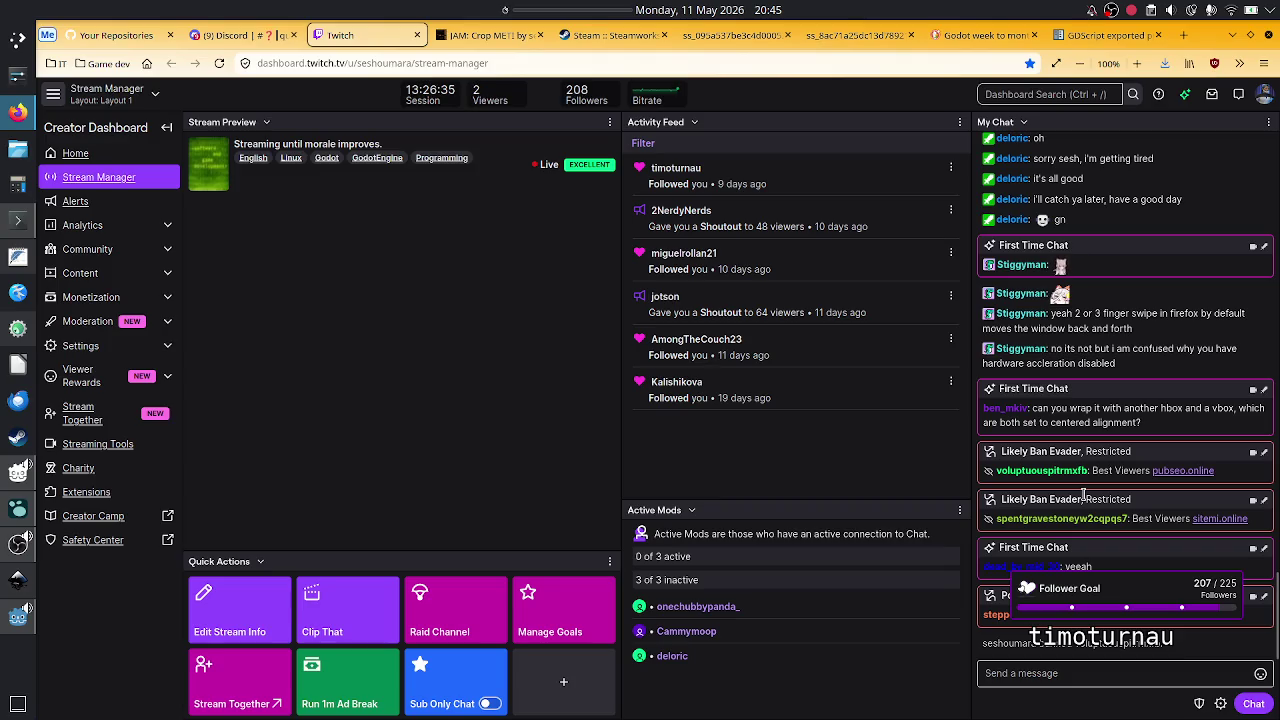
click(1046, 520)
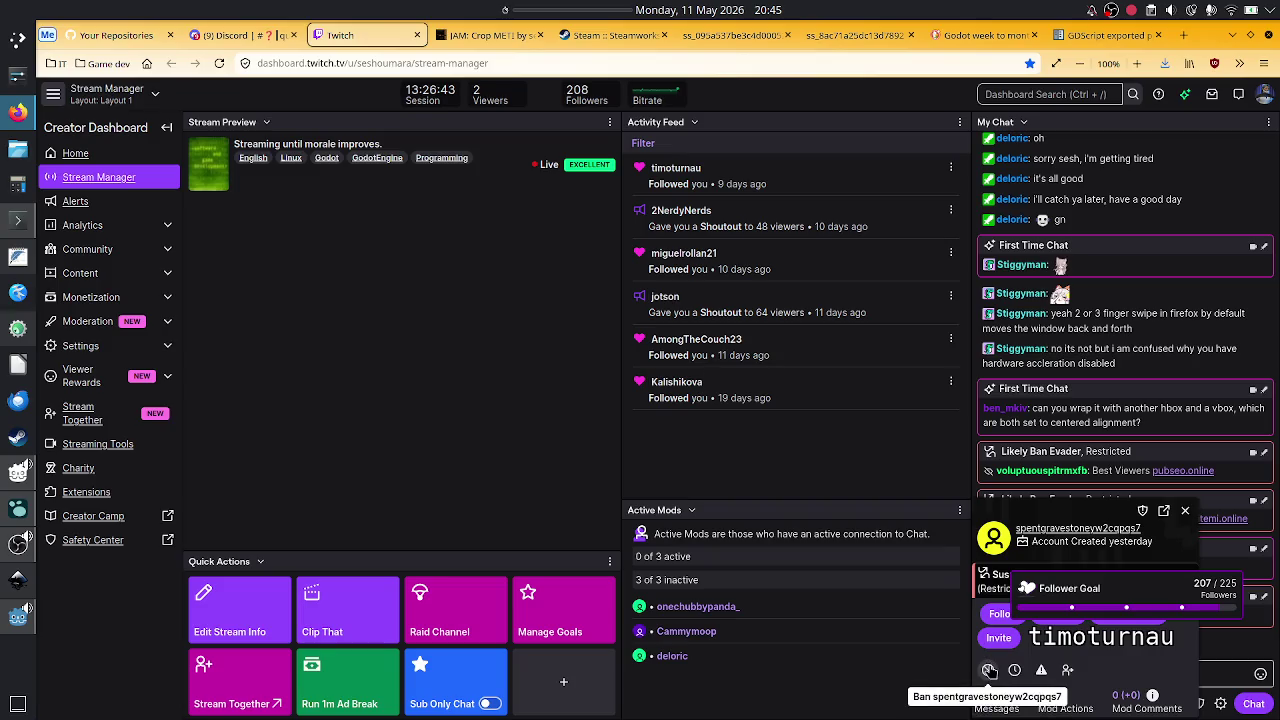
click(988, 670)
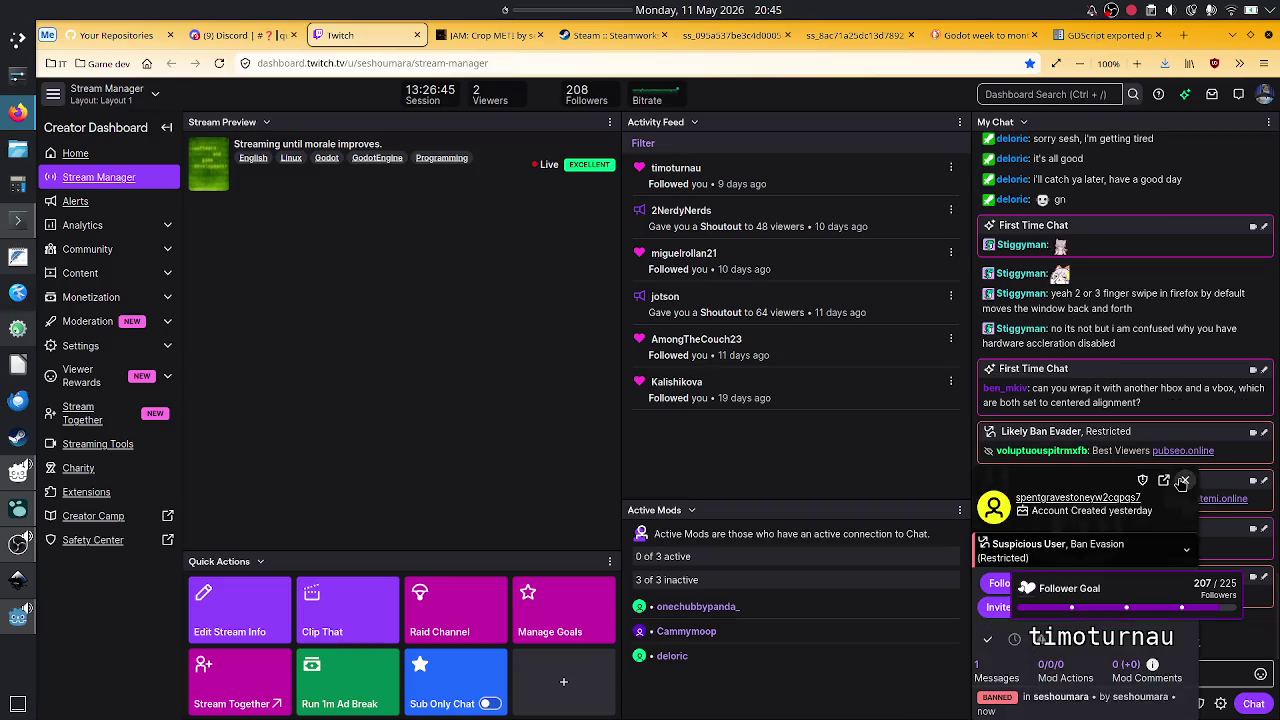
click(1185, 480)
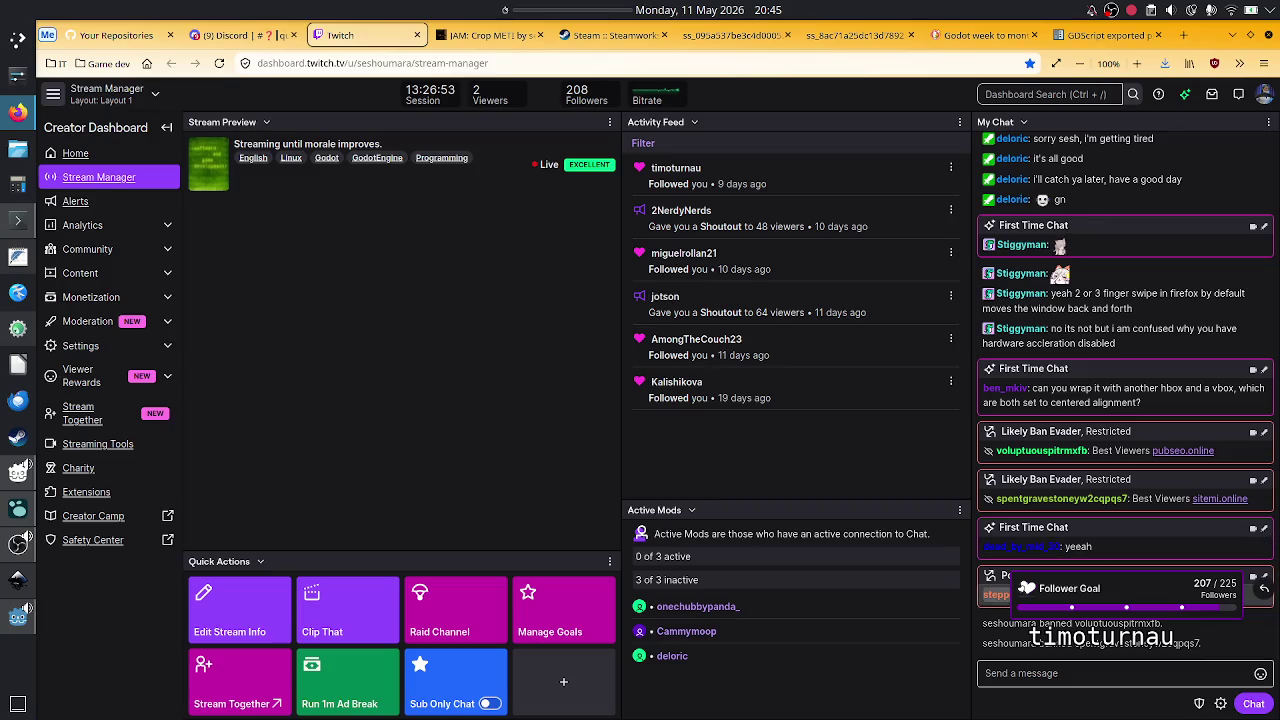
click(996, 594)
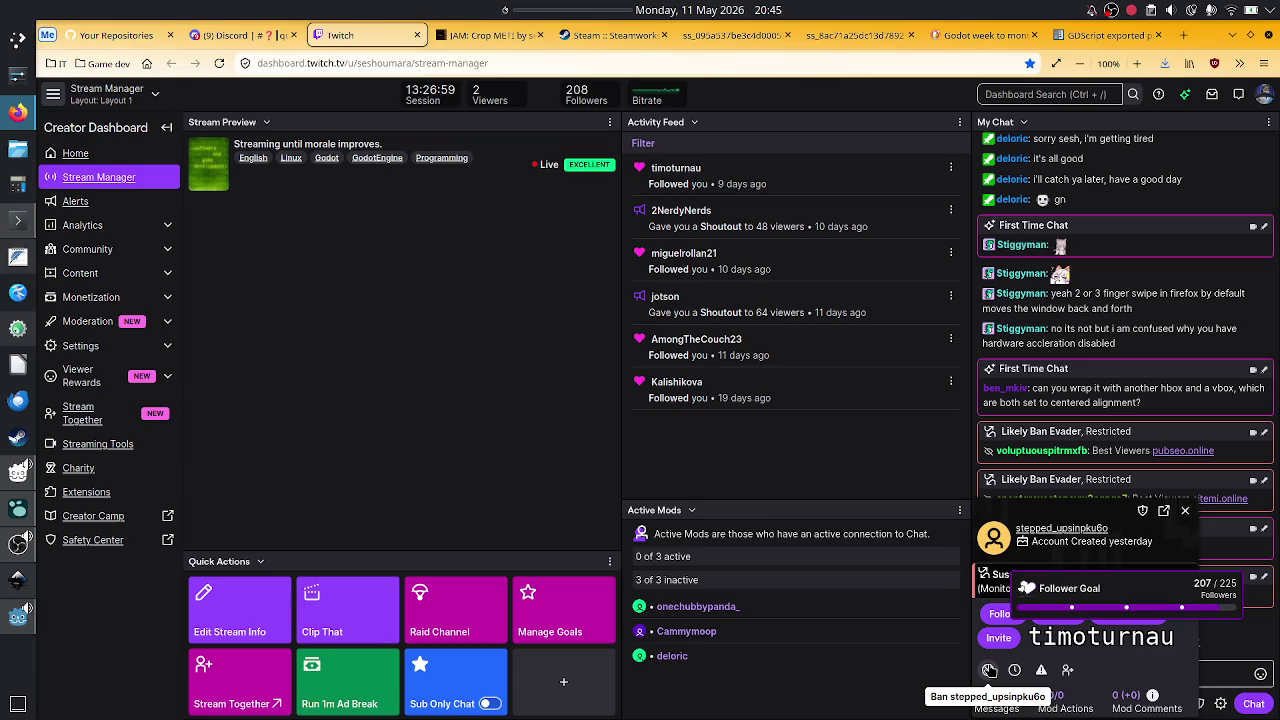
click(989, 670)
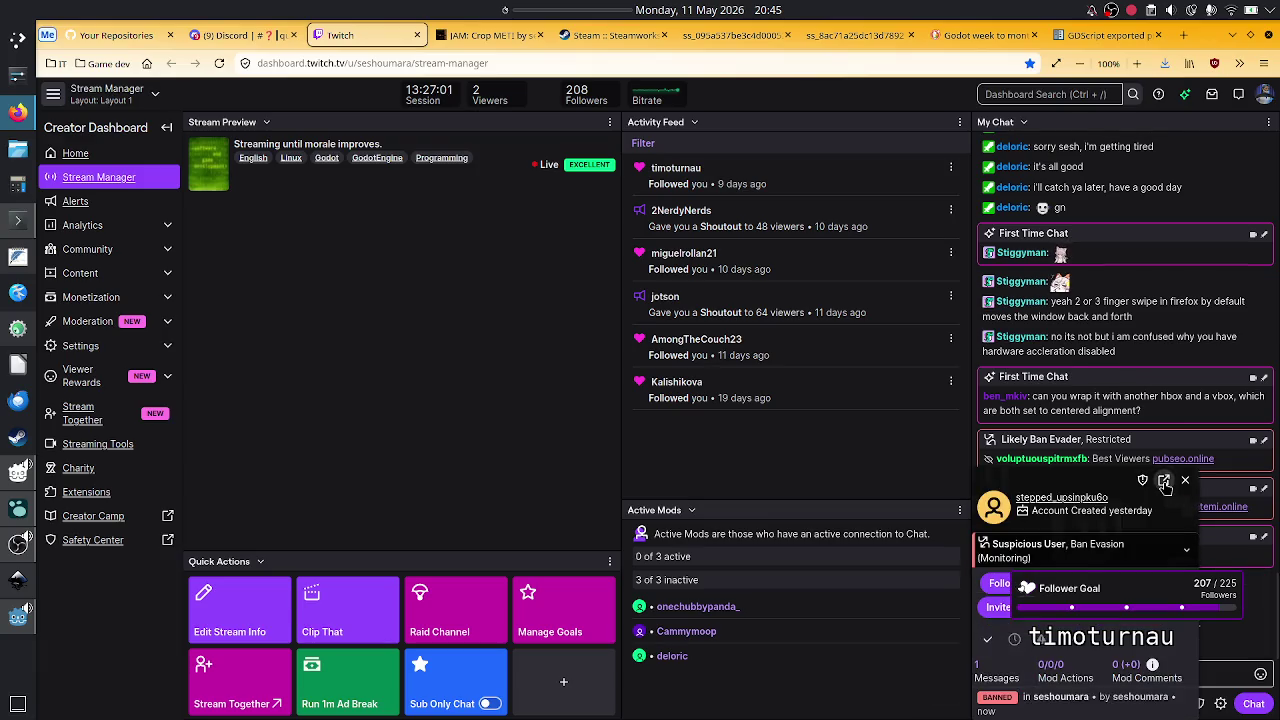
click(1185, 480)
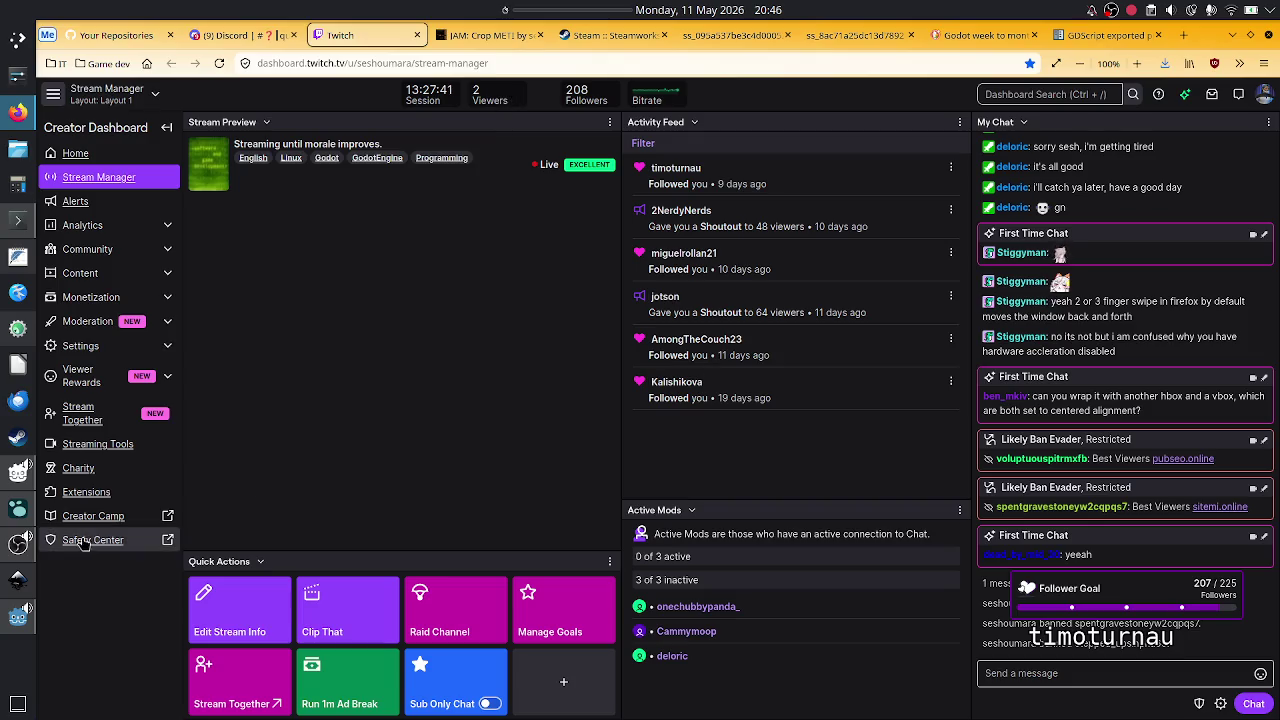
- Switch the OBS broadcast to the Outro (Mic) scene showing 'Thanks for watching'
click(18, 581)
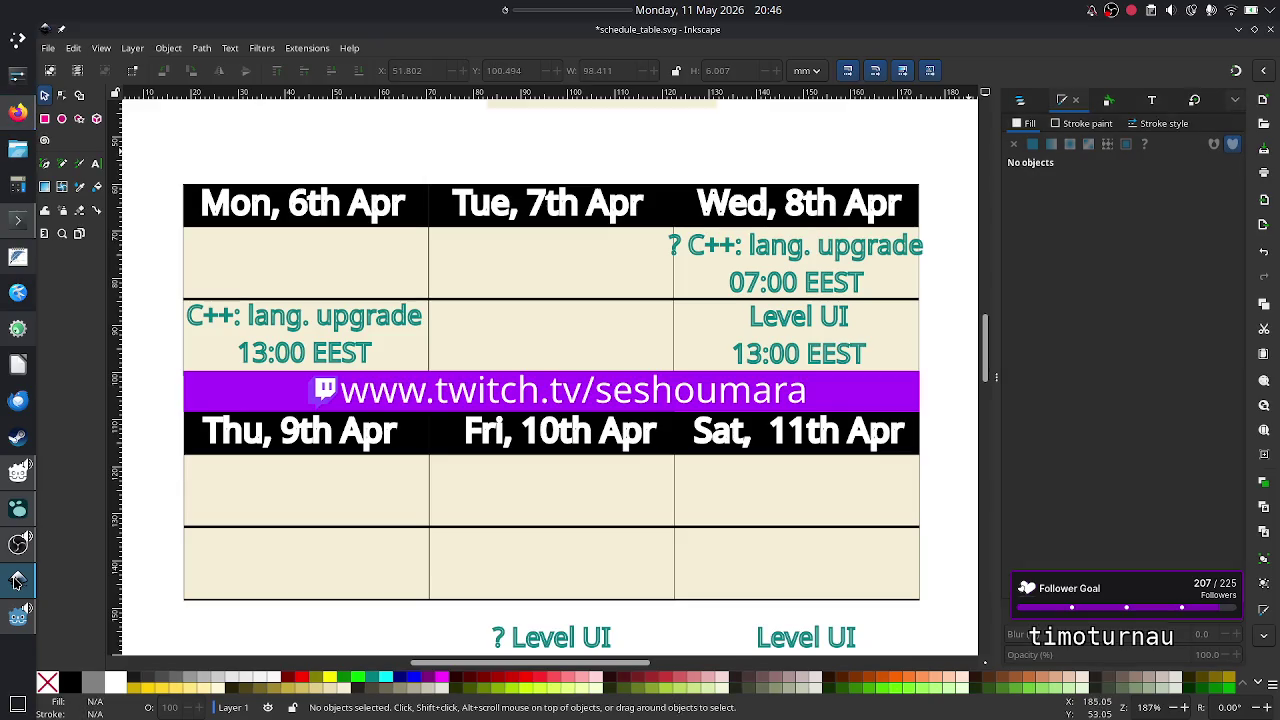
click(14, 545)
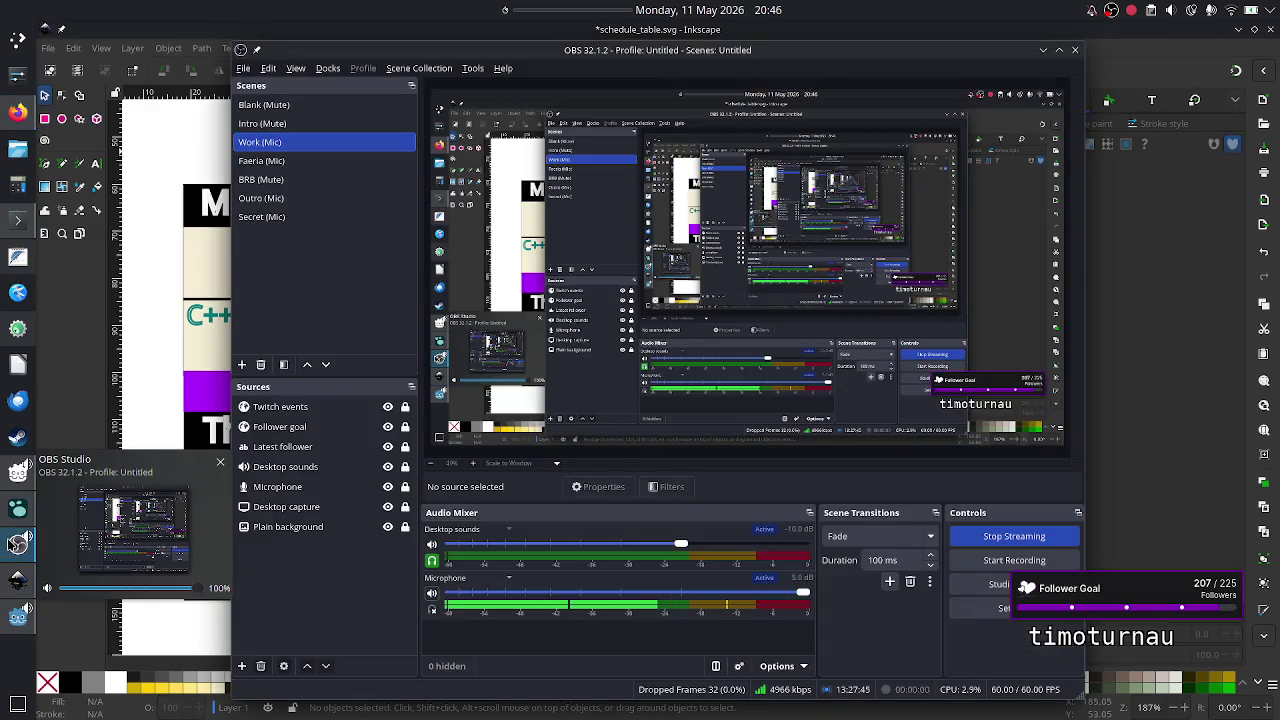
click(296, 205)
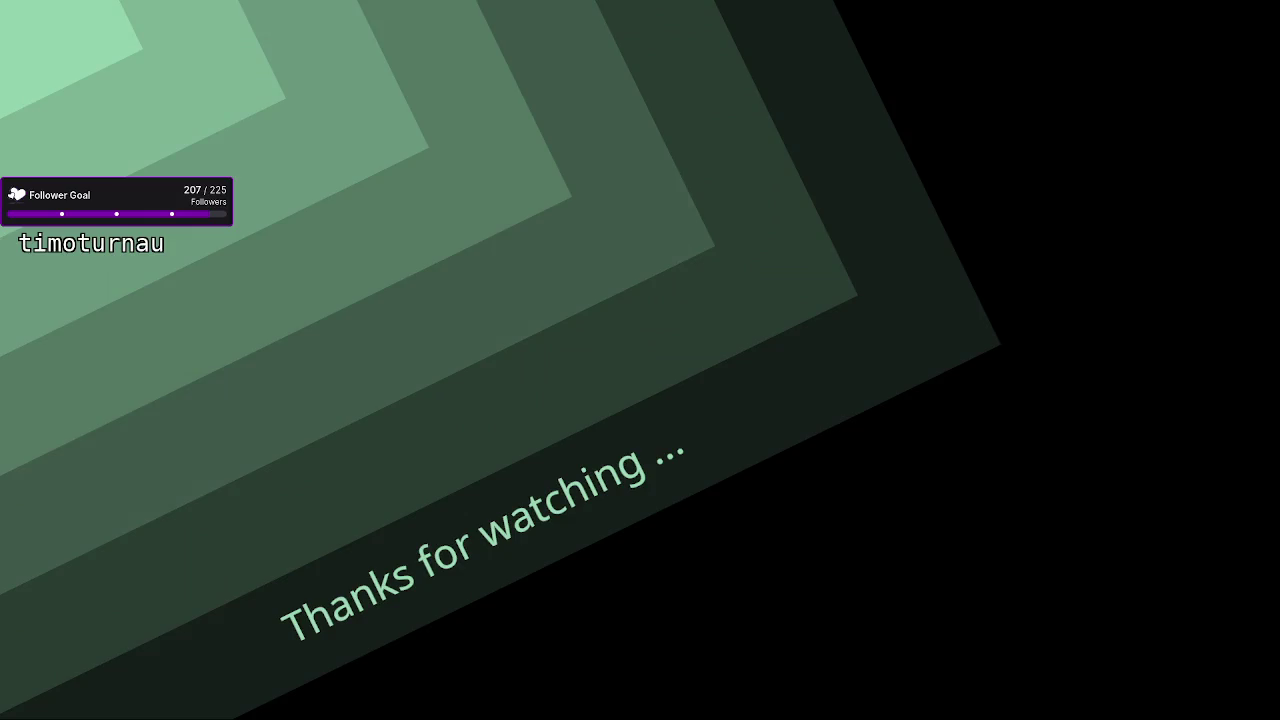